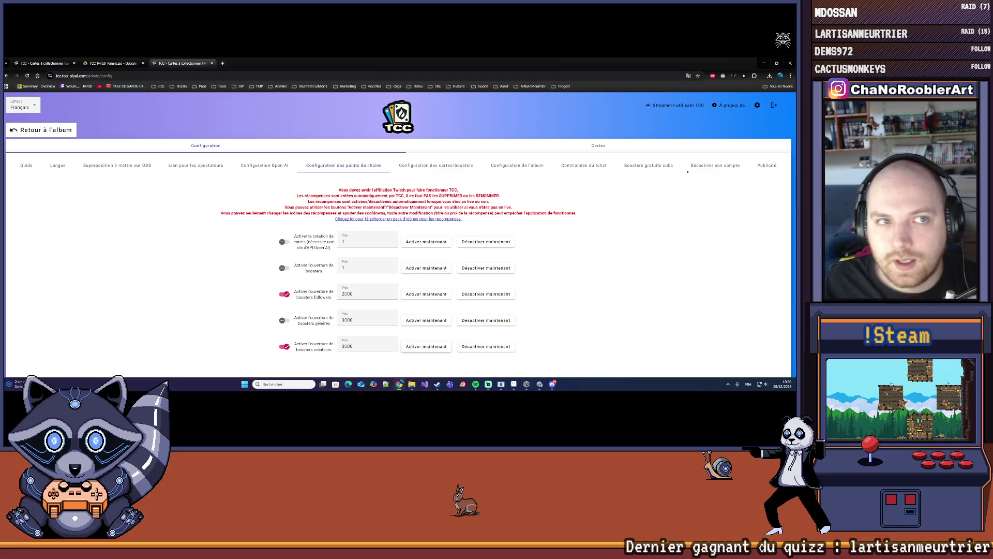
Bring the TCC channel-points browser window forward, then minimize it to reveal the desktop.
left_click(176, 62)
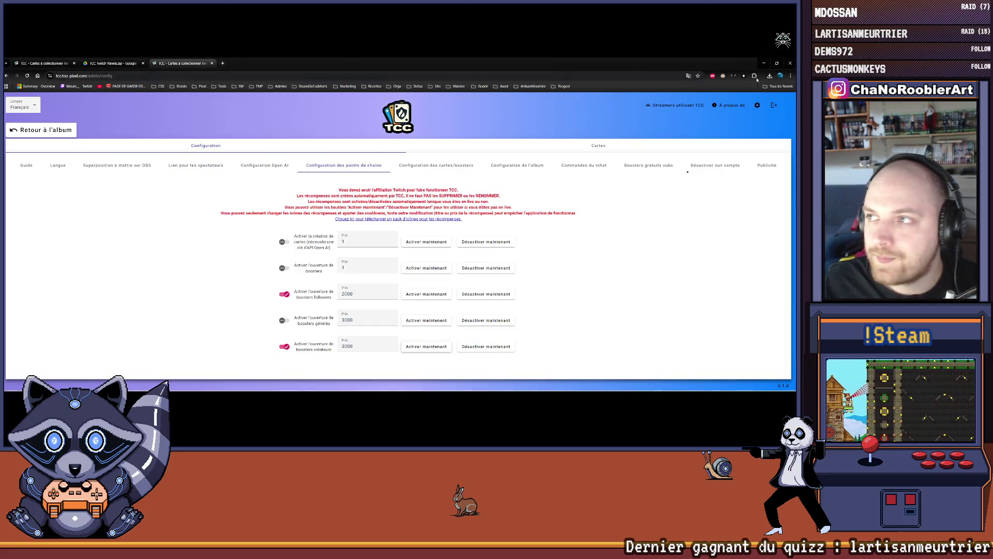
left_click(764, 64)
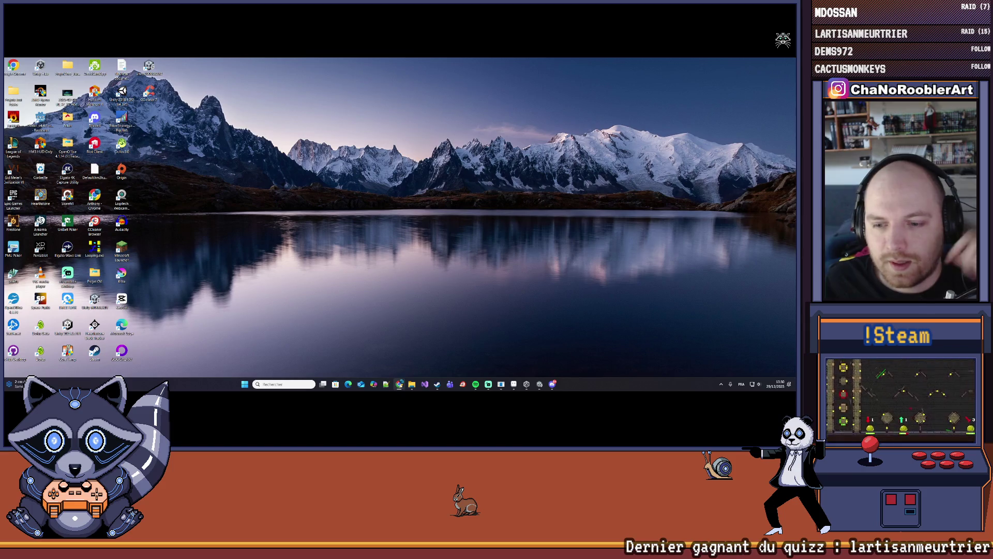
Switch from the taskbar to the Aseprite window showing the goblin card TCC.aseprite.
mouse_move(400, 384)
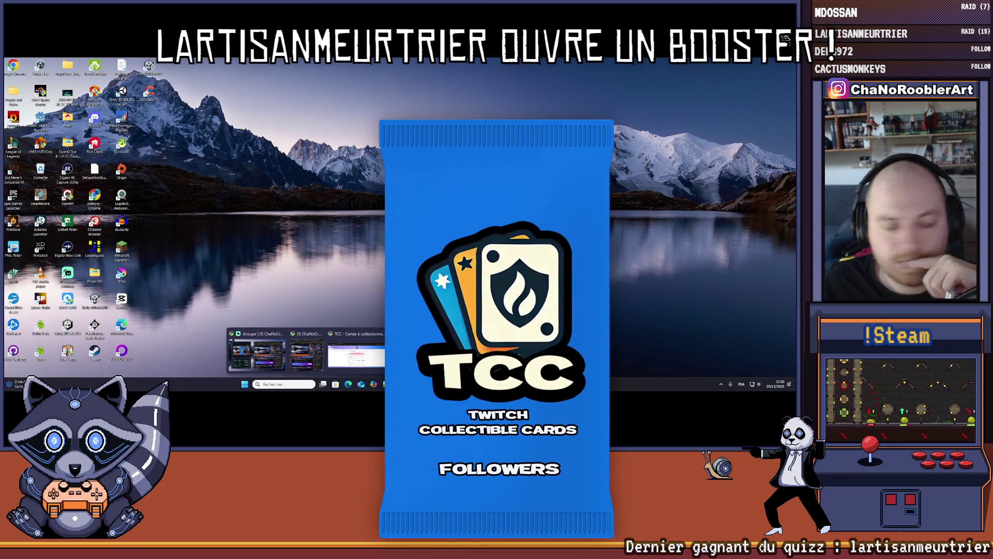
left_click(400, 384)
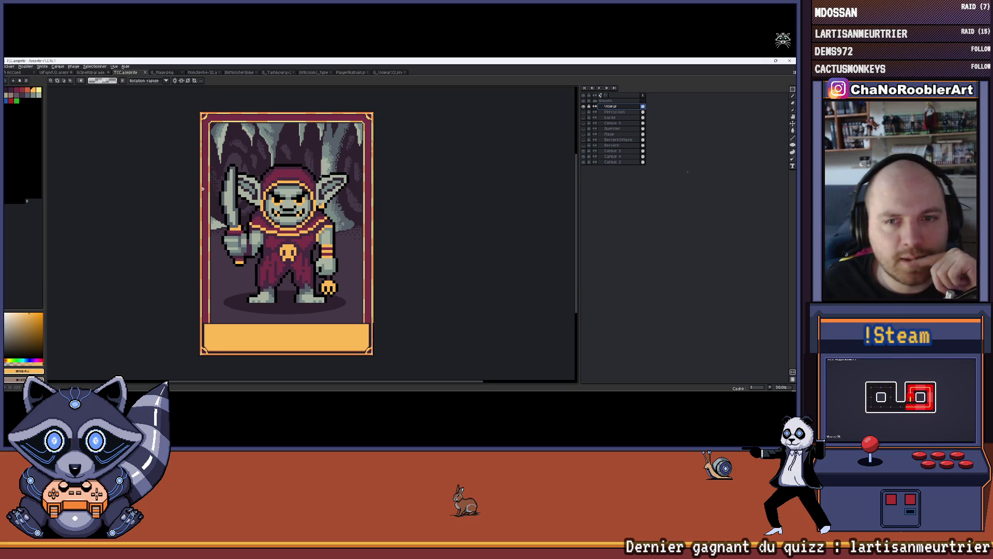
scroll(170, 190, "down", 1)
left_click_drag(169, 188, 201, 188)
scroll(288, 197, "up", 1)
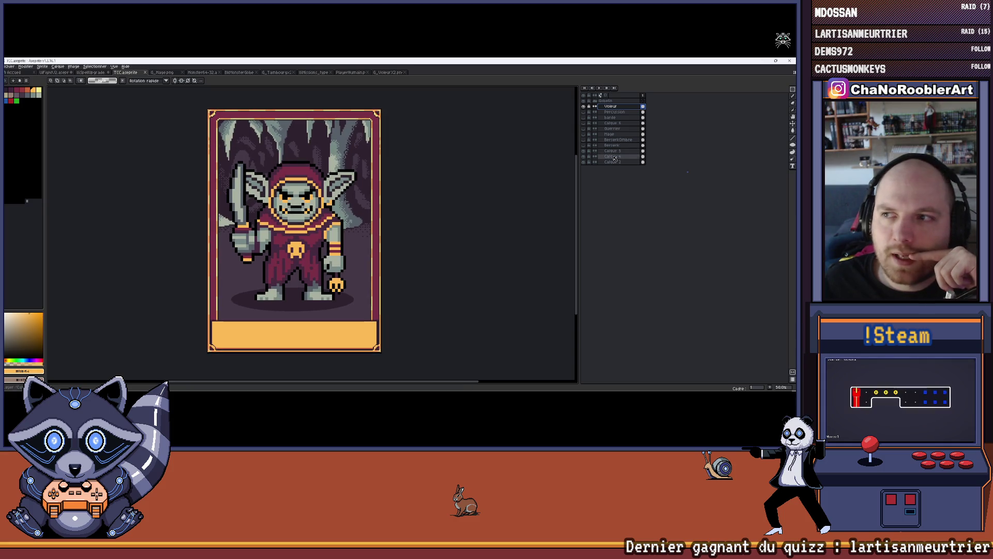
left_click(595, 101)
left_click(596, 101)
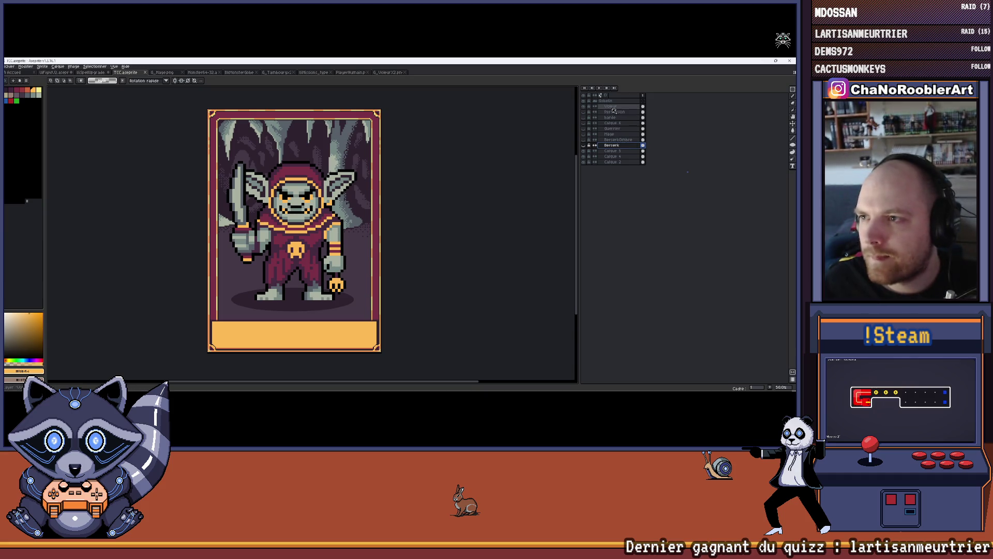
right_click(614, 109)
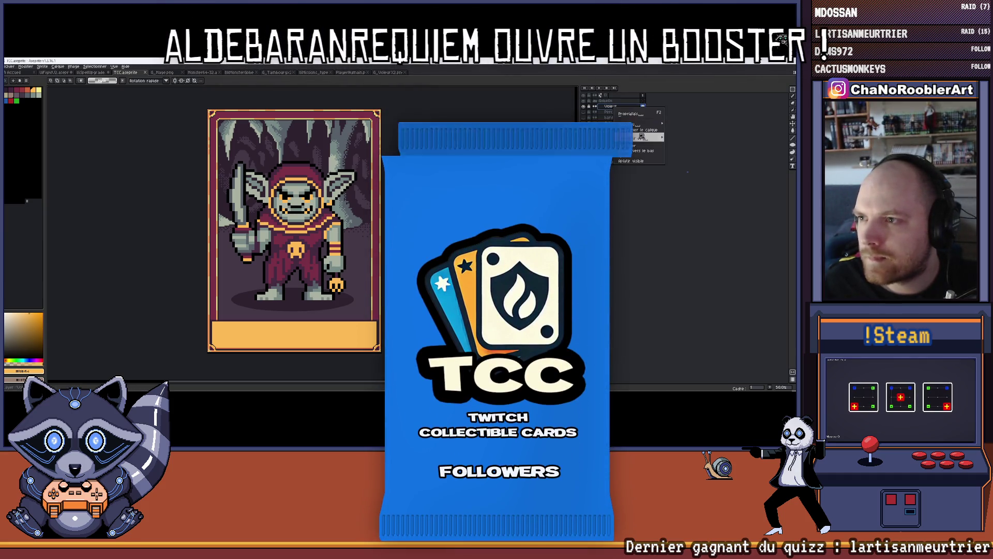
left_click(681, 127)
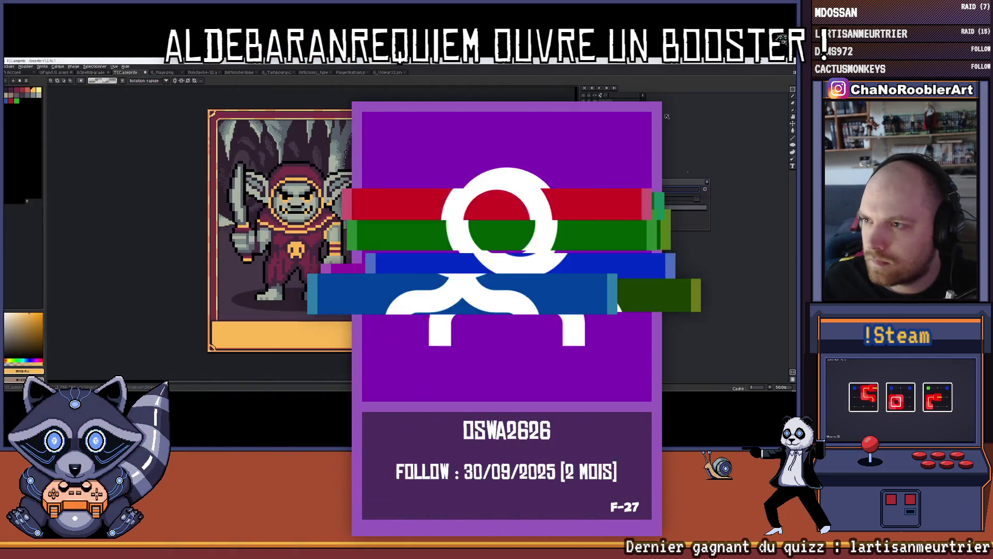
double_click(612, 106)
type("Monst")
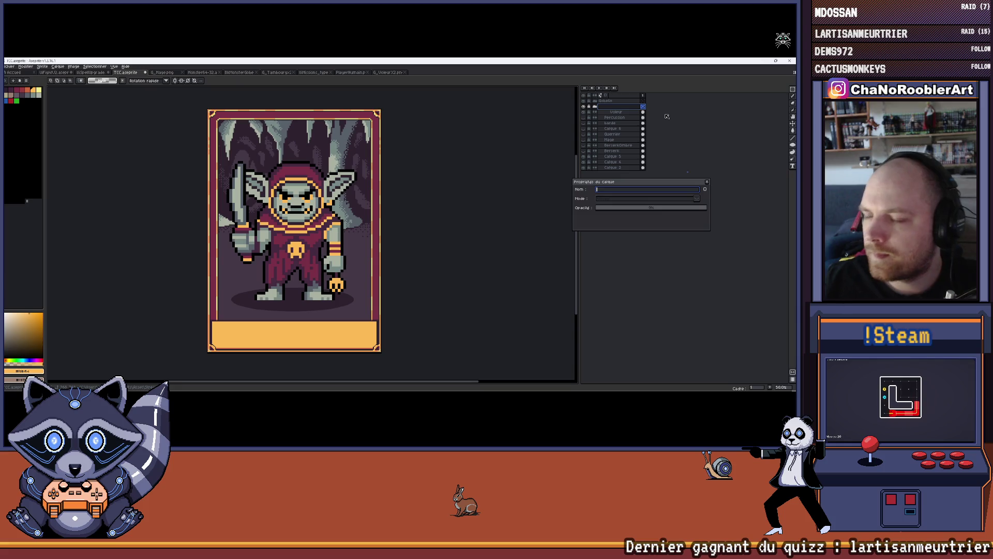
left_click(707, 181)
left_click(606, 113)
mouse_move(605, 113)
left_mouse_down()
mouse_move(599, 109)
mouse_move(610, 107)
left_mouse_up()
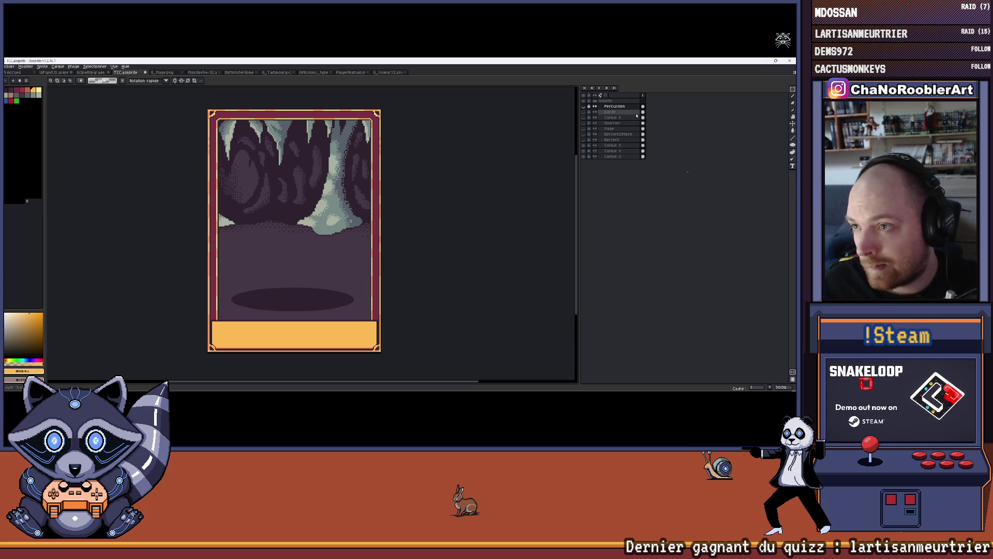
key("ctrl+z")
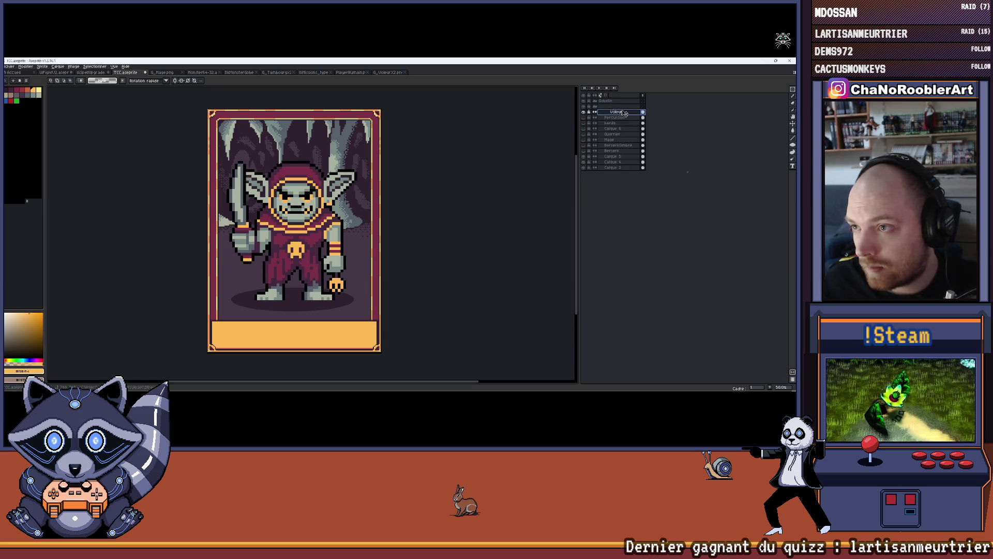
left_click_drag(608, 109, 609, 106)
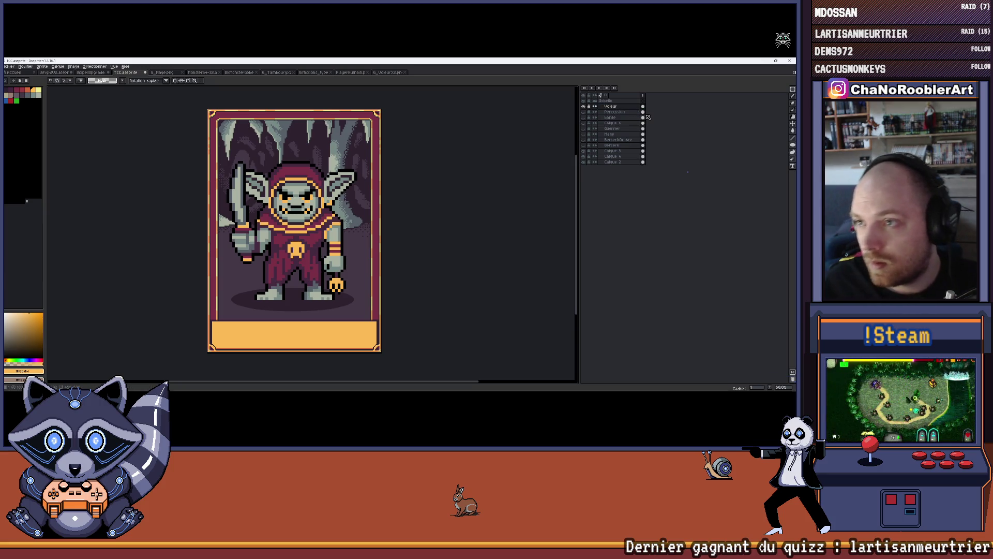
key("ctrl+s")
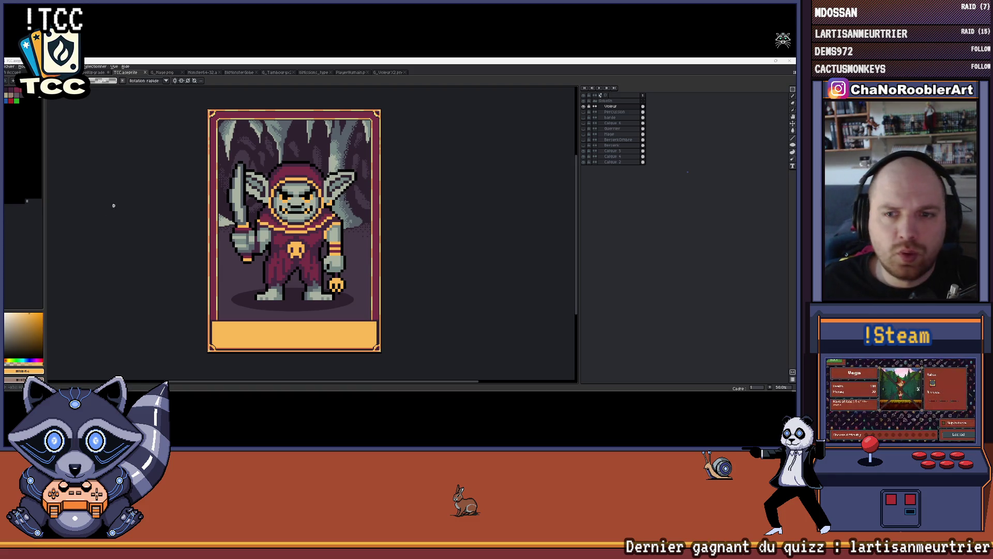
Toggle the Voleur layer and other layers on and off to compare the card.
left_click_drag(113, 205, 137, 208)
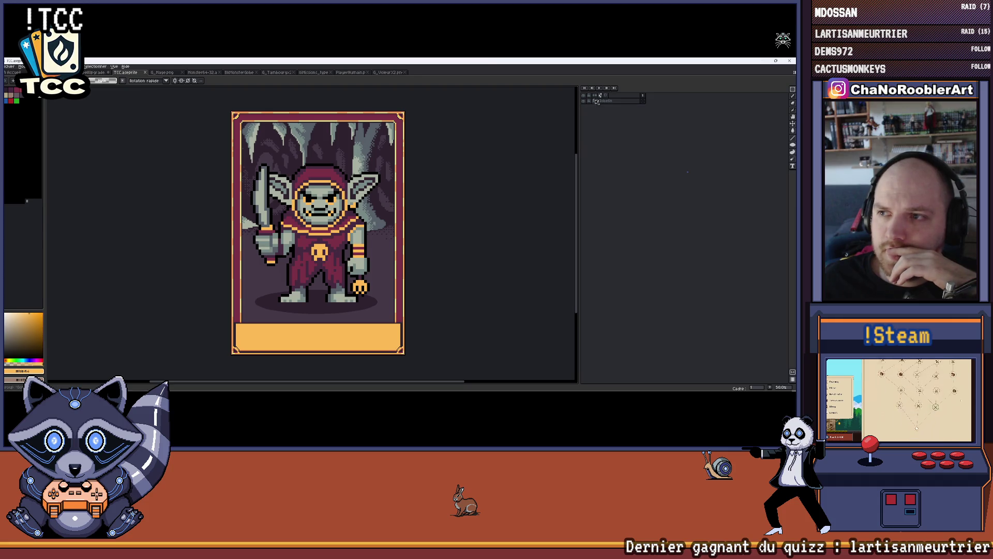
left_click(585, 107)
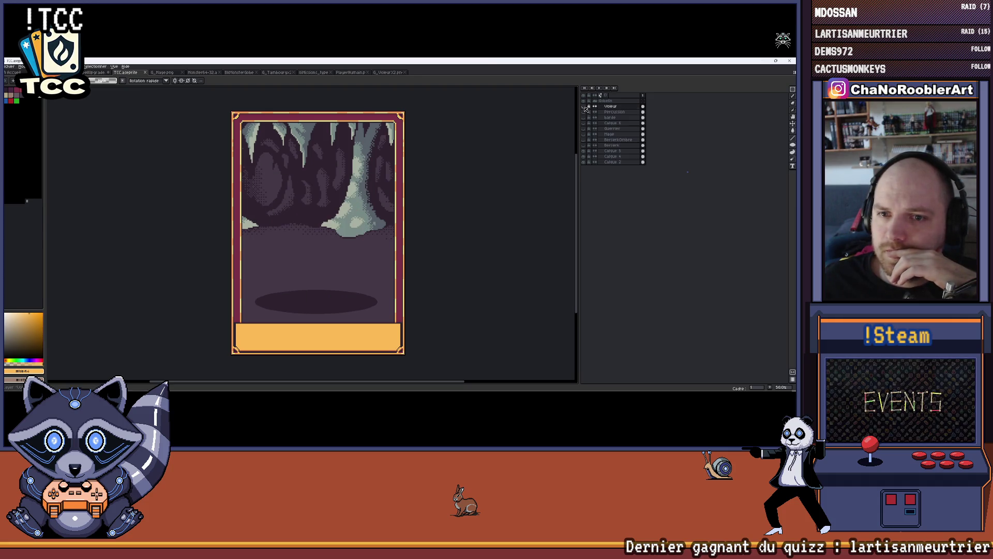
left_click(585, 107)
left_click(585, 107)
left_click(585, 107)
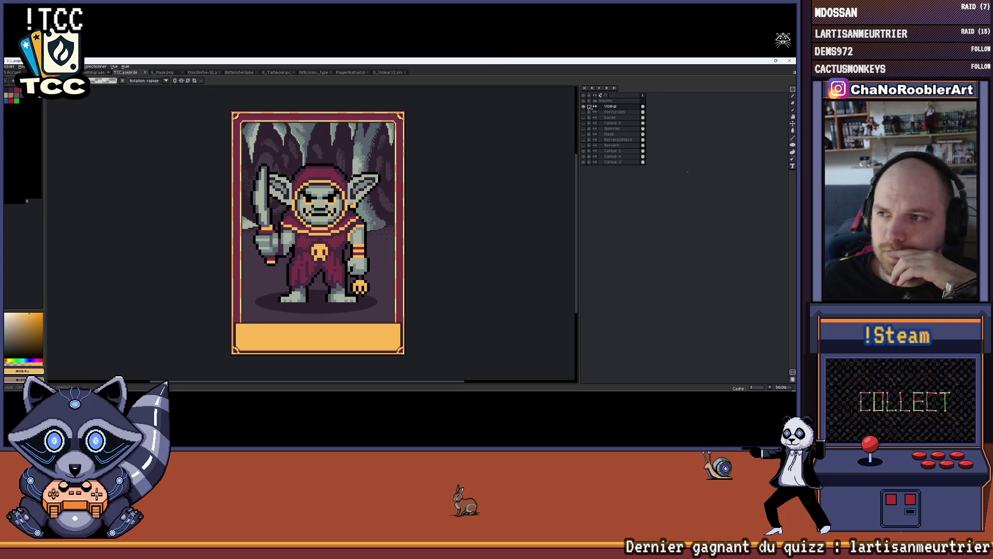
left_click(583, 156)
left_click(583, 157)
left_click(585, 163)
left_click(585, 162)
Try moving Calque 2 above the Gobelin group, then undo the move.
left_click(613, 162)
left_click_drag(613, 106, 612, 101)
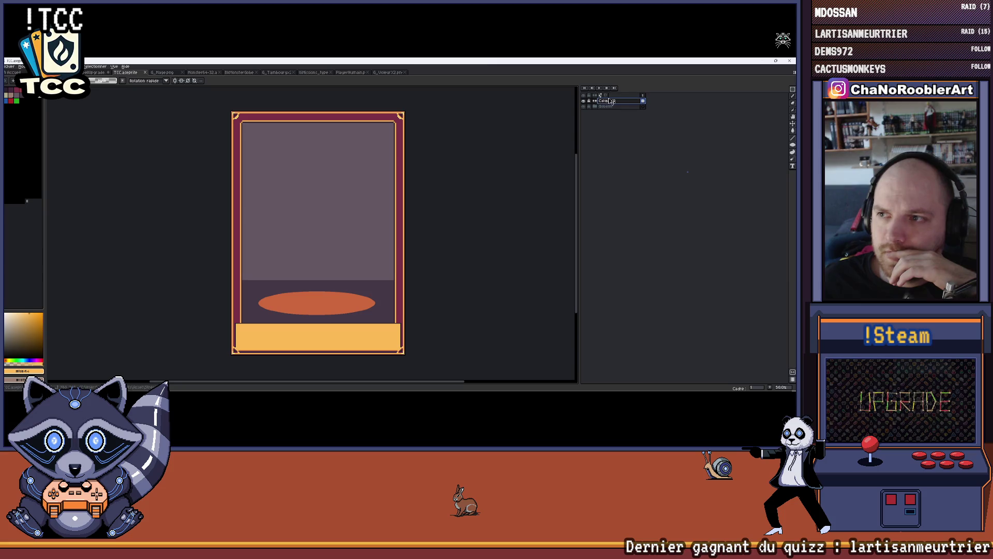
key("ctrl+z")
Expand the Gobelin group to test a layer, then collapse it and hide the whole group.
left_click(596, 102)
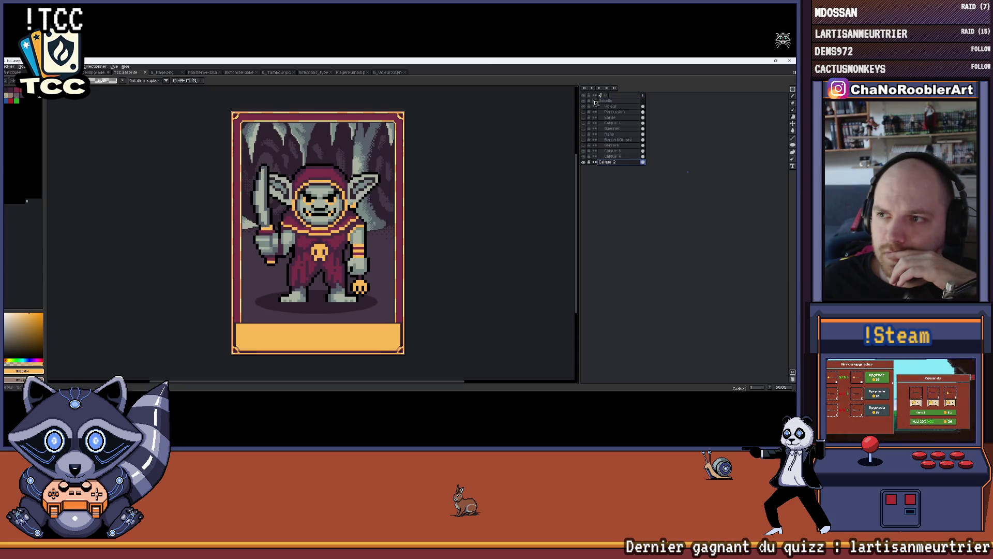
left_click(586, 157)
left_click(587, 156)
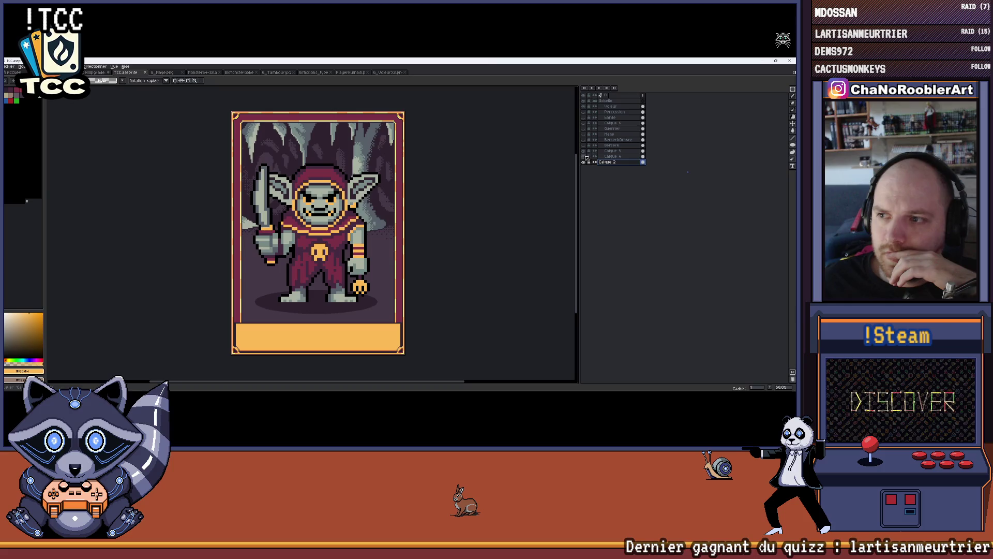
left_click(595, 101)
left_click(585, 102)
left_click(584, 102)
left_click(584, 102)
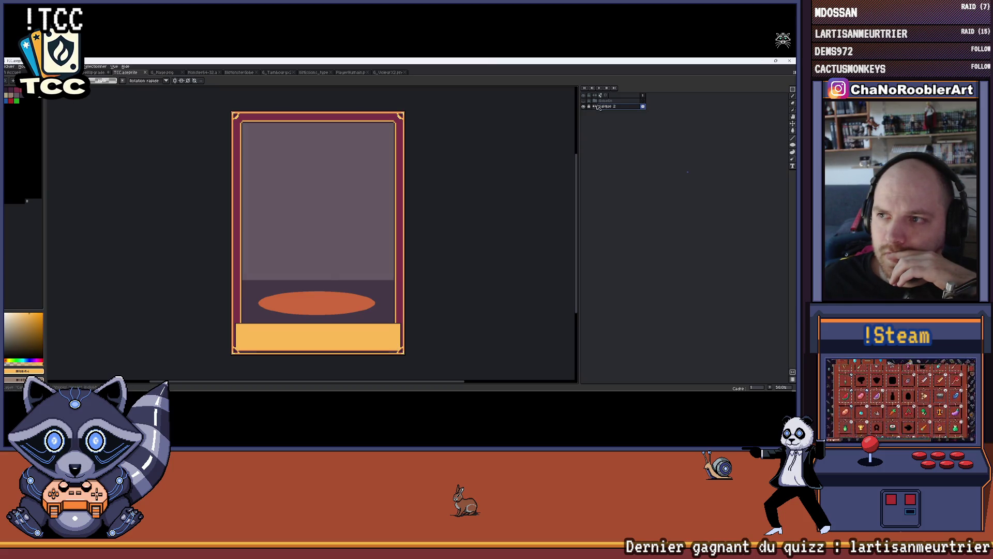
Sample the dark ground-band colour from the card as the drawing colour.
scroll(300, 299, "up", 3)
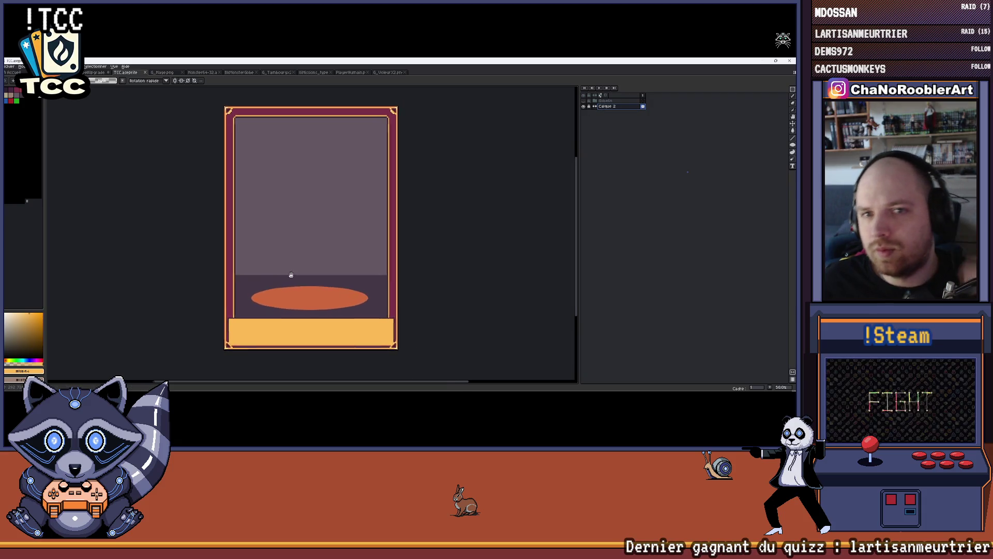
scroll(290, 274, "down", 1)
scroll(300, 270, "up", 1)
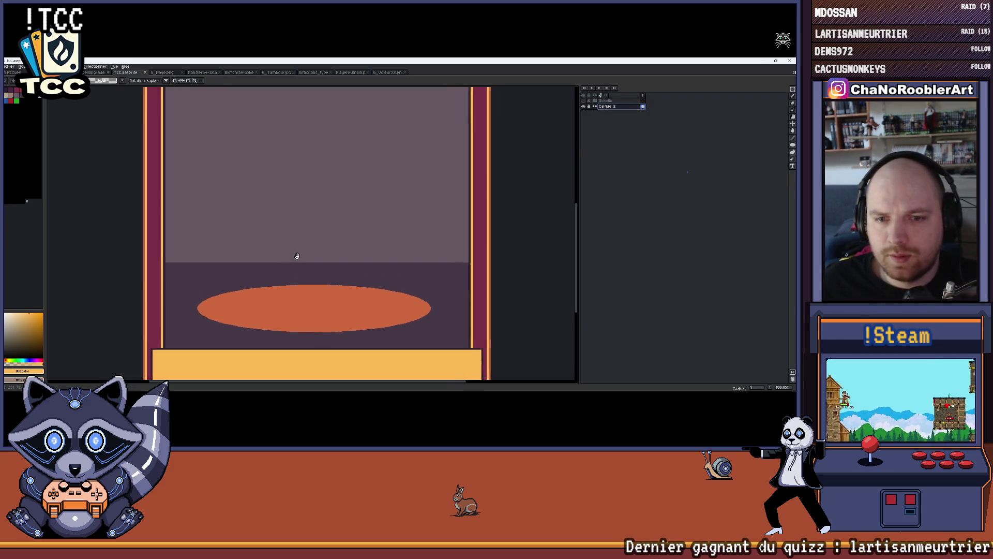
scroll(311, 264, "down", 1)
key("alt")
left_click(323, 259, "alt")
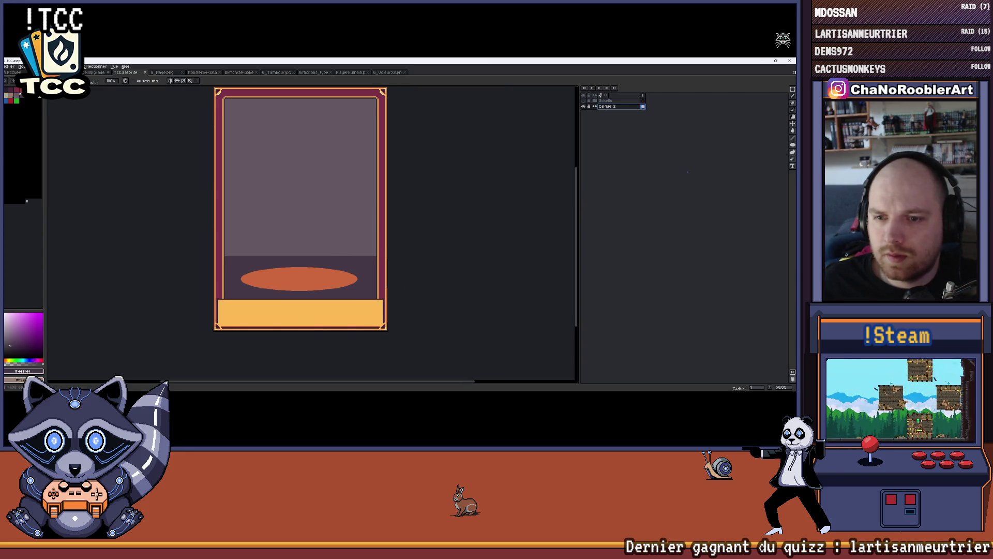
Paint-bucket the orange ellipse with the dark band colour, then close G_Mage.png.
key("alt")
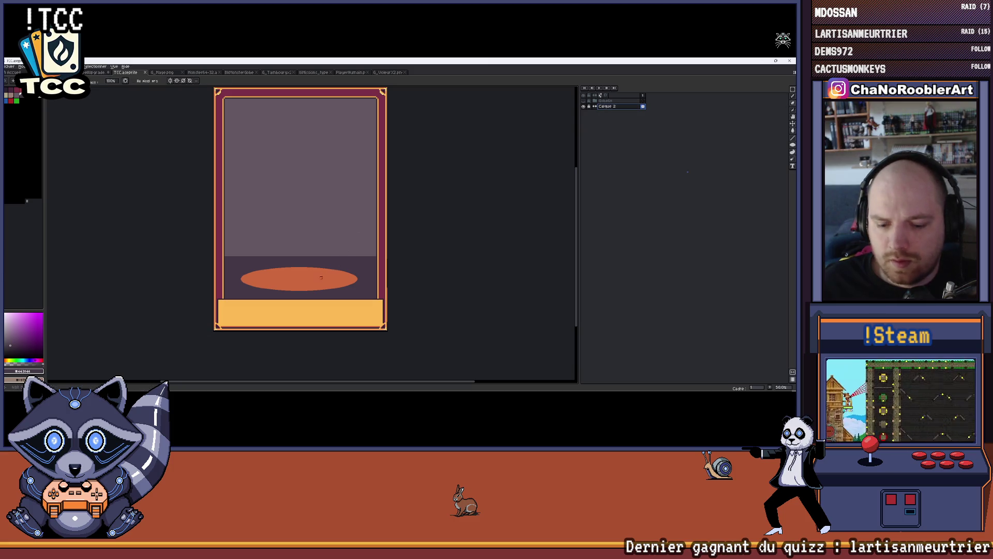
key("g")
left_click(309, 282)
scroll(335, 205, "down", 1)
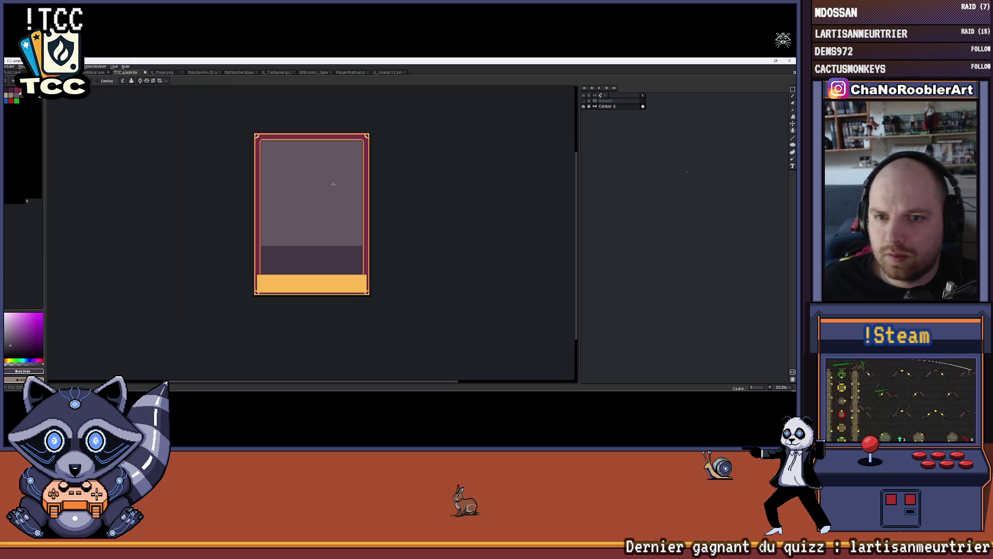
scroll(308, 188, "up", 1)
mouse_move(309, 189)
left_mouse_down()
mouse_move(303, 195)
mouse_move(328, 188)
left_mouse_up()
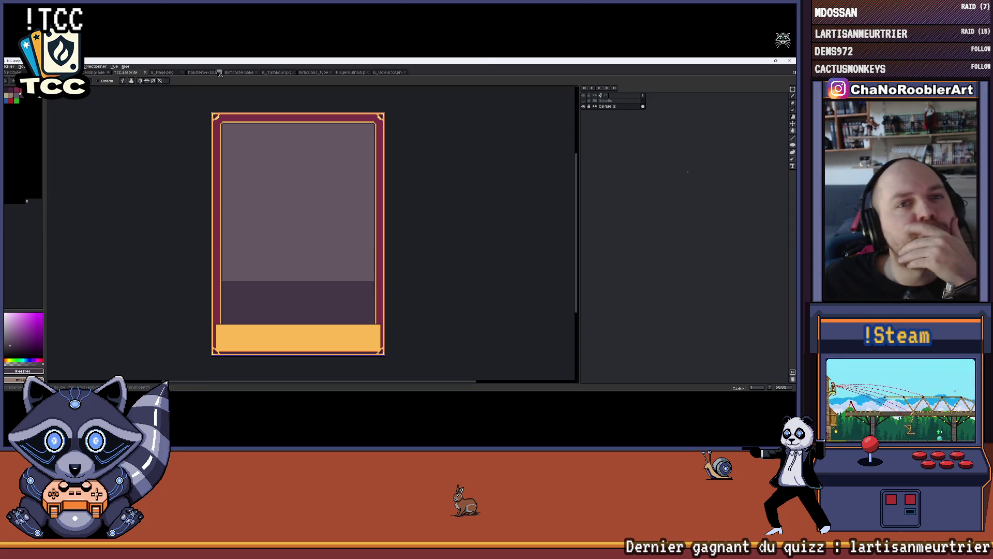
left_click(184, 73)
Close five more unneeded sprite documents, including the player sprite.
left_click(184, 73)
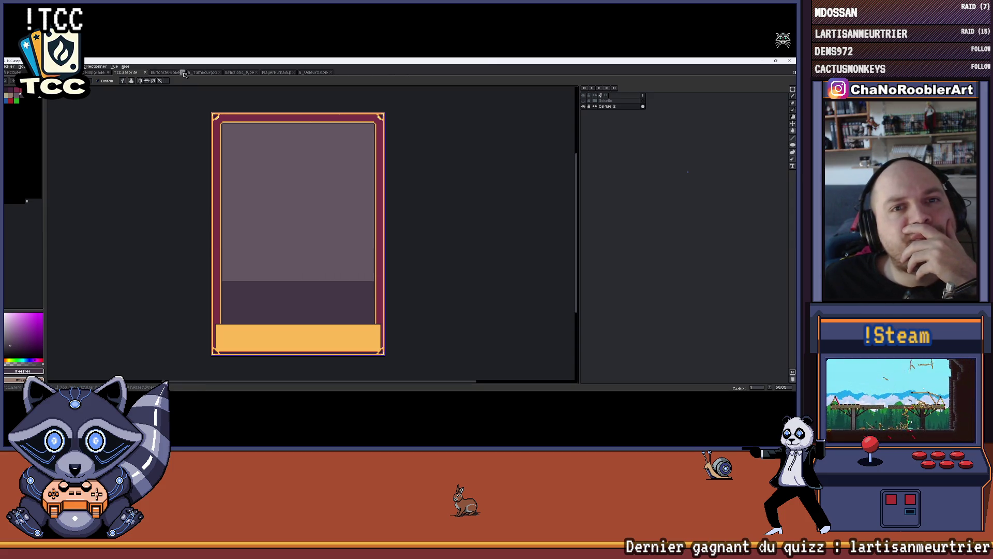
left_click(183, 72)
left_click(183, 73)
left_click(183, 73)
left_click(184, 73)
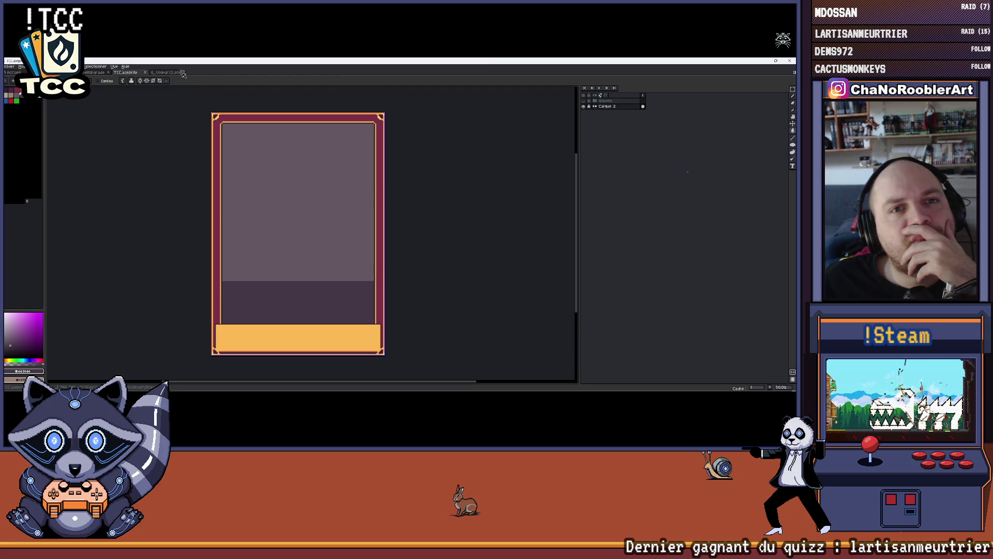
Browse Export's GIF, Monsters and UI subfolders, then open HubTableau.png from Export.
left_click(9, 66)
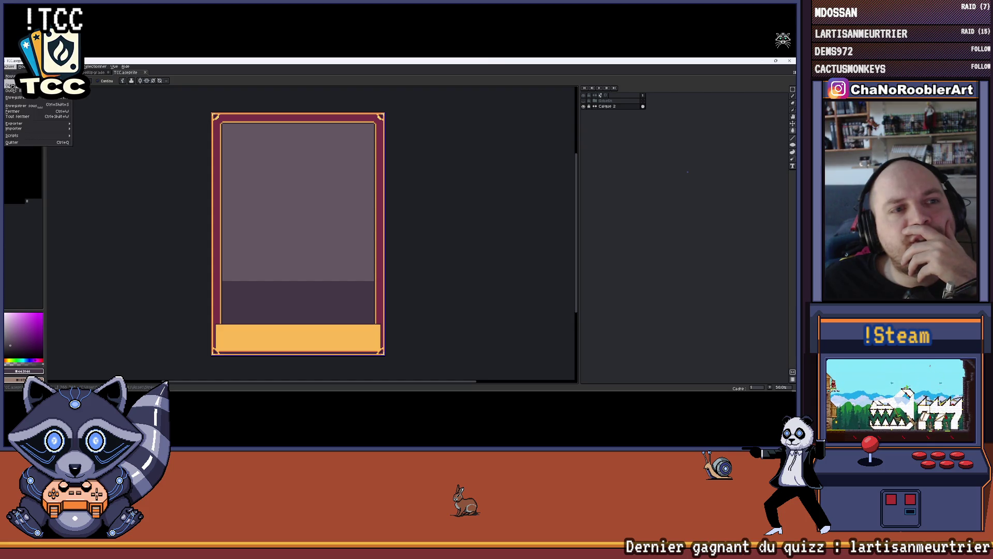
left_click(11, 86)
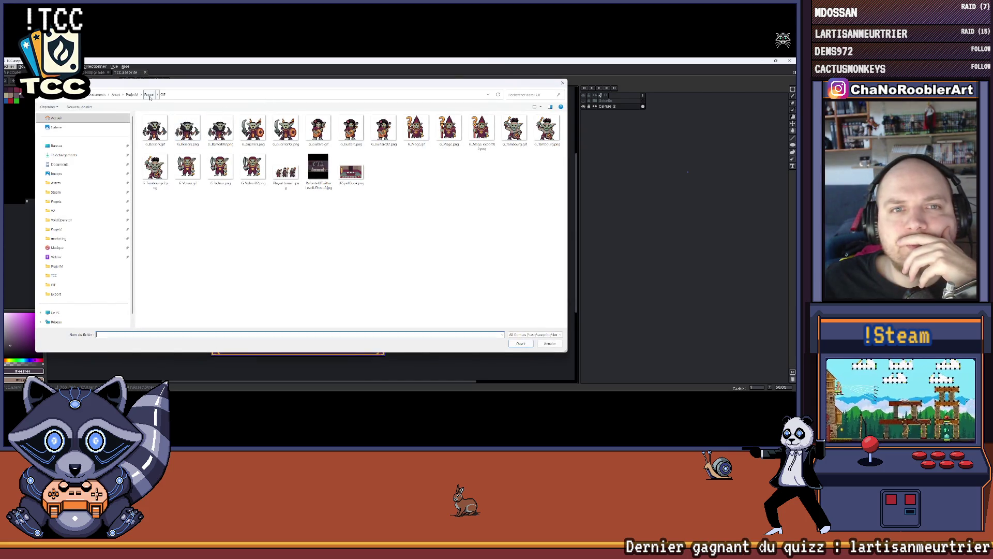
left_click(150, 95)
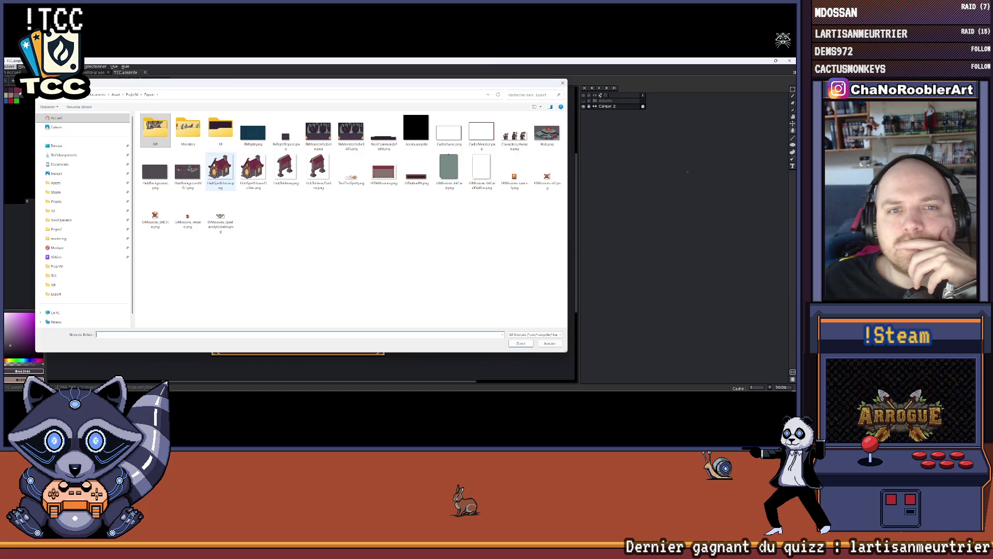
double_click(152, 133)
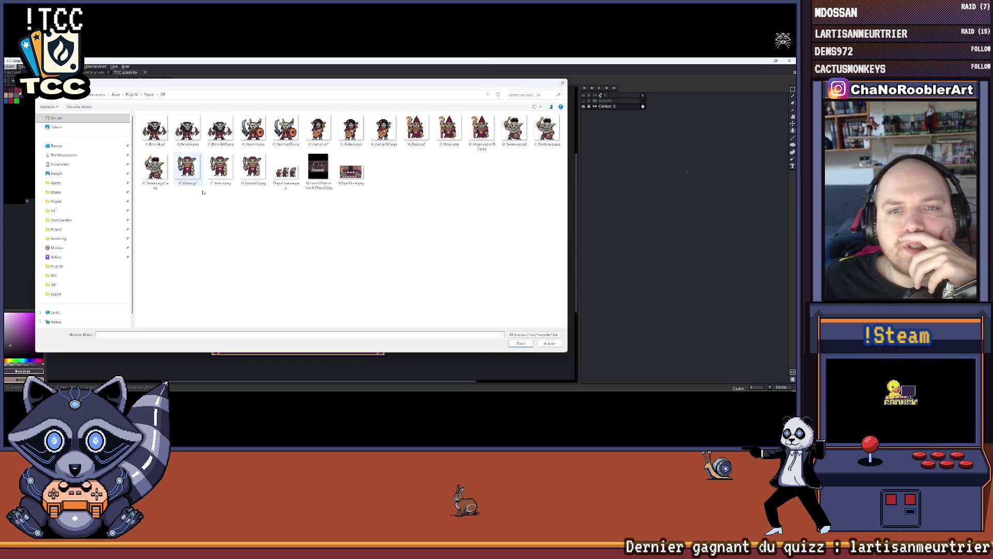
left_click(149, 95)
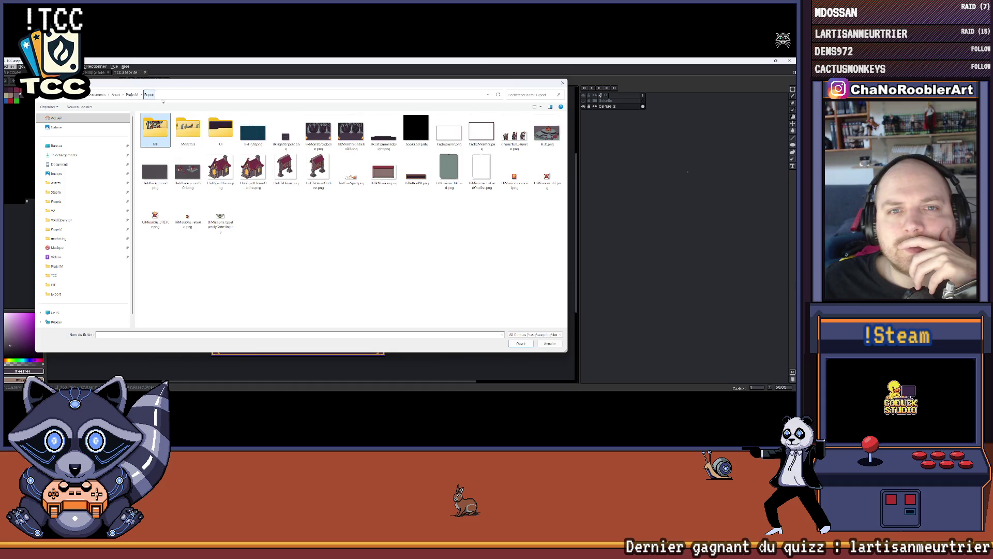
double_click(188, 129)
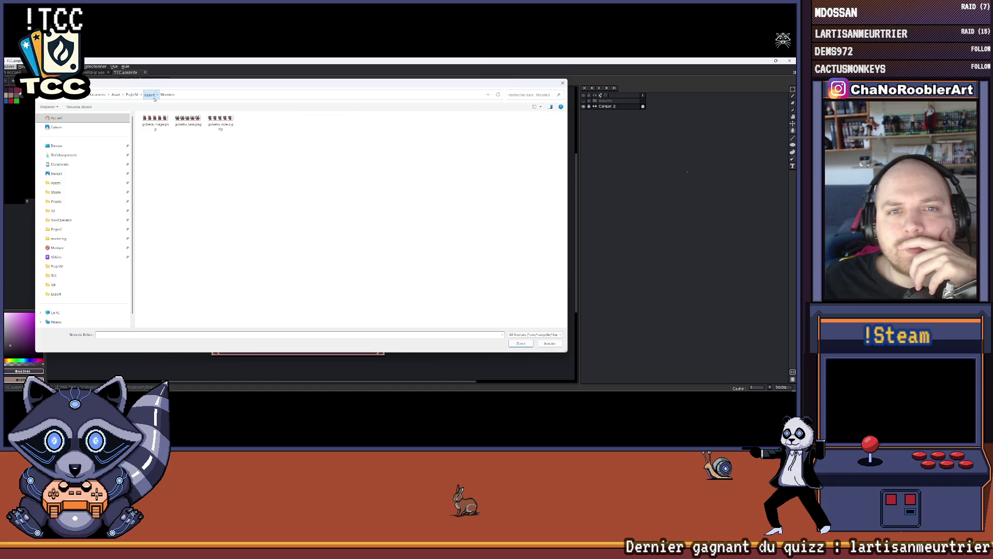
left_click(150, 94)
double_click(221, 129)
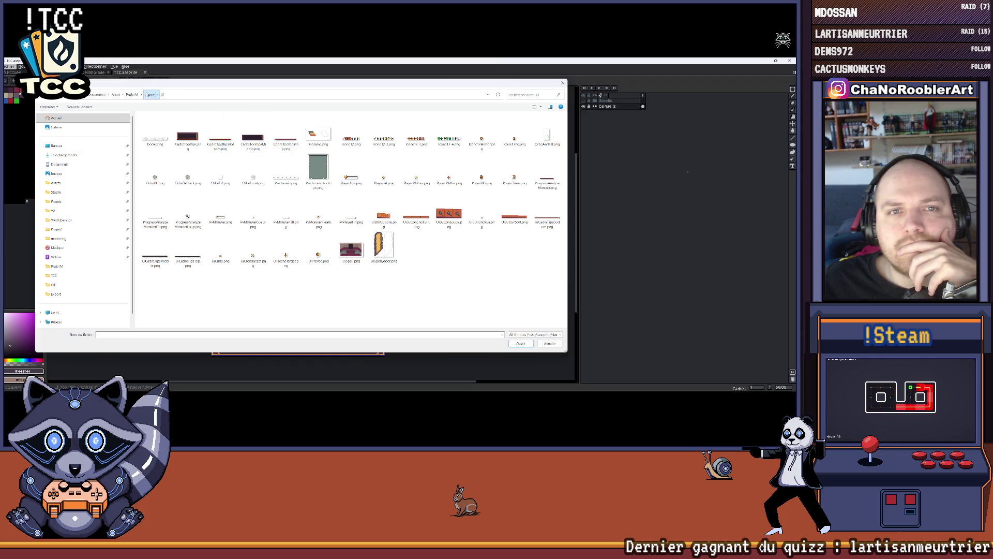
left_click(150, 94)
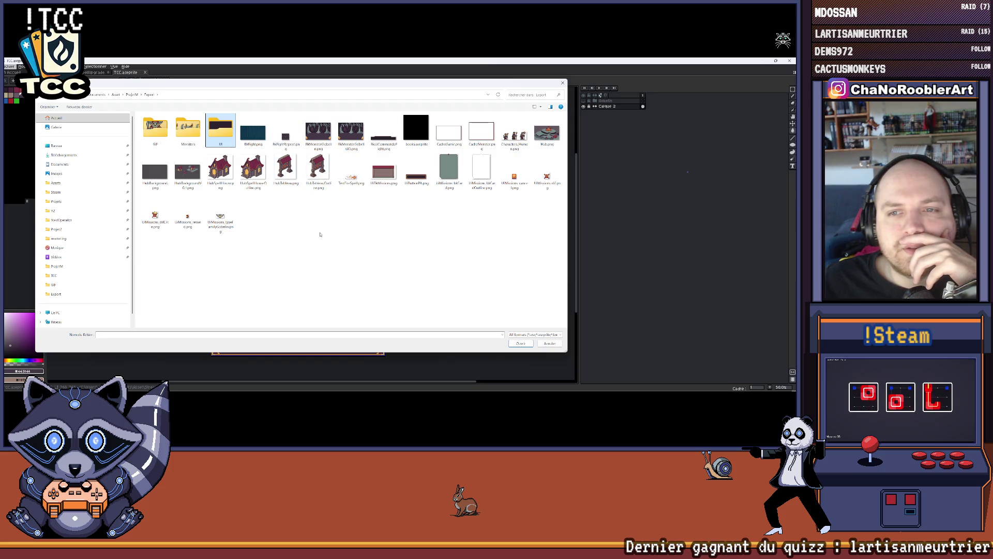
double_click(286, 166)
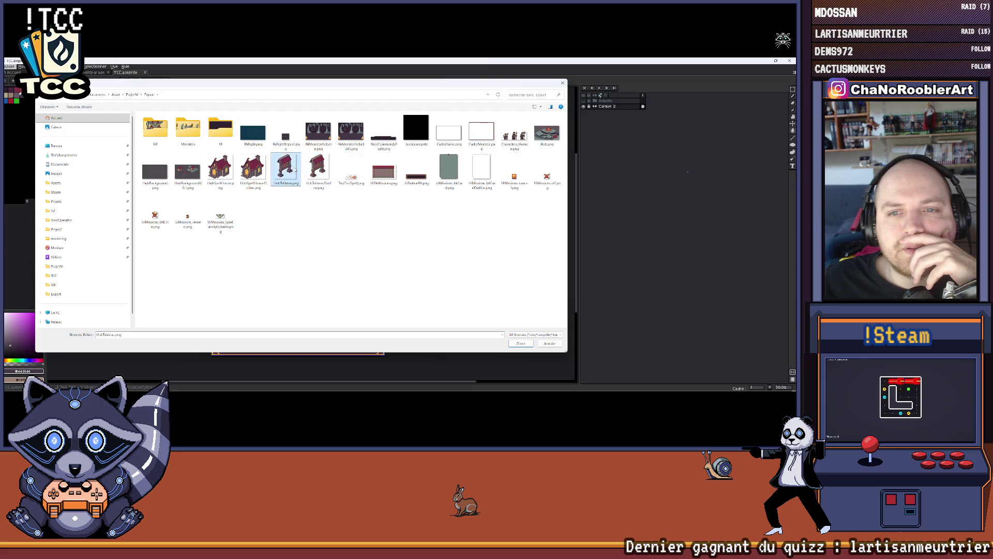
mouse_move(326, 246)
left_mouse_down()
mouse_move(319, 190)
mouse_move(333, 180)
mouse_move(328, 202)
left_mouse_up()
scroll(318, 209, "up", 1)
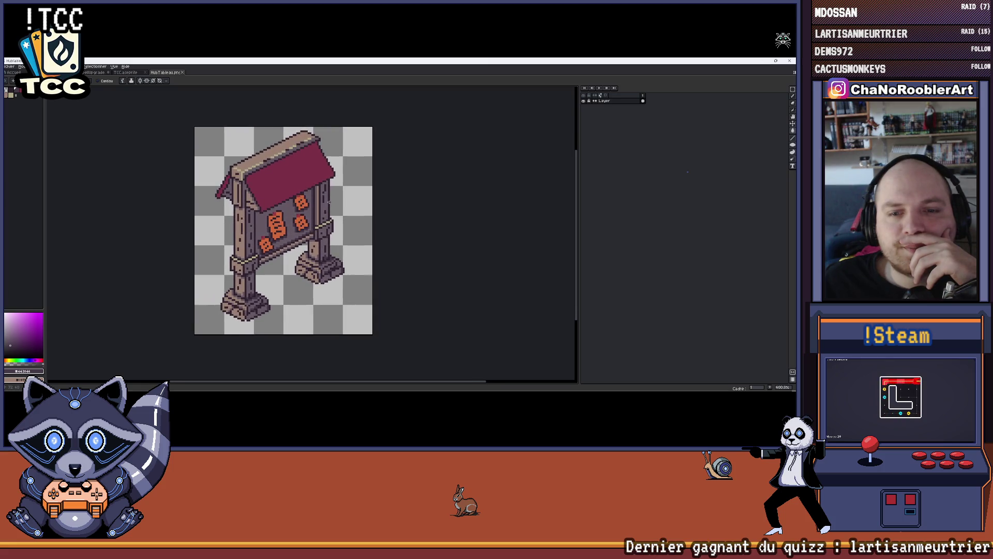
left_click(42, 66)
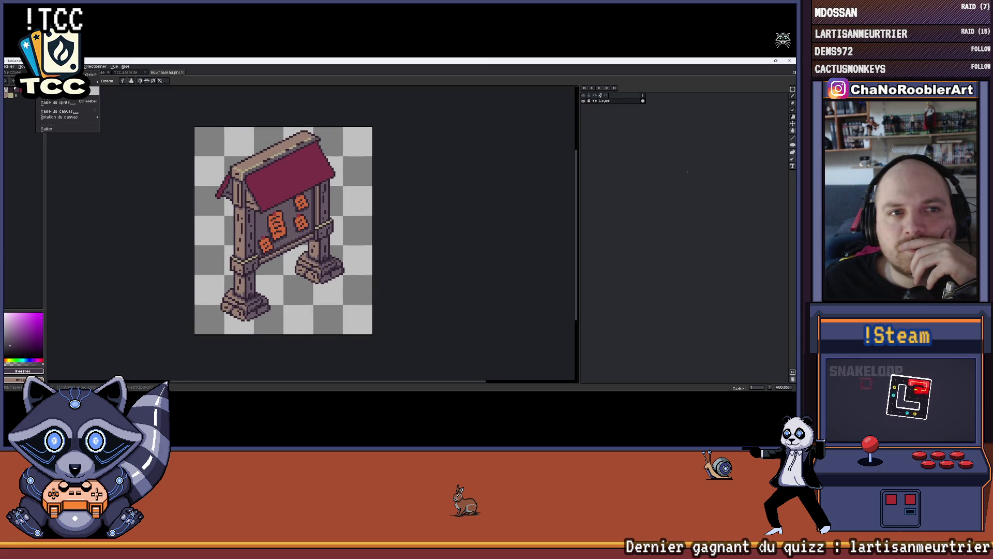
left_click(57, 103)
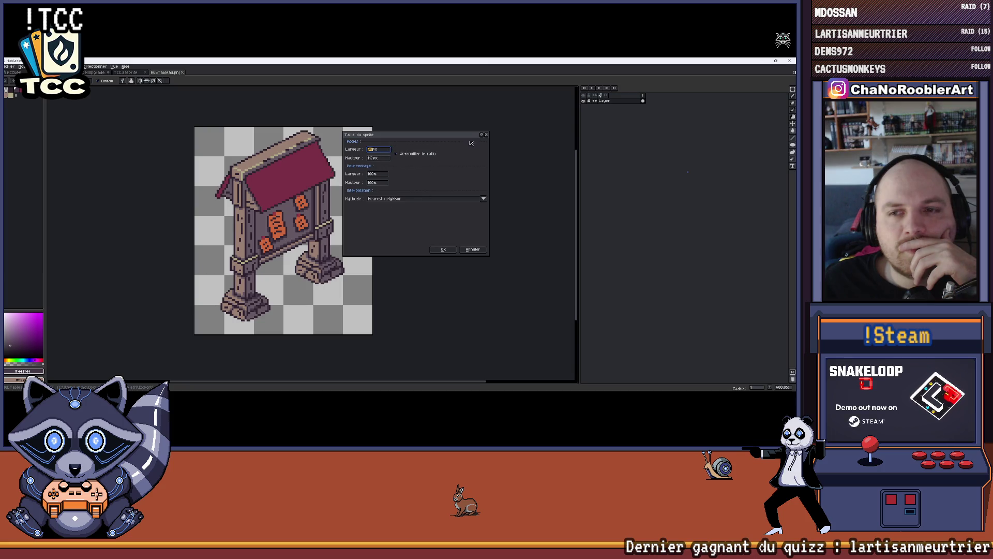
left_click(487, 136)
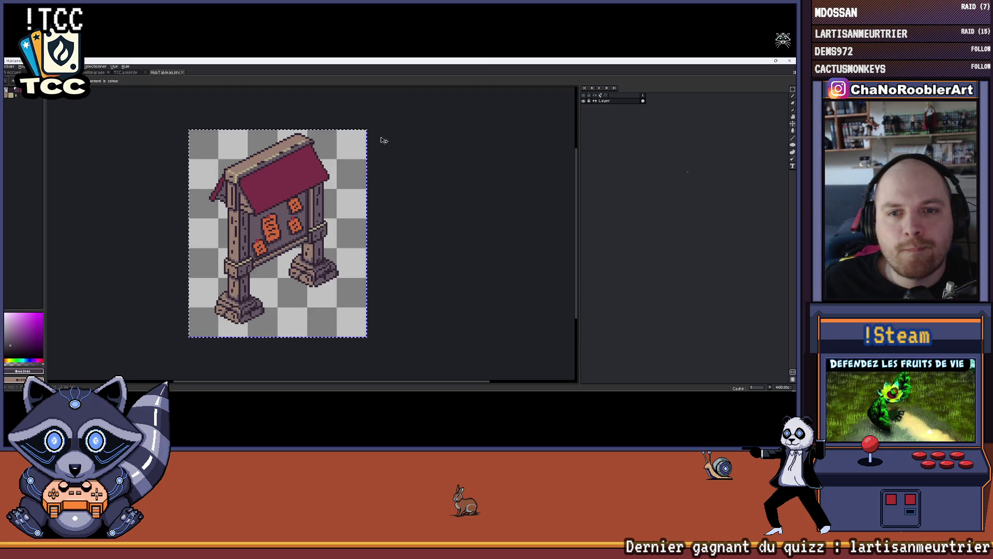
key("ctrl+Tab")
key("ctrl+Tab")
key("ctrl+Tab")
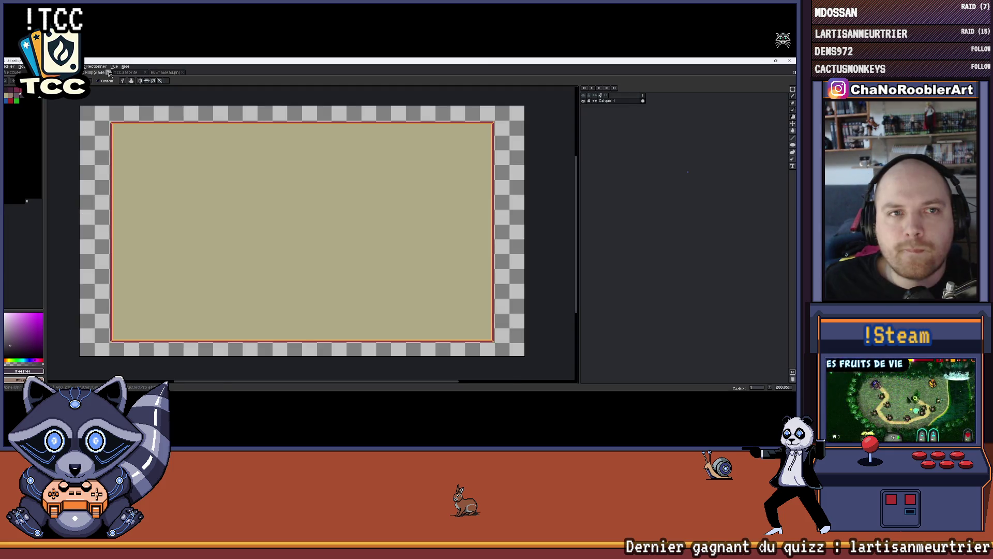
mouse_move(168, 122)
left_mouse_down()
mouse_move(247, 204)
mouse_move(239, 230)
left_mouse_up()
key("Escape")
left_click(165, 73)
left_click_drag(292, 145, 255, 155)
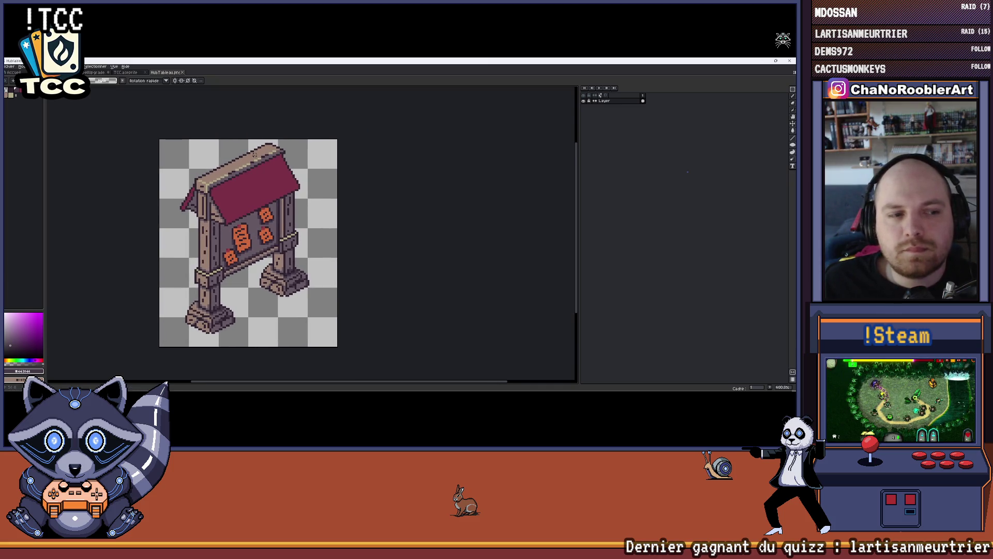
left_click(11, 67)
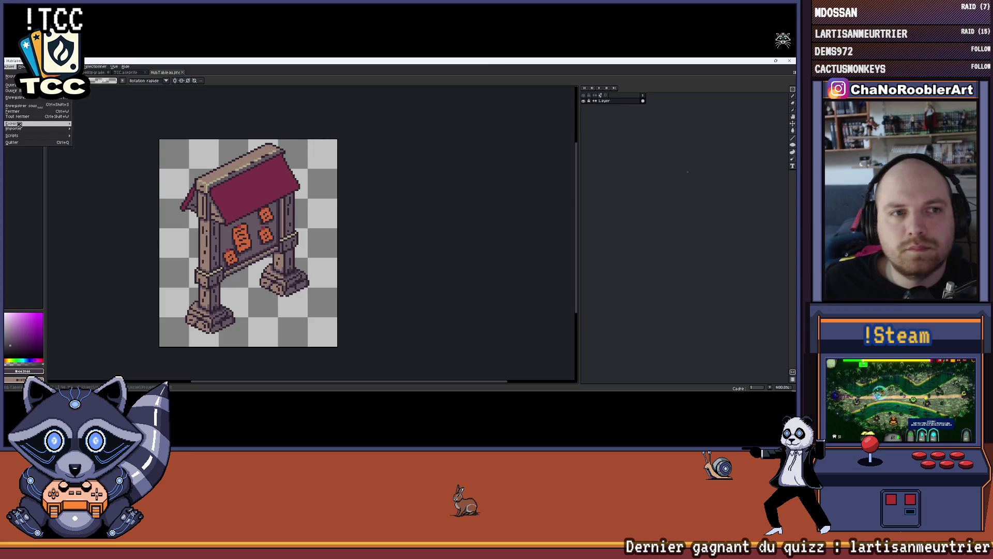
Set the notice-board export destination to the GIF folder, with the file name ending in 5.
left_click(94, 126)
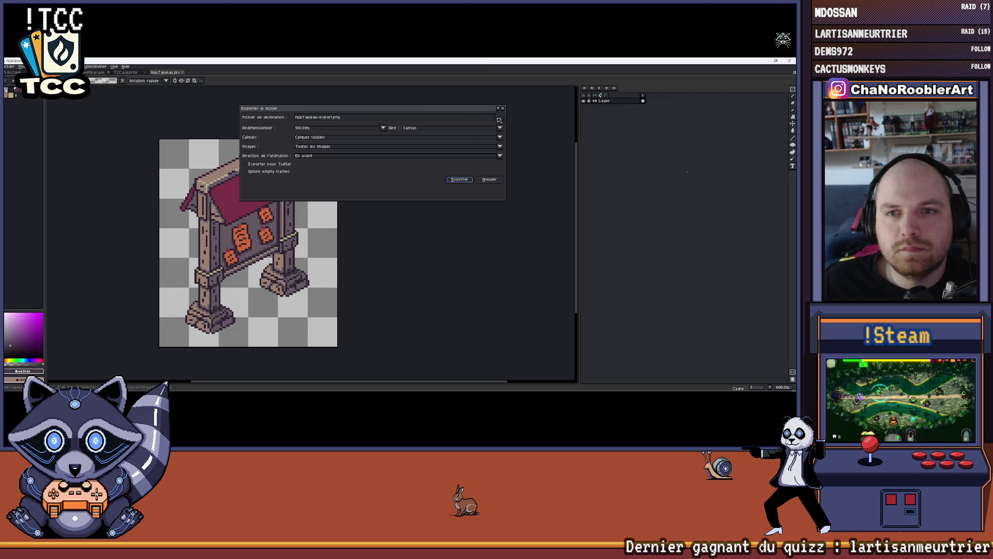
left_click(504, 119)
left_click(505, 120)
left_click(508, 120)
left_click(518, 127)
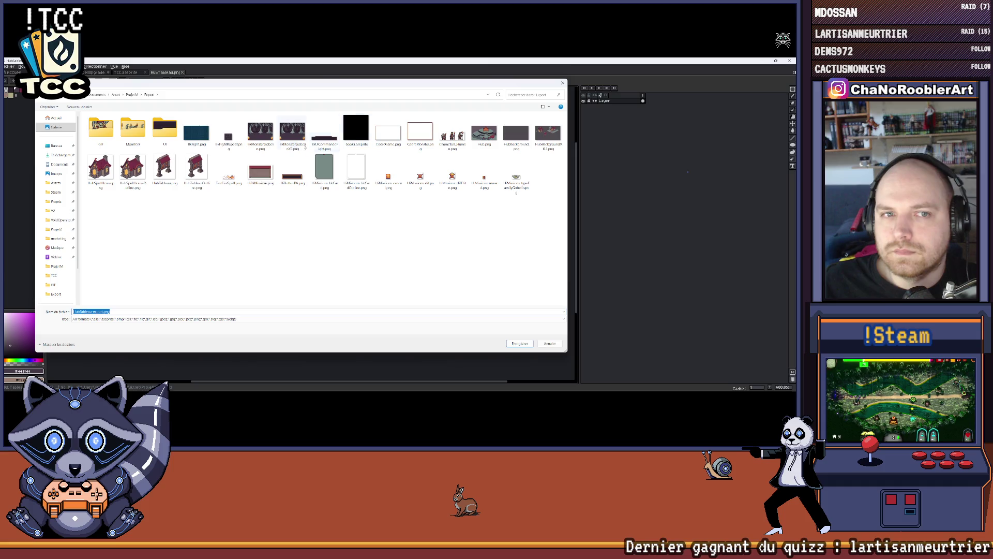
double_click(101, 129)
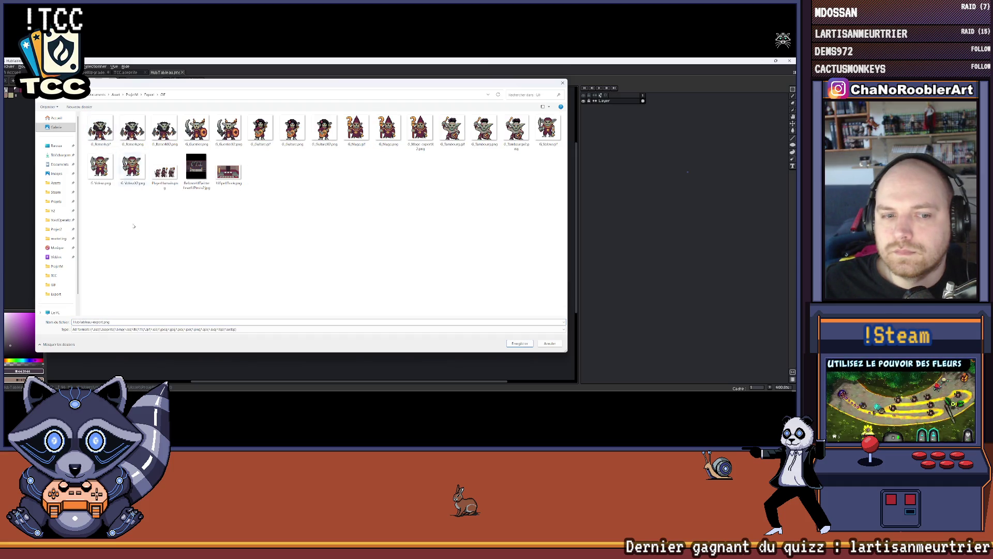
left_click(107, 321)
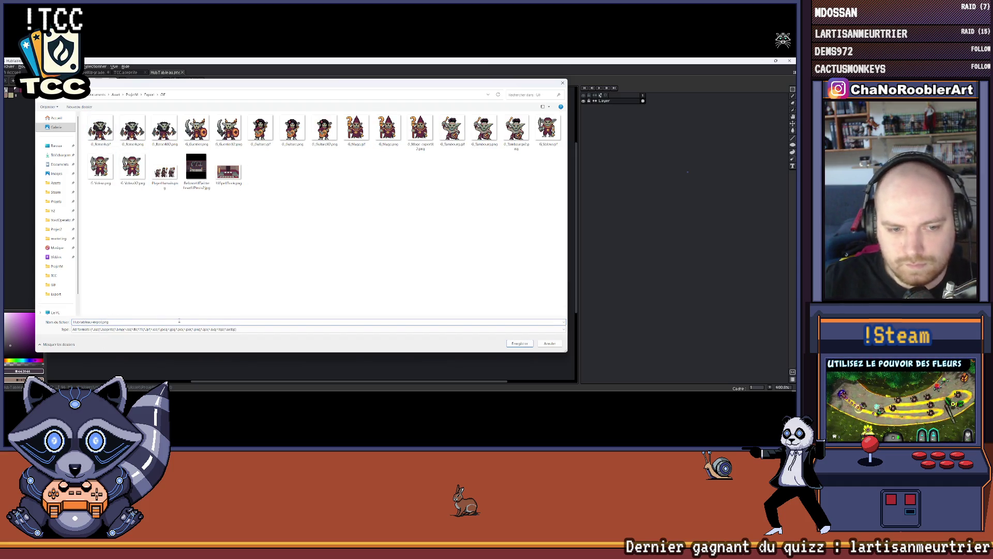
key("BackSpace")
key("BackSpace")
key("BackSpace")
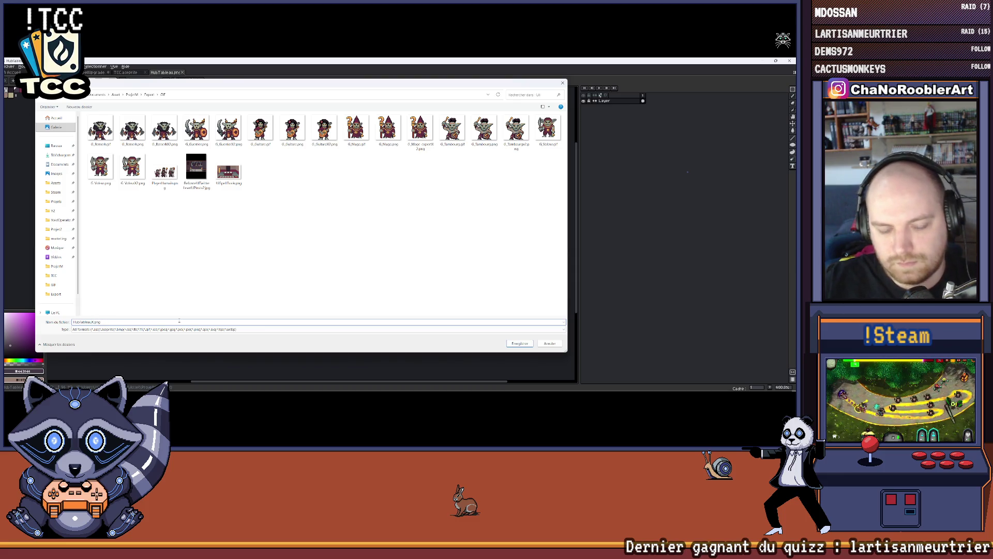
type("5")
key("Return")
Set Resize to 500% and export the enlarged notice-board PNG.
left_click(344, 131)
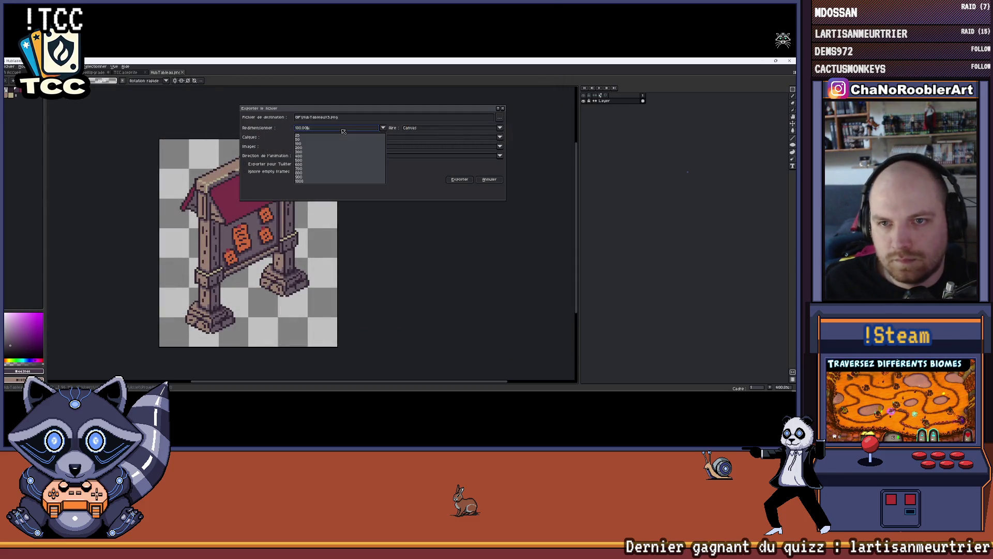
left_click(299, 161)
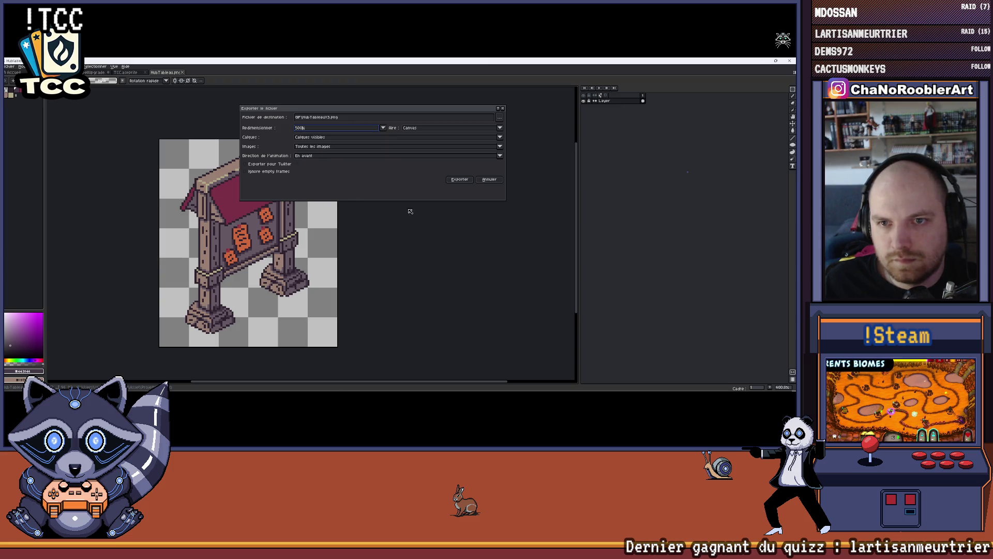
left_click(458, 181)
mouse_move(405, 178)
left_mouse_down()
mouse_move(337, 178)
mouse_move(355, 163)
left_mouse_up()
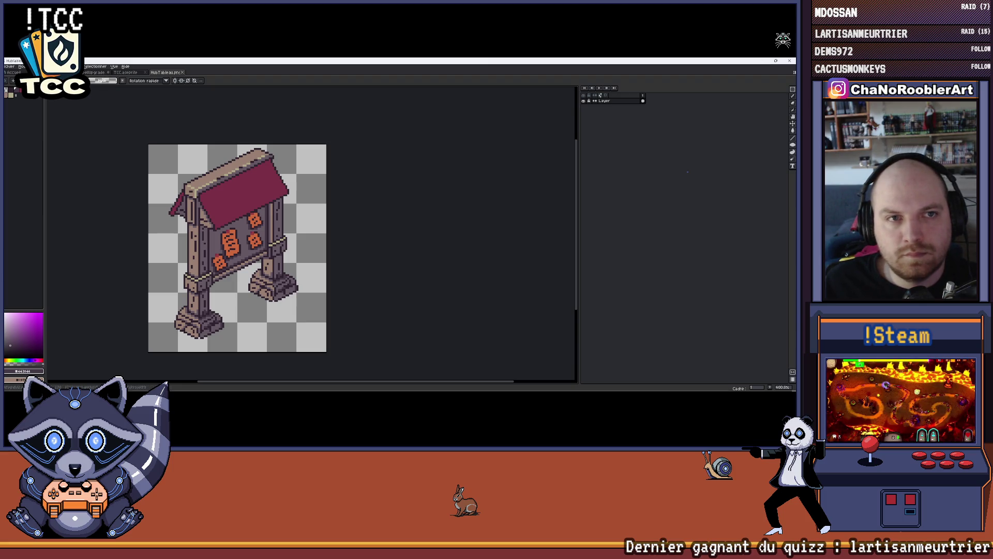
left_click(9, 66)
Open the 500% notice-board export, test-paste it onto the TCC card, then undo the paste.
left_click(11, 84)
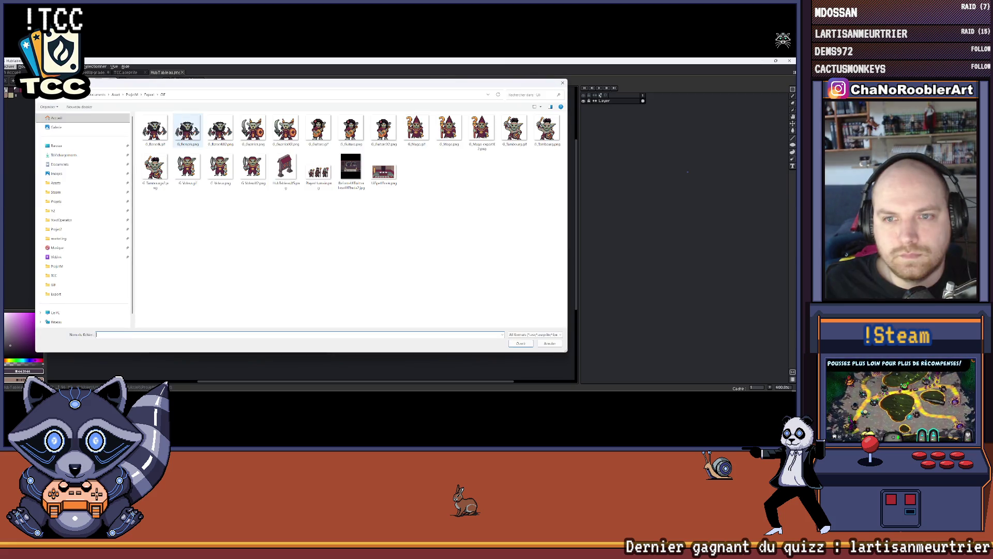
double_click(285, 167)
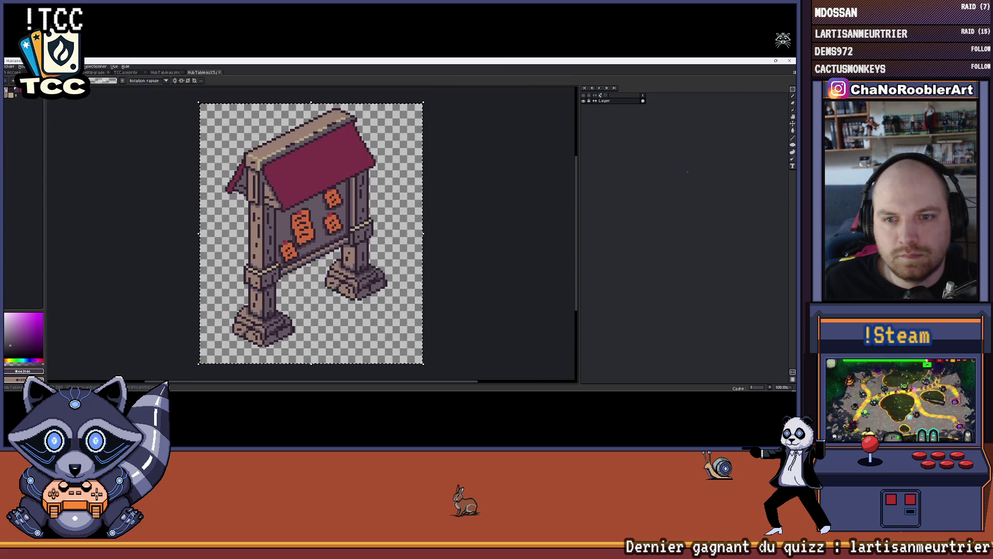
left_click(126, 72)
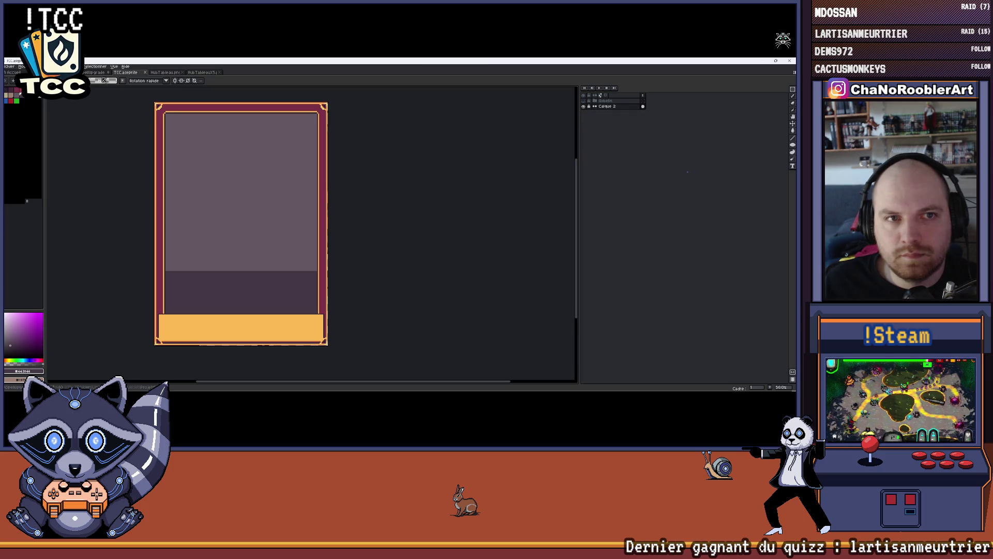
key("ctrl+v")
mouse_move(235, 178)
left_mouse_down()
mouse_move(260, 211)
mouse_move(260, 265)
mouse_move(265, 224)
left_mouse_up()
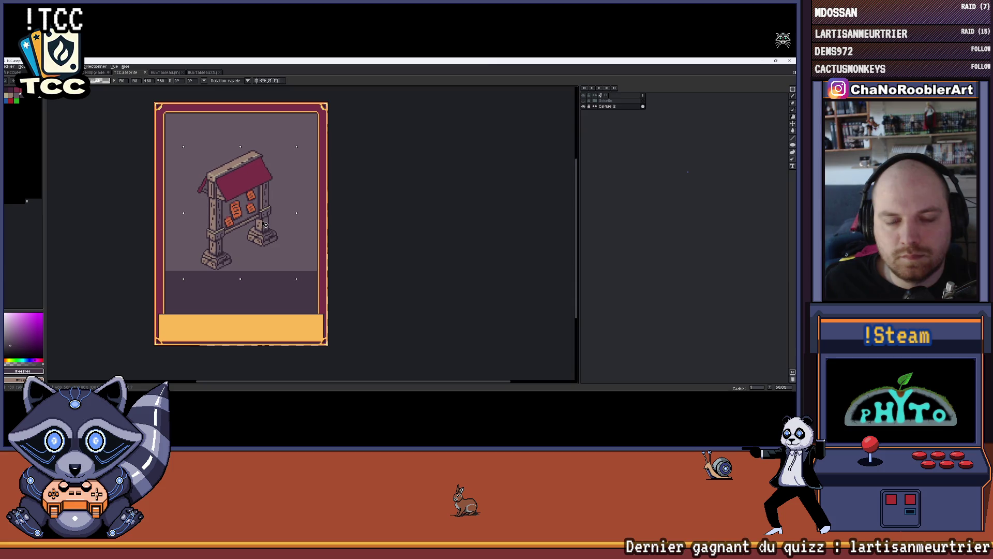
key("ctrl+d")
key("ctrl+z")
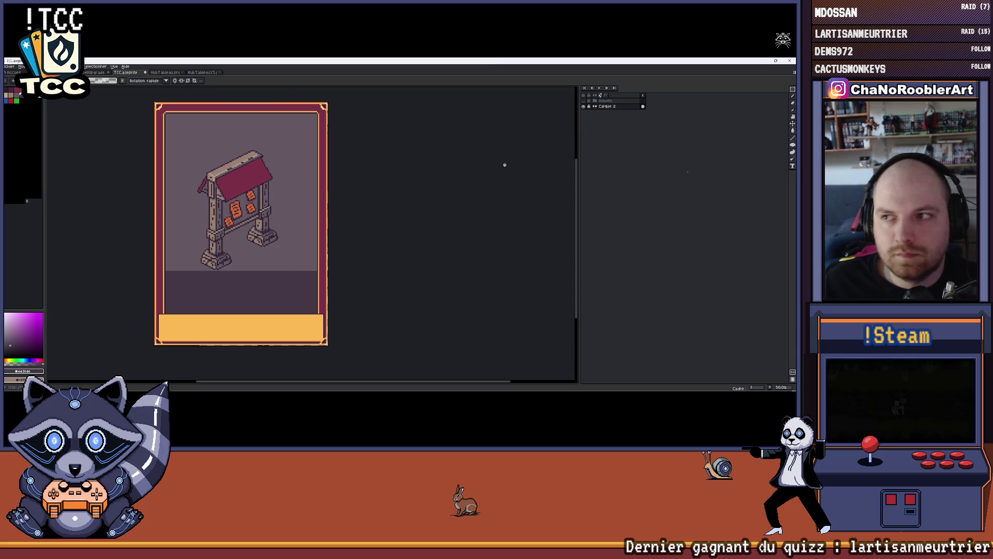
key("ctrl+z")
Add a new layer above Gobelin and name it Tableau.
left_click(612, 101)
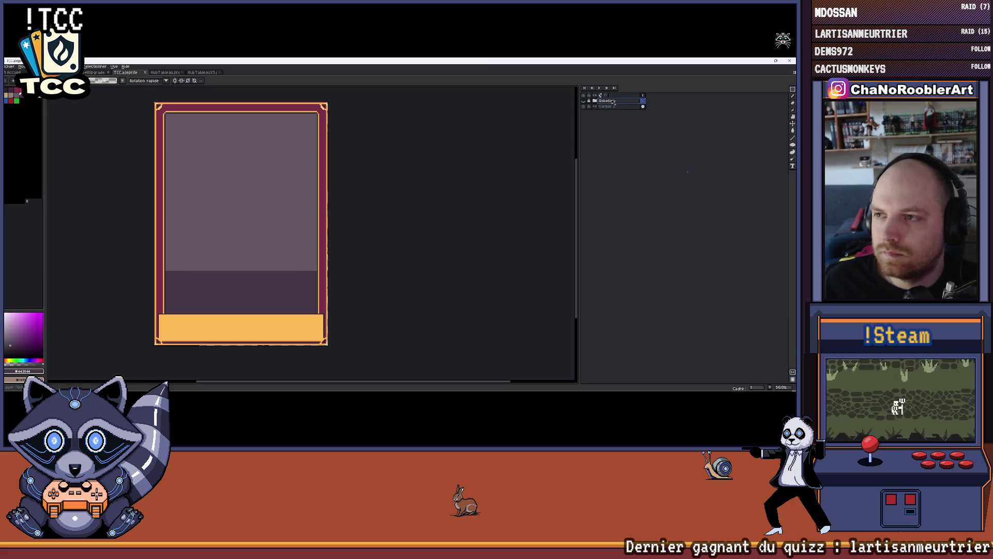
double_click(619, 102)
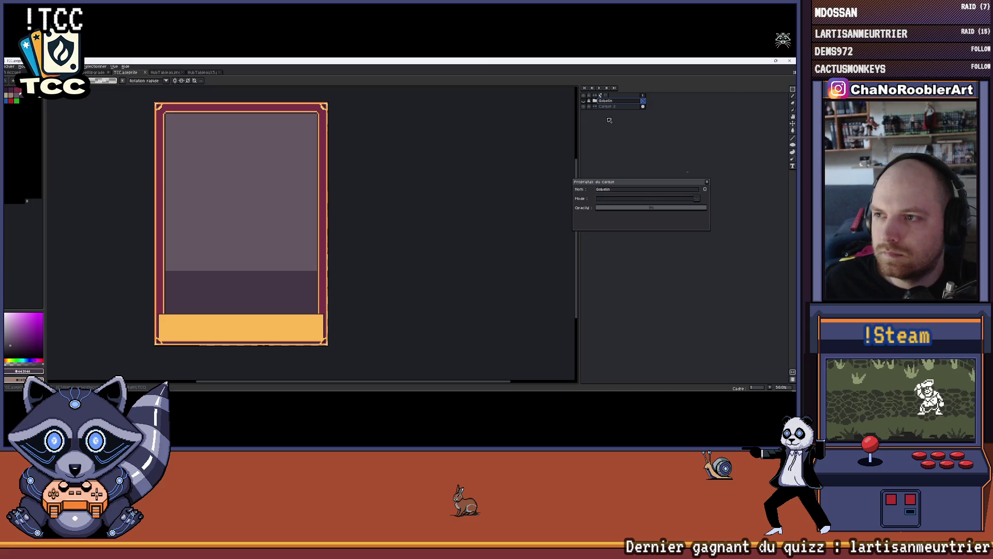
left_click(706, 180)
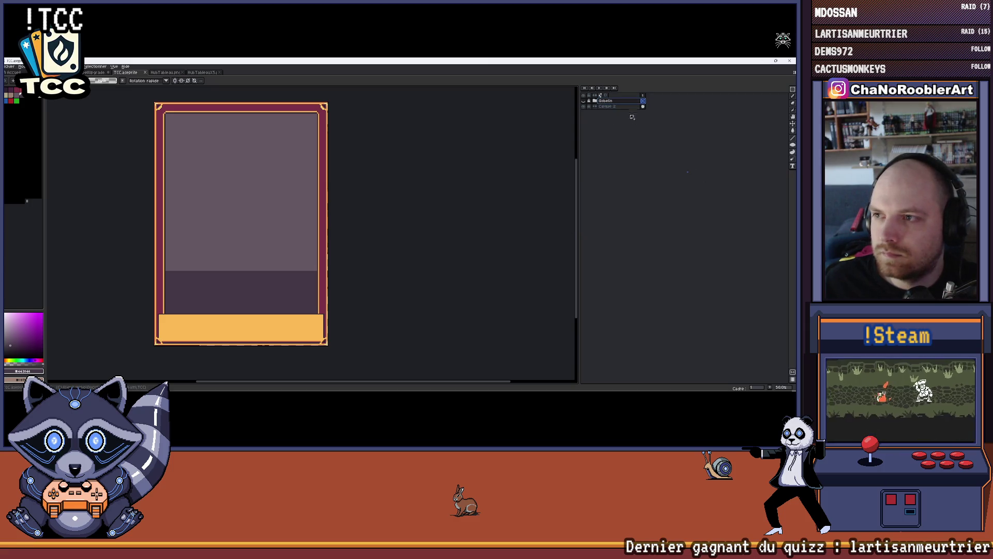
key("shift+n")
double_click(612, 101)
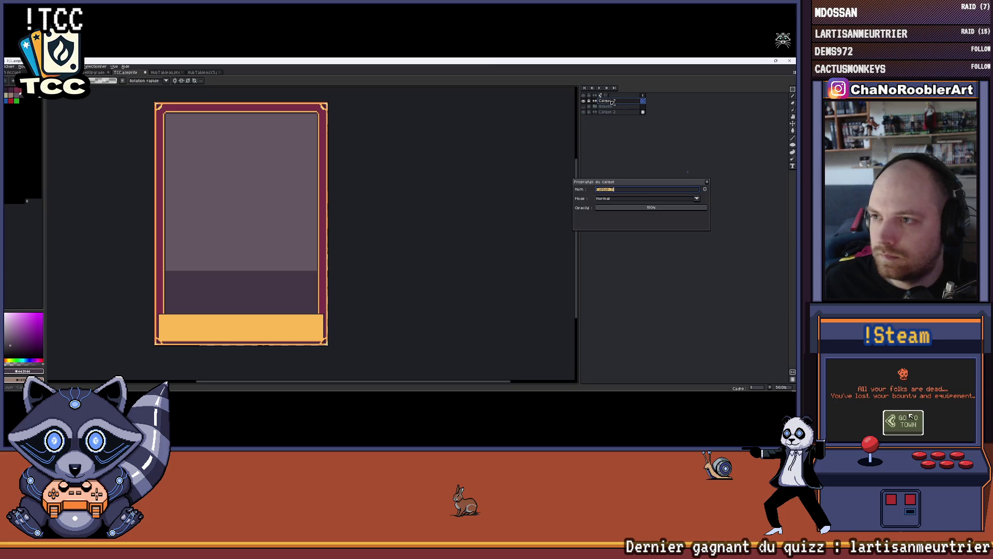
type("leau")
key("Return")
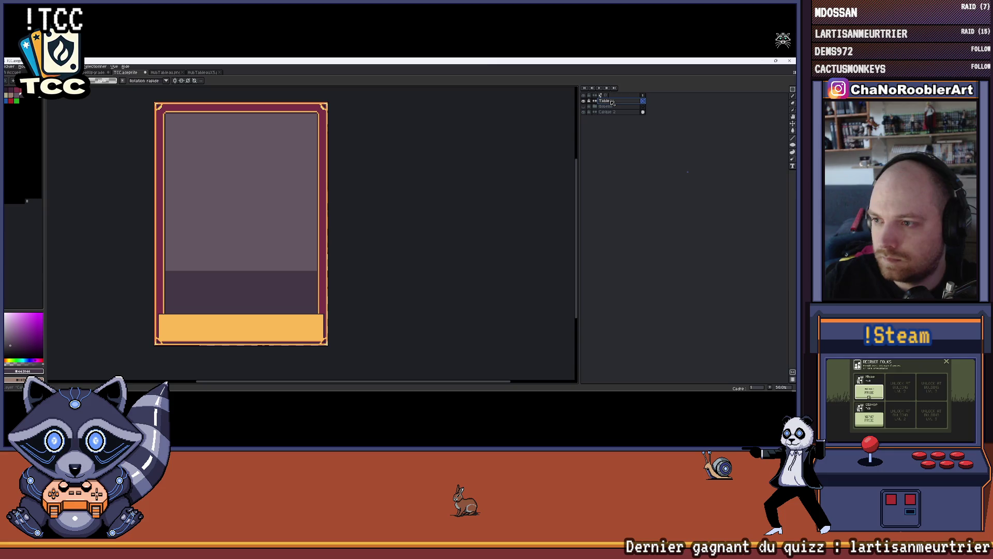
Paste the notice board onto Tableau and centre it in the card's upper panel.
key("ctrl+v")
left_click_drag(233, 204, 264, 251)
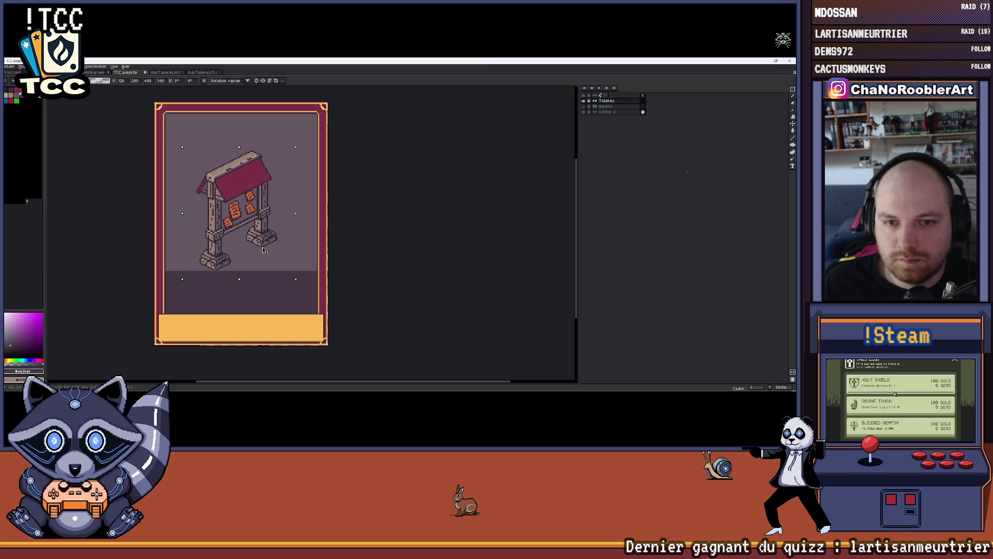
key("Return")
left_click_drag(324, 214, 348, 220)
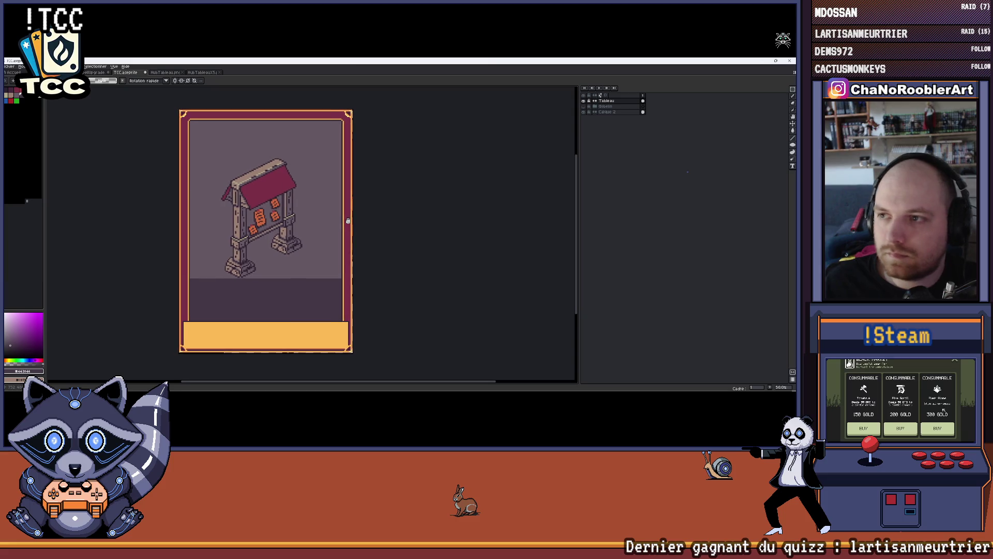
double_click(605, 102)
key("Escape")
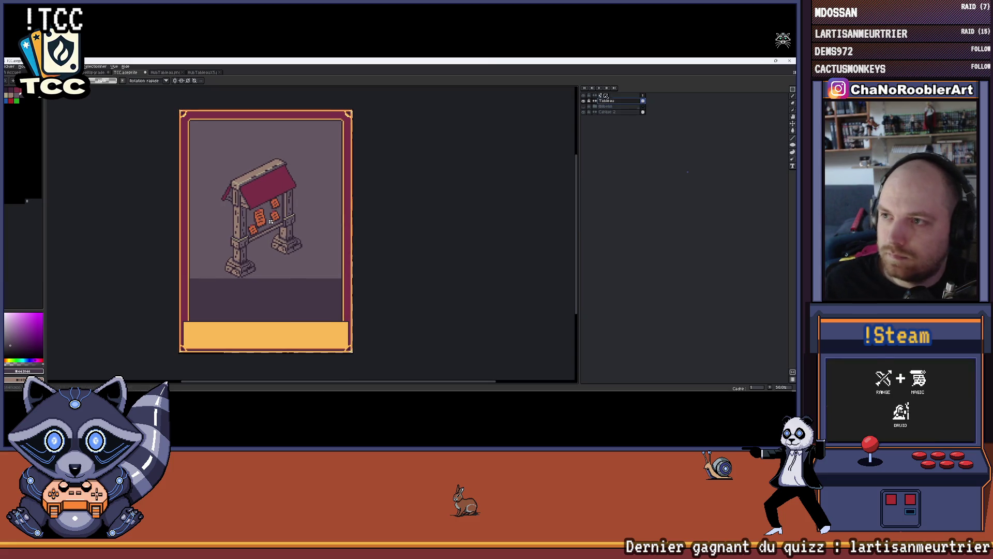
Create a new layer group around Tableau and name it Batiments.
right_click(608, 102)
mouse_move(628, 118)
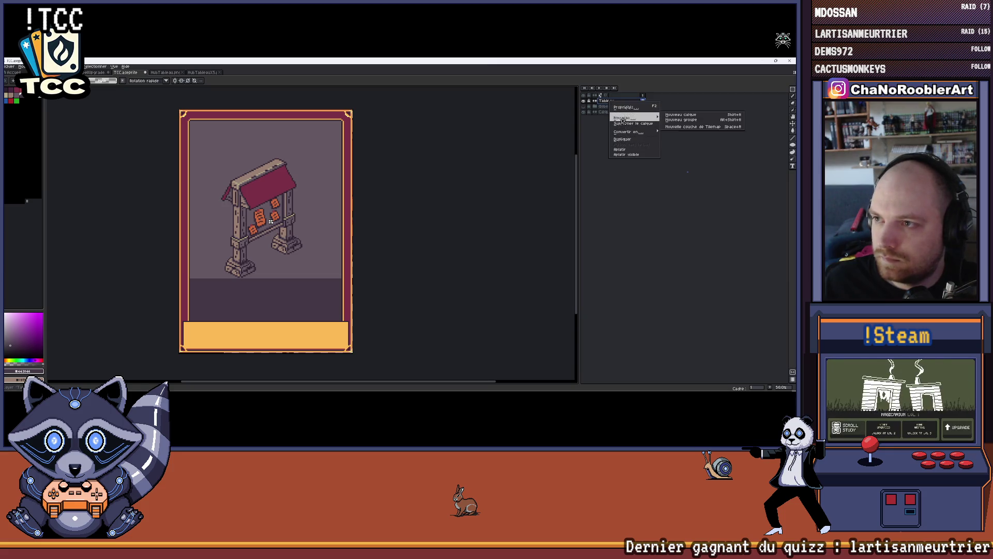
left_click(673, 122)
double_click(639, 103)
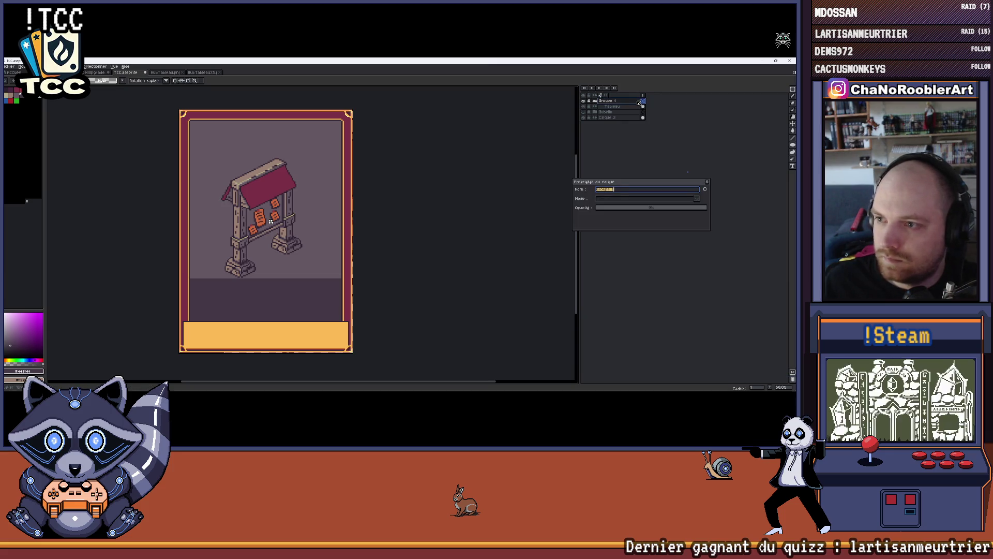
type("Mision")
key("BackSpace")
key("BackSpace")
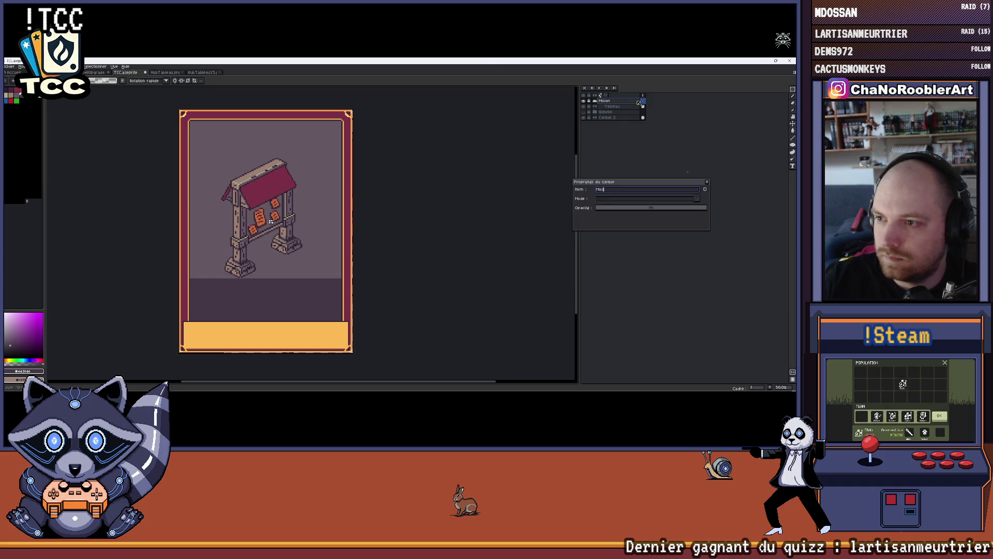
key("BackSpace")
key("BackSpace")
type("Batiment")
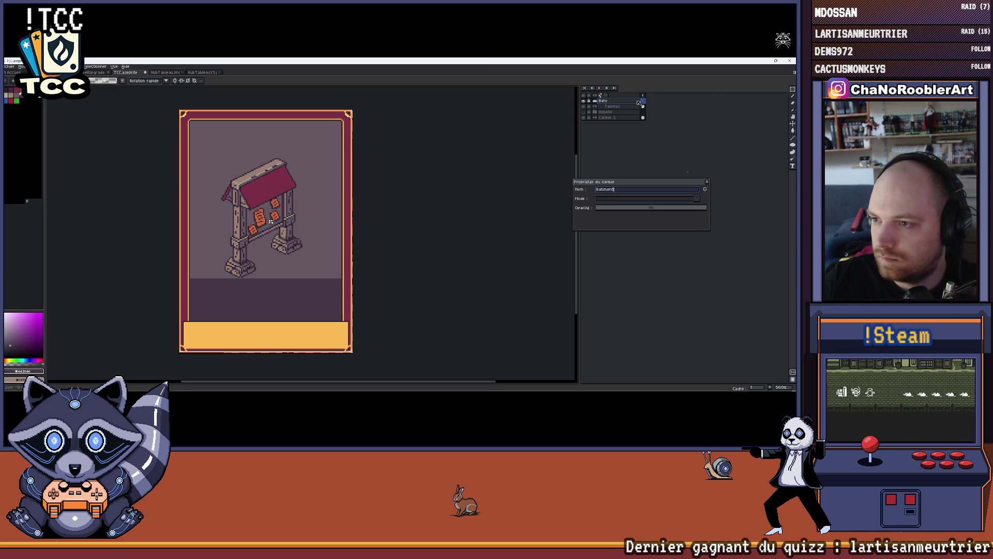
type("s")
key("Return")
Add an empty layer, Calque 7, and place it below Tableau.
left_click(617, 107)
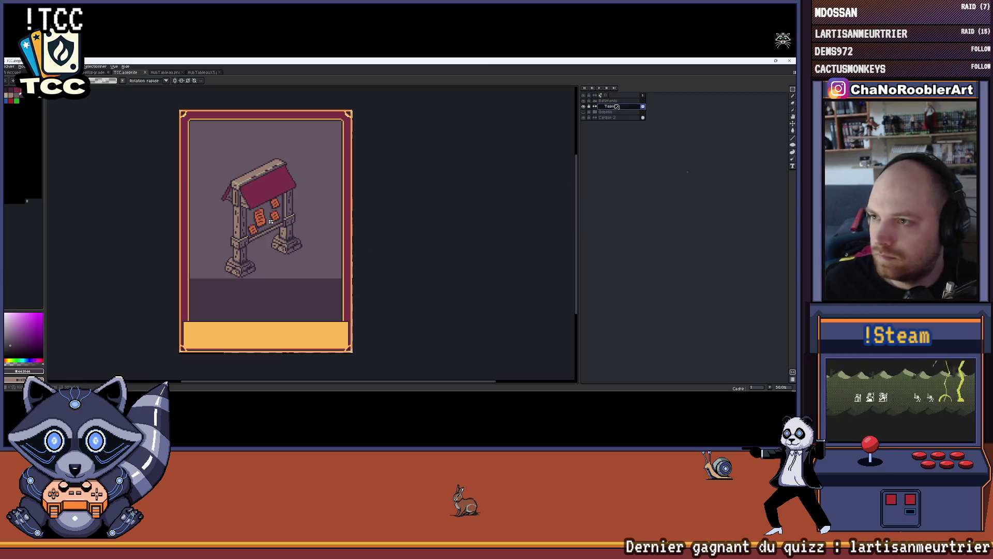
key("shift+n")
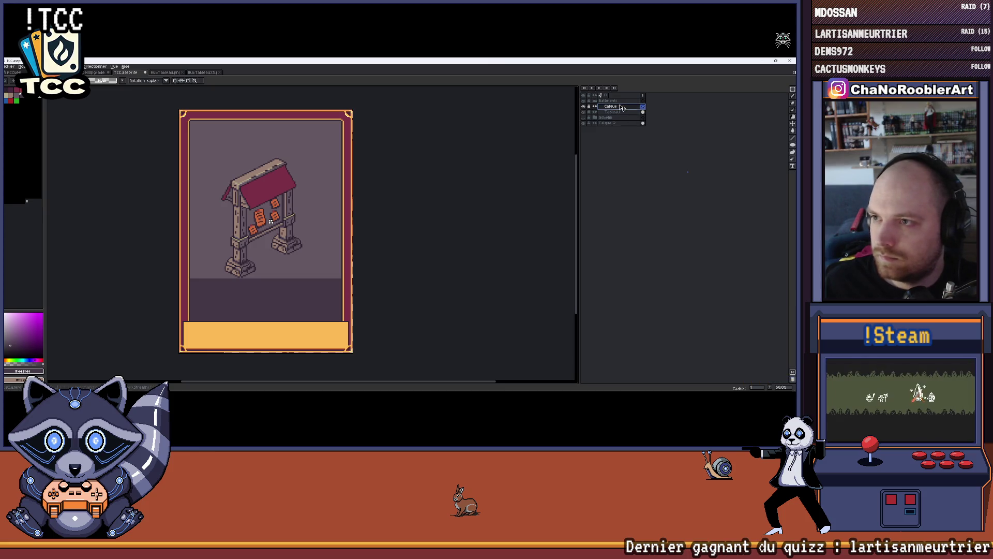
left_click_drag(627, 107, 633, 117)
scroll(337, 161, "left", 2)
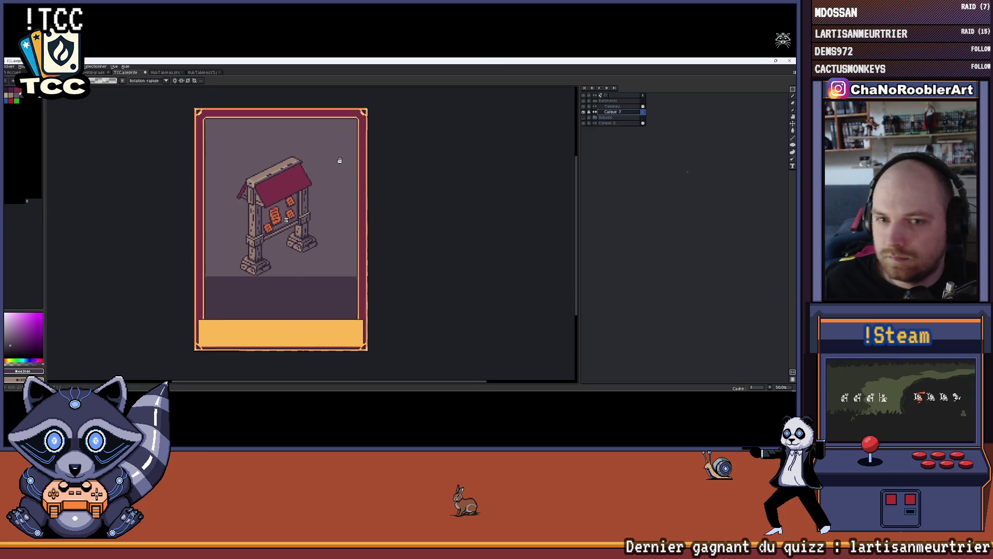
Pick a grey-green drawing colour from the palette.
left_click(244, 140, "alt")
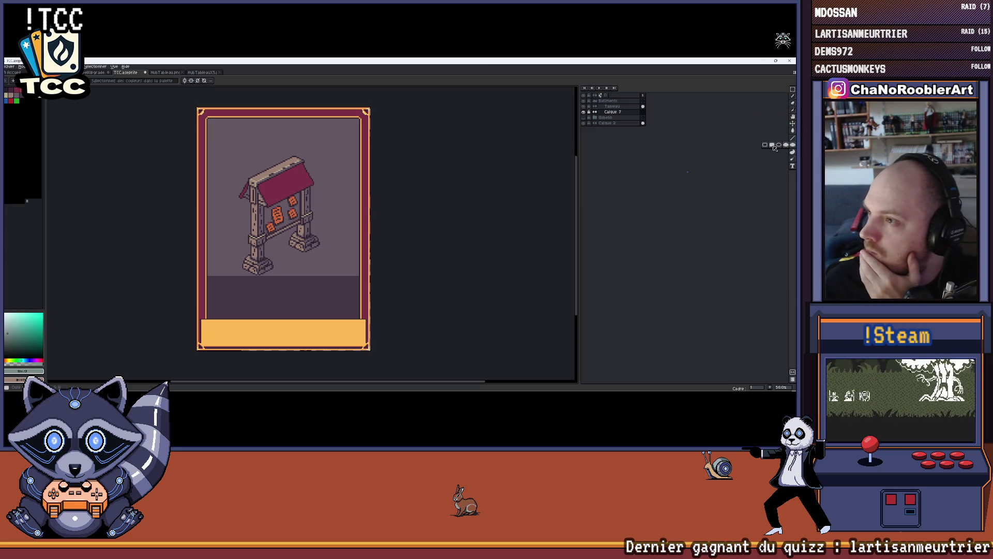
scroll(288, 219, "up", 1)
scroll(221, 119, "up", 1)
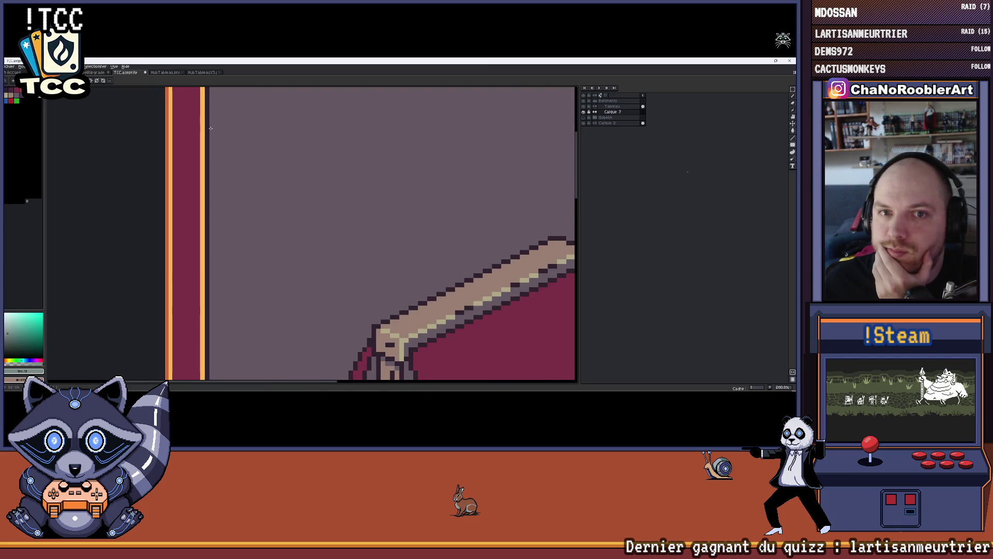
scroll(254, 165, "down", 3)
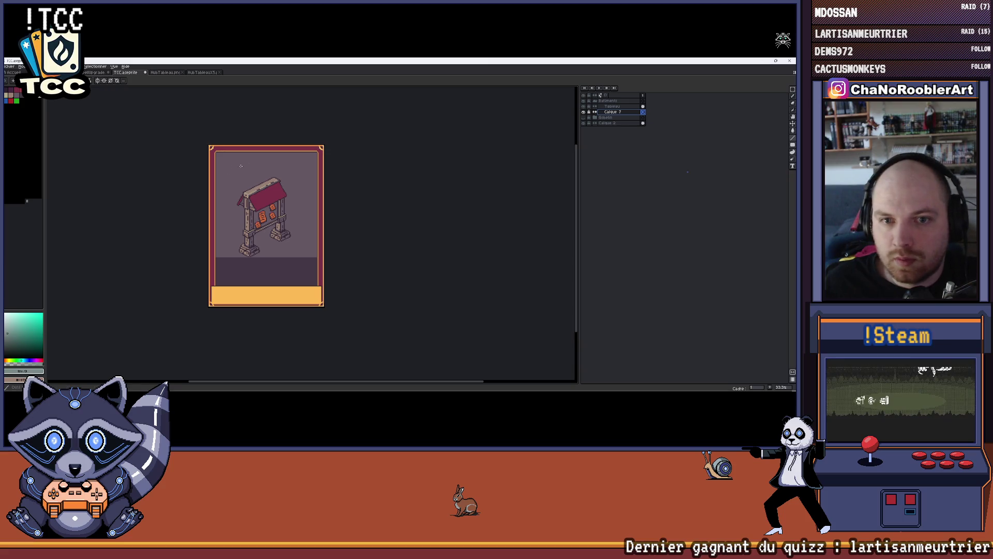
Move Calque 7 above Tableau and back below it, zooming in on the board.
left_click_drag(625, 110, 615, 106)
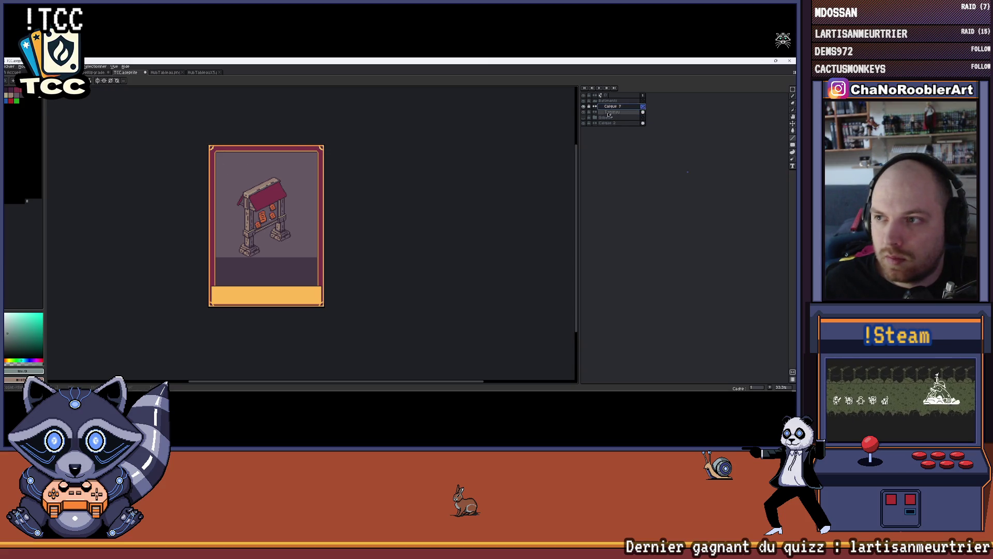
scroll(259, 166, "up", 1)
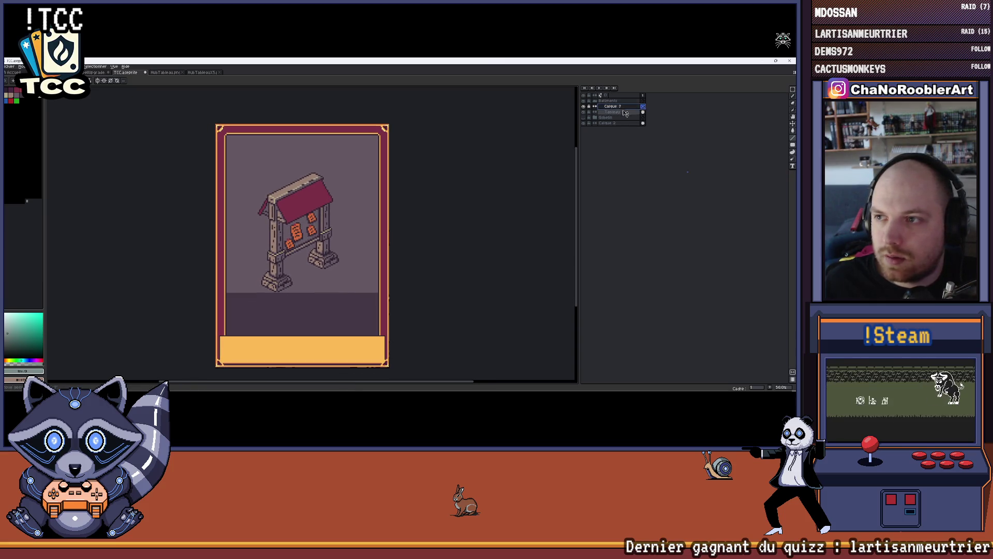
left_click_drag(626, 113, 645, 113)
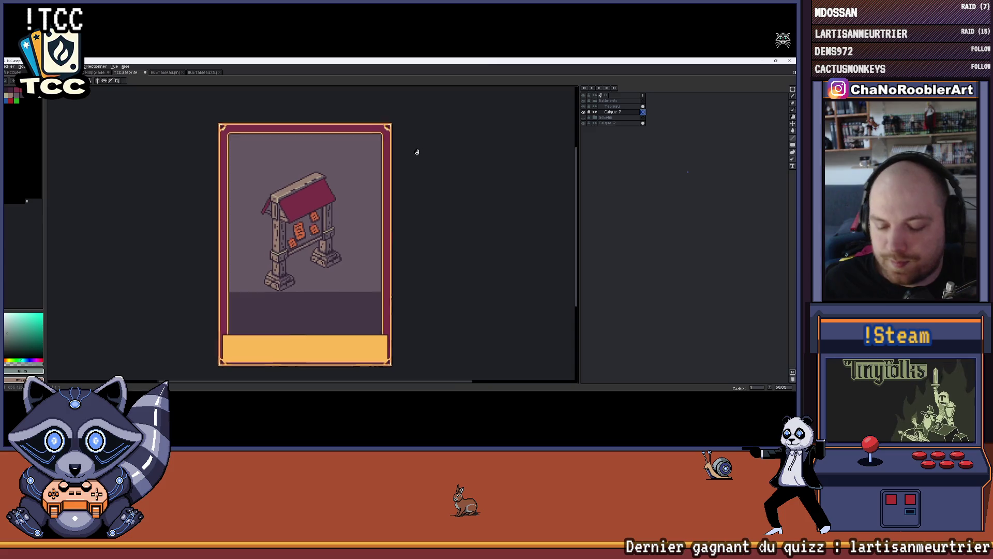
left_click_drag(329, 186, 352, 181)
scroll(388, 155, "up", 2)
scroll(356, 146, "down", 3)
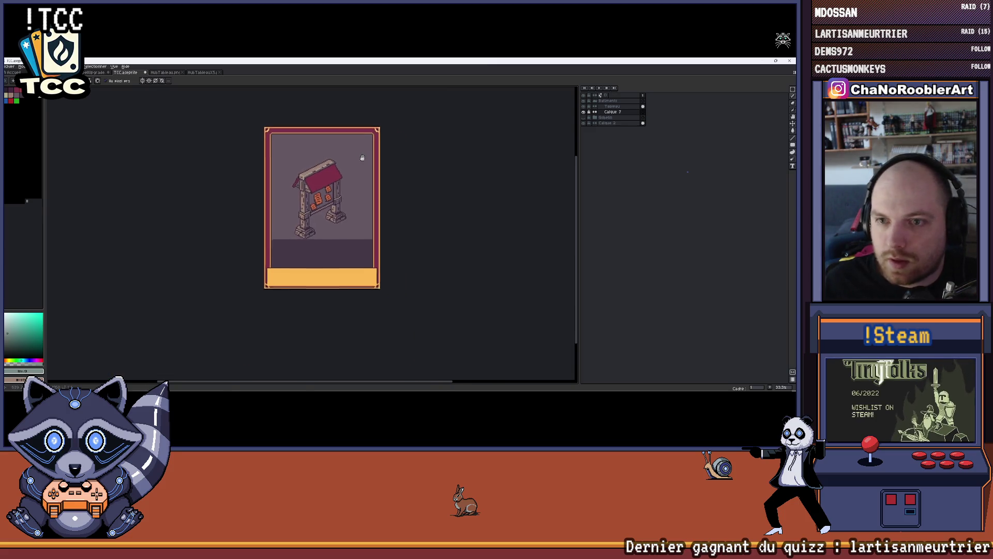
scroll(356, 149, "up", 1)
left_click_drag(356, 148, 377, 153)
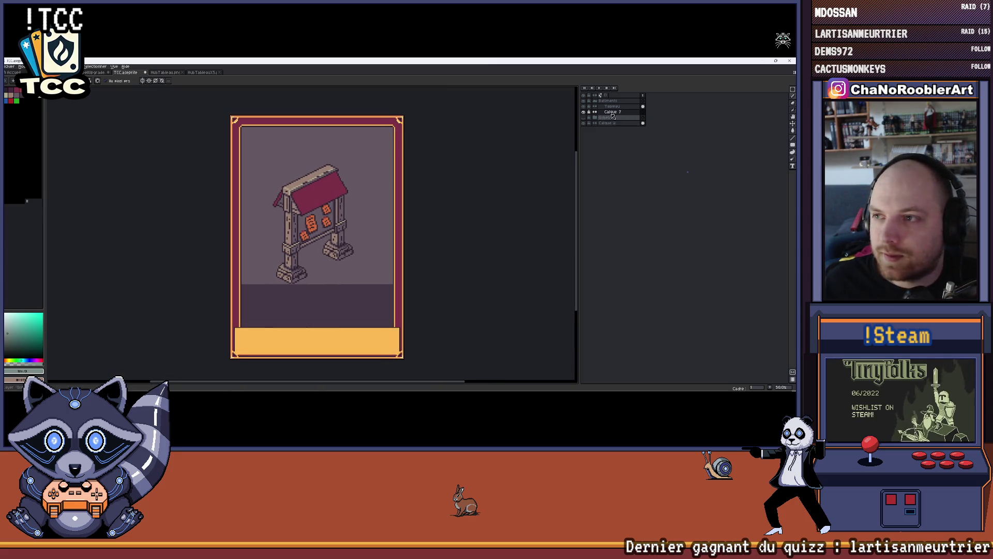
scroll(323, 135, "up", 2)
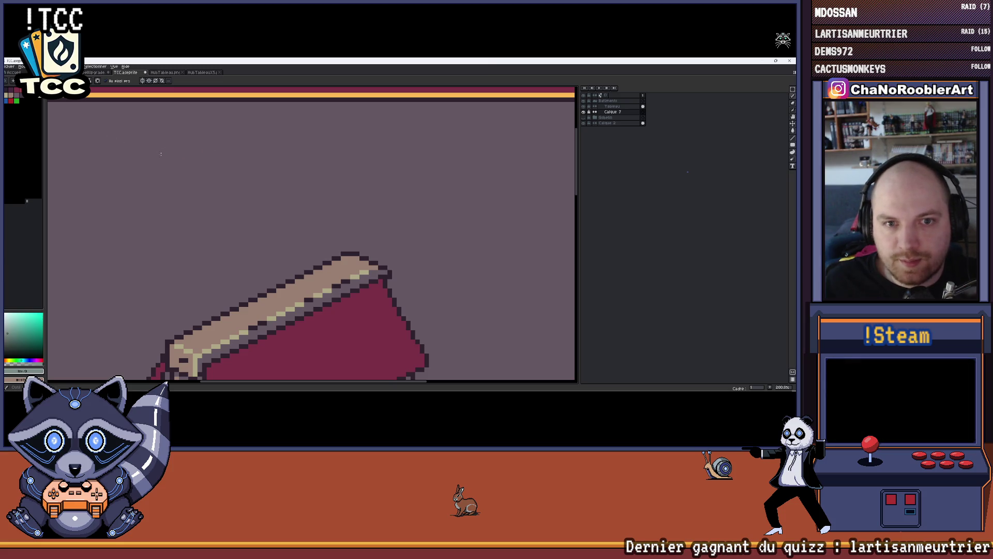
Undo a test pencil stroke on the roof and switch to the Filled Rectangle tool.
left_click_drag(348, 168, 404, 170)
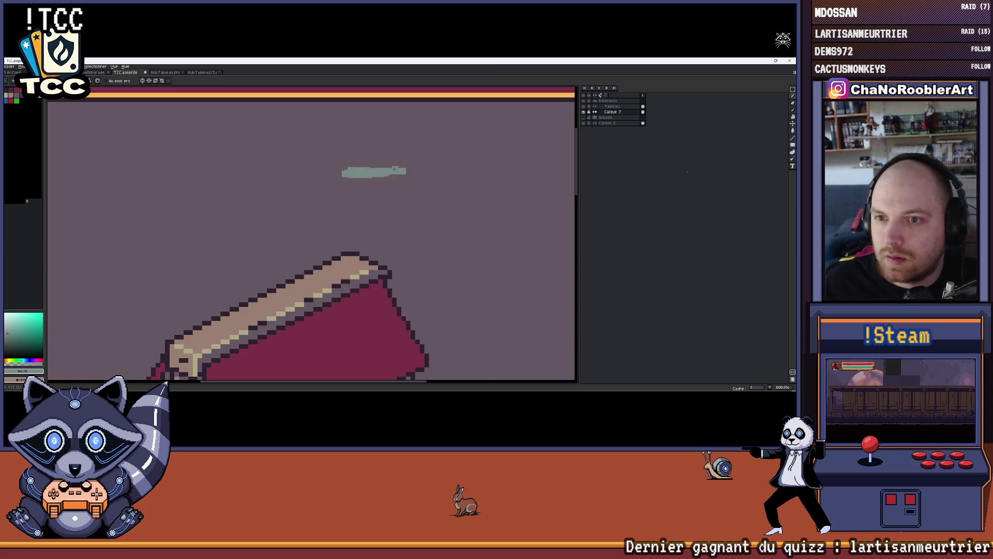
scroll(351, 165, "down", 2)
key("ctrl+z")
left_click(791, 145)
scroll(310, 129, "up", 2)
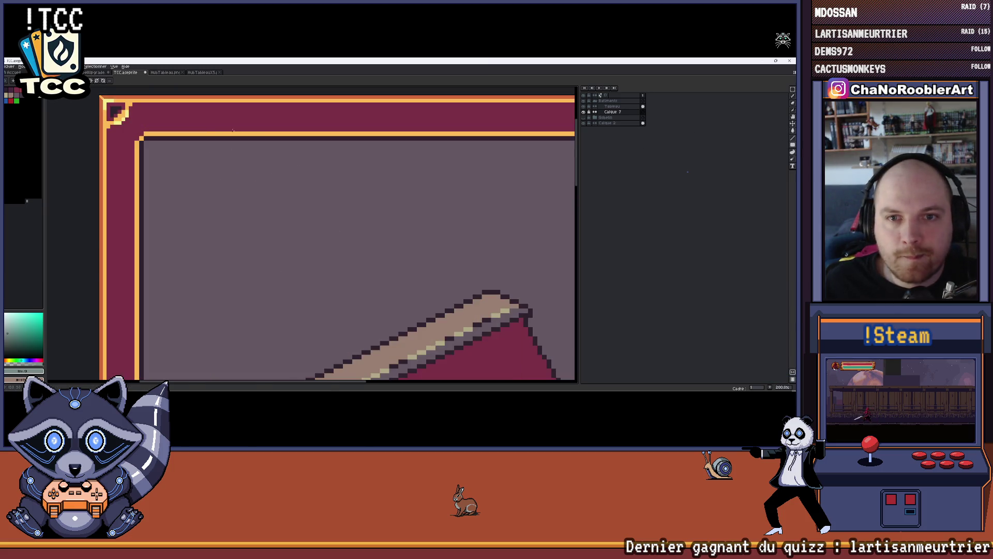
scroll(215, 101, "down", 1)
scroll(214, 102, "down", 1)
scroll(215, 102, "up", 1)
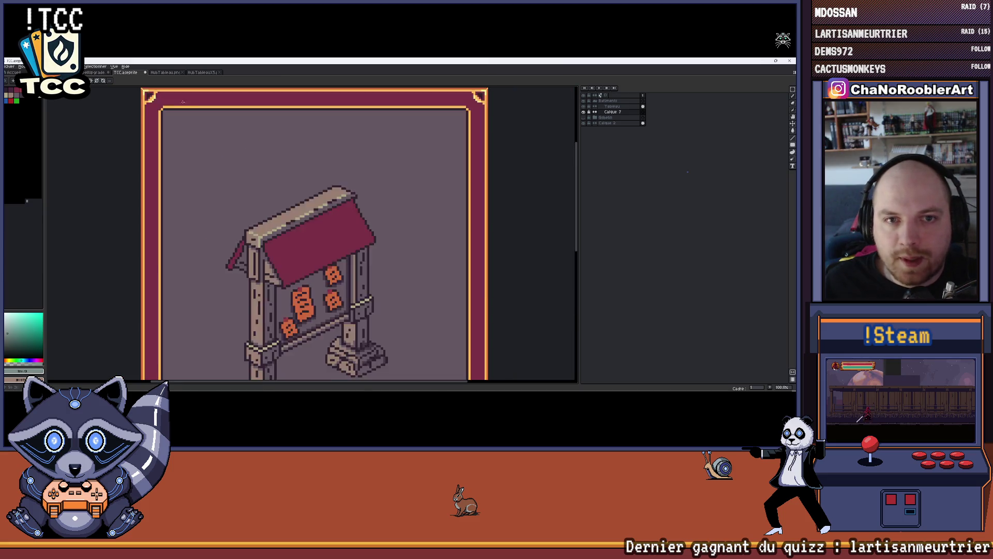
scroll(215, 102, "up", 1)
mouse_move(133, 110)
left_mouse_down()
mouse_move(275, 239)
mouse_move(408, 244)
left_mouse_up()
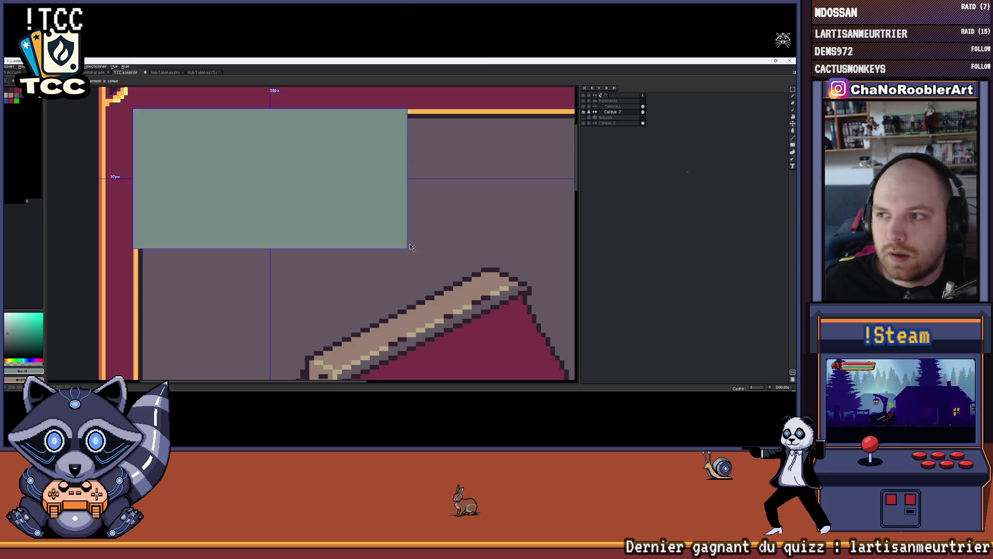
scroll(381, 183, "down", 2)
left_click(595, 101)
left_click_drag(614, 113, 623, 101)
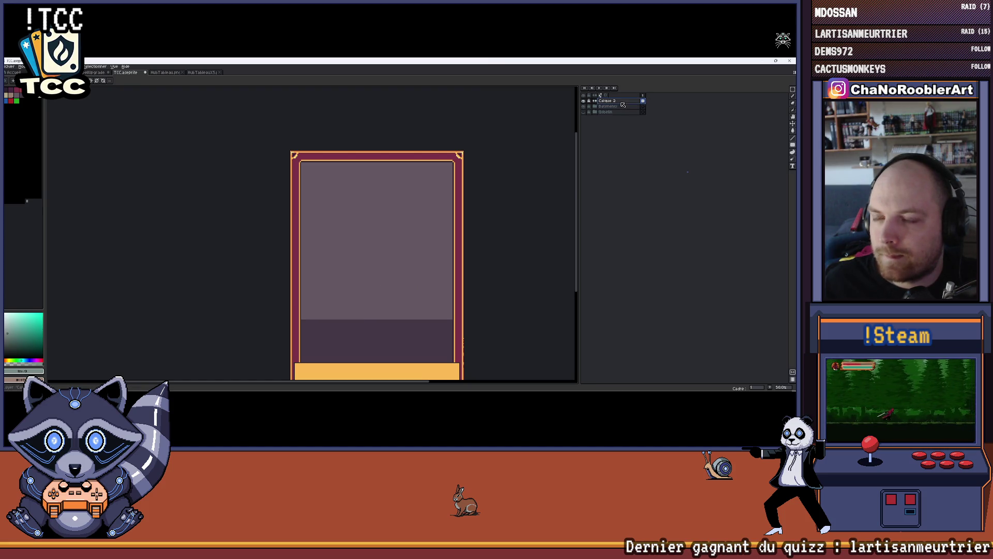
left_click_drag(484, 153, 465, 132)
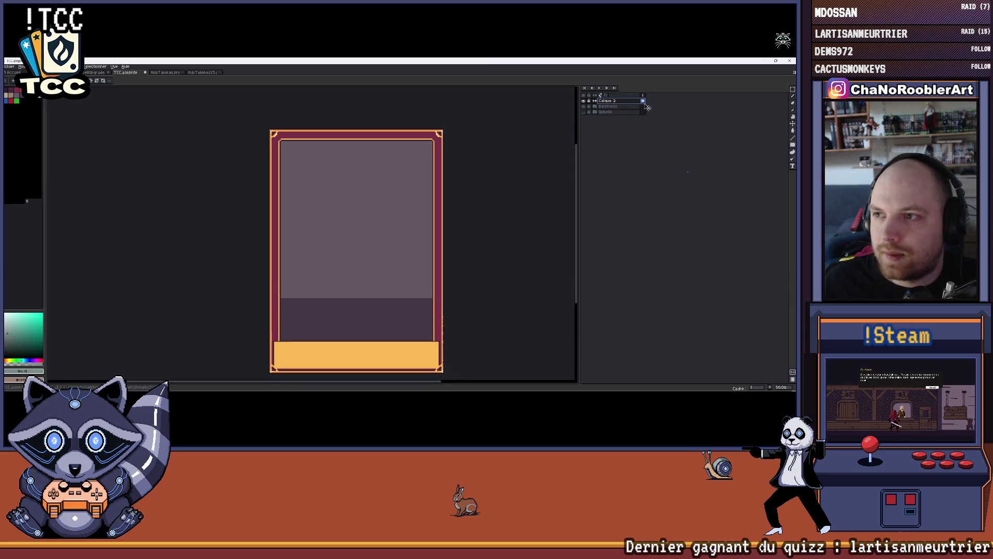
scroll(355, 165, "up", 1)
scroll(290, 155, "down", 1)
left_click_drag(309, 170, 296, 154)
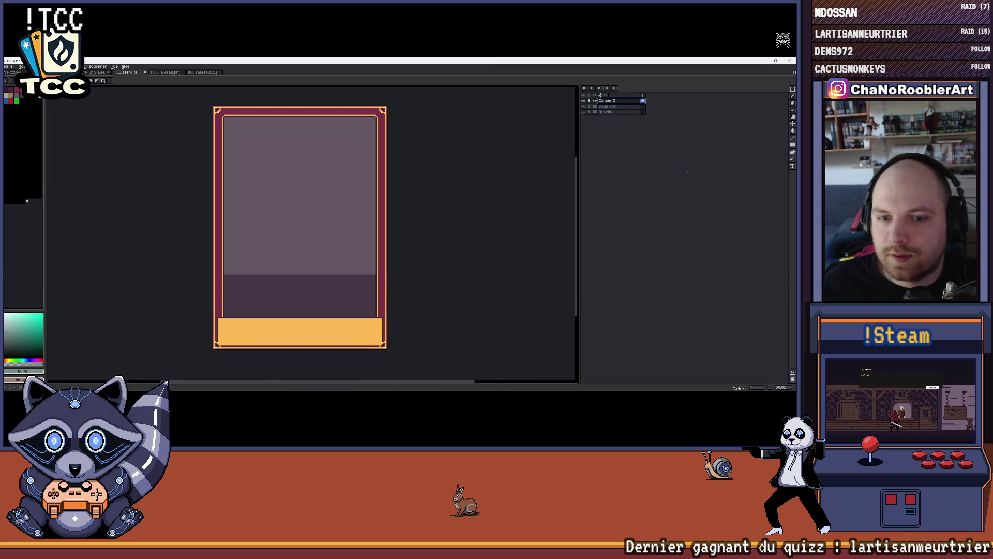
left_click(793, 92)
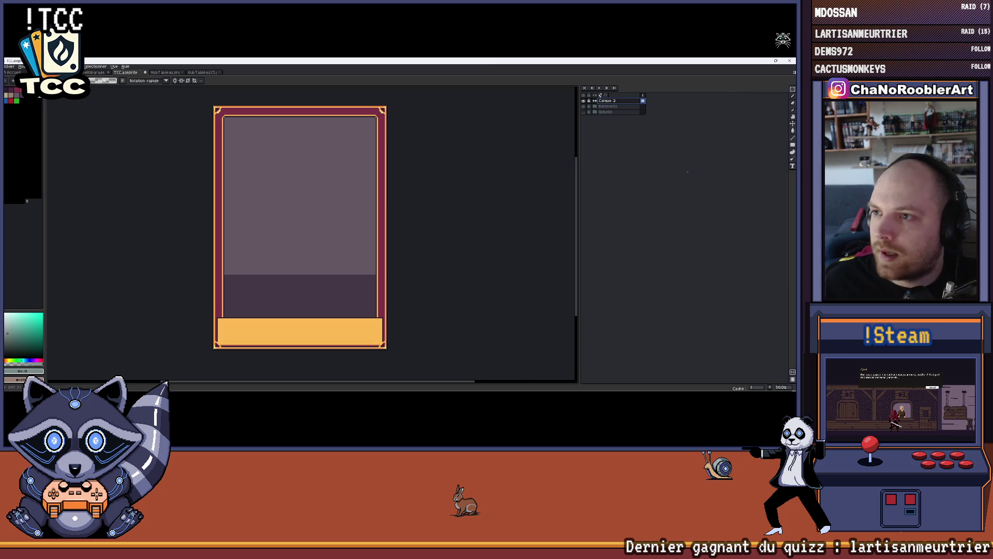
scroll(241, 114, "up", 5)
scroll(453, 278, "down", 4)
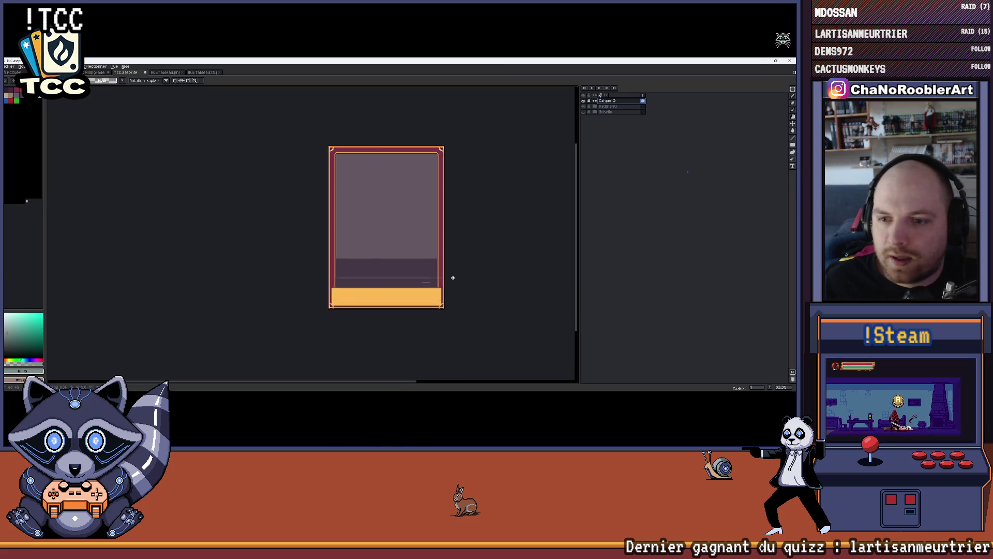
scroll(452, 278, "up", 5)
Fit the marquee to the card's inner area, check its corners zoomed in, and clear the mauve fill.
mouse_move(422, 334)
left_mouse_down()
mouse_move(415, 343)
mouse_move(426, 344)
left_mouse_up()
scroll(380, 263, "down", 4)
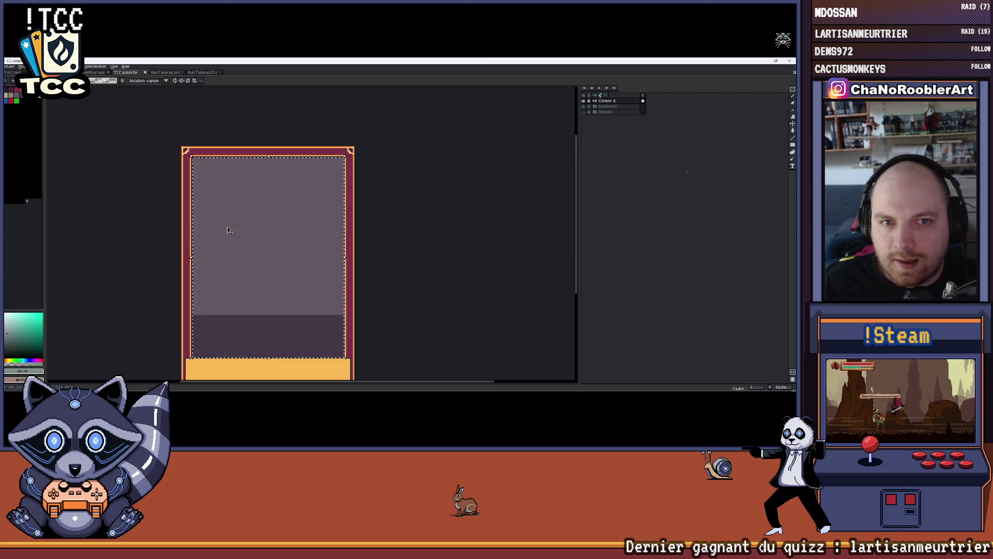
scroll(185, 144, "up", 4)
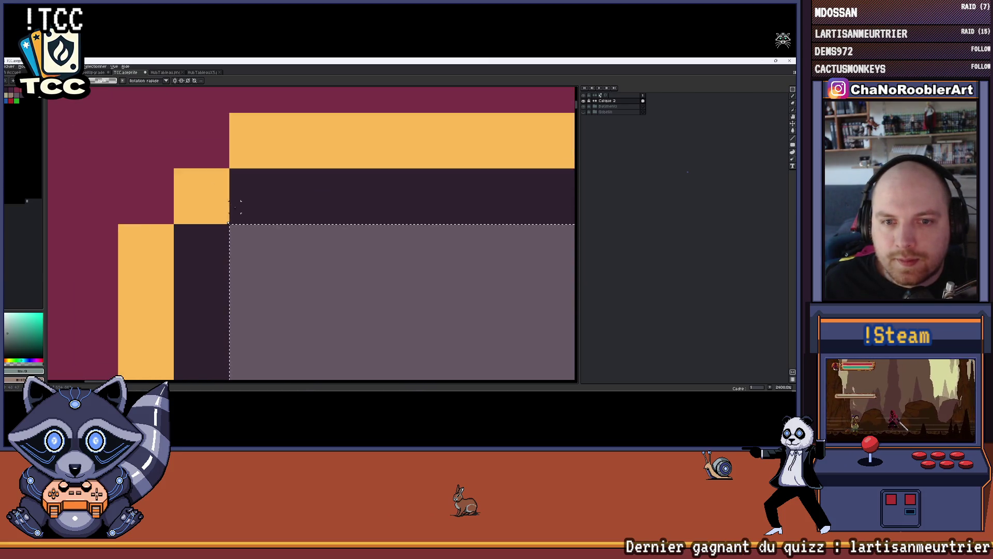
scroll(397, 233, "down", 2)
scroll(321, 274, "right", 5)
scroll(245, 316, "up", 3)
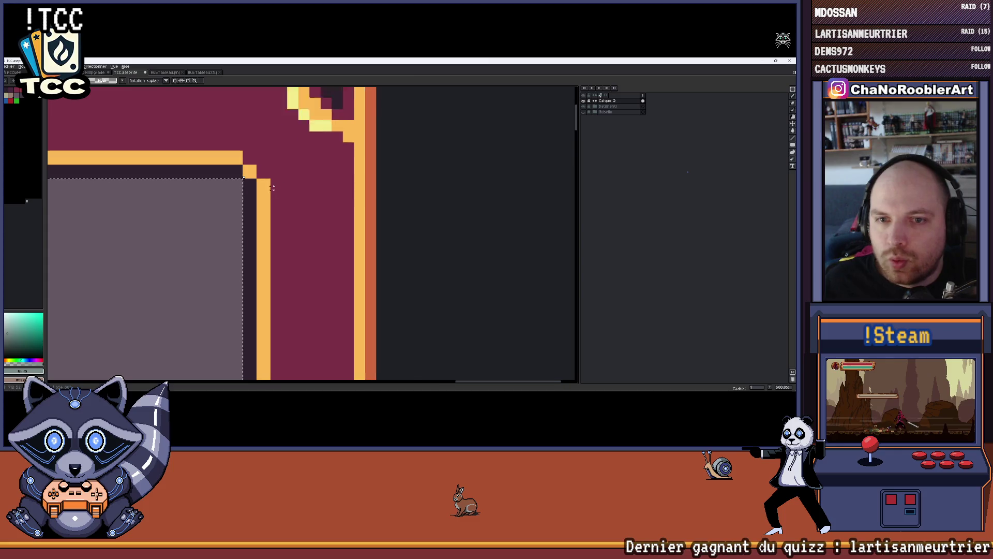
scroll(245, 315, "down", 4)
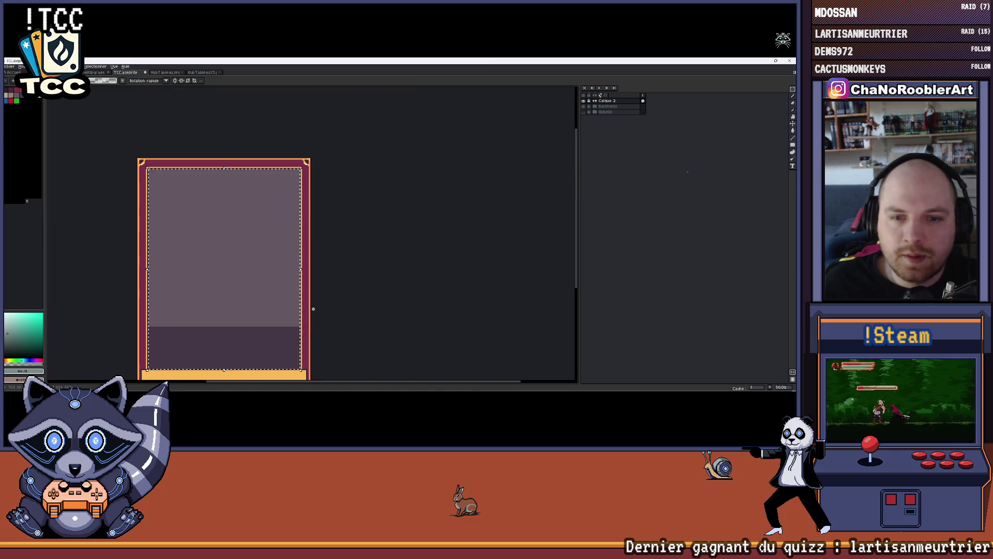
scroll(281, 296, "up", 4)
scroll(281, 296, "up", 2)
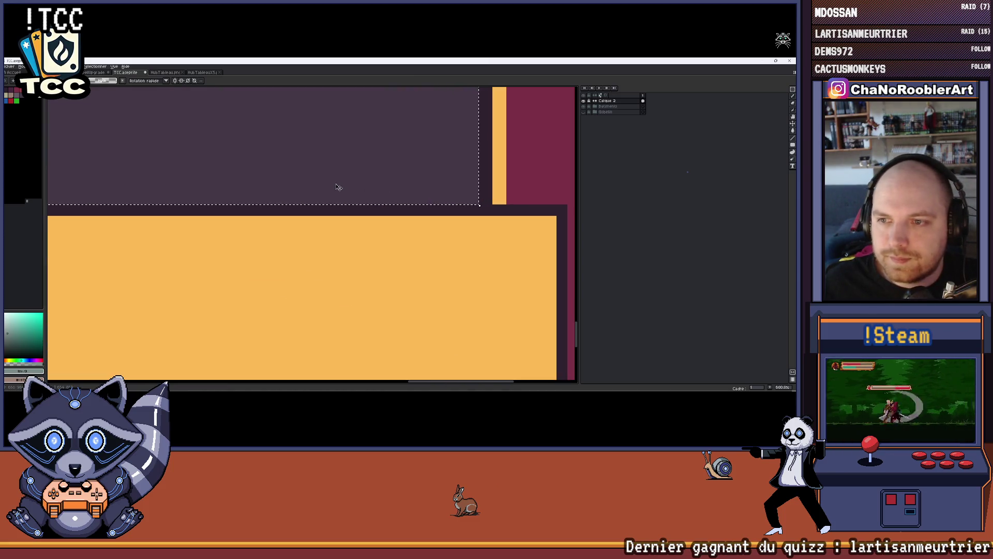
scroll(250, 190, "down", 2)
scroll(228, 195, "up", 4)
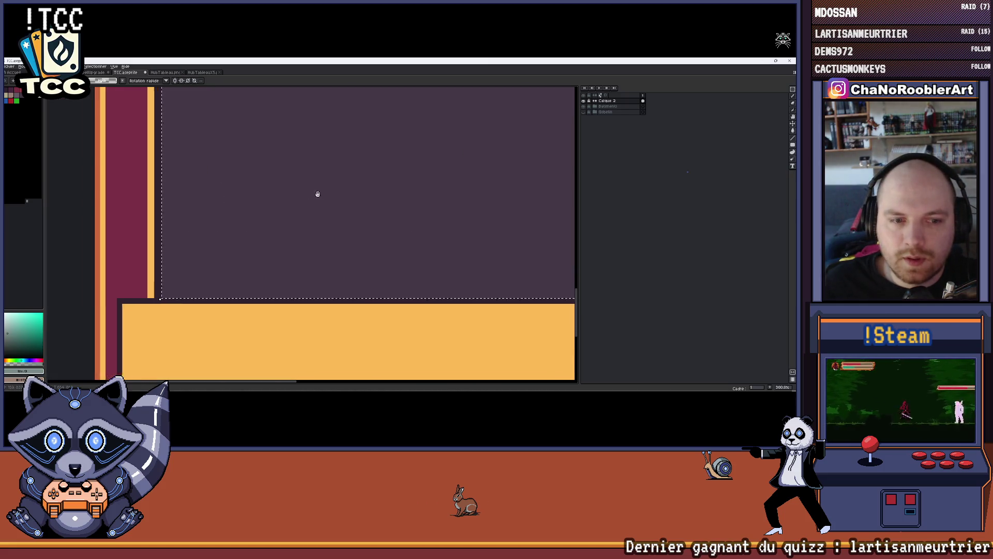
scroll(211, 242, "down", 4)
left_click_drag(310, 211, 162, 239)
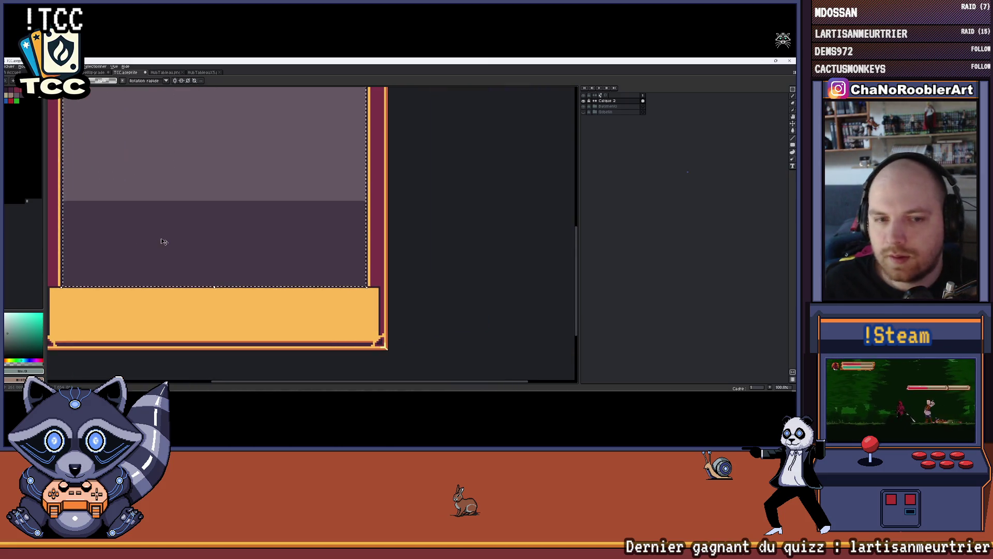
scroll(258, 202, "down", 2)
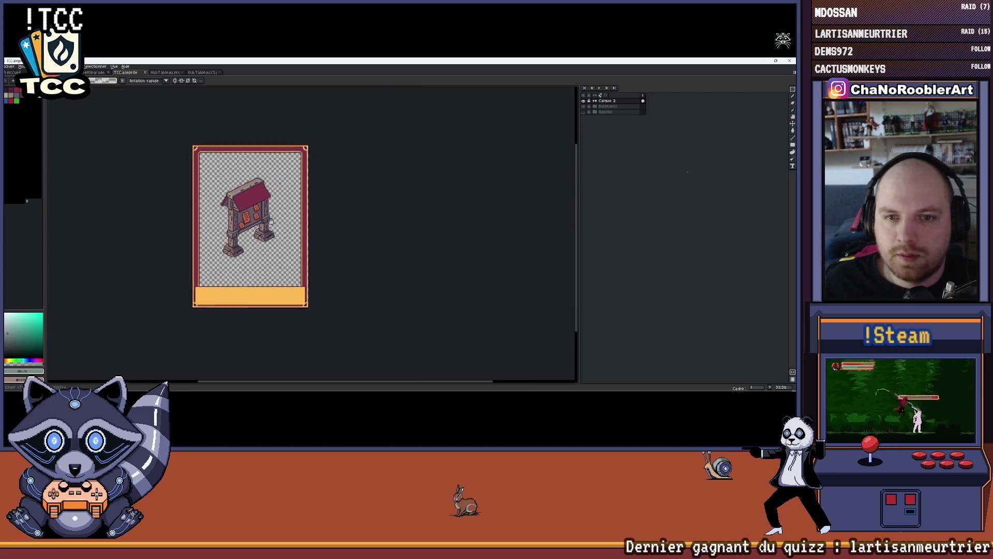
Expand the Batiments group and select the Calque 7 layer for painting.
scroll(274, 203, "up", 2)
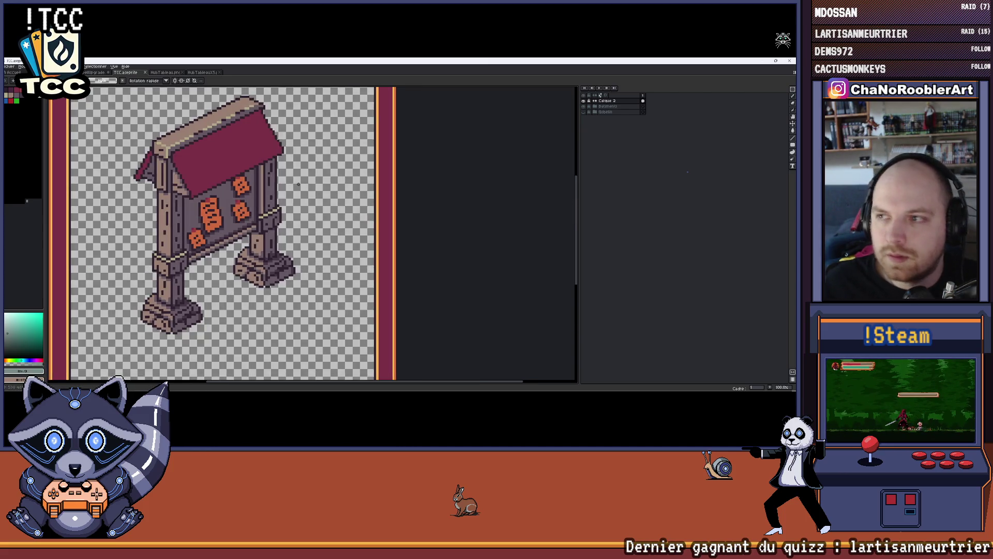
scroll(300, 207, "down", 1)
left_click(595, 107)
left_click(613, 112)
left_click(584, 112)
left_click(584, 112)
left_click(613, 117)
Marquee the card's inner area, then clear the rectangular selection.
left_click_drag(338, 149, 302, 158)
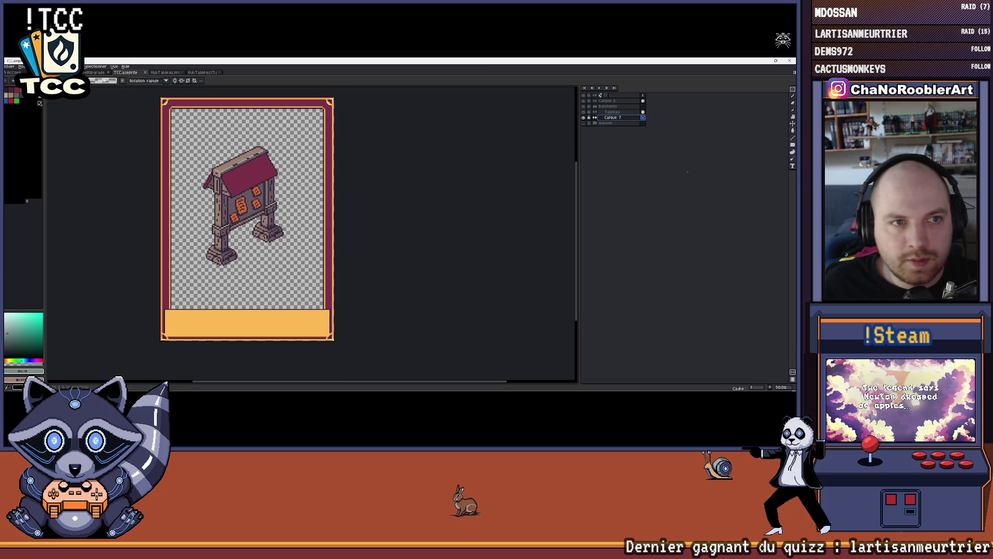
scroll(165, 103, "up", 2)
mouse_move(184, 118)
left_mouse_down()
mouse_move(238, 174)
mouse_move(396, 267)
left_mouse_up()
scroll(399, 226, "down", 2)
key("ctrl+d")
left_click_drag(398, 227, 347, 175)
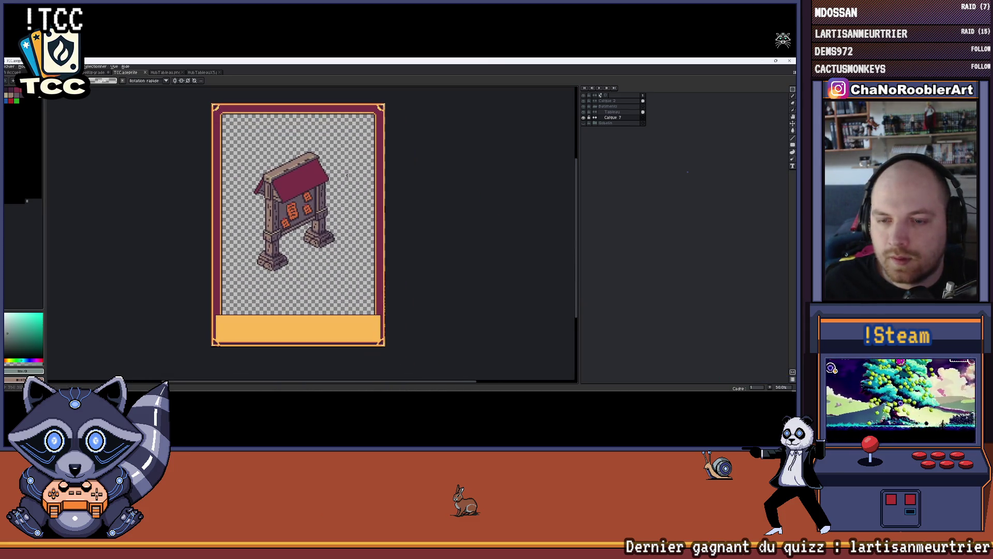
Draw a filled grey-green rectangle across the card interior behind the notice board.
left_click(792, 145)
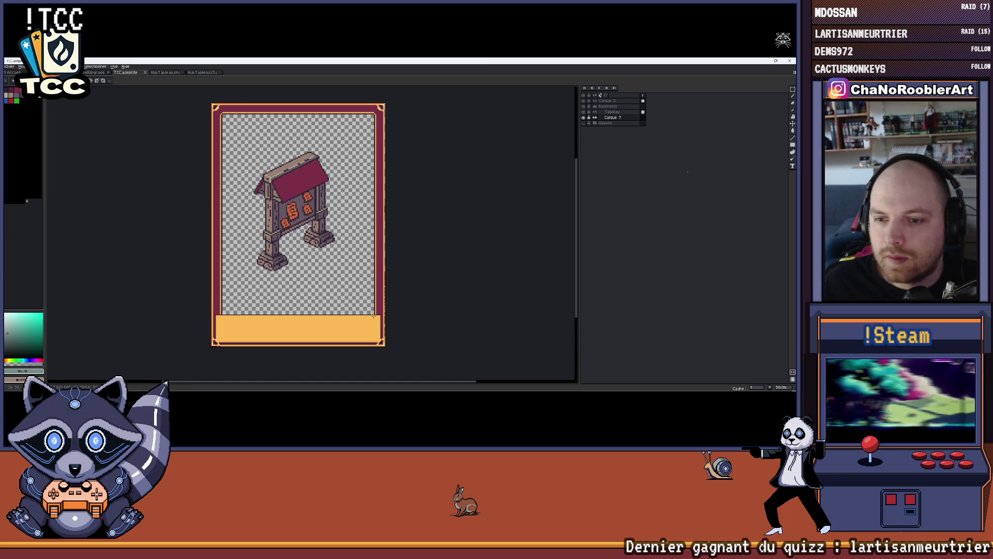
left_click_drag(222, 114, 375, 315)
mouse_move(339, 195)
left_mouse_down()
mouse_move(308, 191)
mouse_move(313, 175)
left_mouse_up()
key("v")
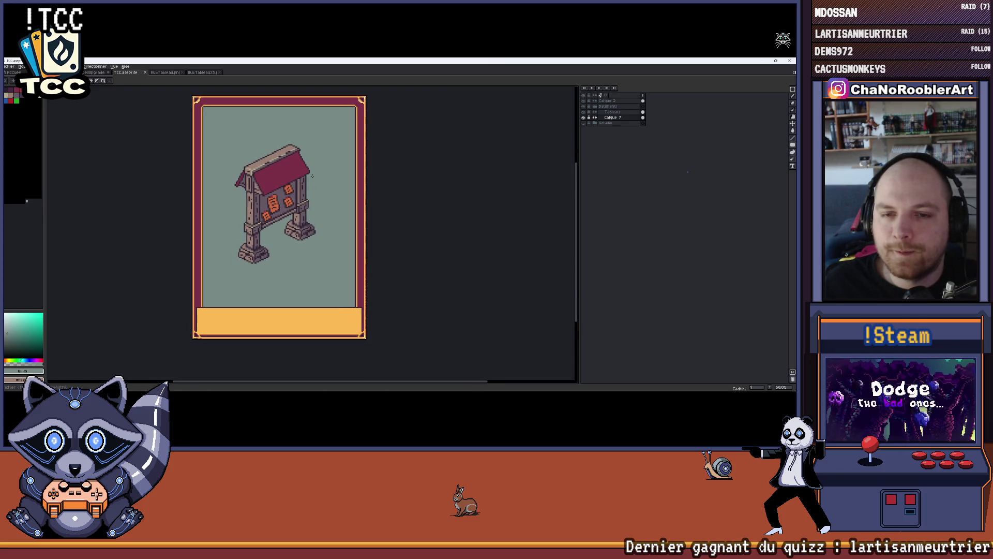
Pan the card, glance at the HubTableau reference tab, and return to TCC with File menu open.
left_click_drag(314, 240, 320, 255)
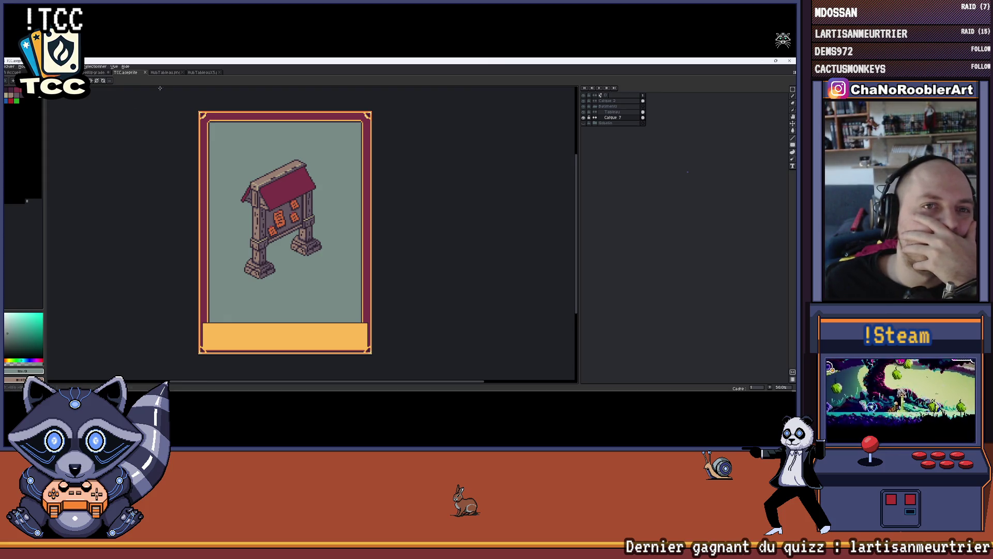
mouse_move(338, 183)
left_mouse_down()
mouse_move(310, 182)
mouse_move(310, 195)
mouse_move(303, 187)
left_mouse_up()
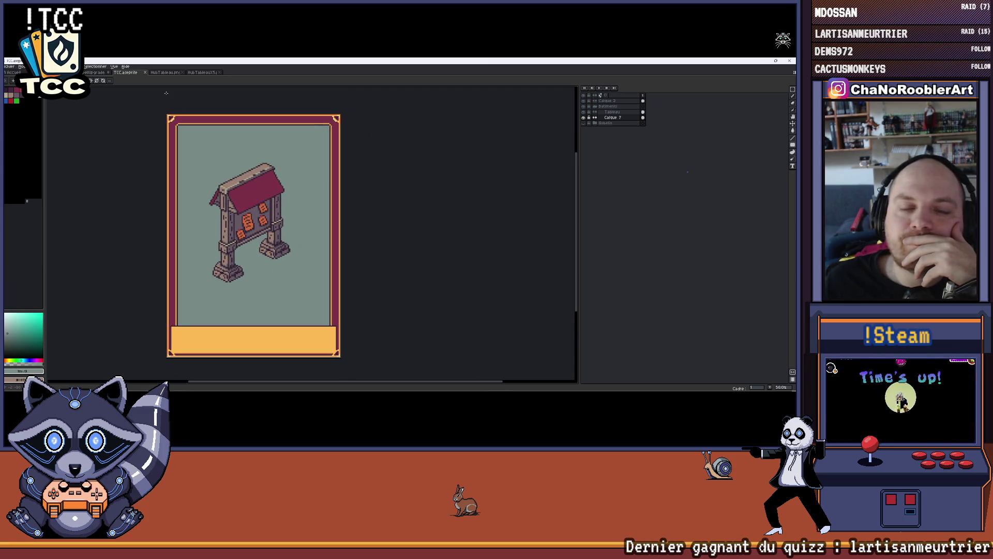
key("ctrl+Tab")
key("ctrl+Tab")
key("ctrl+shift+Tab")
key("ctrl+shift+Tab")
left_click(10, 67)
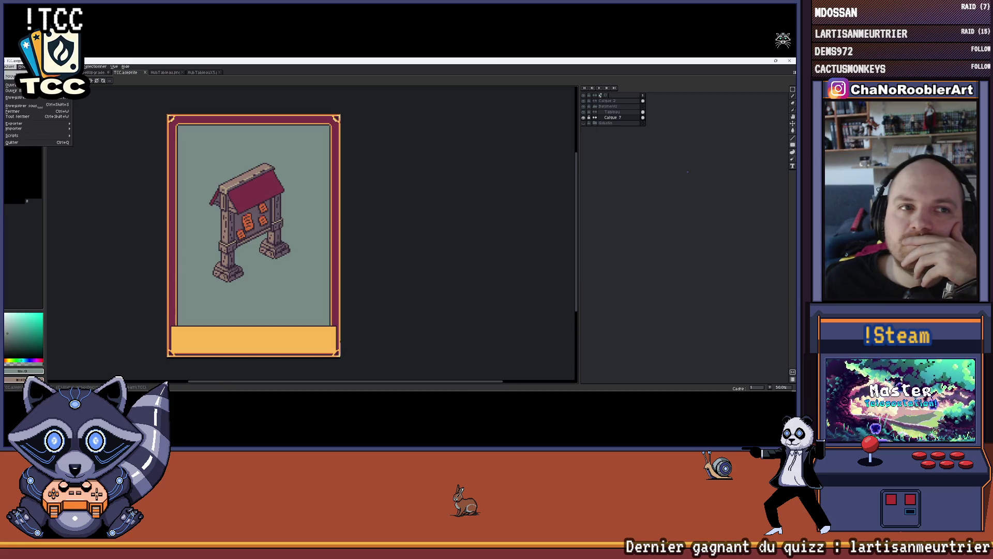
Open Hubiso.aseprite from the ProjetM folder and pan around the isometric scene.
left_click(15, 78)
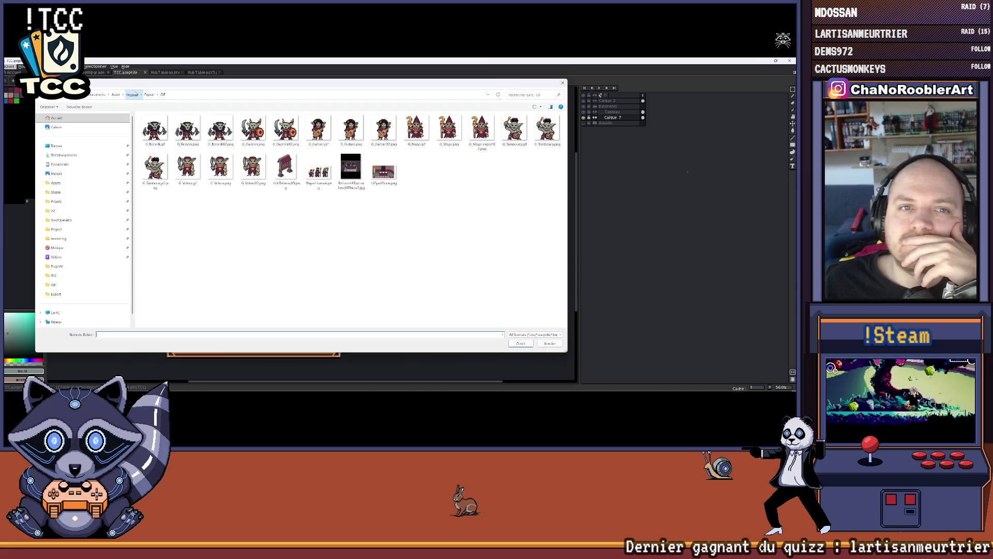
left_click(133, 95)
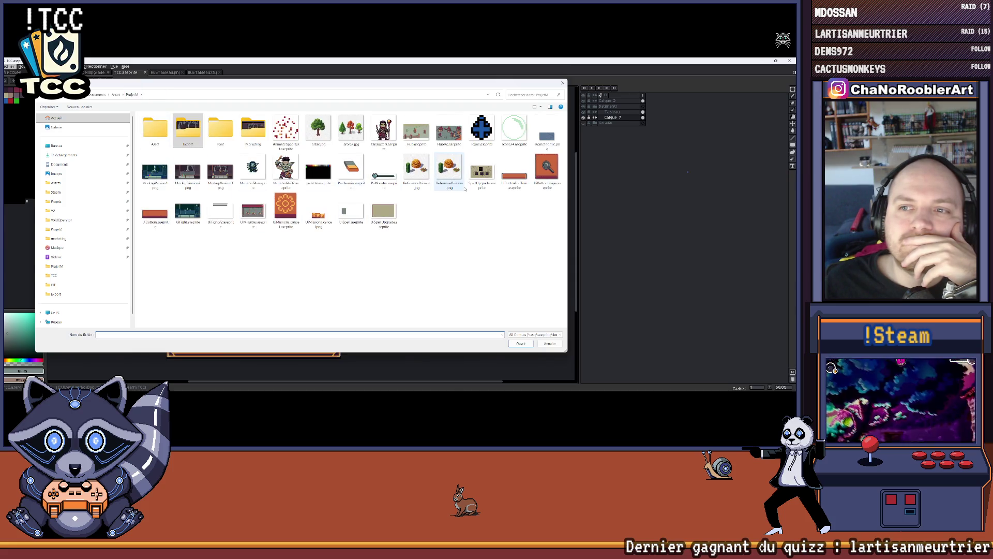
double_click(449, 132)
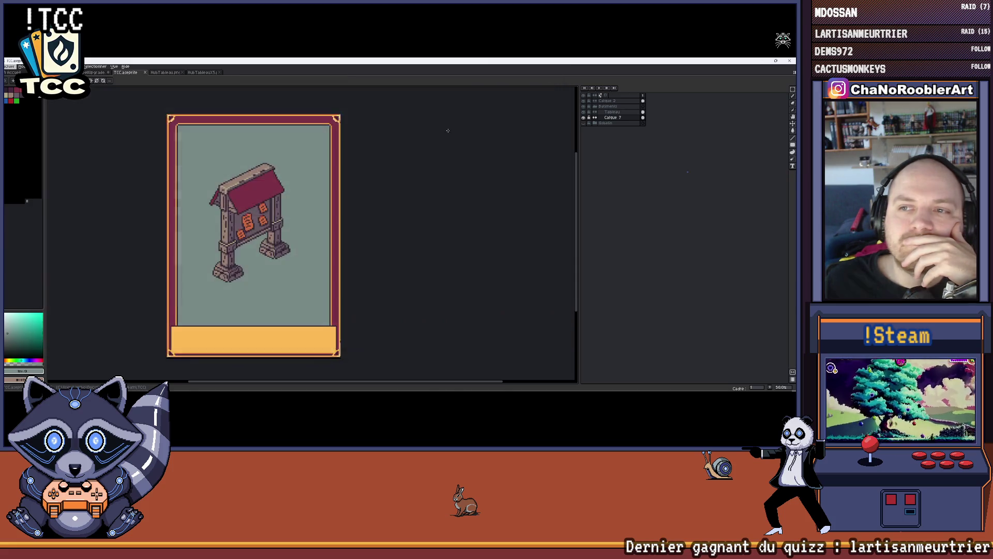
scroll(395, 207, "up", 2)
left_click_drag(396, 207, 437, 186)
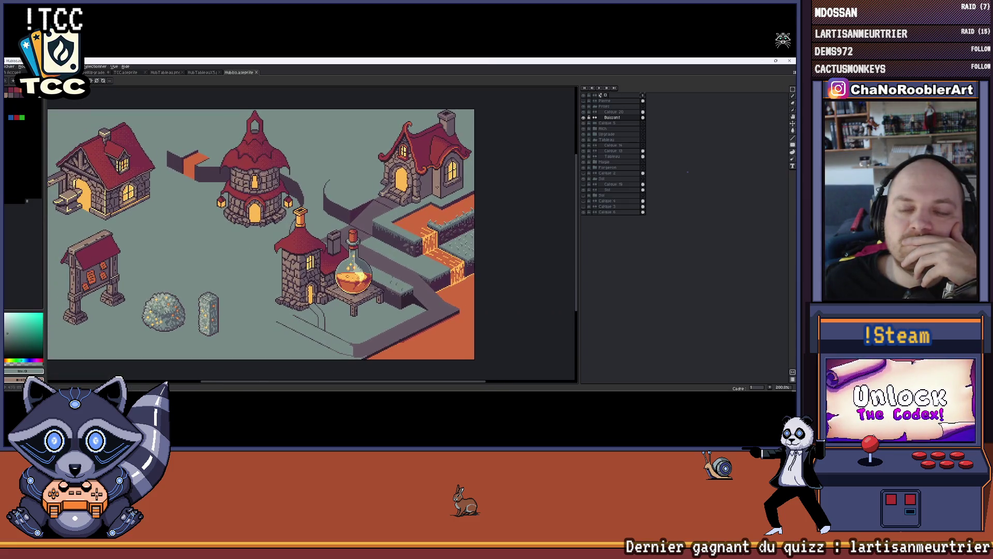
mouse_move(218, 203)
left_mouse_down()
mouse_move(295, 182)
mouse_move(283, 187)
left_mouse_up()
mouse_move(557, 232)
left_mouse_down()
mouse_move(417, 233)
mouse_move(379, 219)
mouse_move(347, 224)
mouse_move(333, 251)
mouse_move(353, 232)
left_mouse_up()
scroll(417, 233, "up", 4)
scroll(368, 228, "up", 1)
Flip through the HubTableauX5, HubTableau and Hubiso tabs, ending back on TCC.aseprite.
left_click(197, 74)
left_click(165, 73)
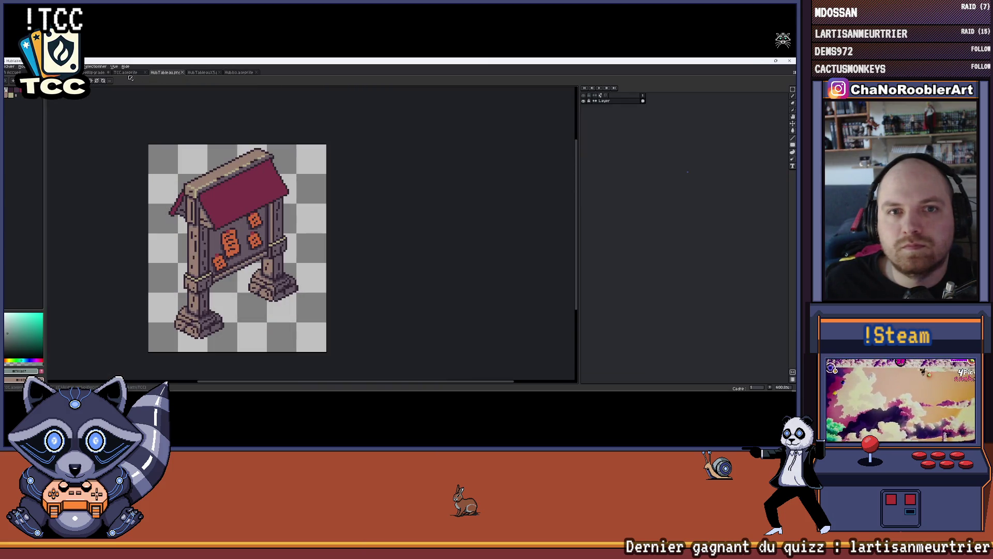
left_click(127, 75)
scroll(234, 229, "up", 2)
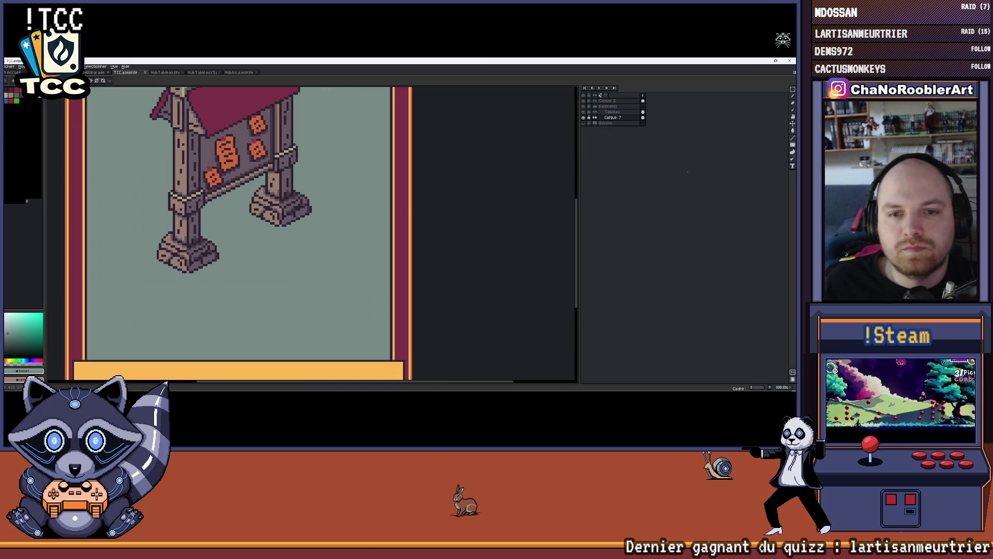
scroll(342, 212, "down", 3)
scroll(315, 215, "up", 1)
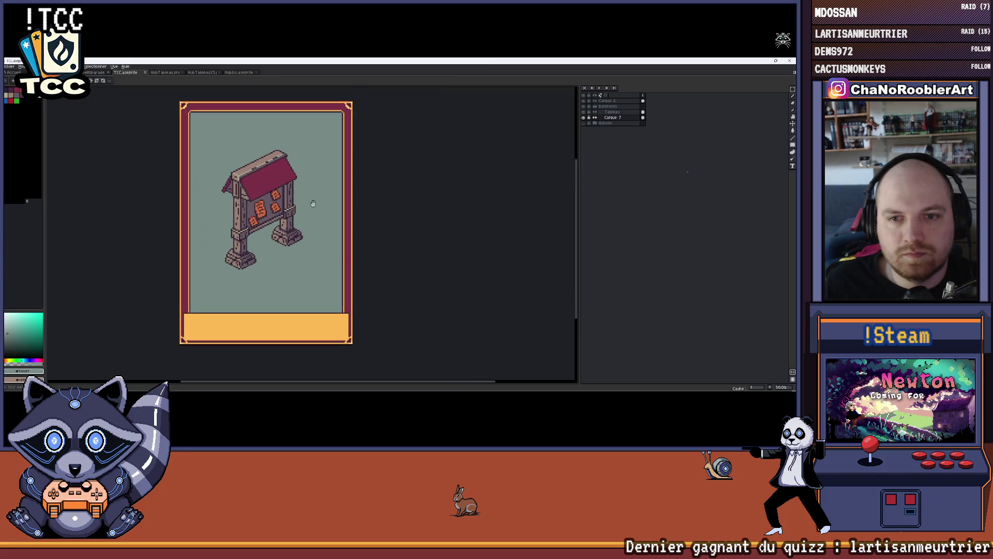
left_click(239, 73)
left_click(129, 73)
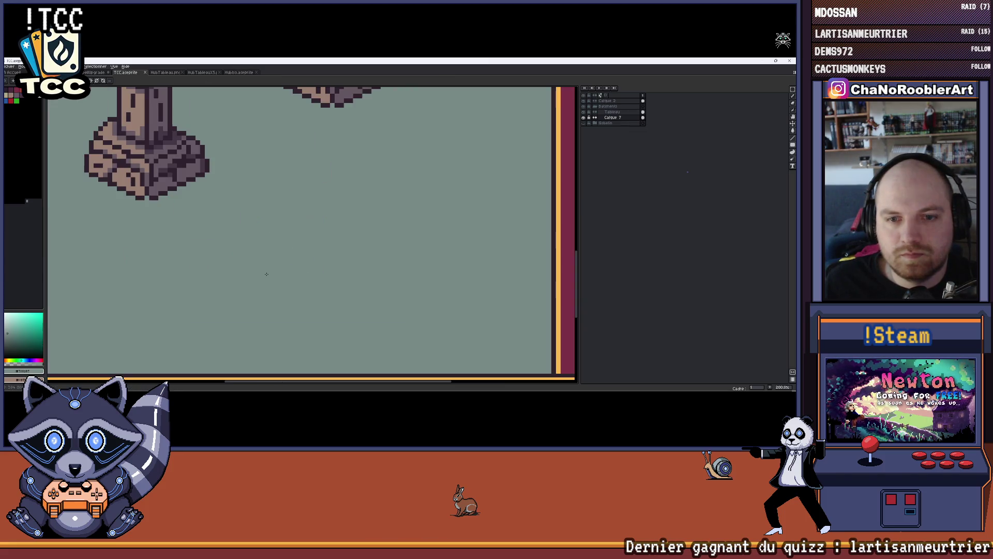
Zoom in on the notice board's legs and the grass blade below them.
scroll(221, 222, "up", 1)
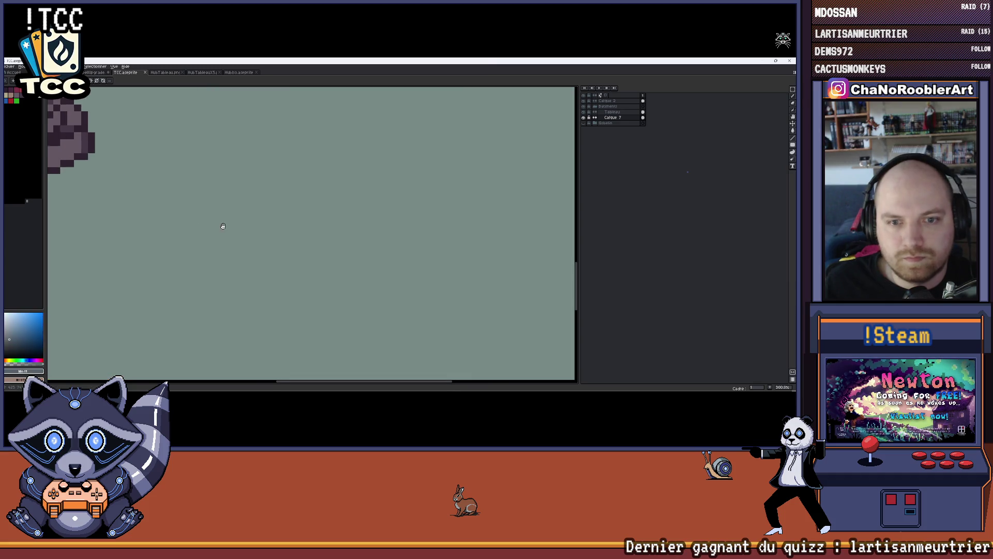
scroll(266, 227, "down", 2)
scroll(255, 213, "up", 1)
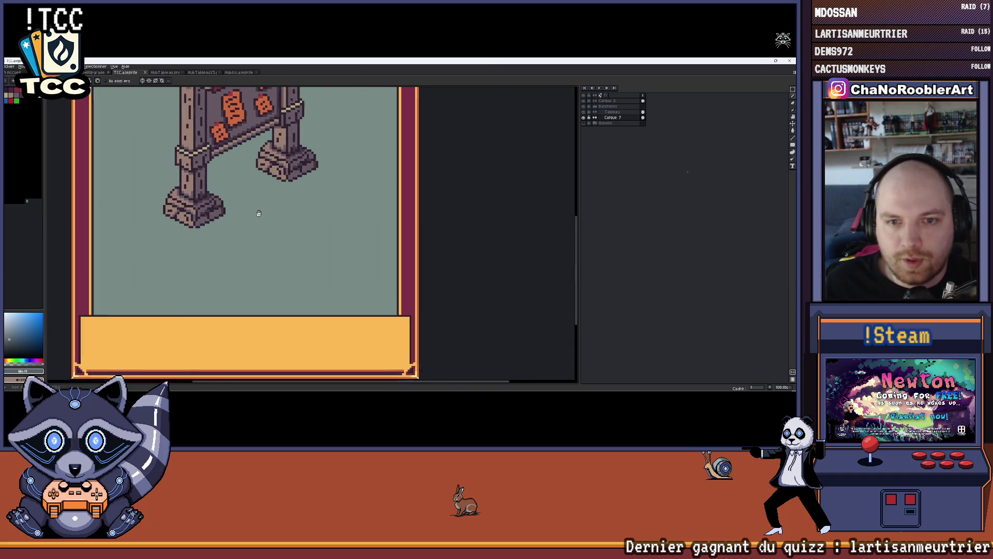
scroll(264, 218, "up", 1)
mouse_move(263, 217)
left_mouse_down()
mouse_move(303, 228)
mouse_move(260, 228)
left_mouse_up()
scroll(303, 228, "down", 1)
scroll(241, 229, "up", 4)
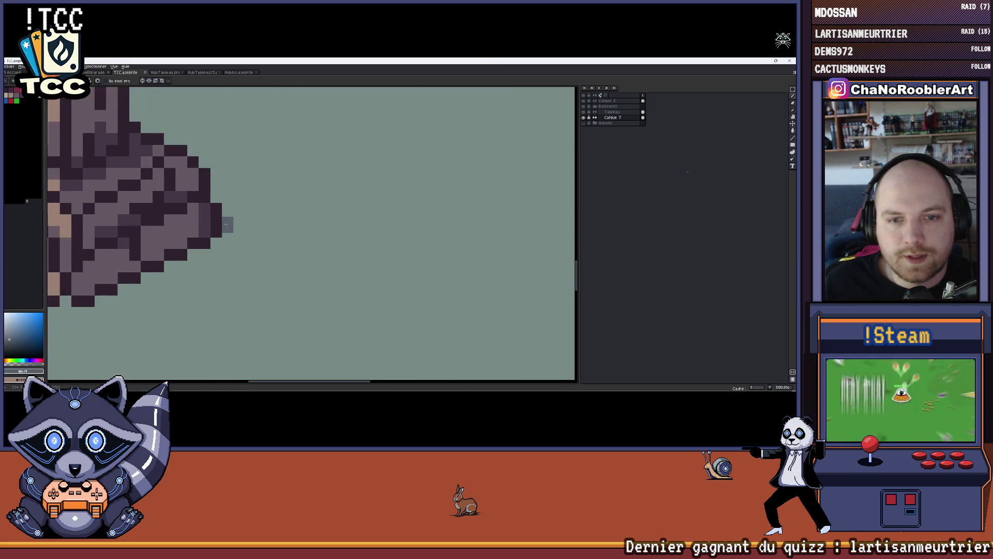
scroll(215, 195, "up", 4)
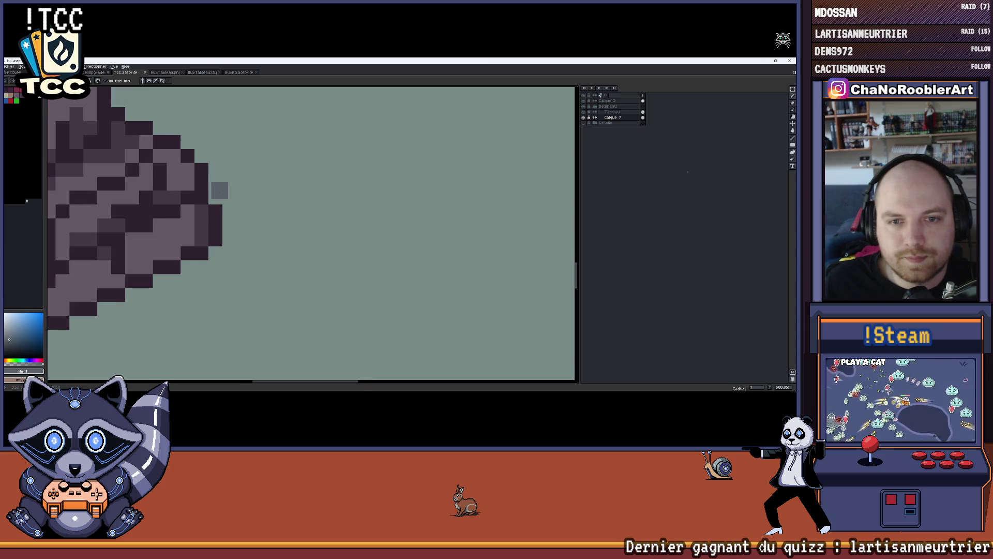
scroll(217, 197, "down", 6)
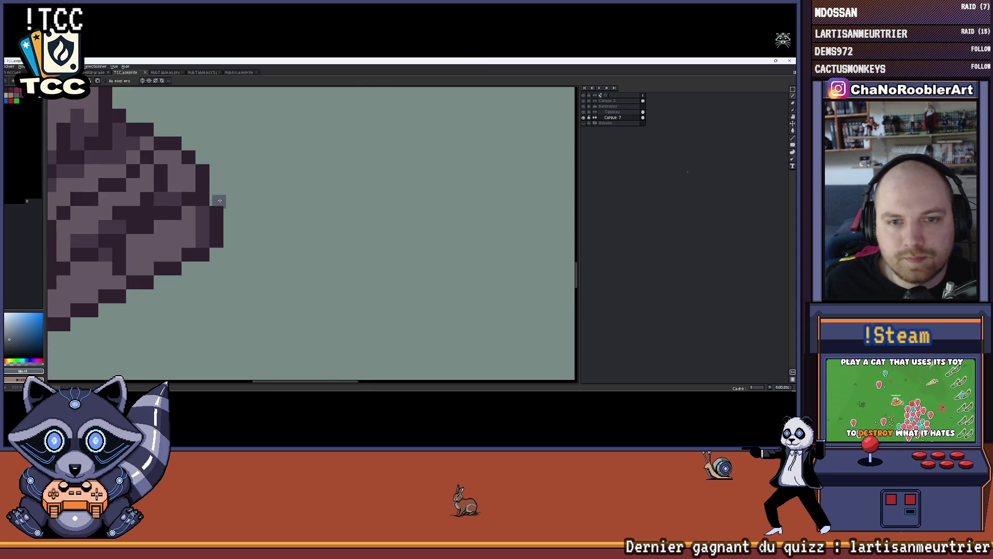
scroll(222, 223, "down", 3)
scroll(216, 238, "up", 4)
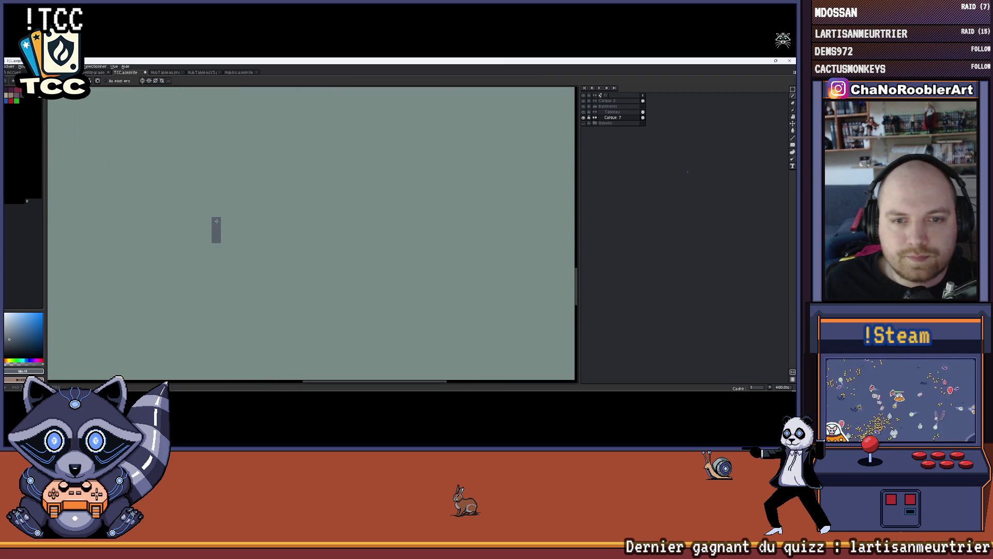
scroll(226, 213, "down", 4)
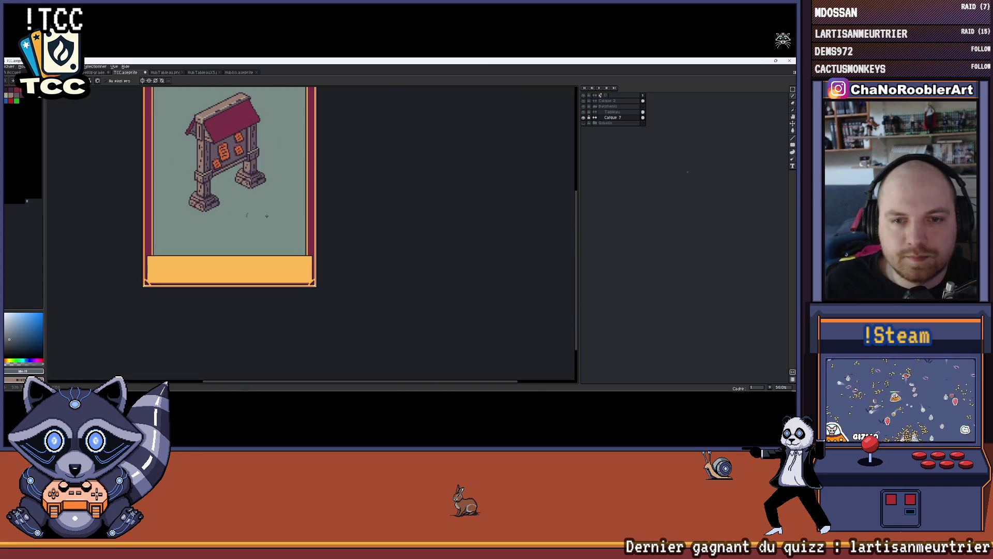
scroll(233, 215, "up", 5)
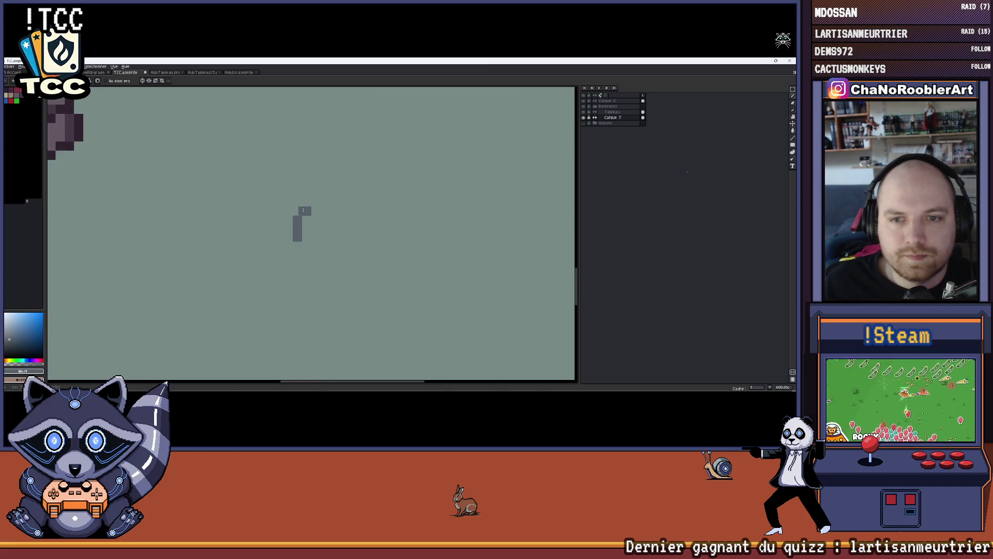
Pick a green colour for the grass highlight from the colour picker.
left_click(43, 100)
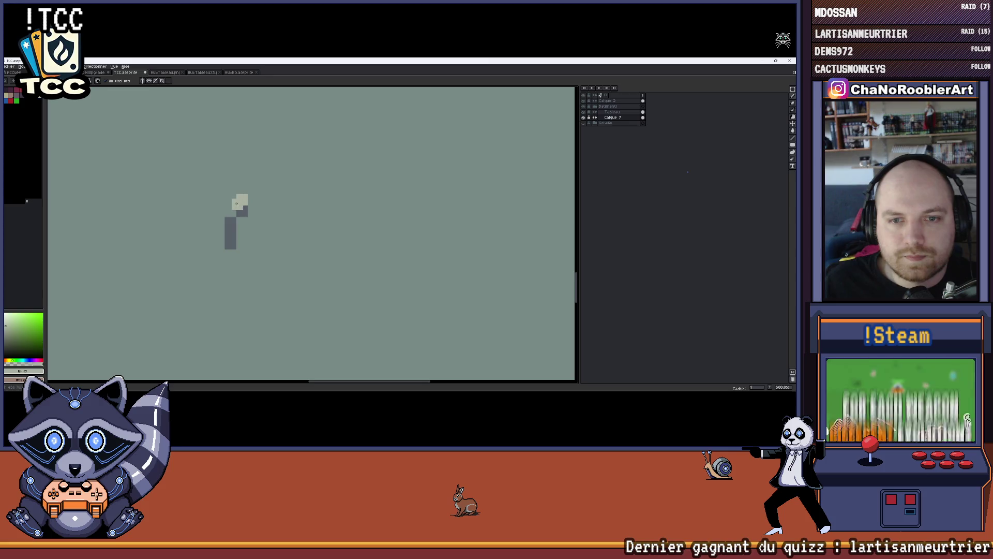
scroll(231, 210, "down", 6)
scroll(309, 205, "up", 2)
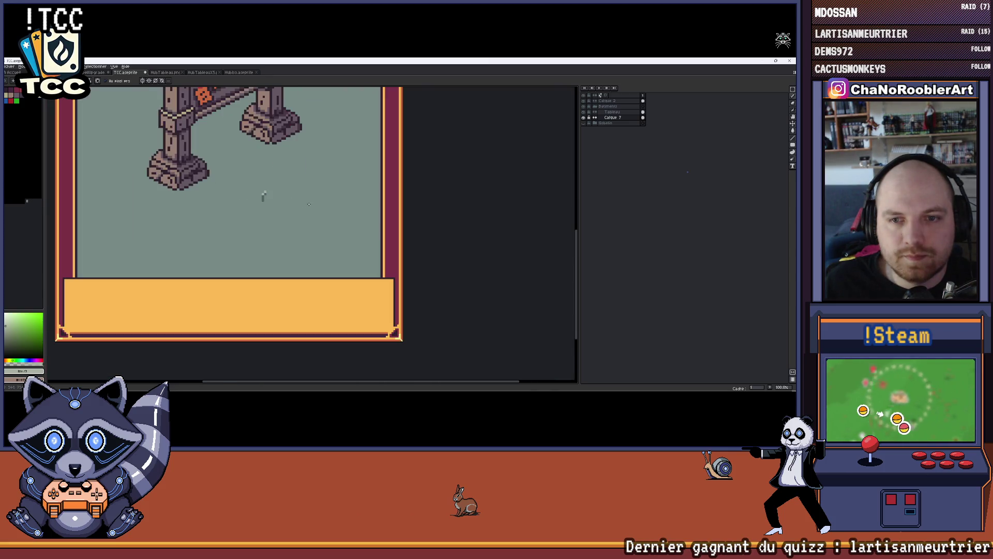
scroll(283, 202, "up", 3)
scroll(294, 203, "down", 4)
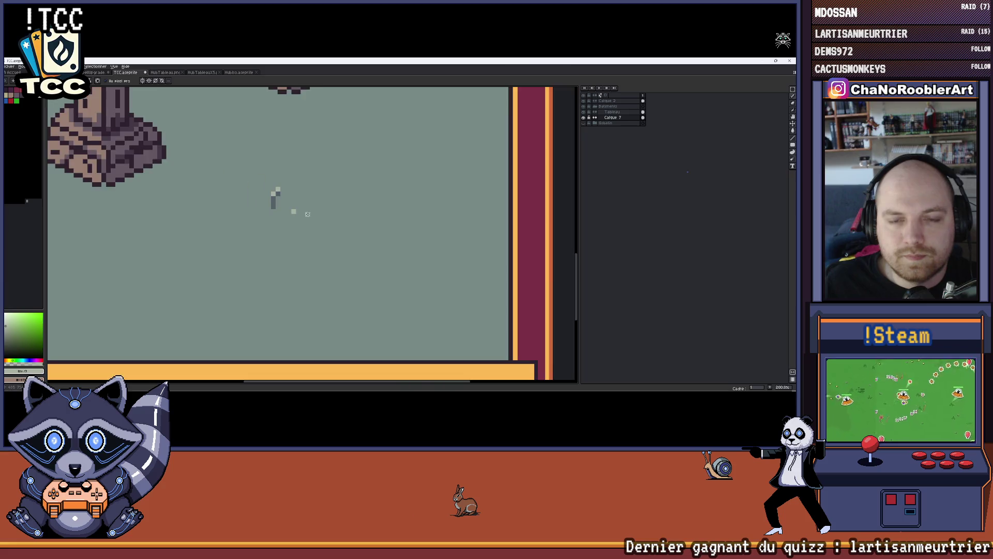
scroll(278, 226, "up", 1)
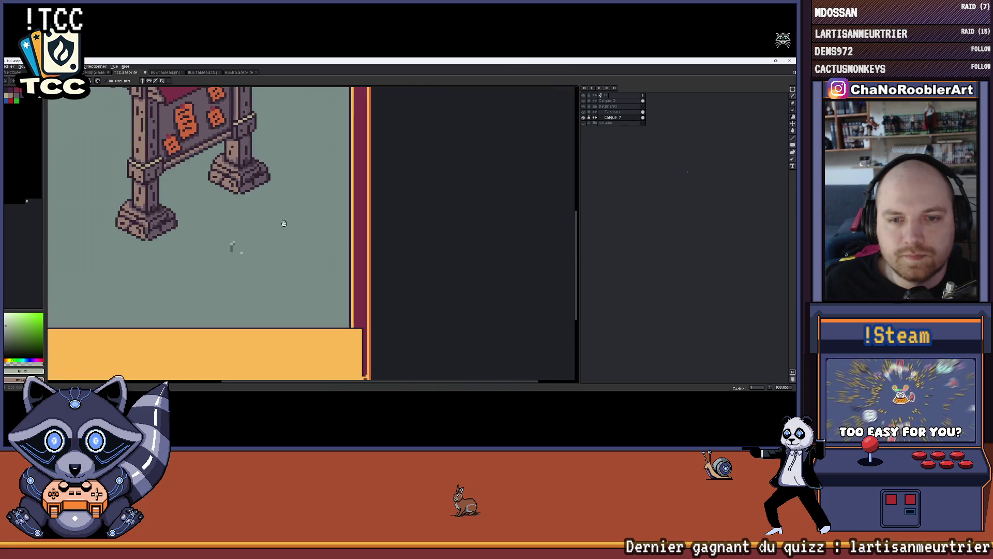
scroll(282, 226, "down", 1)
scroll(287, 227, "up", 1)
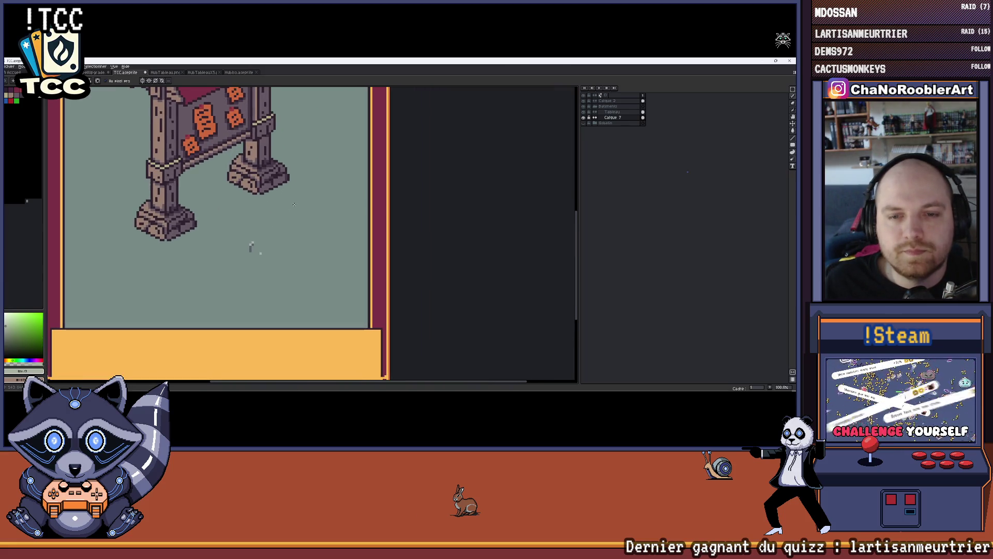
Switch to Hubiso.aseprite and zoom in on the bush and stone pillar.
left_click(164, 72)
left_click(239, 73)
mouse_move(227, 119)
left_mouse_down()
mouse_move(230, 182)
mouse_move(283, 183)
left_mouse_up()
scroll(230, 182, "down", 2)
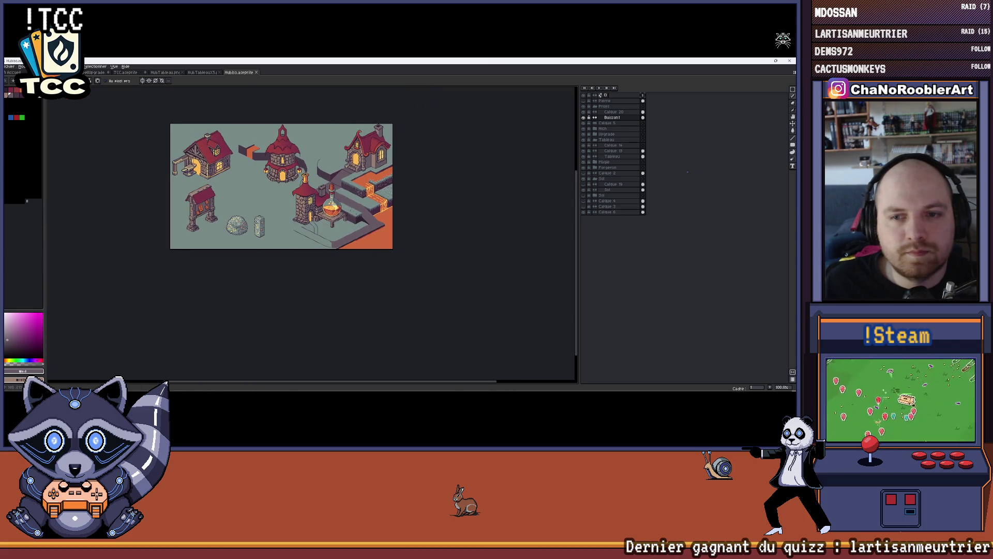
scroll(258, 225, "up", 1)
mouse_move(258, 224)
left_mouse_down()
mouse_move(293, 212)
mouse_move(296, 192)
mouse_move(274, 193)
left_mouse_up()
scroll(296, 192, "up", 1)
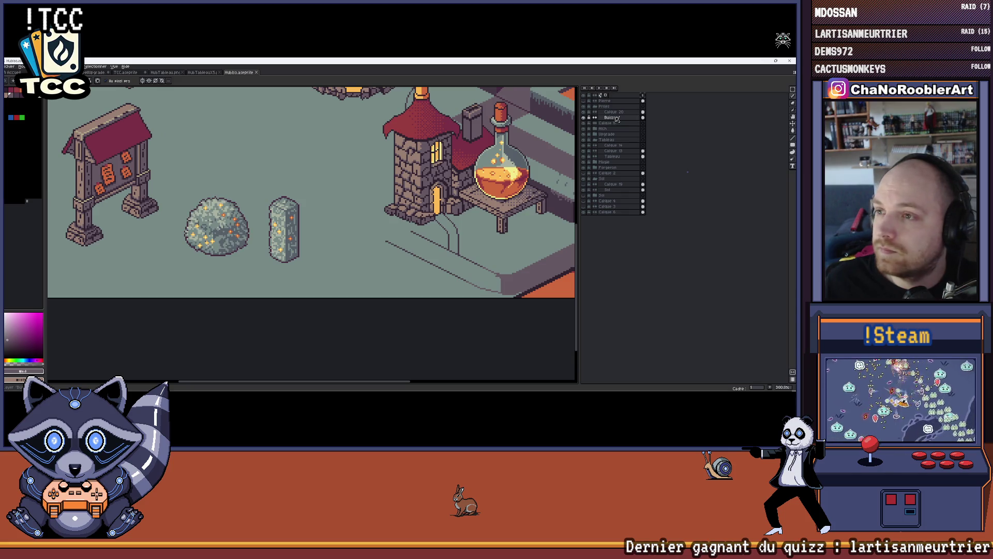
Select Calque 20, marquee the stone pillar, and return to the TCC card.
left_click(592, 118)
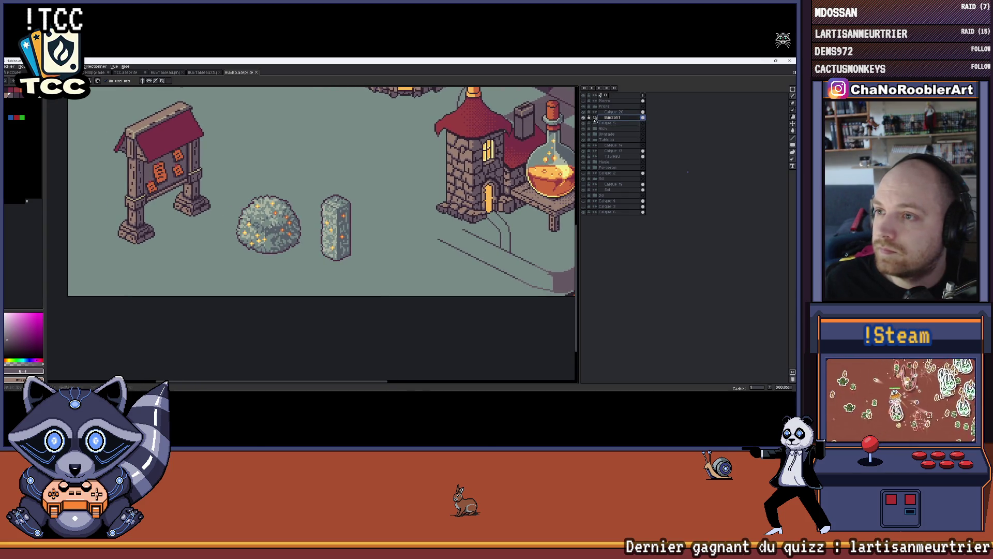
left_click(584, 118)
left_click(584, 118)
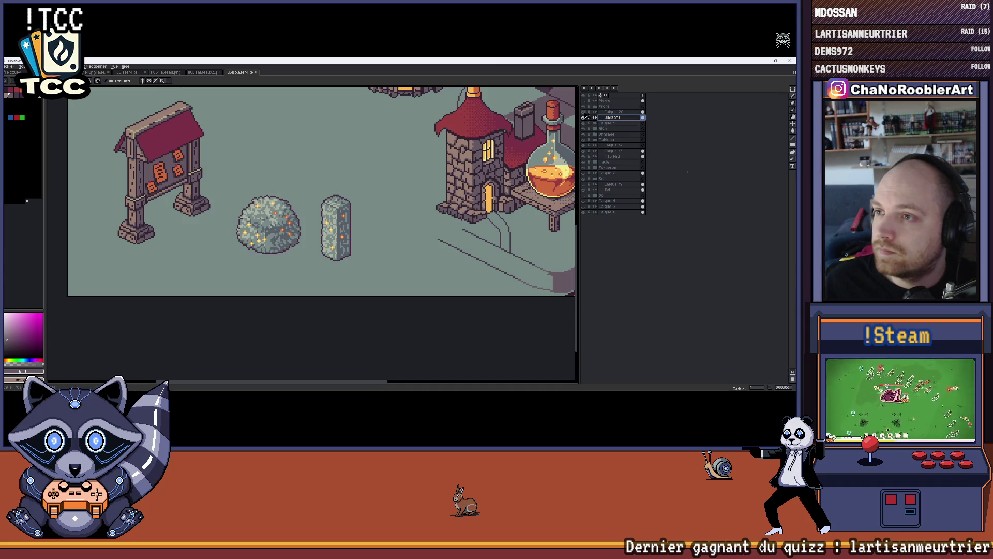
left_click(613, 112)
left_click(794, 91)
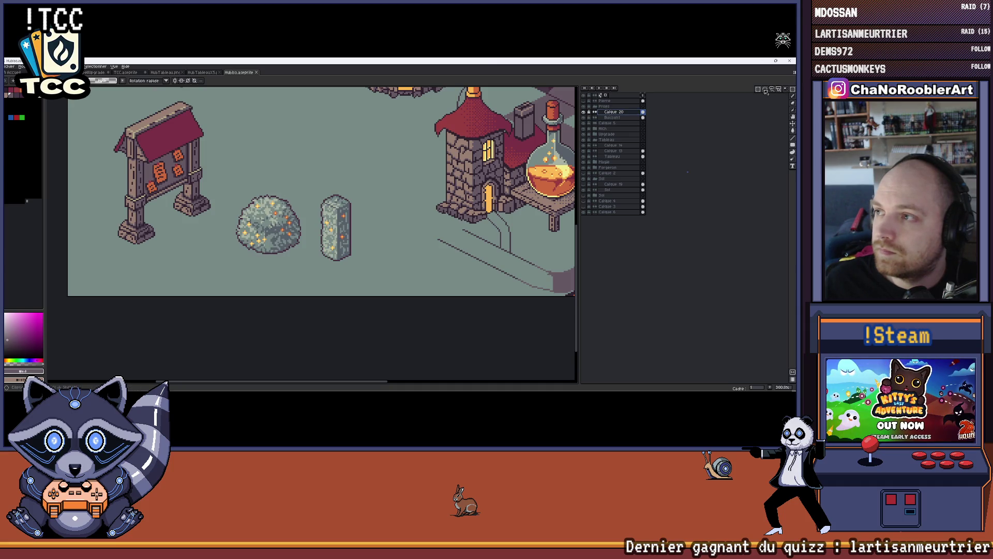
left_click_drag(355, 266, 355, 267)
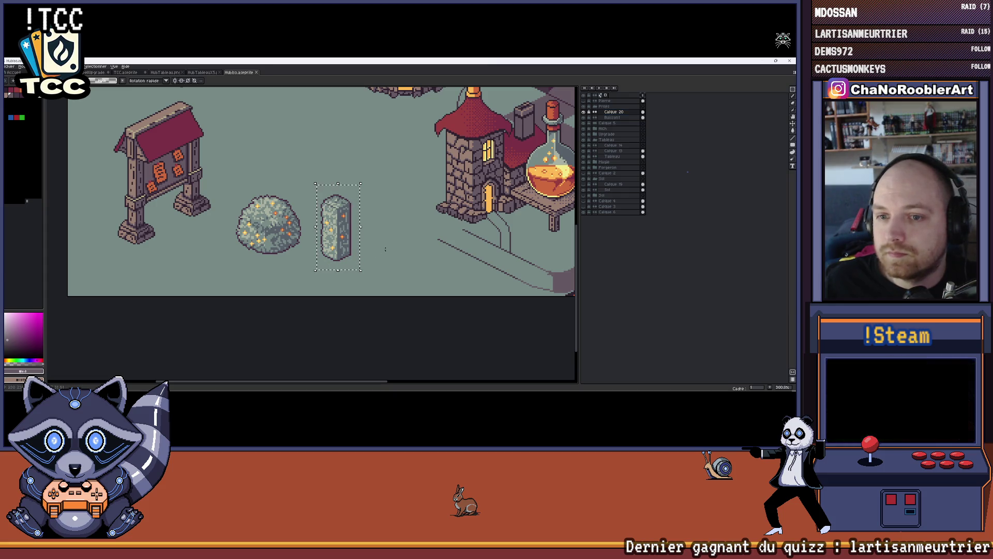
scroll(322, 227, "down", 2)
scroll(322, 228, "up", 1)
scroll(322, 227, "down", 1)
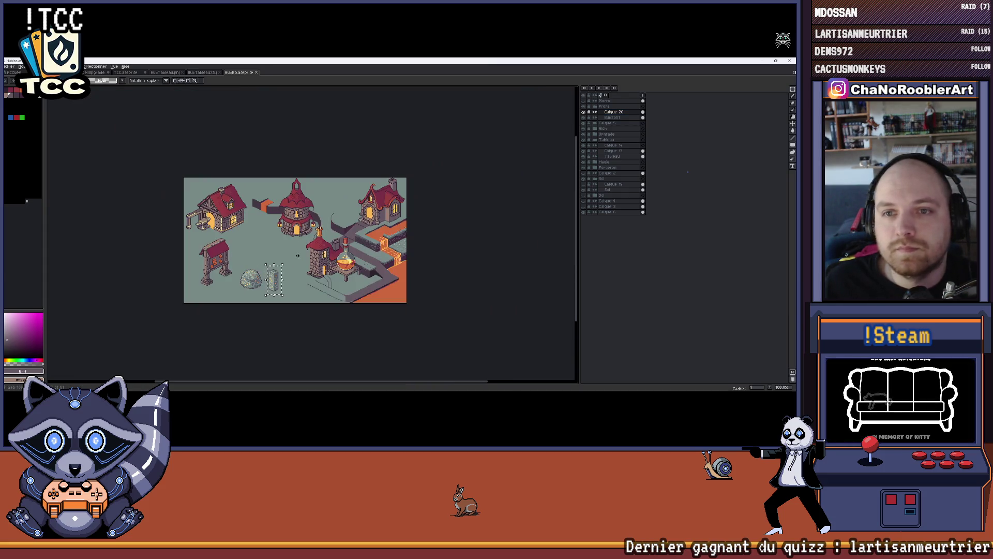
left_click(125, 72)
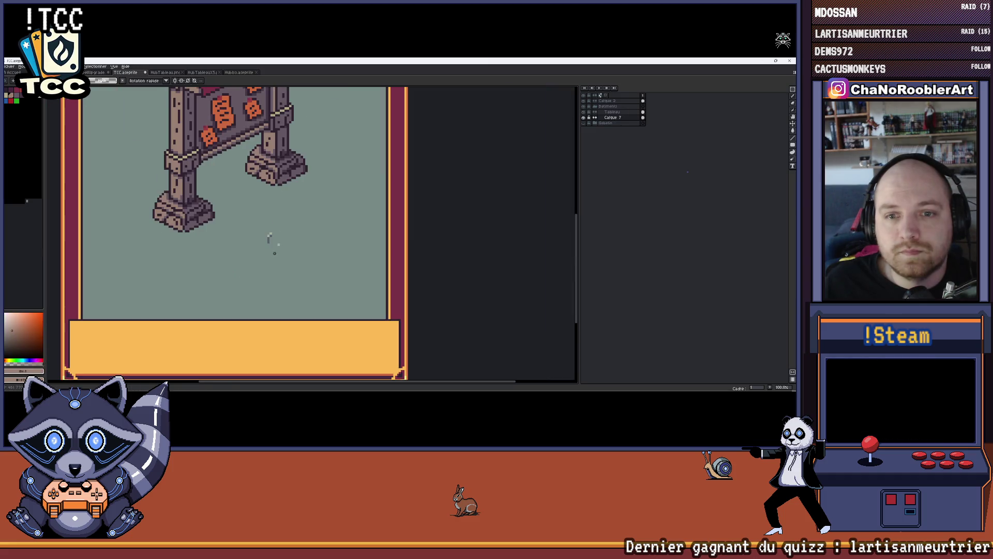
Paste the stone into the card, stretch and move it into a pillar, then discard it.
key("ctrl+v")
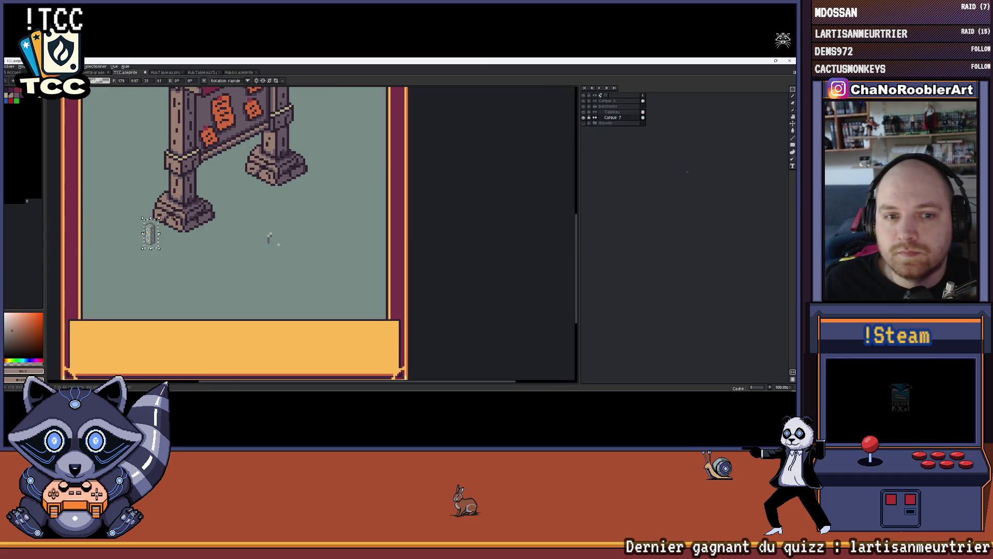
scroll(239, 263, "up", 1)
left_click_drag(220, 248, 243, 269)
scroll(275, 251, "down", 4)
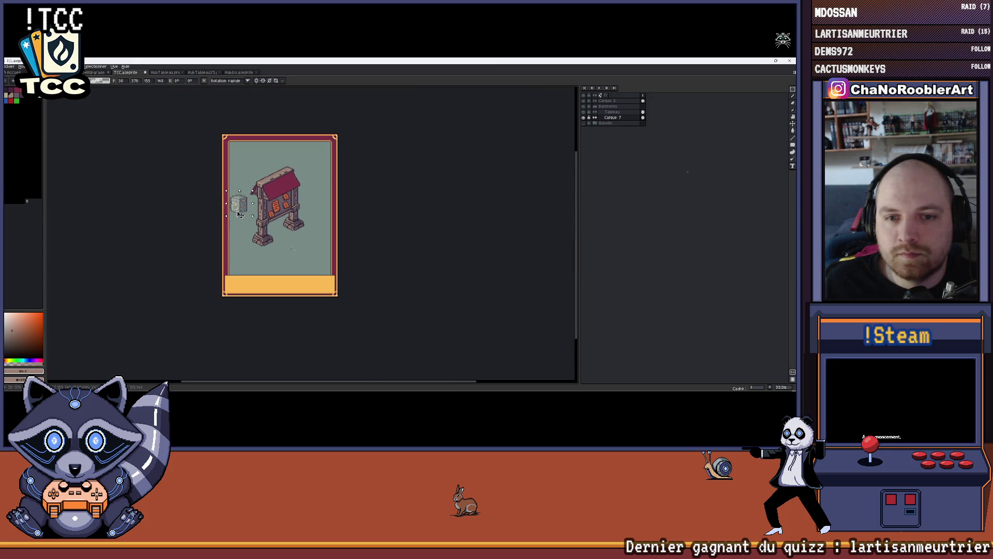
left_click_drag(242, 213, 247, 253)
mouse_move(253, 210)
left_mouse_down()
mouse_move(255, 157)
mouse_move(247, 165)
left_mouse_up()
key("Escape")
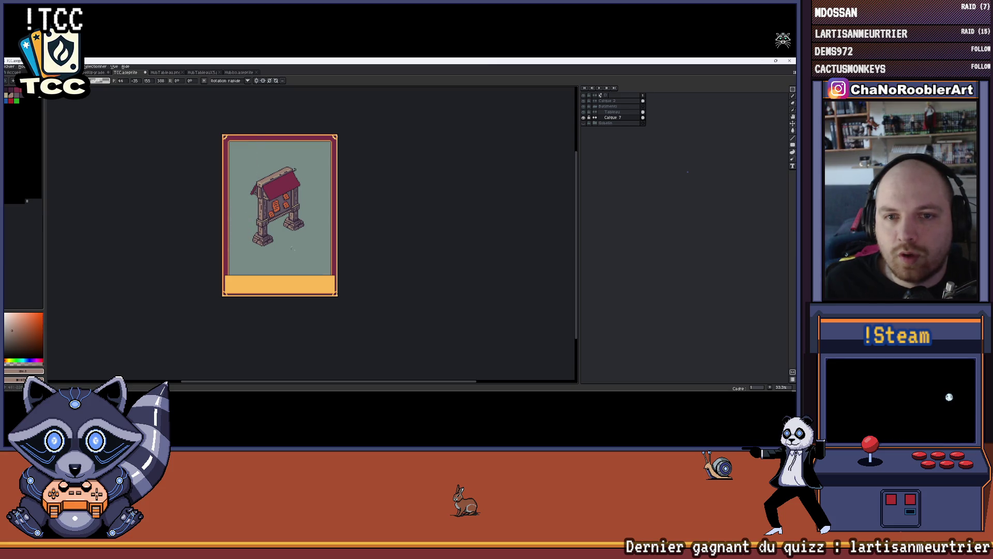
Undo the last drawn pixels and add a new layer Calque 8 above Calque 7.
scroll(283, 245, "up", 4)
scroll(283, 246, "down", 3)
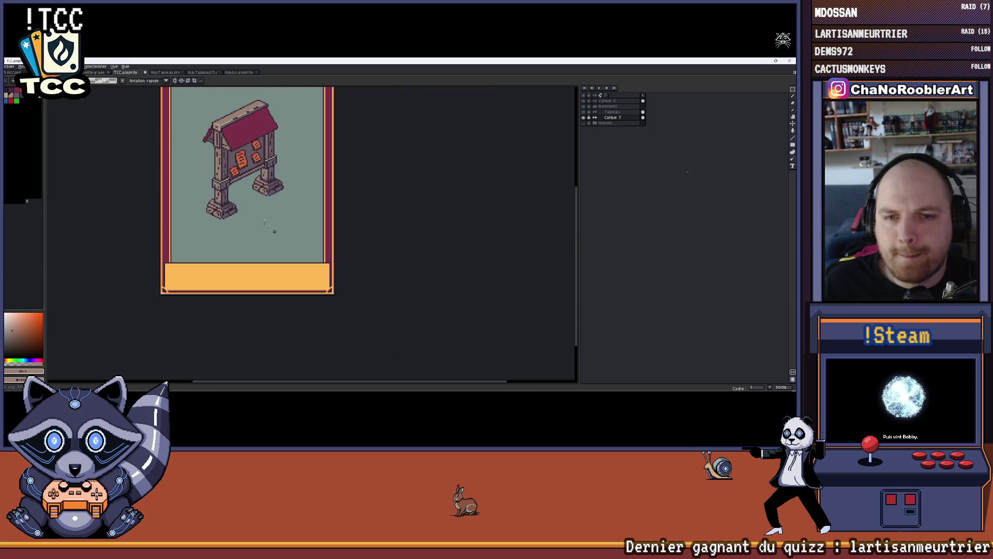
scroll(274, 232, "up", 5)
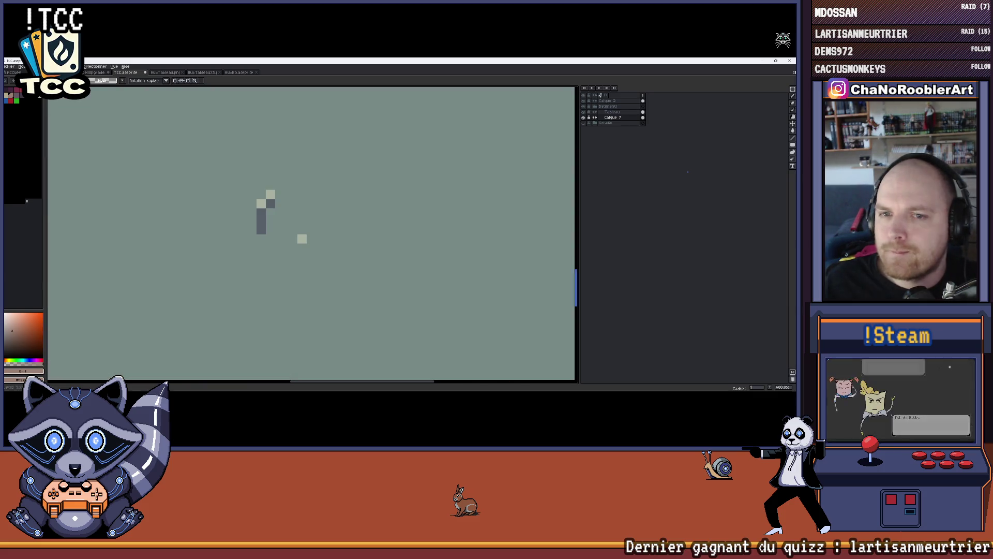
scroll(394, 207, "down", 3)
scroll(362, 217, "up", 2)
left_click_drag(395, 210, 464, 229)
key("ctrl+z")
key("ctrl+z")
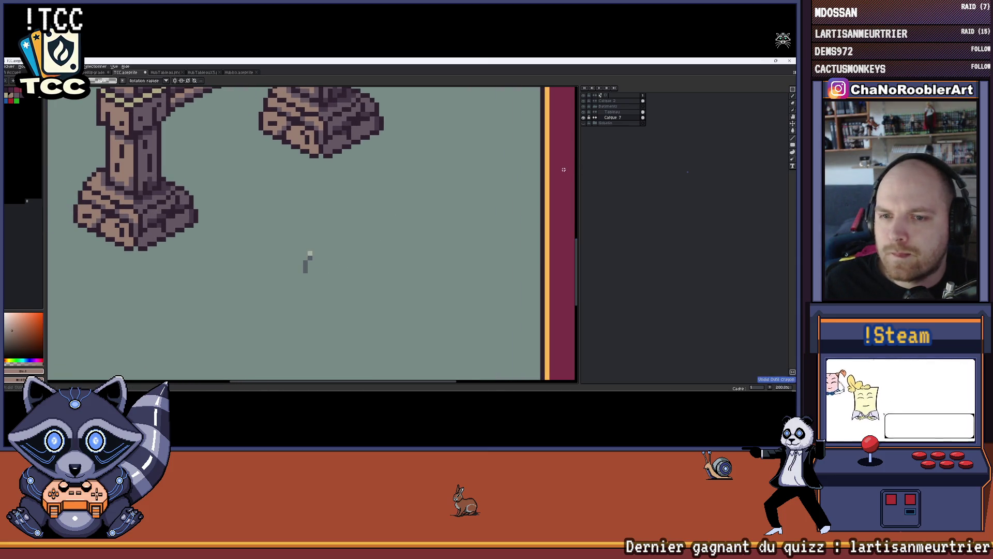
key("shift+n")
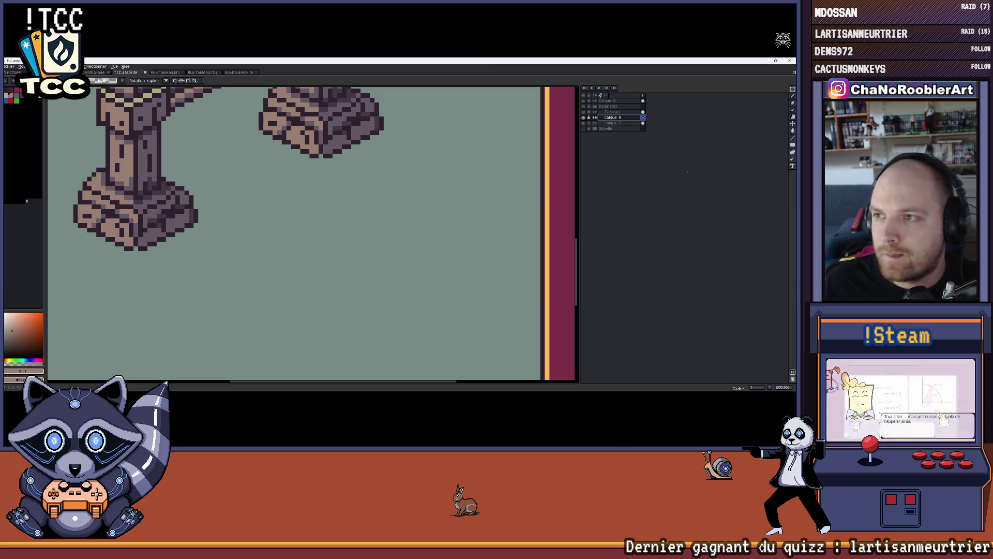
scroll(319, 199, "down", 1)
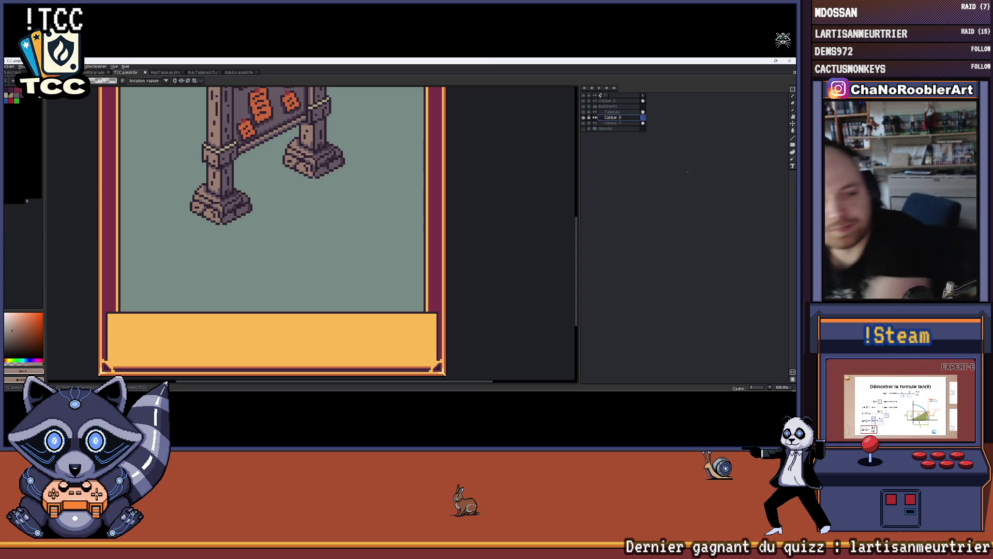
key("b")
scroll(285, 227, "up", 6)
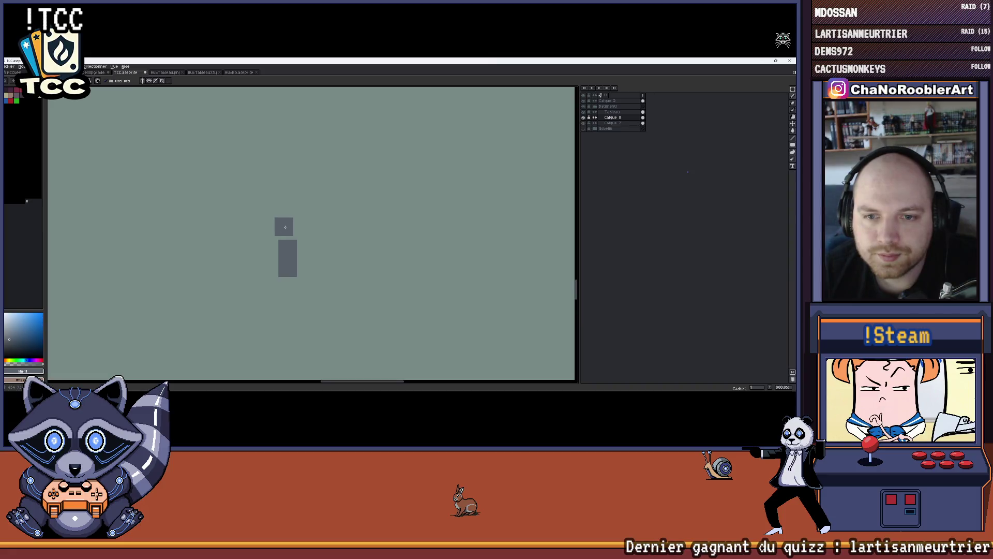
Pencil a dark pixel and light grey-green highlight specks around the first grass tuft.
left_click(309, 212)
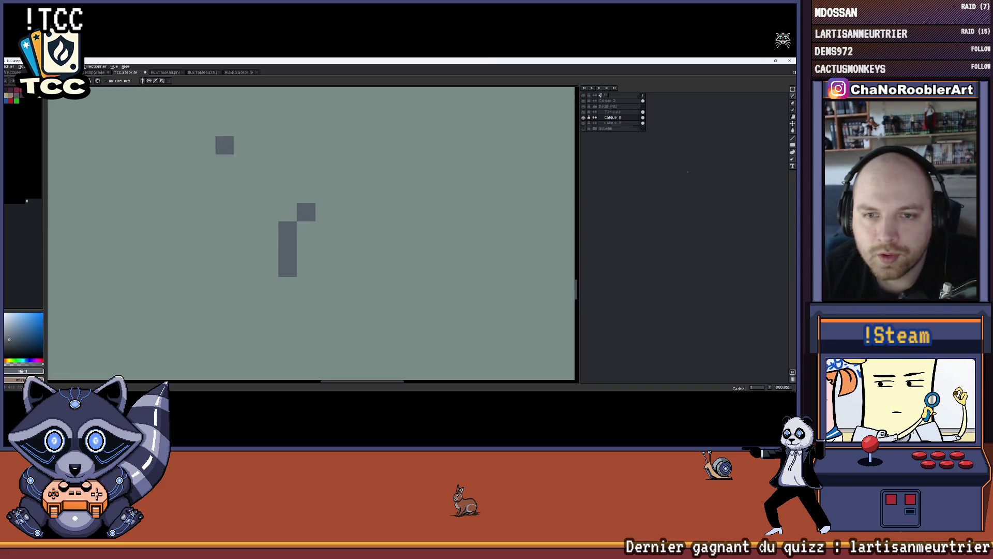
left_click(42, 98)
left_click(307, 193)
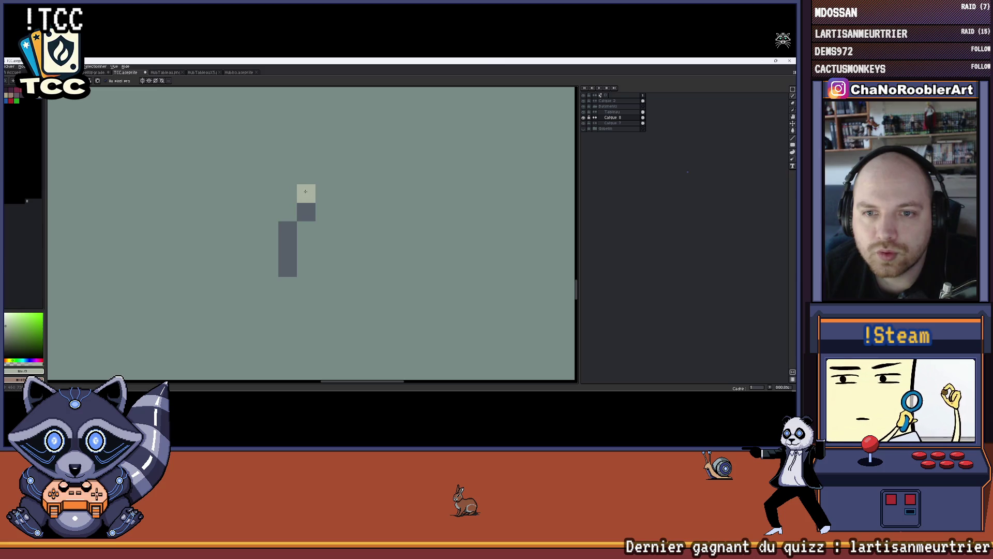
scroll(288, 211, "down", 3)
left_click(340, 217)
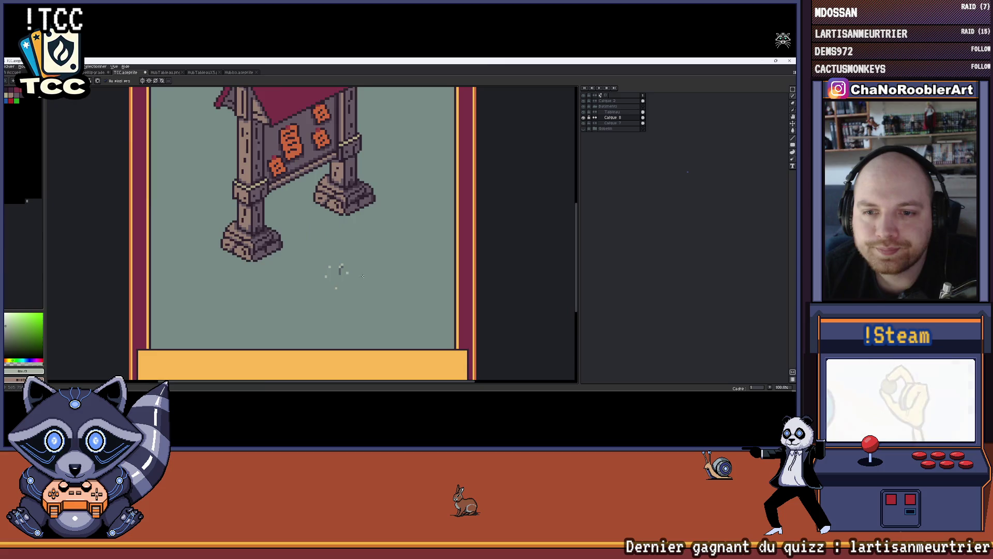
scroll(336, 264, "down", 1)
left_click(302, 222)
scroll(290, 243, "up", 1)
left_click(313, 226)
Swap back to dark grey and add a pixel for another grass blade.
key("x")
scroll(310, 209, "up", 2)
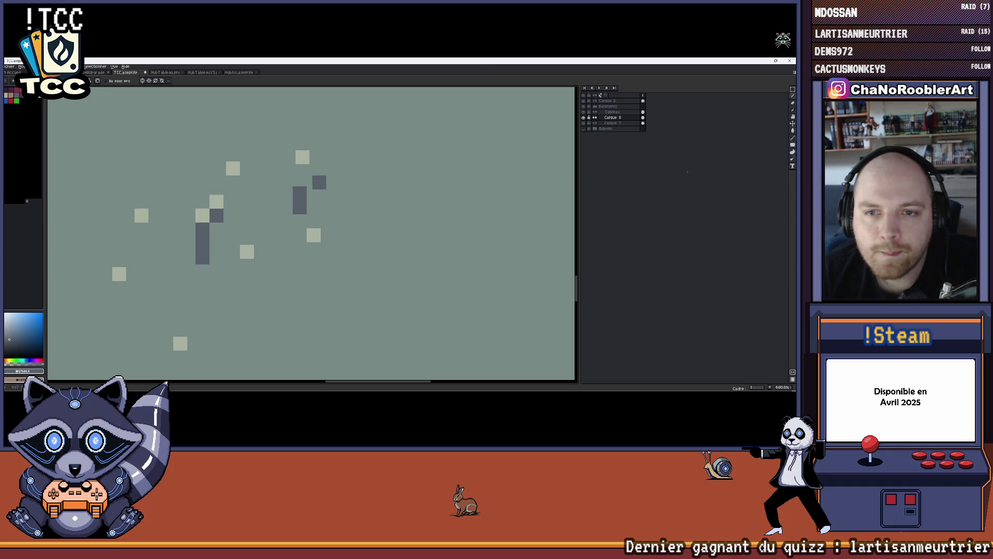
left_click(314, 180)
left_click_drag(159, 152, 269, 187)
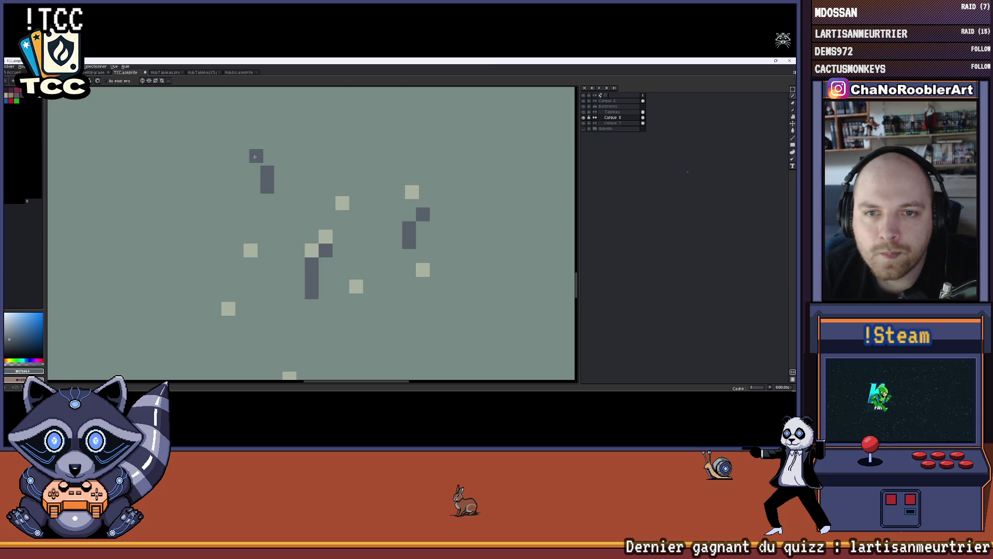
scroll(255, 159, "down", 6)
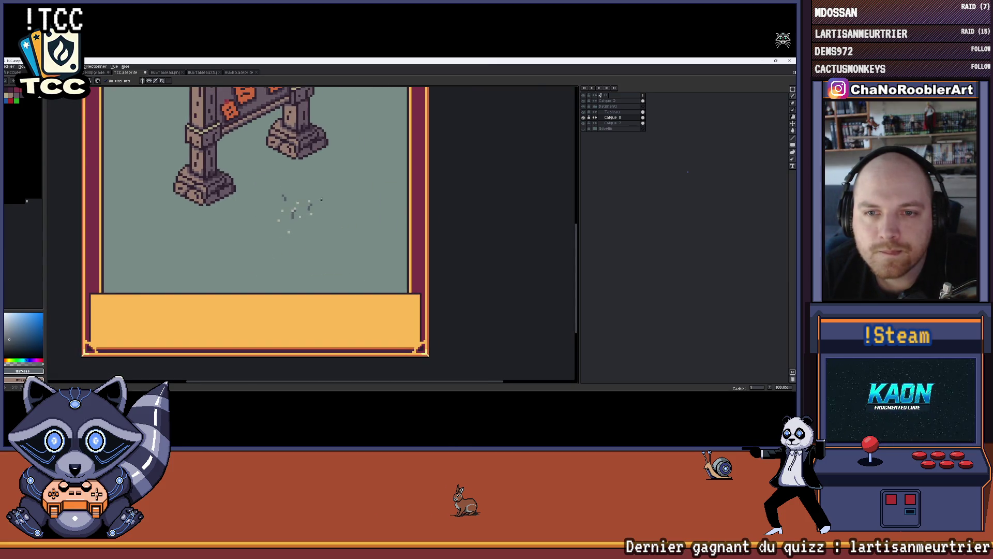
scroll(285, 213, "up", 2)
scroll(314, 191, "up", 3)
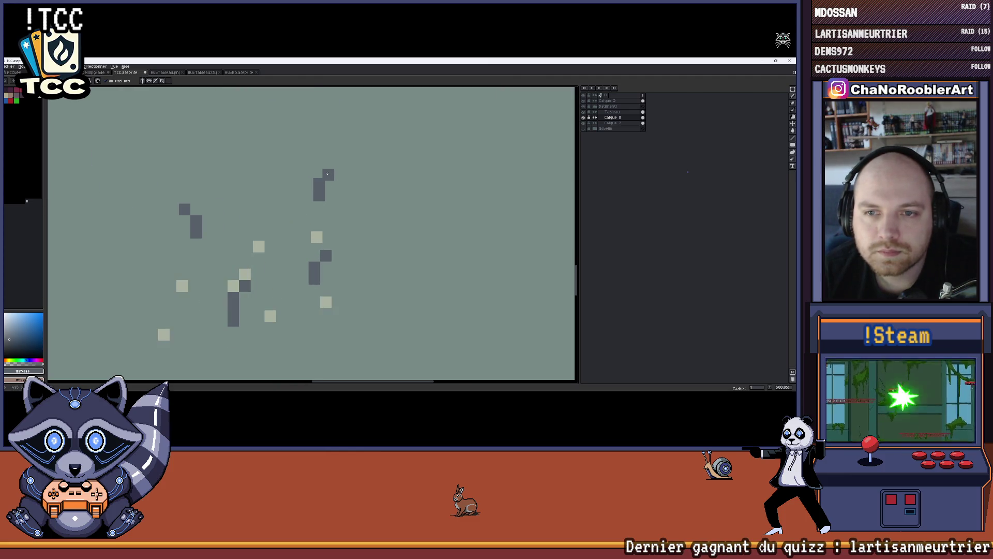
left_click_drag(337, 207, 371, 202)
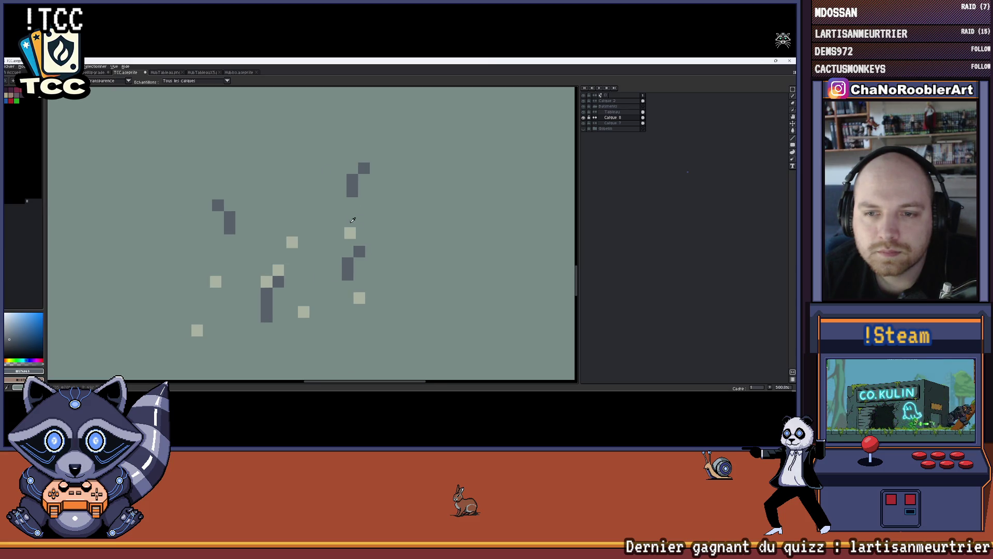
Pick the pale highlight grey, preview the sprite full screen, then sample the dark stem grey.
left_click(350, 232, "alt")
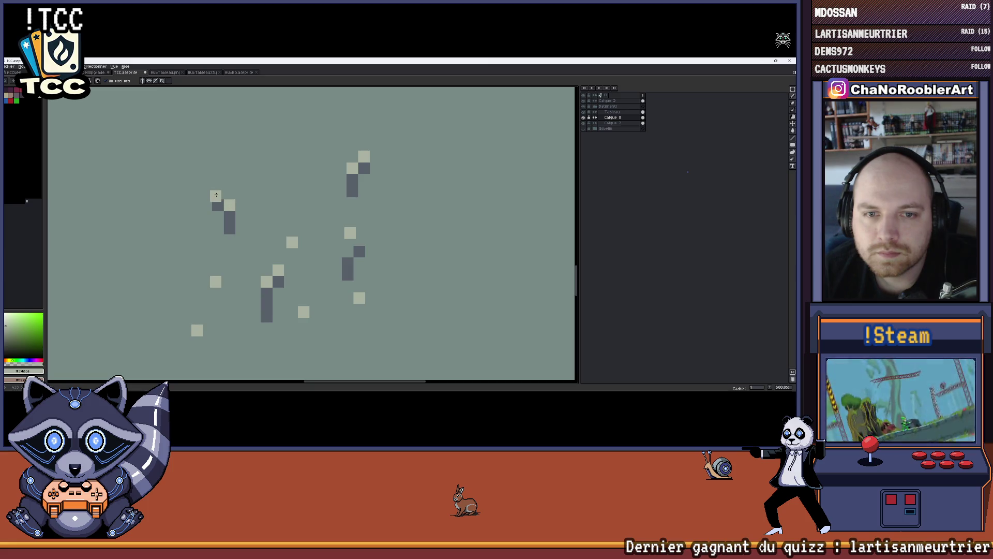
scroll(219, 189, "down", 3)
key("F8")
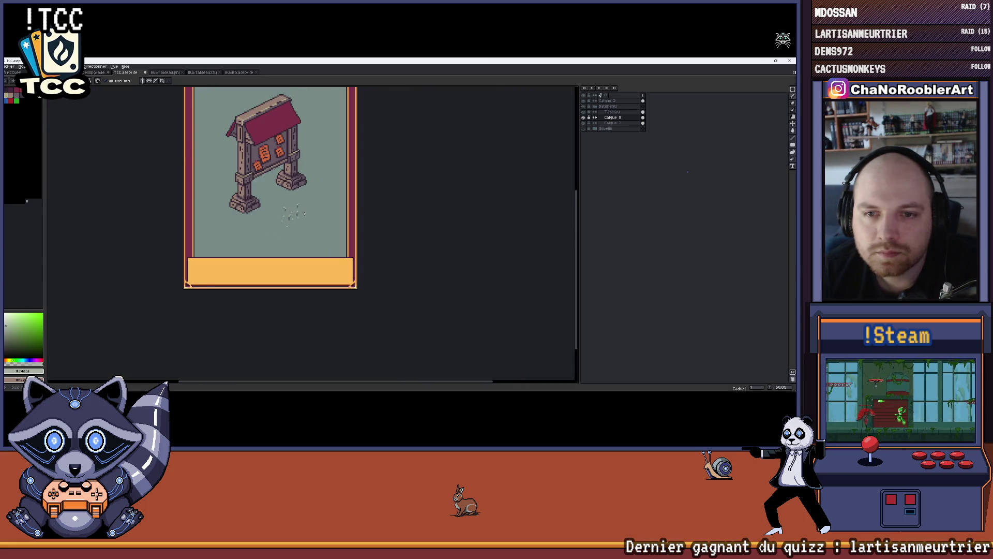
key("Escape")
scroll(296, 215, "down", 1)
scroll(296, 214, "up", 3)
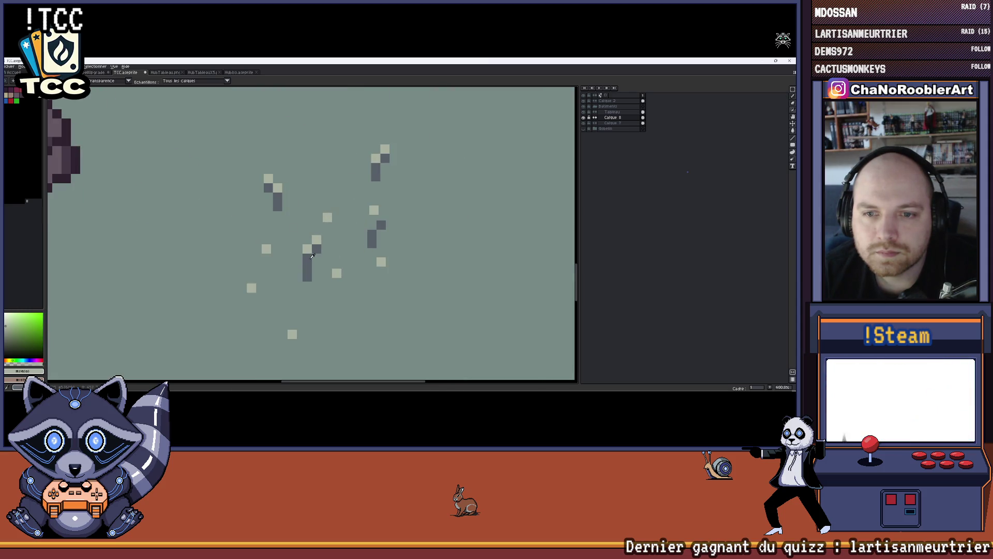
left_click(317, 249, "alt")
scroll(335, 221, "up", 1)
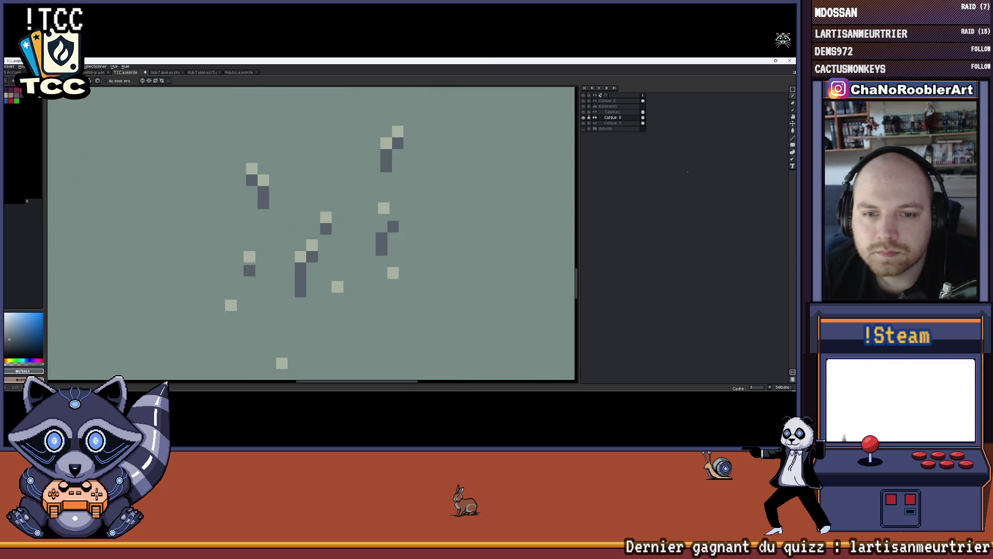
scroll(251, 273, "down", 2)
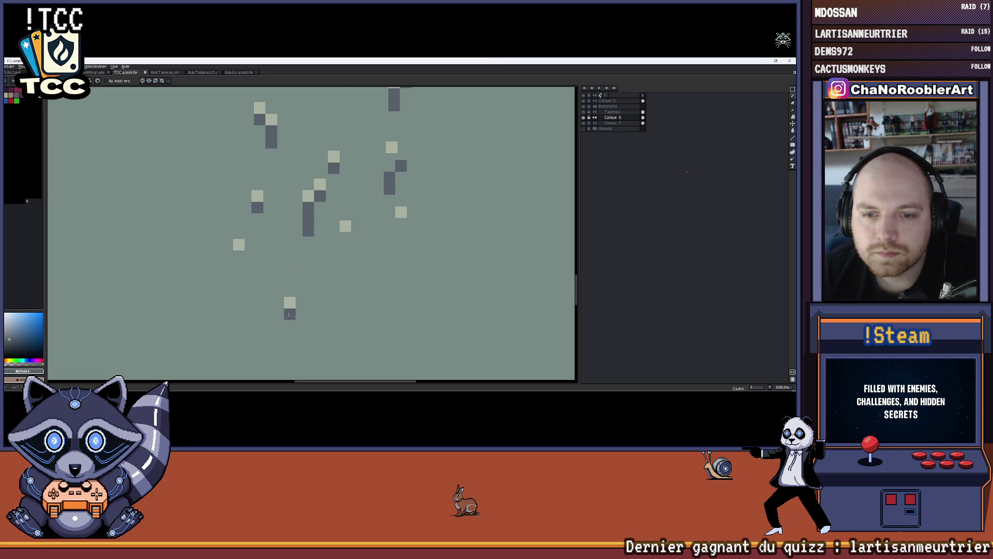
scroll(289, 314, "down", 4)
scroll(312, 267, "up", 3)
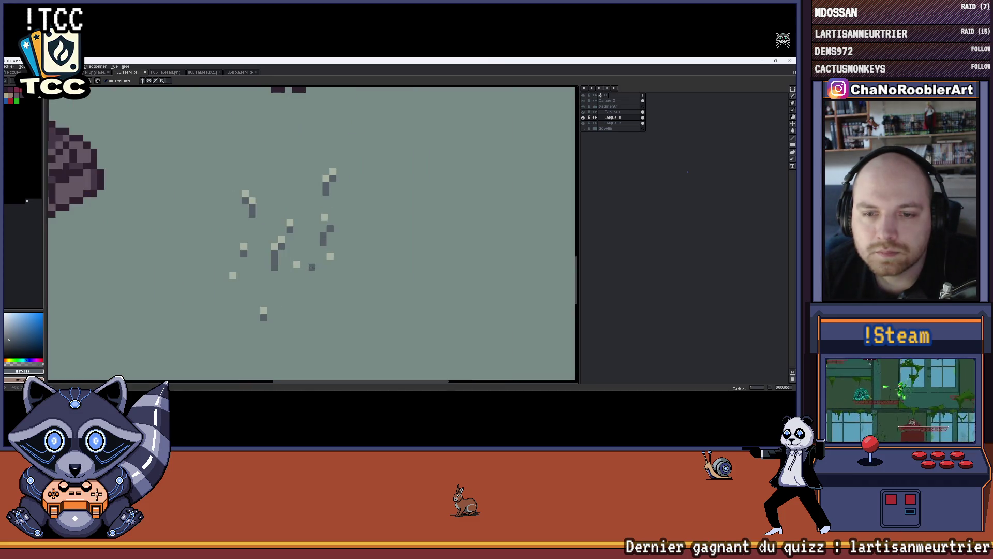
scroll(312, 267, "up", 2)
Try red, return to grey-blue, then swap to the red-orange drawing colour.
left_click(20, 95)
scroll(288, 189, "up", 1)
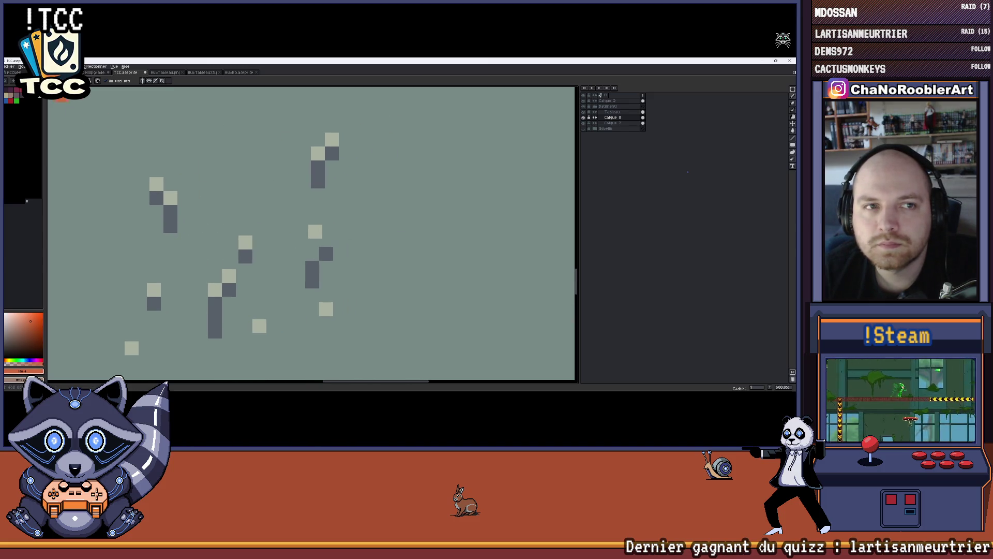
left_click(31, 100)
scroll(236, 156, "down", 2)
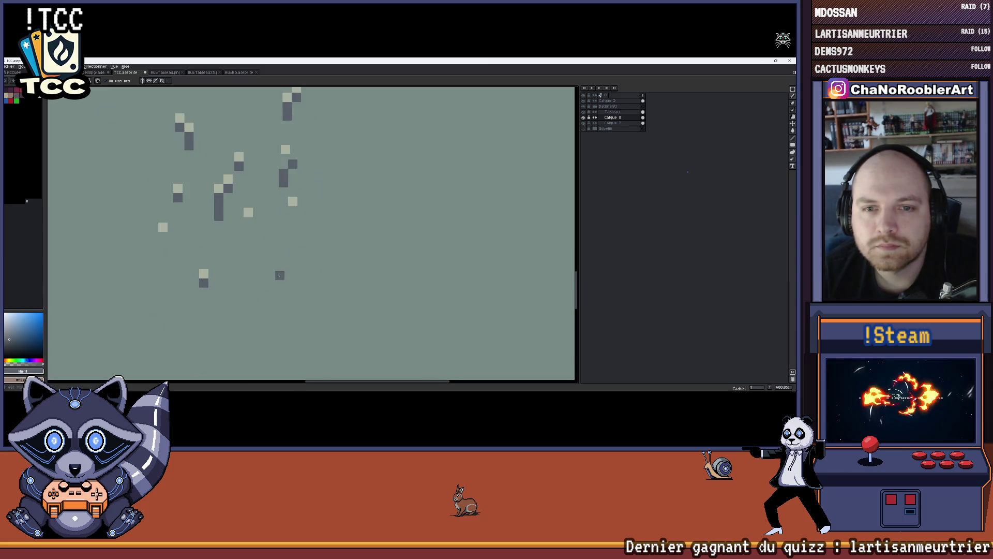
scroll(279, 265, "up", 2)
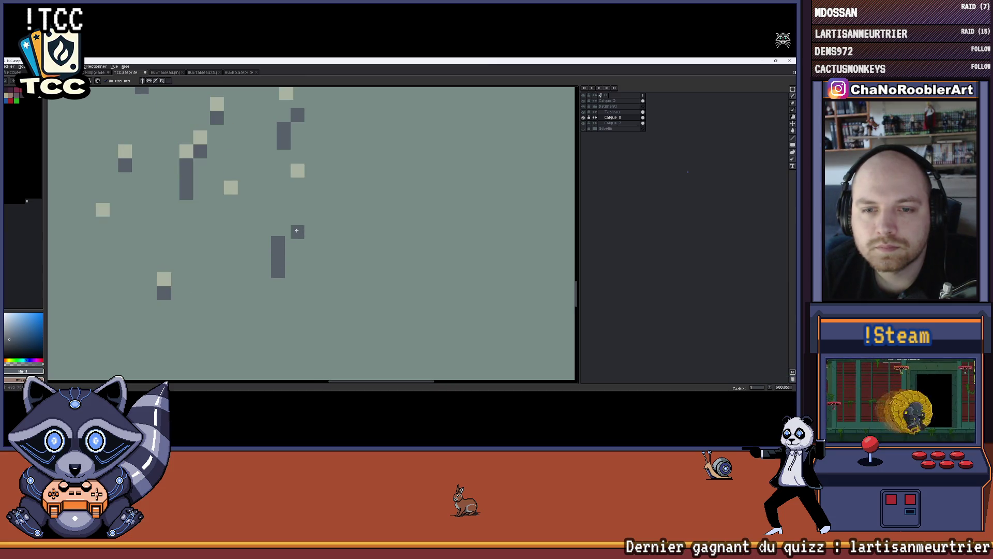
key("x")
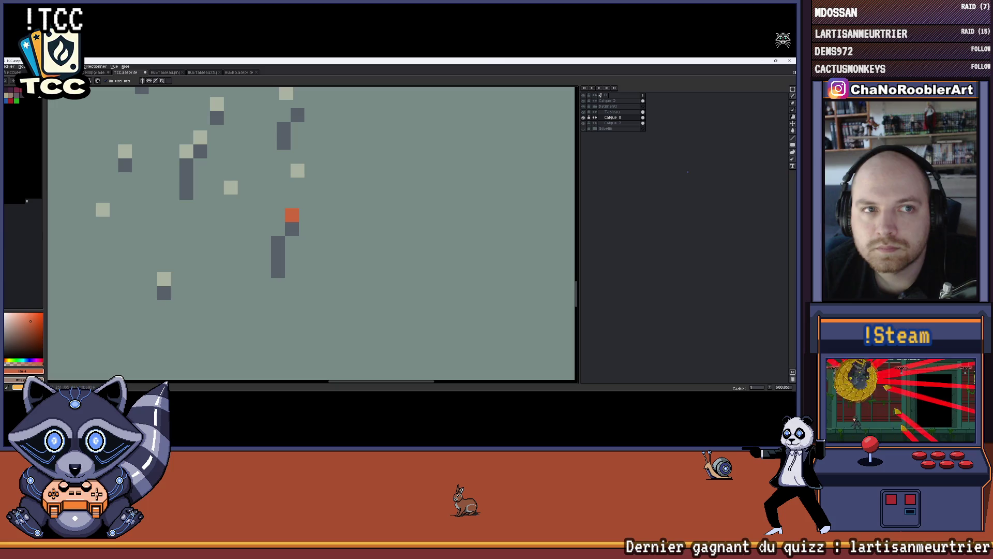
Paint light orange petals around the orange flower-centre pixel.
left_click(25, 94)
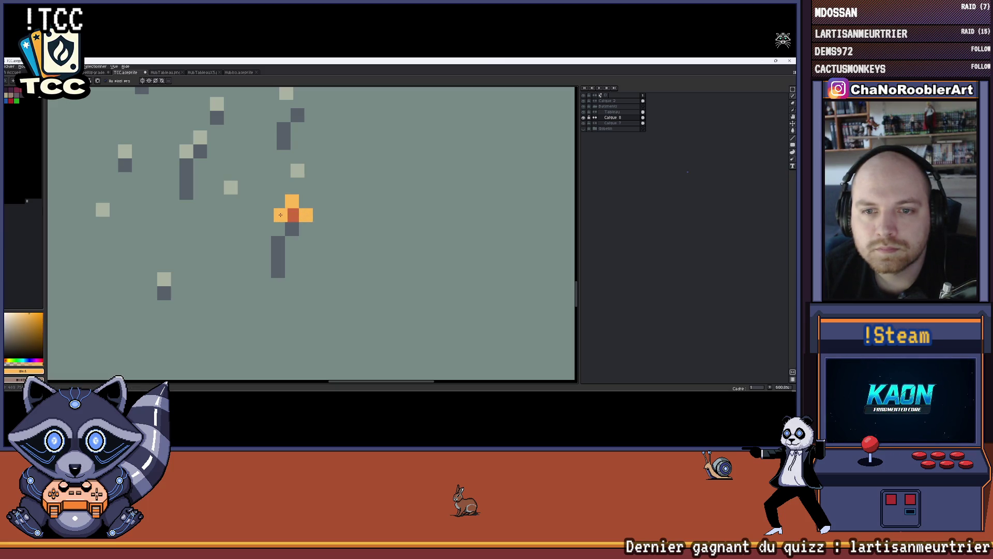
left_click(292, 229)
scroll(292, 229, "down", 4)
scroll(292, 228, "up", 5)
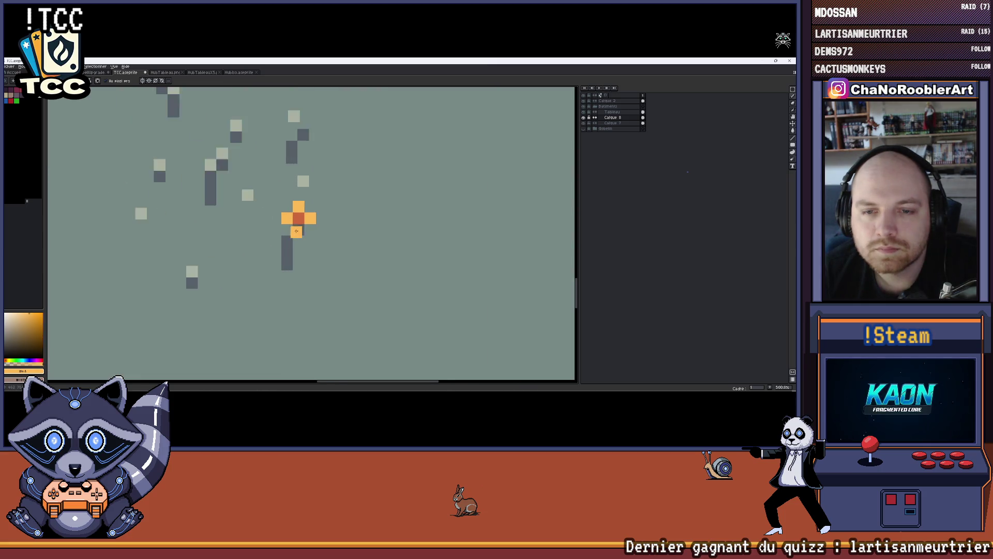
scroll(297, 228, "down", 6)
scroll(297, 233, "up", 4)
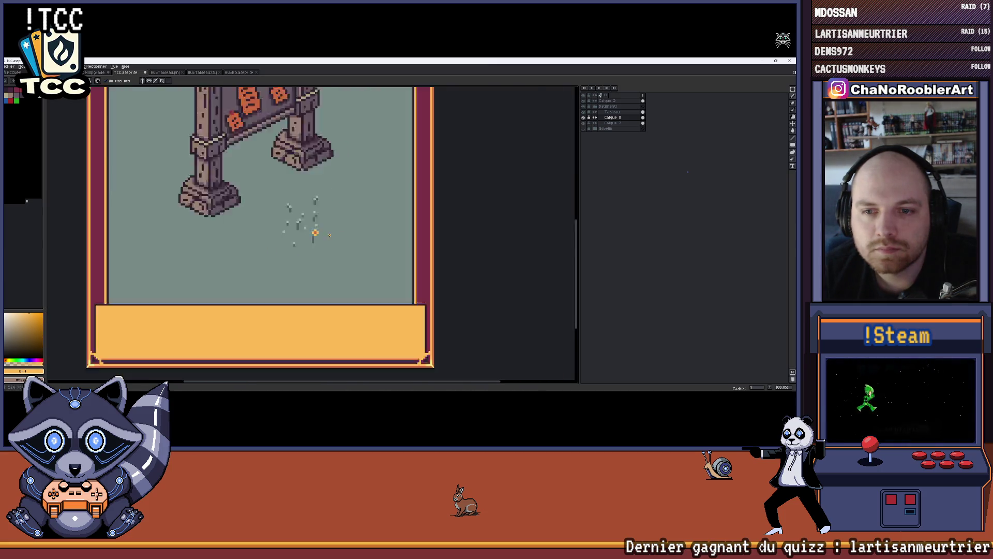
scroll(296, 241, "up", 1)
Sample the stem, petal and centre colours, then darken the flower's centre pixel to dark red.
left_click(304, 239, "alt")
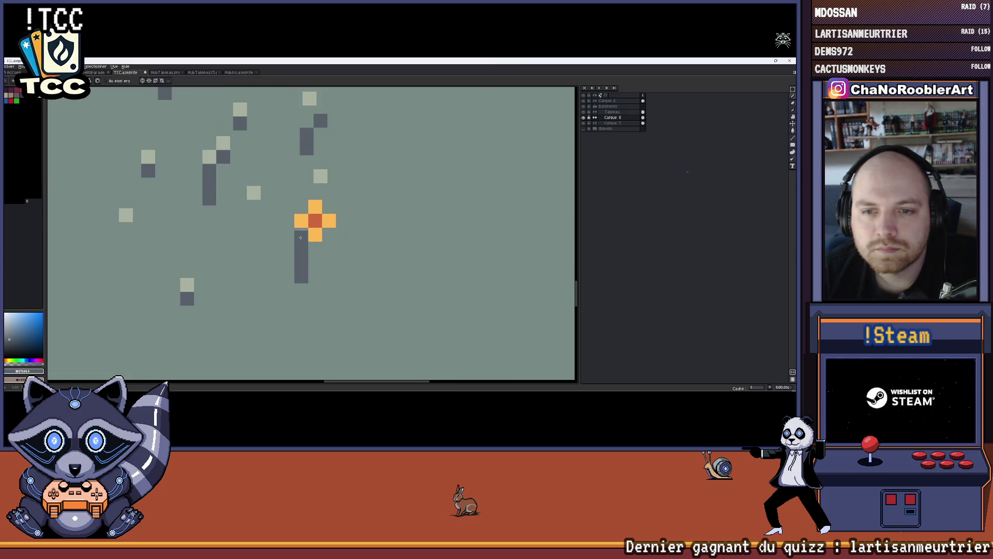
scroll(301, 235, "down", 2)
scroll(326, 228, "up", 3)
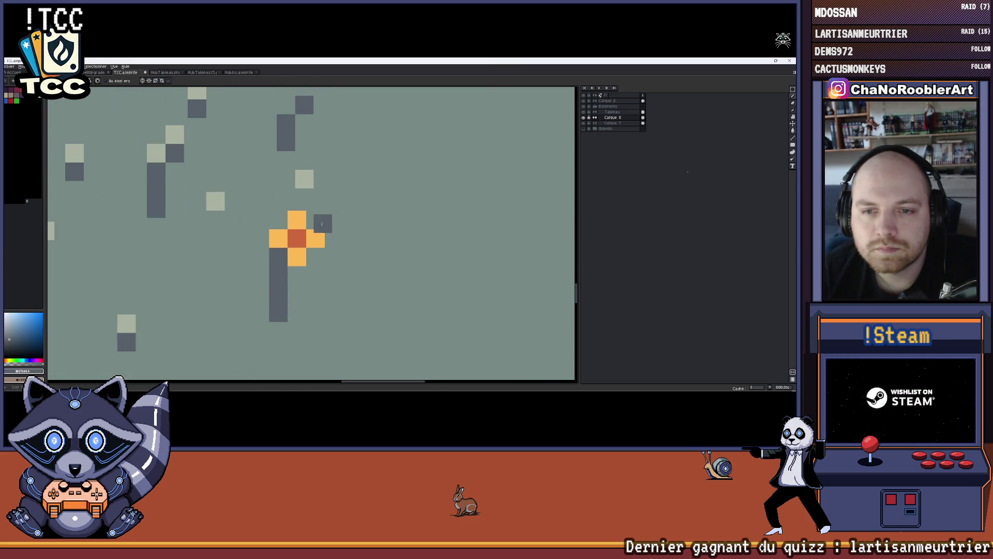
left_click(317, 234, "alt")
scroll(342, 205, "down", 8)
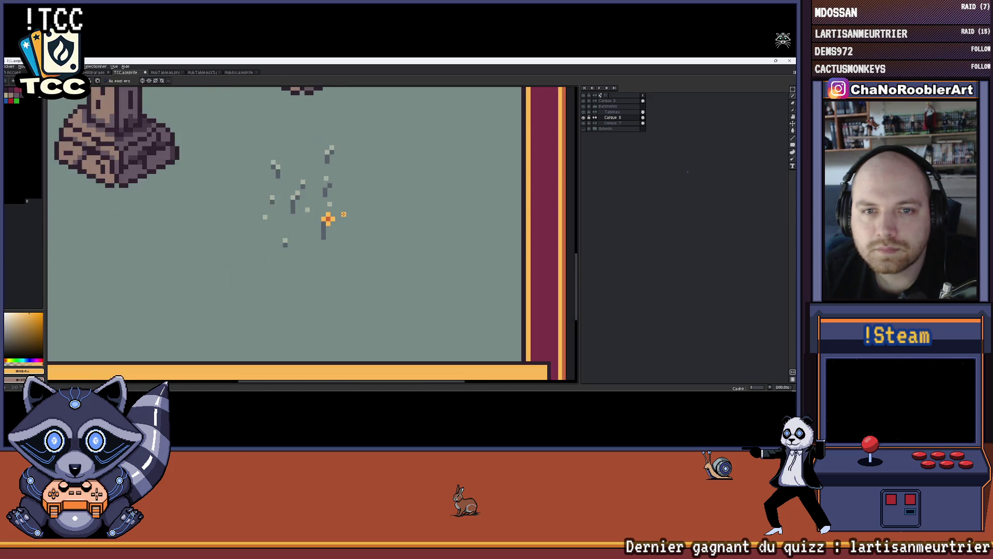
scroll(280, 199, "up", 5)
scroll(329, 207, "down", 3)
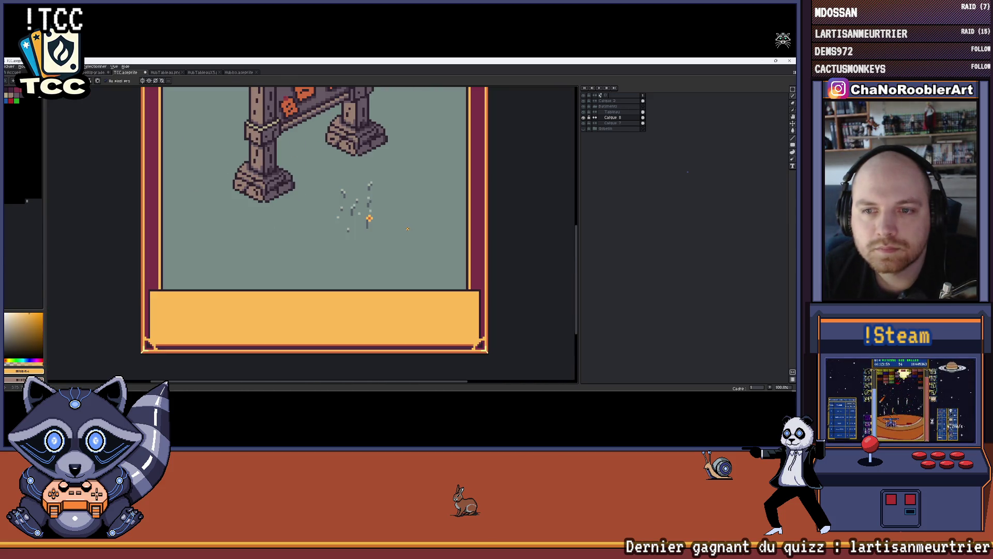
scroll(390, 221, "up", 5)
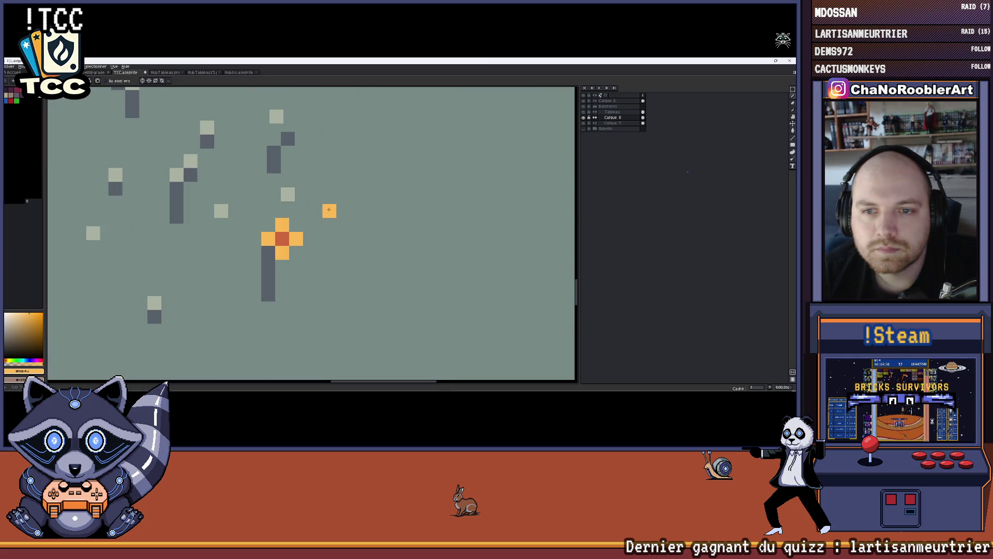
left_click(298, 243, "alt")
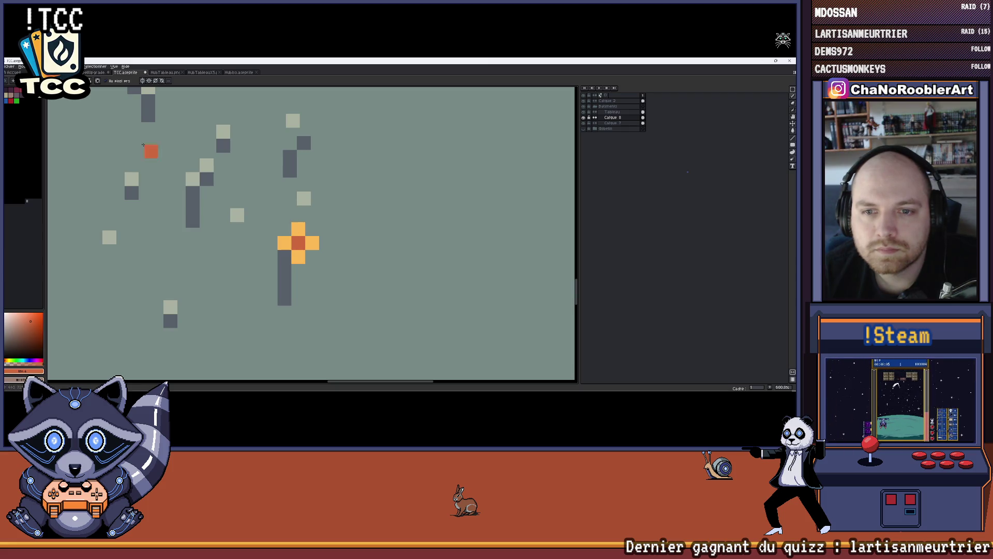
scroll(298, 241, "up", 3)
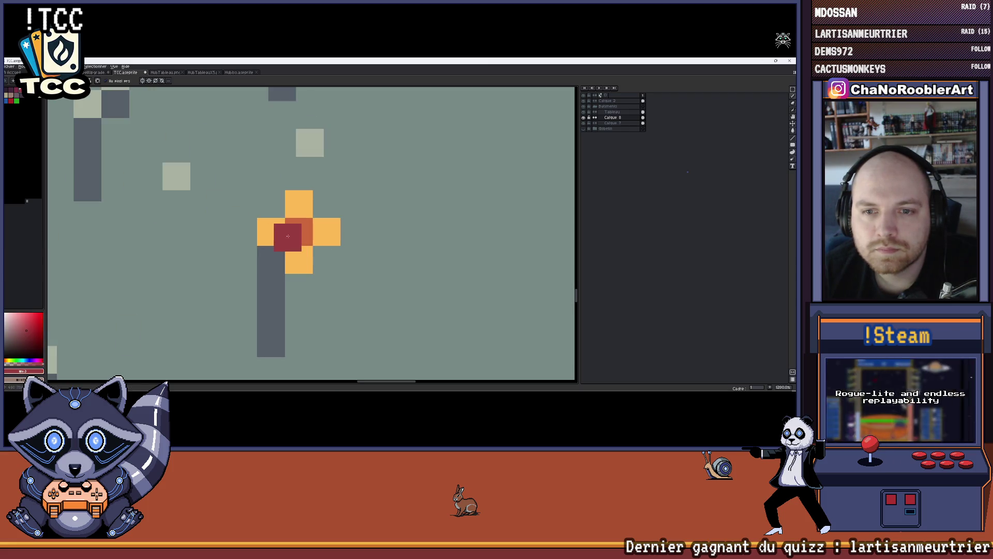
left_click(299, 231)
Shade the top and side petals red-orange and pick yellow for petal highlights.
left_click(30, 321)
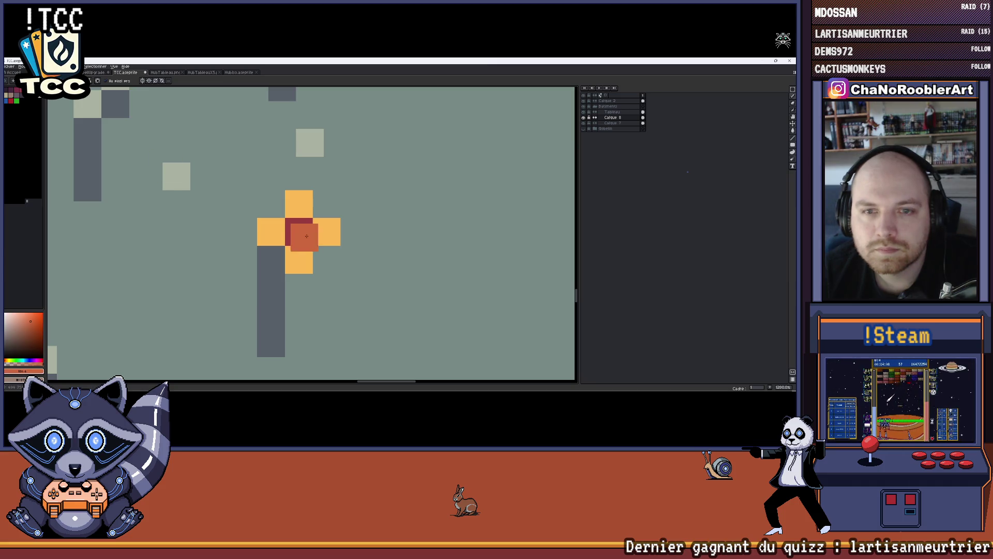
left_click(299, 202)
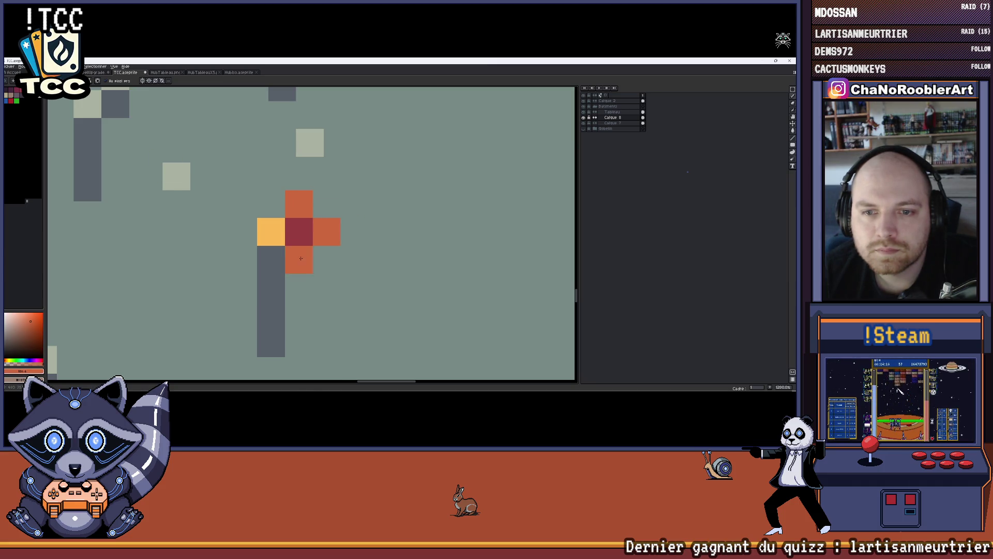
left_click(271, 231)
left_click(11, 98)
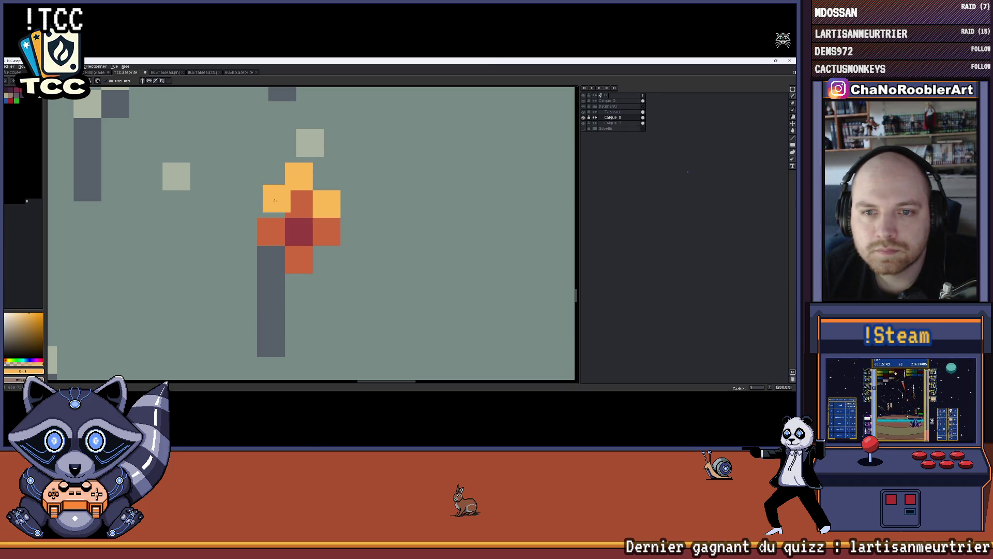
scroll(292, 204, "down", 5)
scroll(379, 228, "down", 2)
scroll(379, 228, "up", 2)
scroll(378, 227, "up", 1)
scroll(377, 228, "down", 1)
Erase the old flower's top pixel and grey stem with the grey-green background colour.
left_click_drag(377, 228, 383, 245)
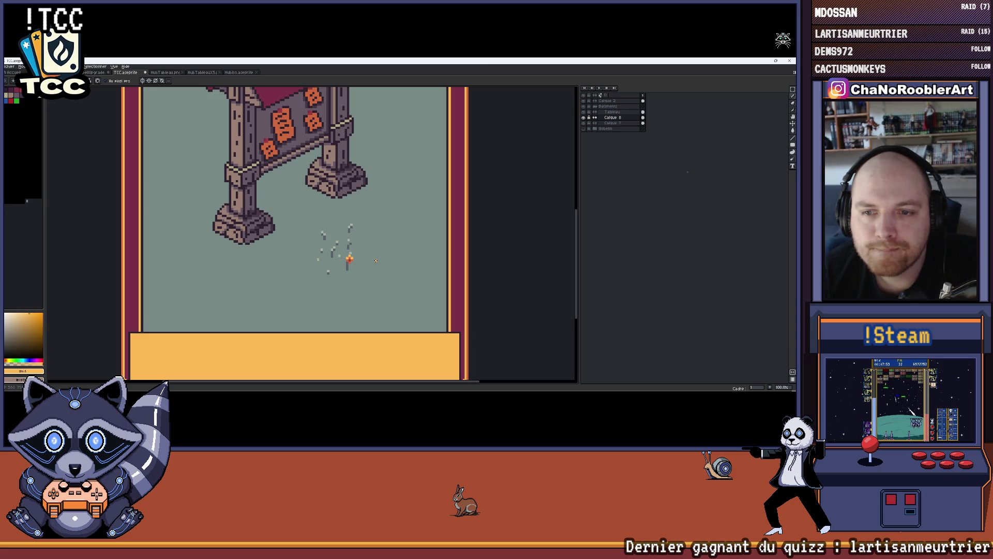
left_click_drag(386, 285, 375, 252)
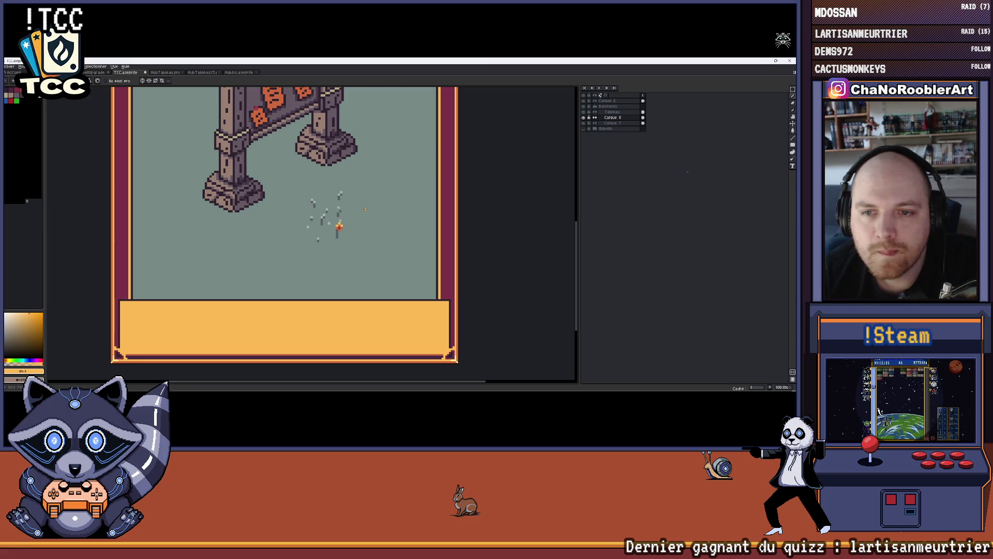
scroll(366, 218, "down", 3)
scroll(338, 304, "up", 3)
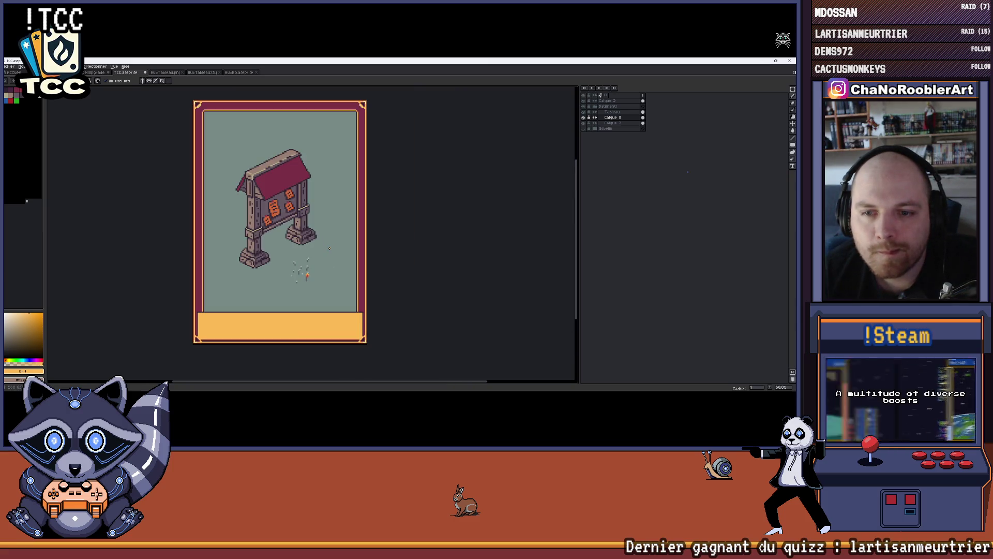
scroll(338, 304, "up", 6)
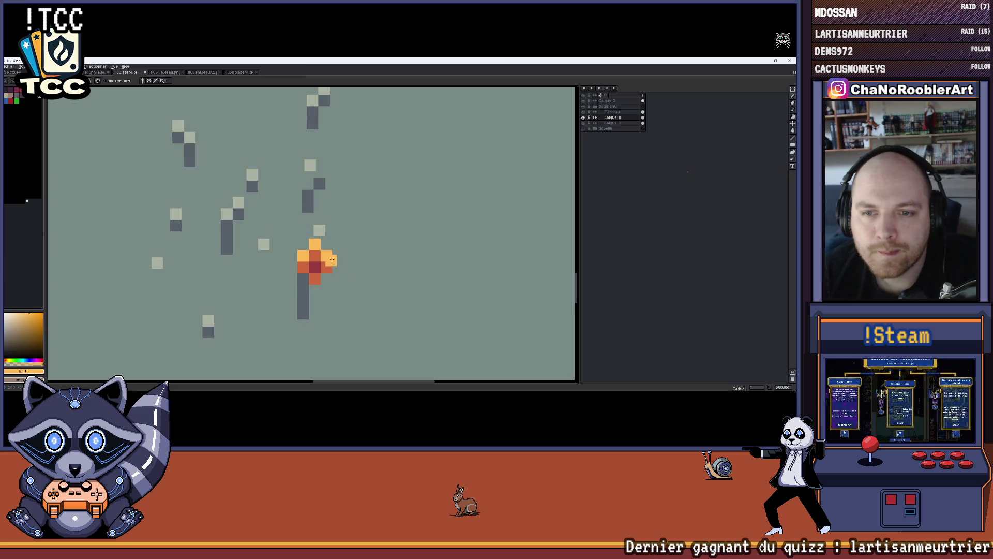
key("i")
left_click(358, 251)
key("b")
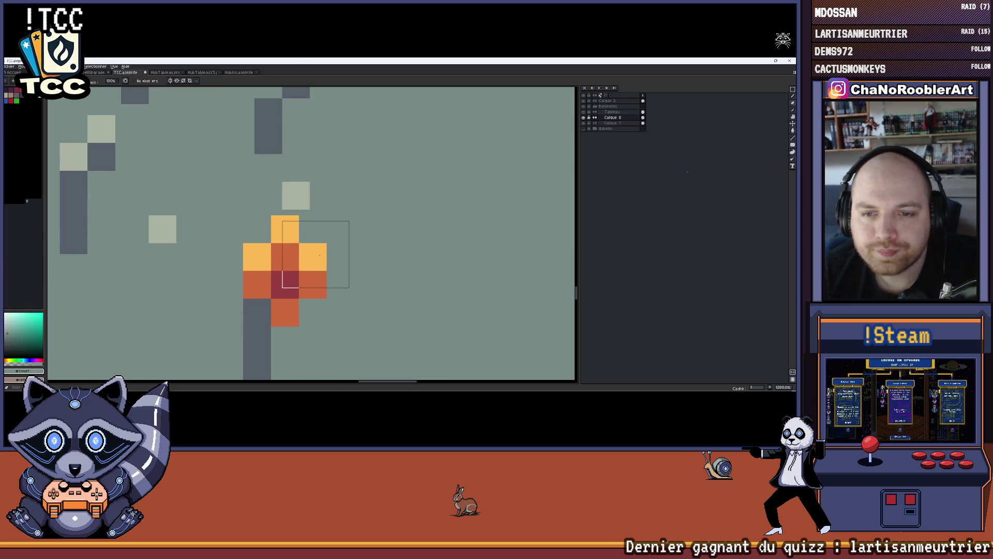
scroll(342, 229, "down", 2)
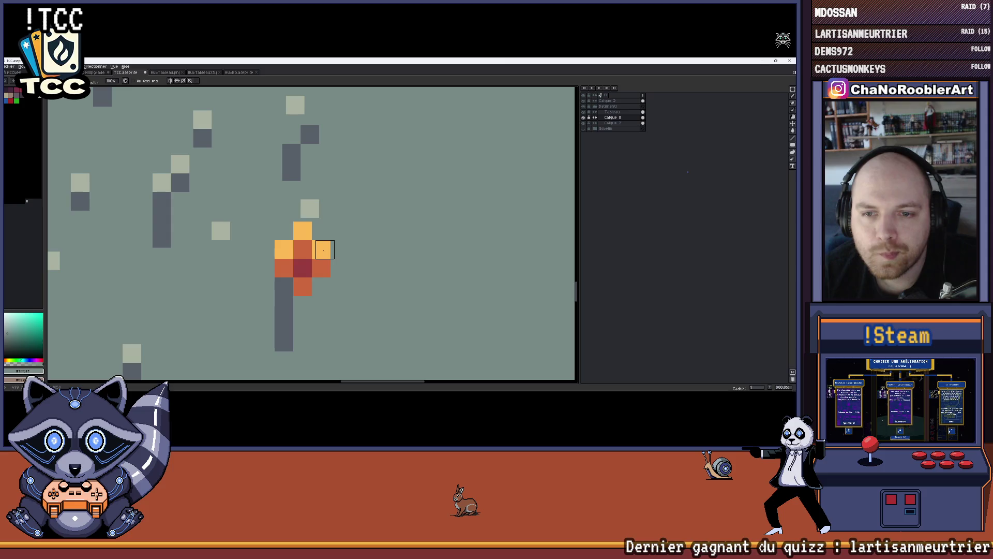
left_click(302, 232)
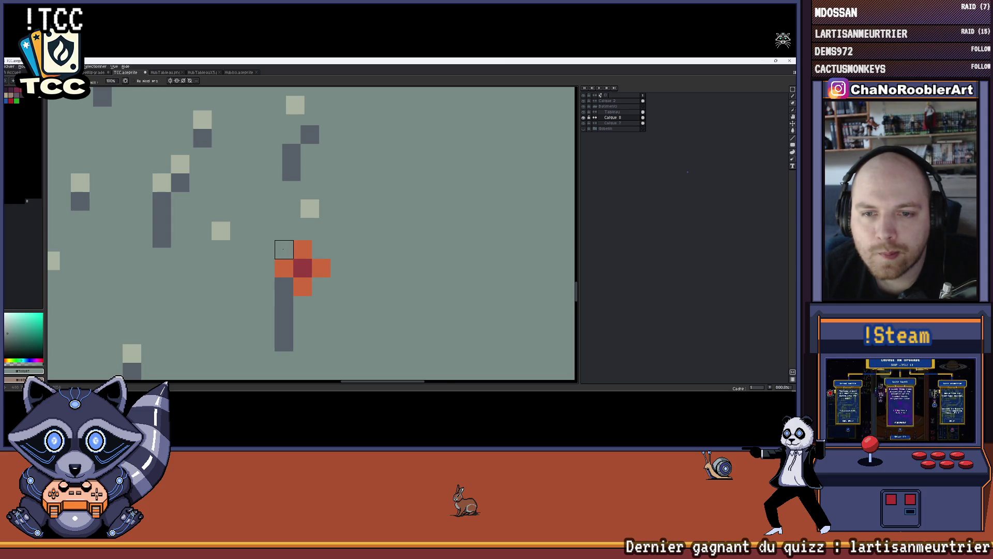
scroll(284, 250, "down", 2)
scroll(311, 255, "up", 2)
mouse_move(303, 260)
left_mouse_down()
mouse_move(299, 300)
mouse_move(296, 259)
left_mouse_up()
Draw a new short dark grey grass stem with a light tip beside the flower.
key("i")
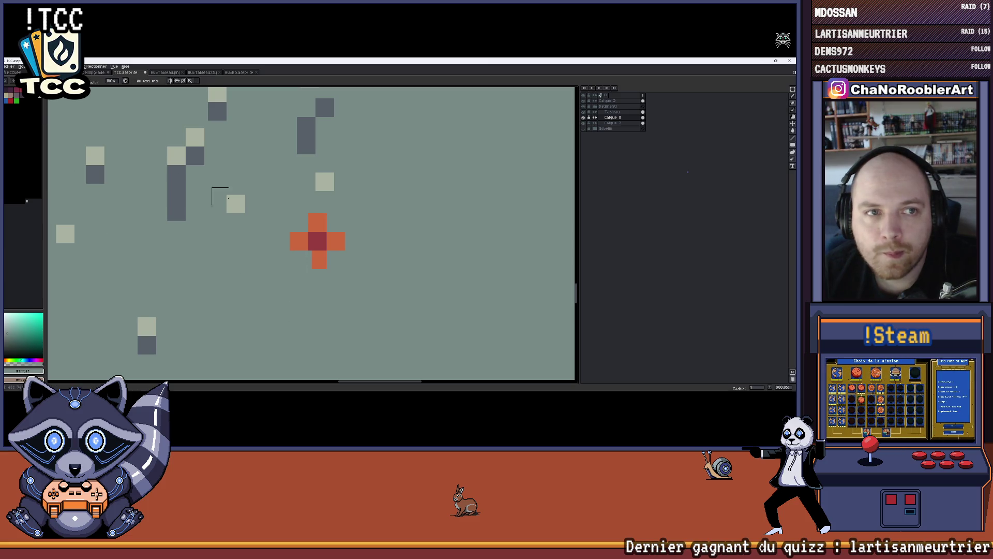
left_click(176, 207)
key("b")
left_click(279, 263)
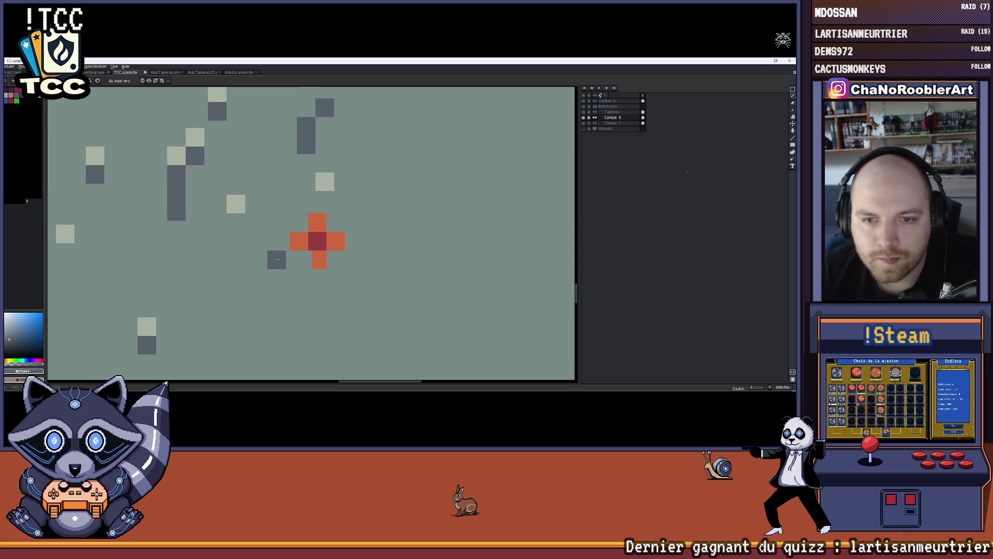
left_click(262, 278)
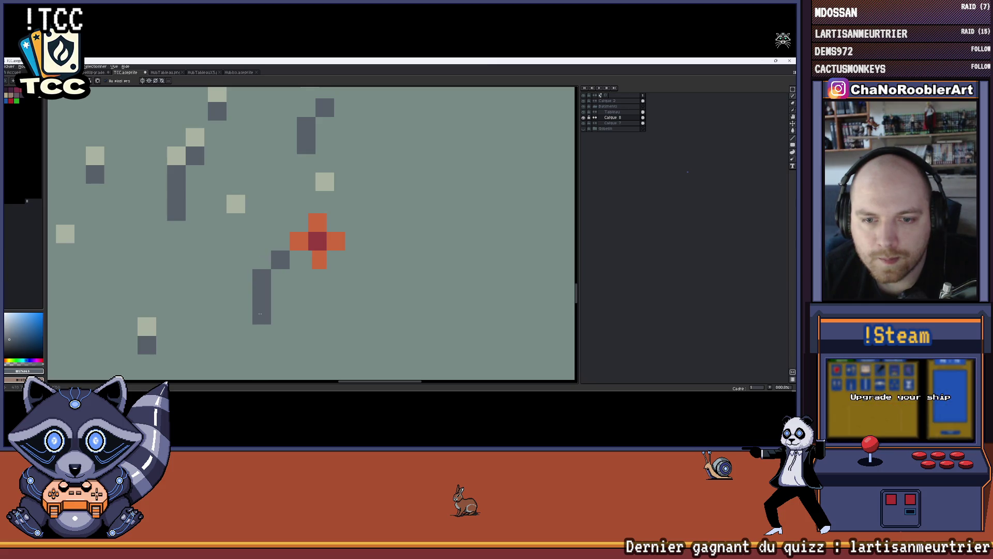
scroll(311, 290, "down", 4)
scroll(347, 268, "up", 1)
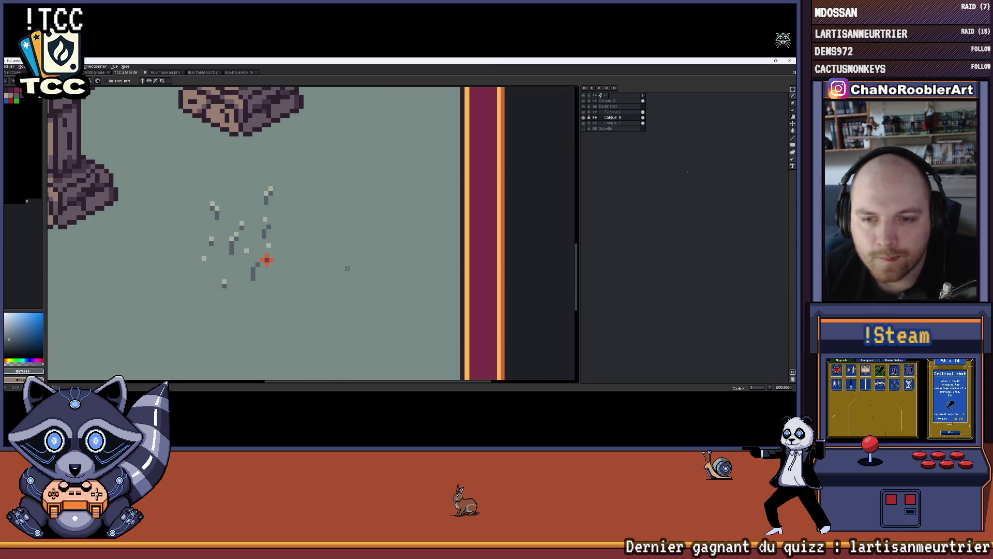
scroll(261, 272, "up", 3)
key("ctrl+z")
left_click_drag(252, 263, 250, 272)
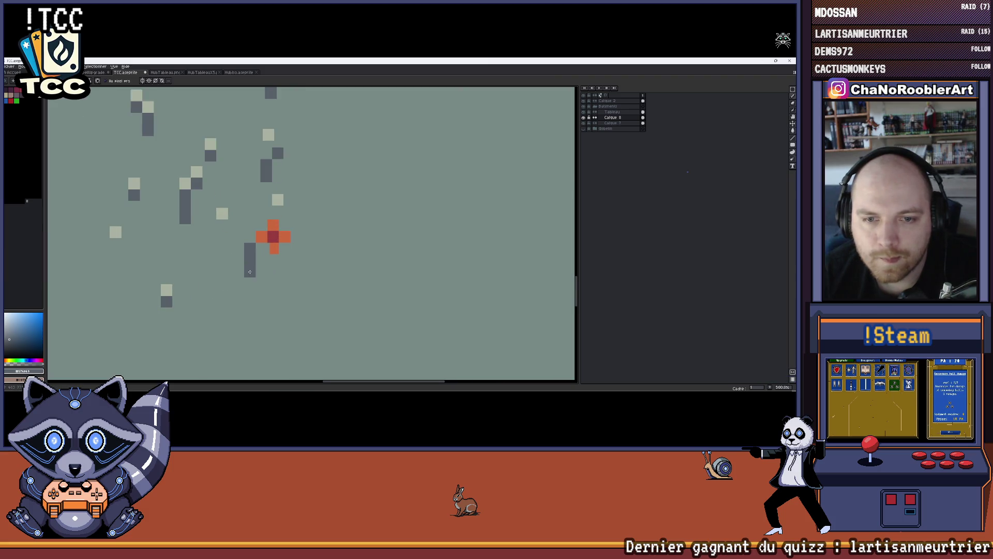
left_click(278, 199, "alt")
left_click(249, 239)
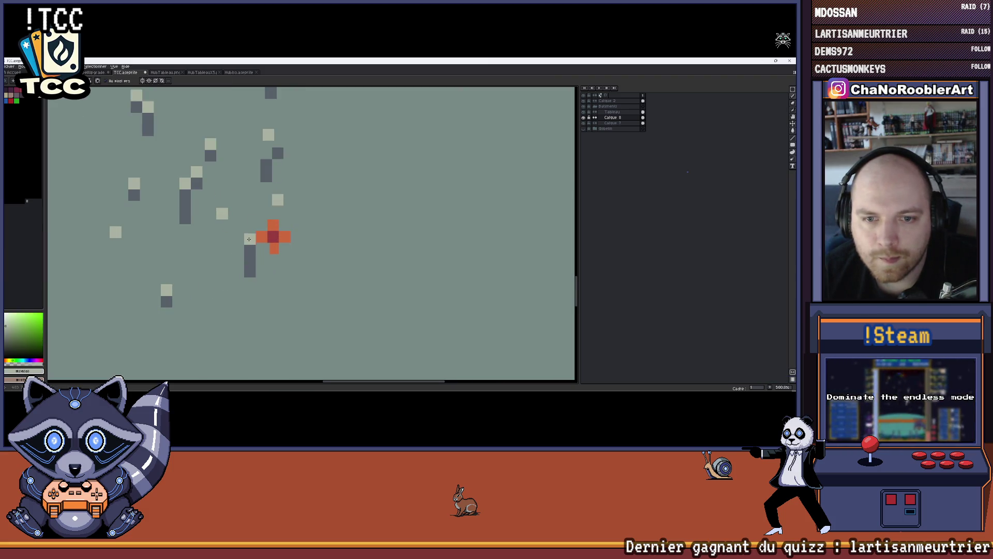
Recolour the flower's top petal in a lighter yellow-orange, keeping red-orange as the alternate colour.
scroll(302, 211, "down", 3)
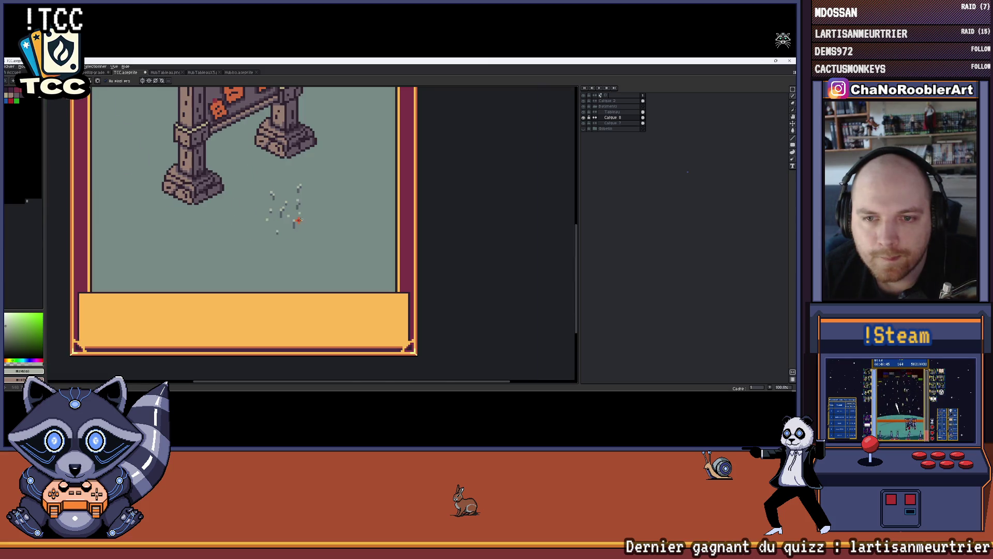
scroll(280, 215, "up", 4)
scroll(329, 204, "down", 6)
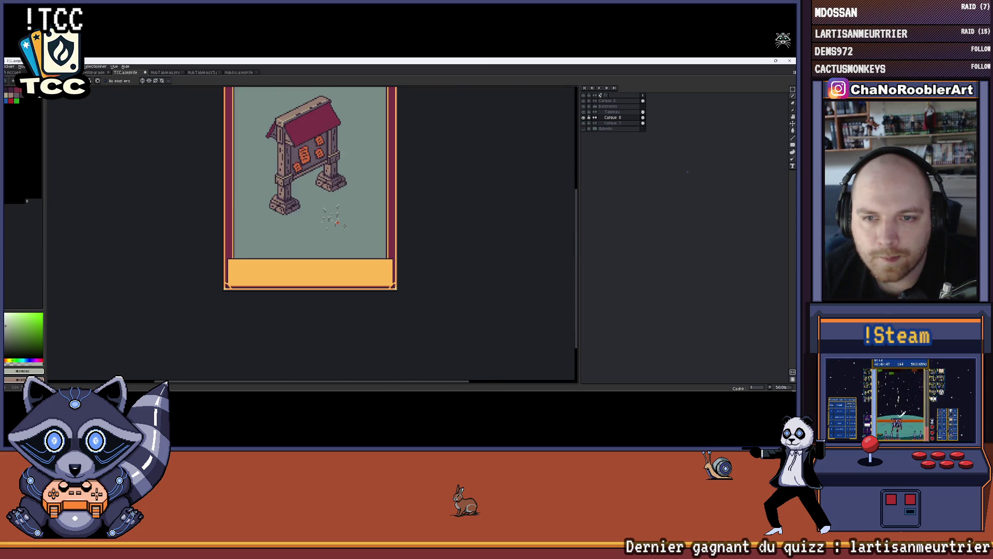
scroll(329, 204, "up", 1)
left_click_drag(348, 237, 358, 247)
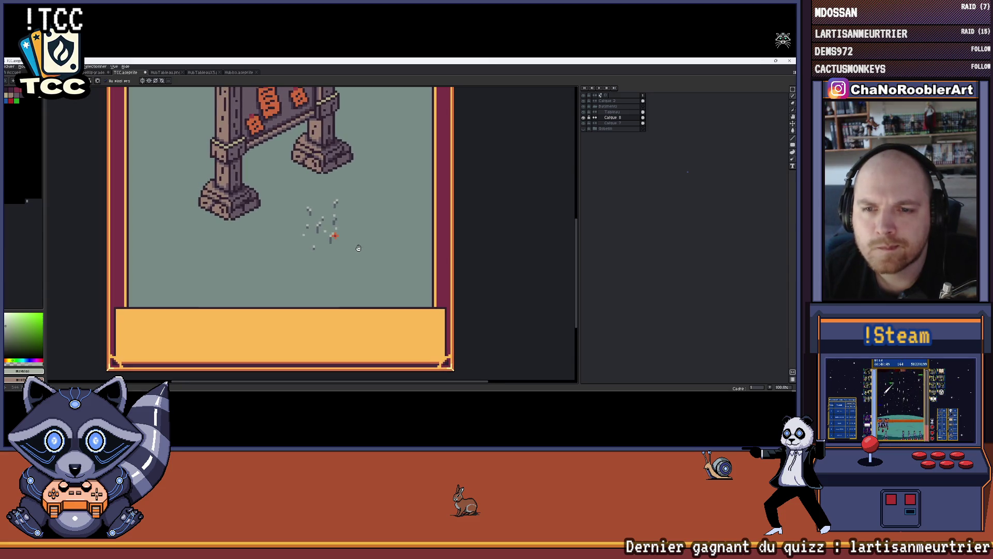
scroll(328, 216, "up", 4)
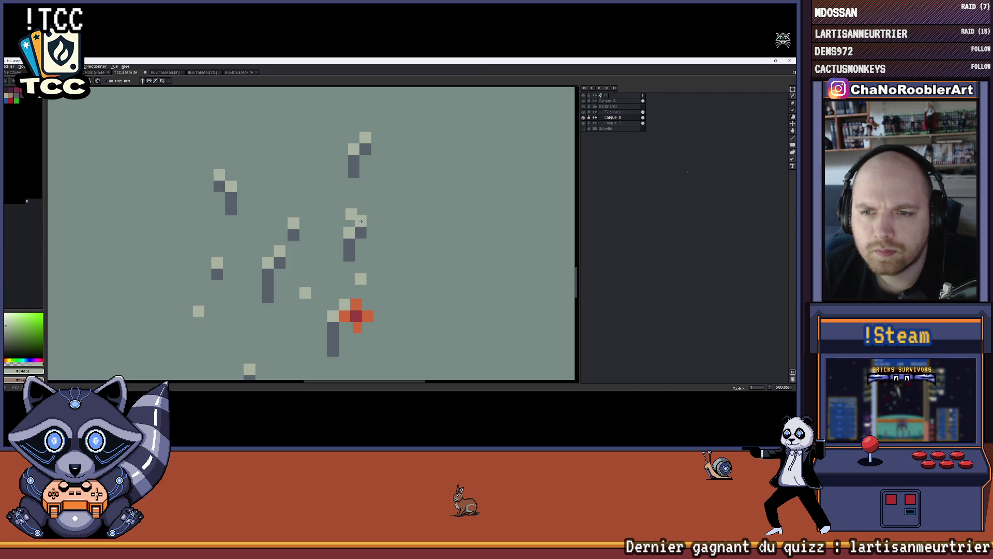
scroll(371, 205, "up", 2)
key("b")
scroll(336, 221, "down", 6)
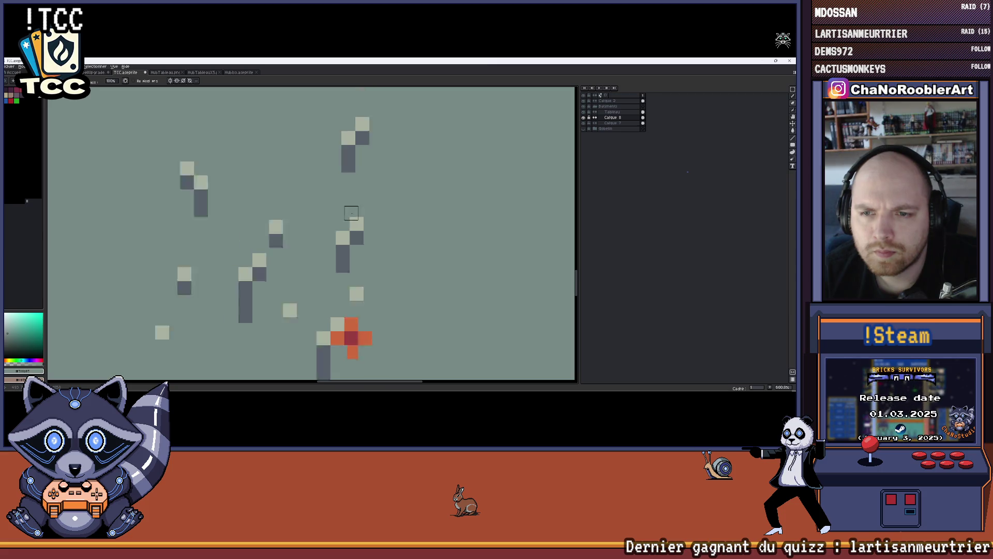
scroll(347, 220, "down", 1)
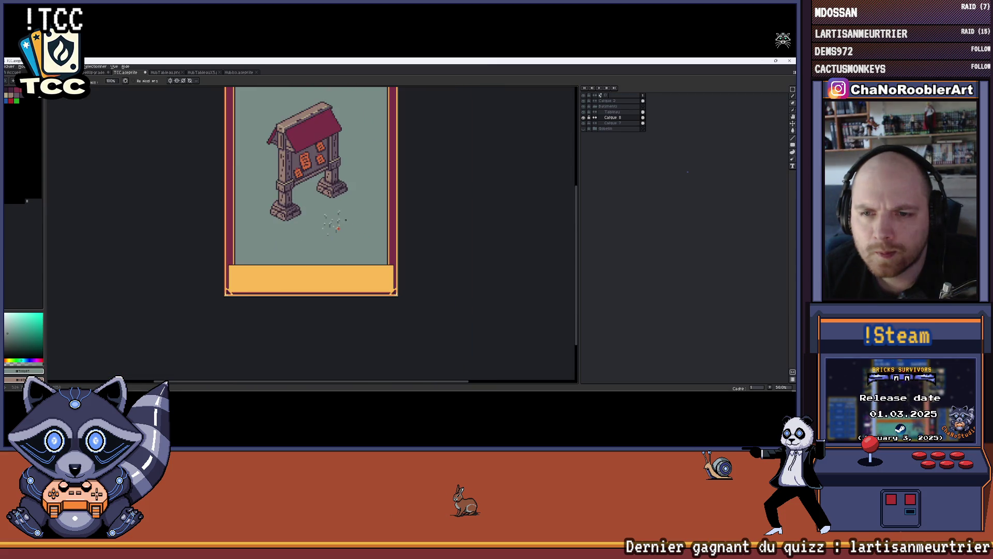
scroll(338, 227, "up", 6)
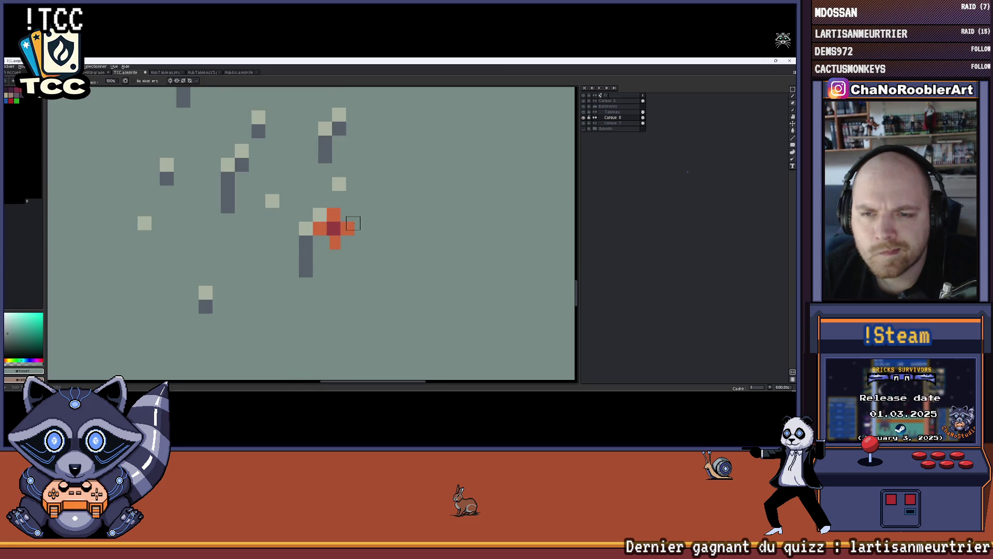
scroll(354, 226, "up", 1)
left_click(312, 258, "alt")
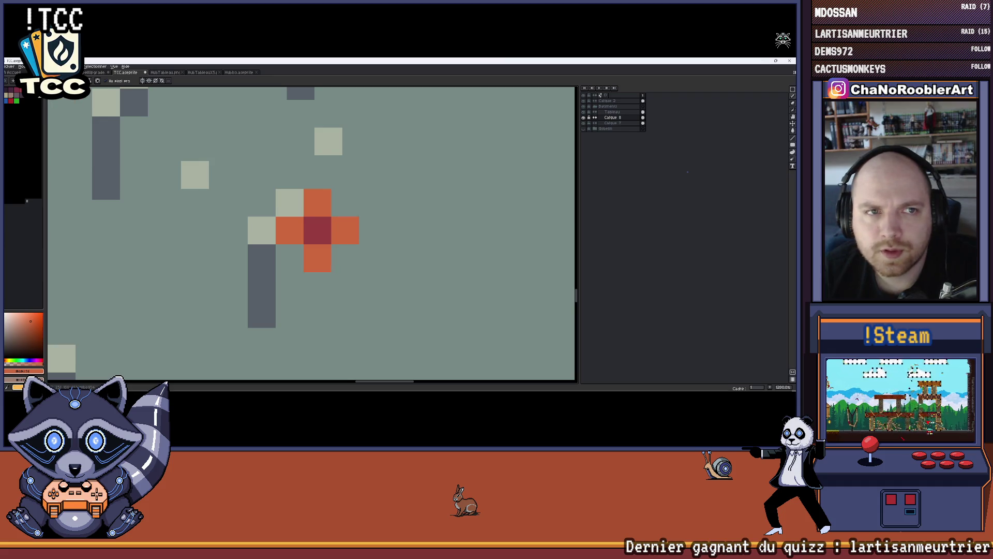
left_click(29, 314)
left_click(314, 204)
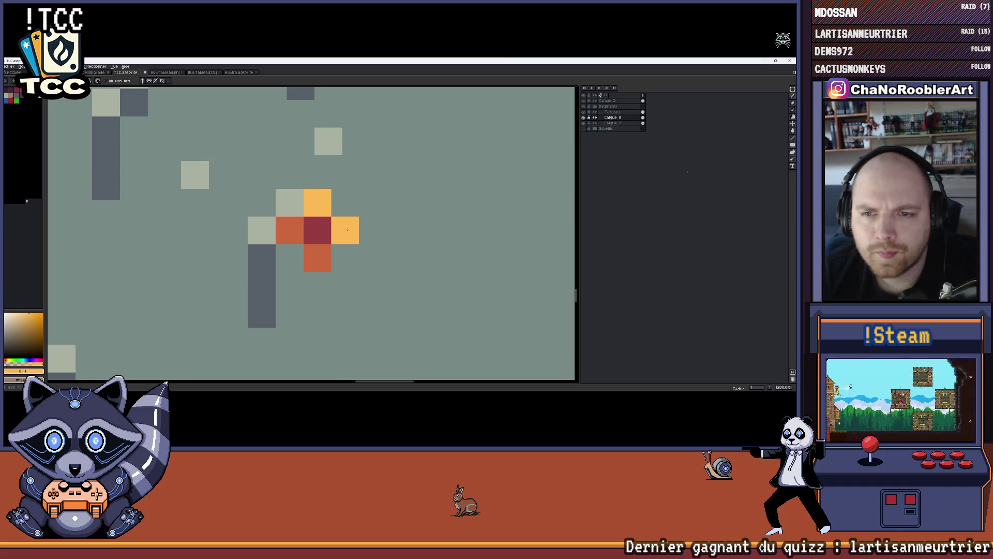
scroll(292, 231, "down", 6)
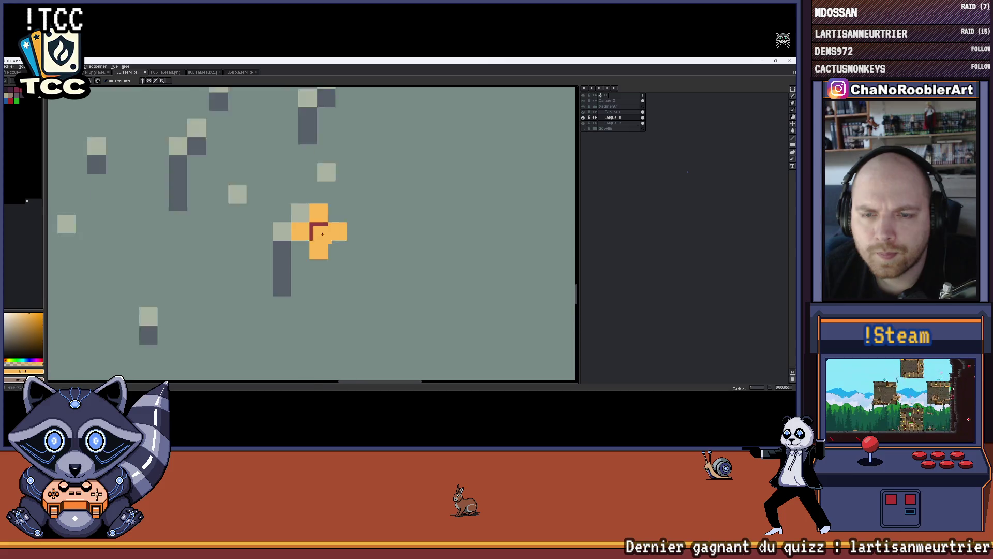
scroll(295, 225, "up", 5)
key("x")
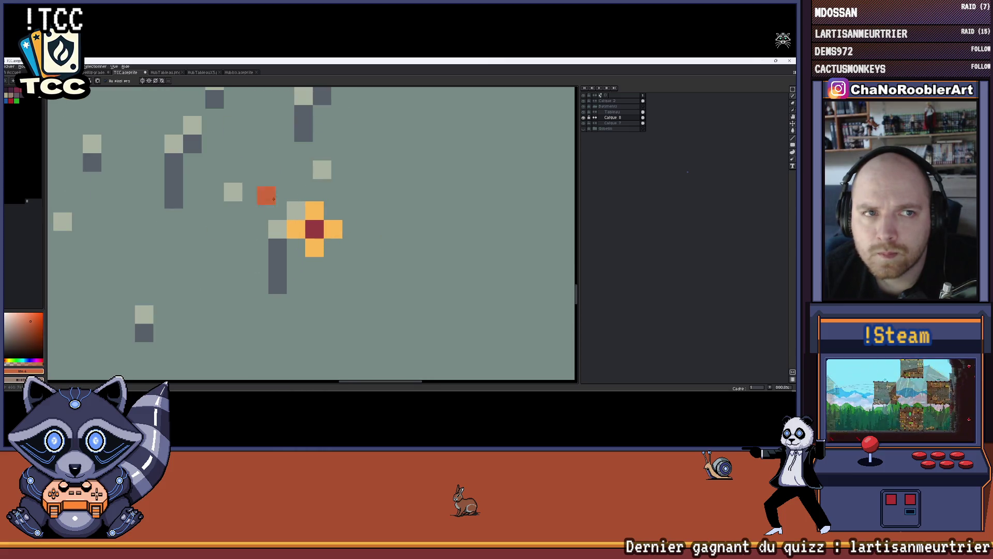
scroll(361, 248, "down", 6)
scroll(393, 276, "up", 1)
scroll(393, 277, "up", 3)
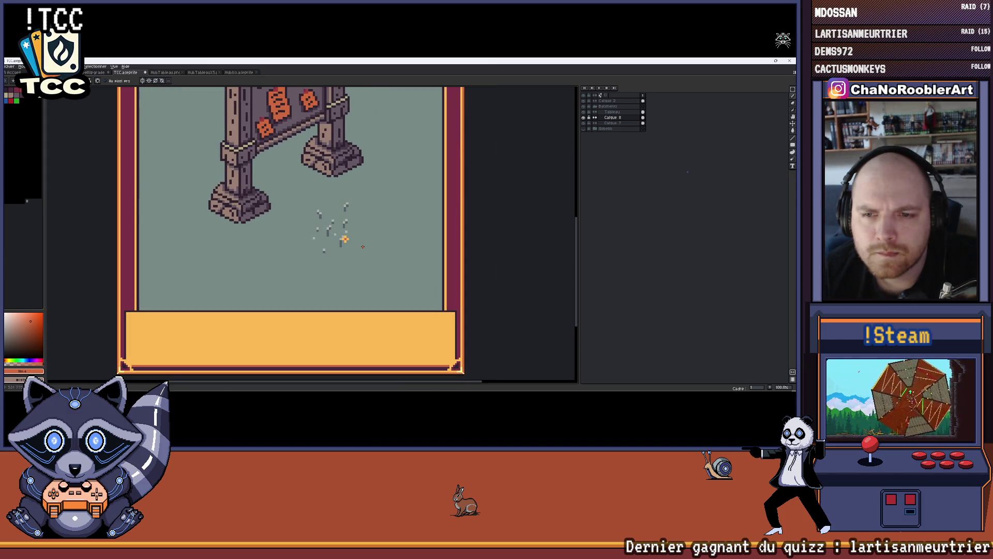
scroll(359, 238, "up", 2)
Move the orange cross flower about two pixels left and commit it in place.
key("m")
scroll(352, 208, "up", 1)
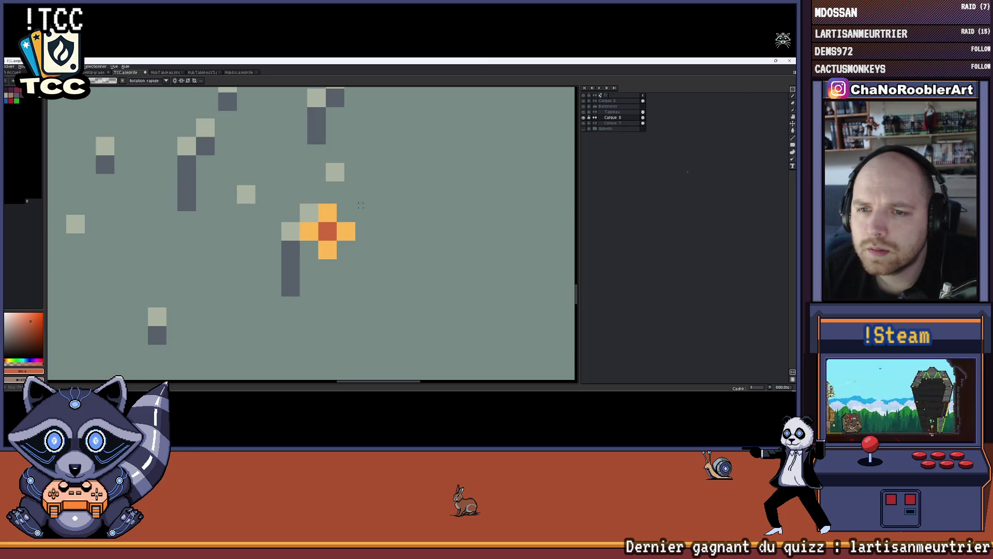
left_click_drag(326, 247, 292, 246)
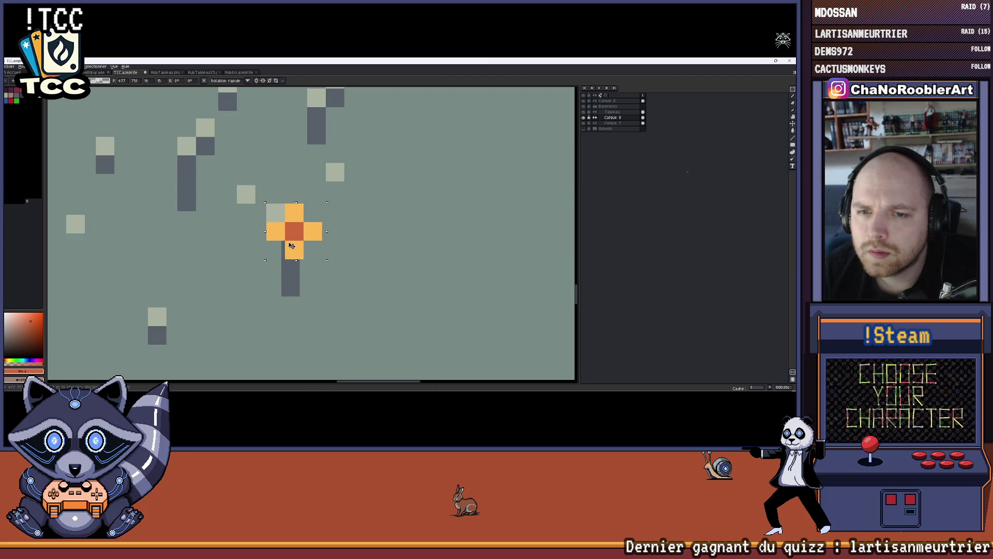
key("ctrl+d")
scroll(308, 217, "up", 3)
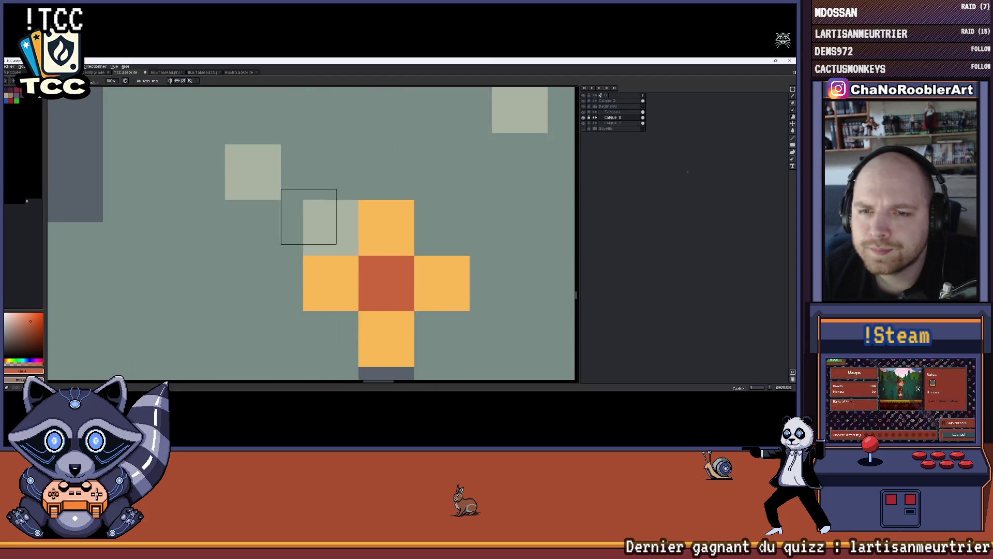
scroll(320, 227, "down", 8)
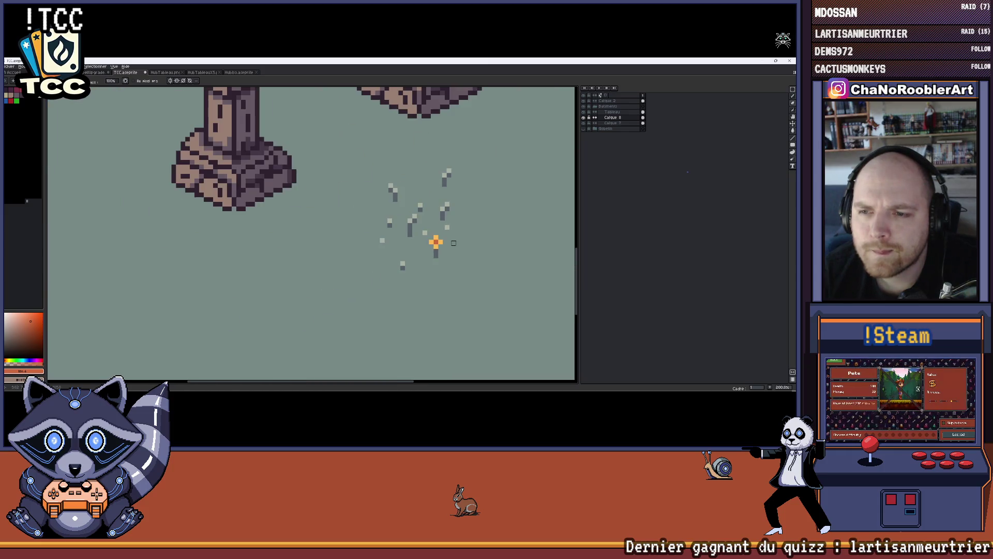
scroll(411, 249, "down", 2)
scroll(383, 238, "up", 6)
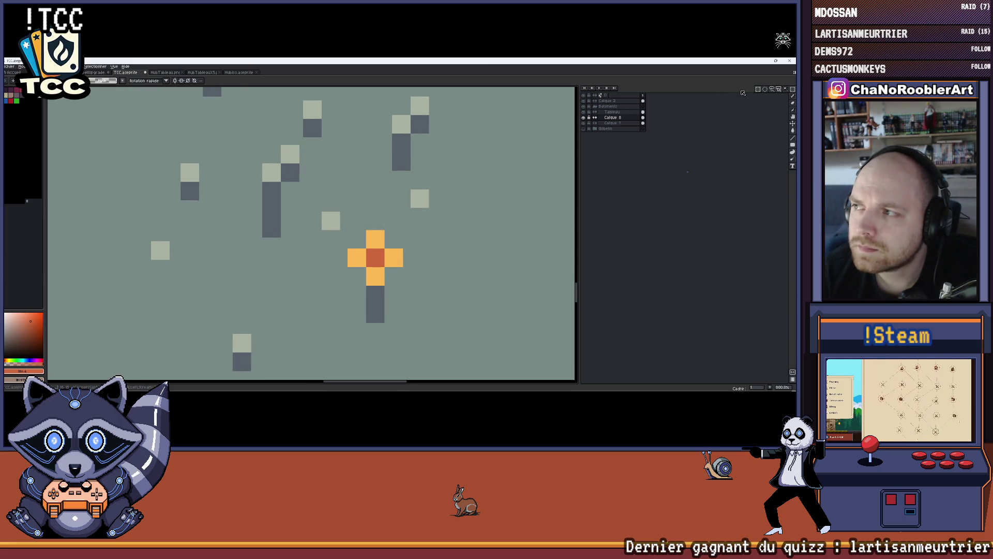
scroll(445, 221, "up", 2)
Select the area around the orange cross and return to the Pencil near the board's bottom frame.
mouse_move(268, 256)
left_mouse_down()
mouse_move(295, 205)
mouse_move(365, 271)
mouse_move(355, 296)
mouse_move(412, 188)
left_mouse_up()
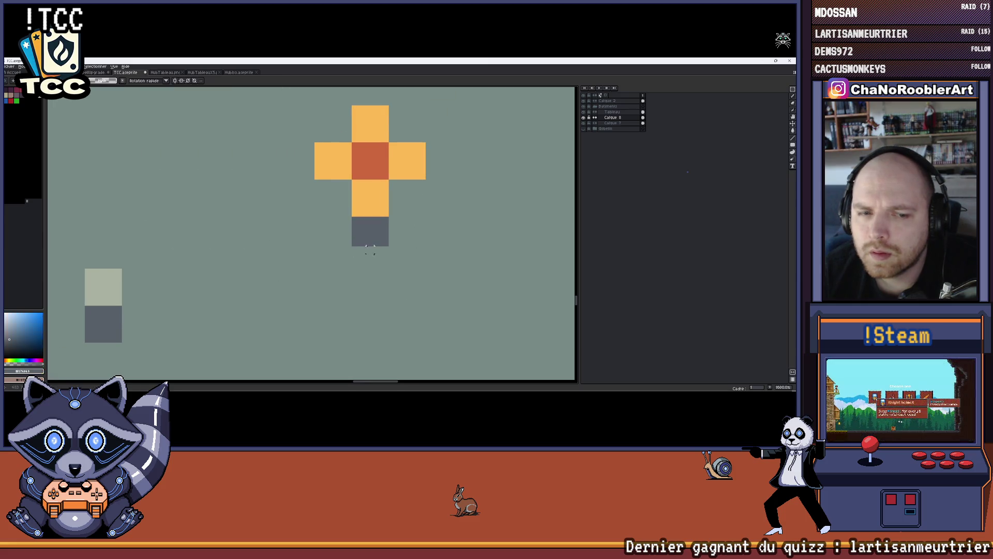
key("b")
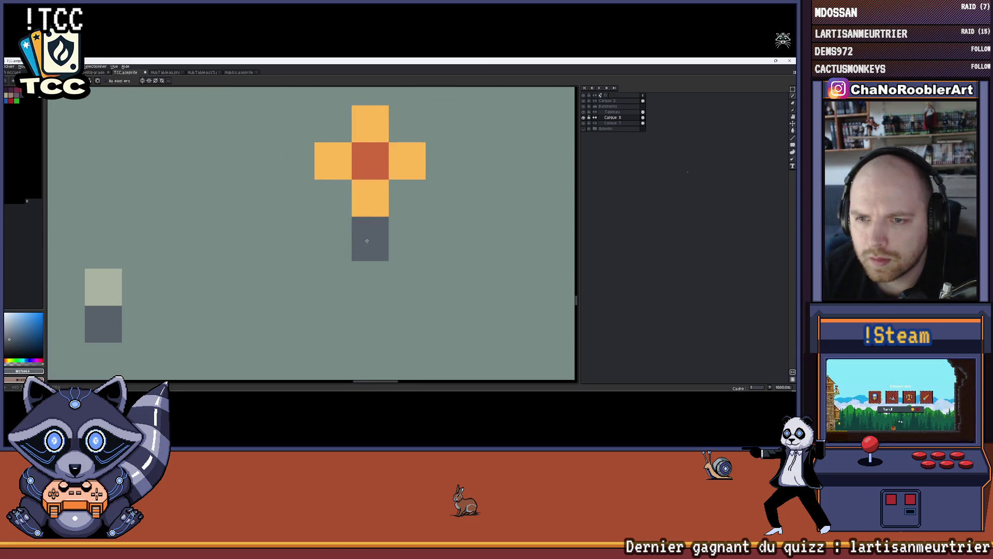
scroll(414, 264, "down", 8)
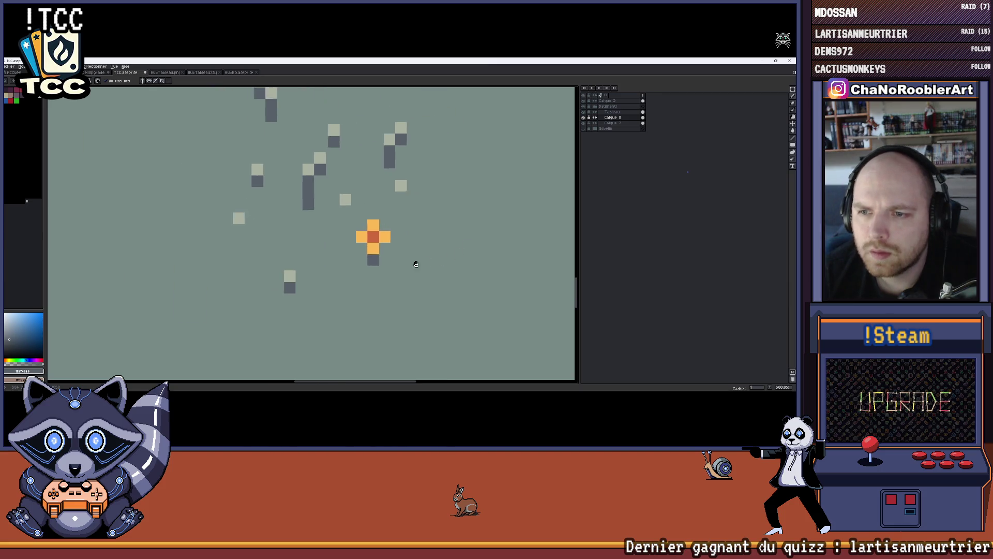
left_click_drag(421, 264, 402, 233)
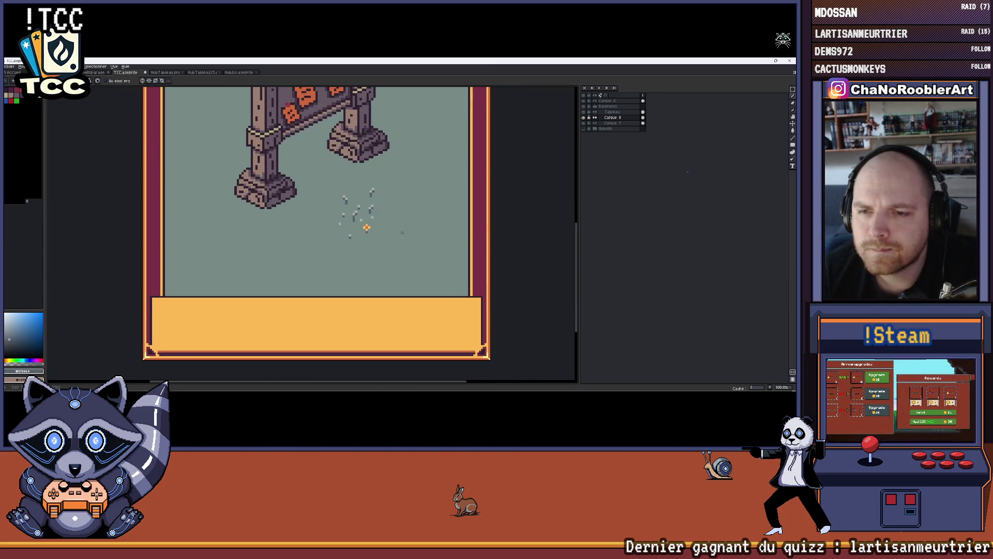
Zoom in on the flower patch and sample the orange of the flower petals.
scroll(402, 233, "up", 8)
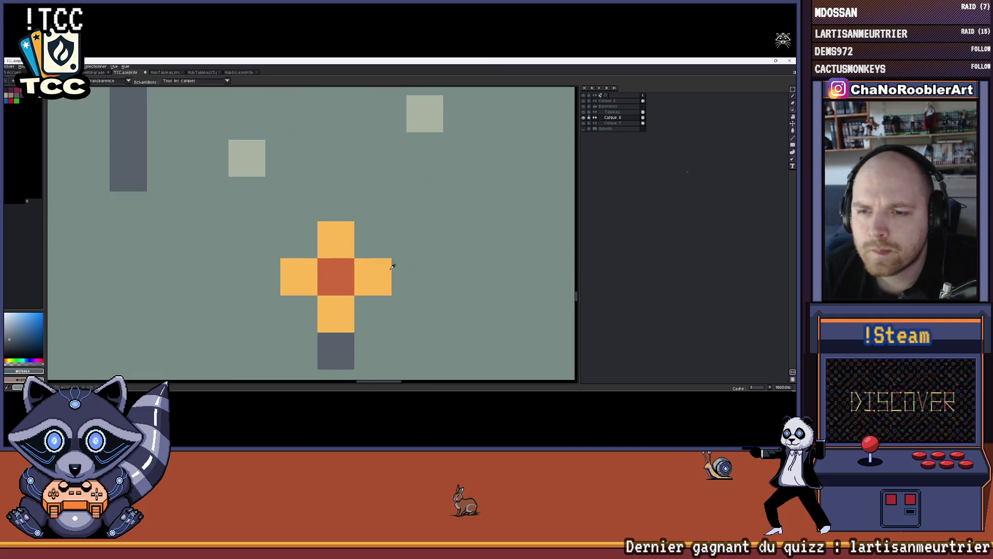
left_click(385, 265, "alt")
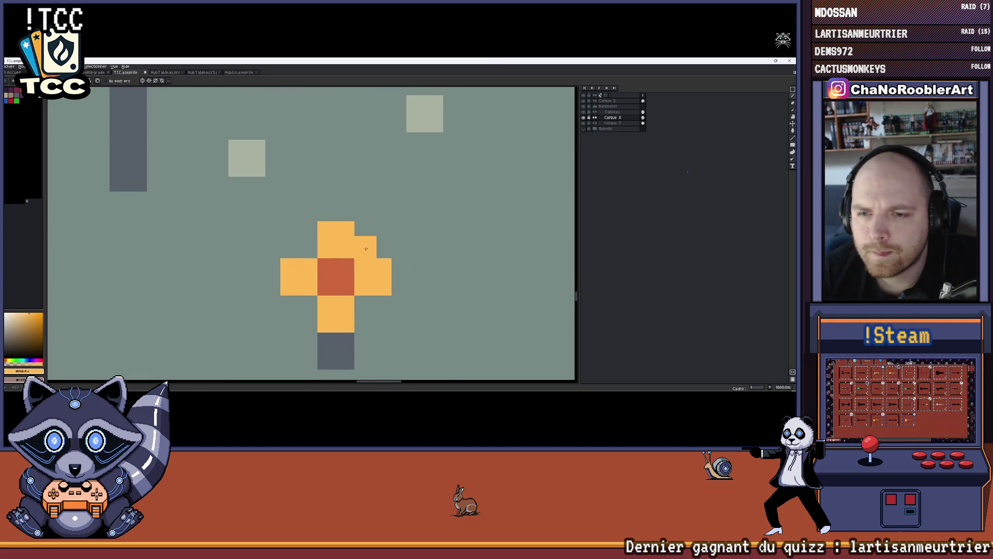
scroll(376, 242, "up", 1)
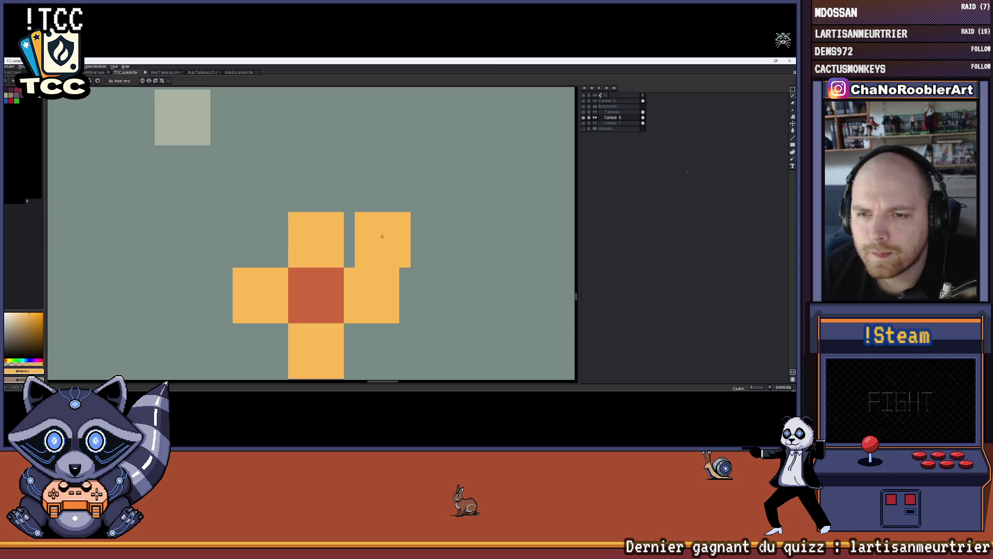
scroll(380, 239, "down", 1)
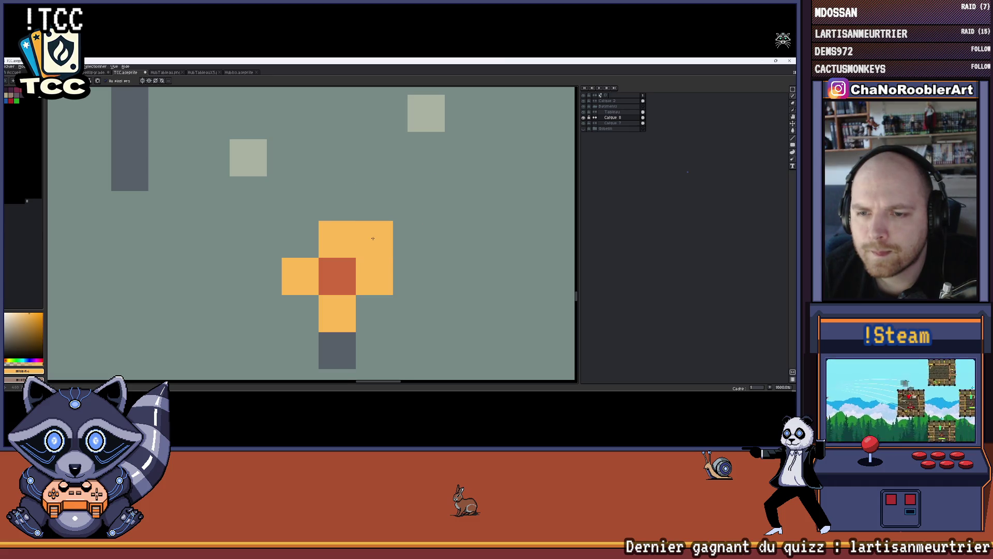
scroll(378, 243, "down", 5)
scroll(357, 233, "up", 4)
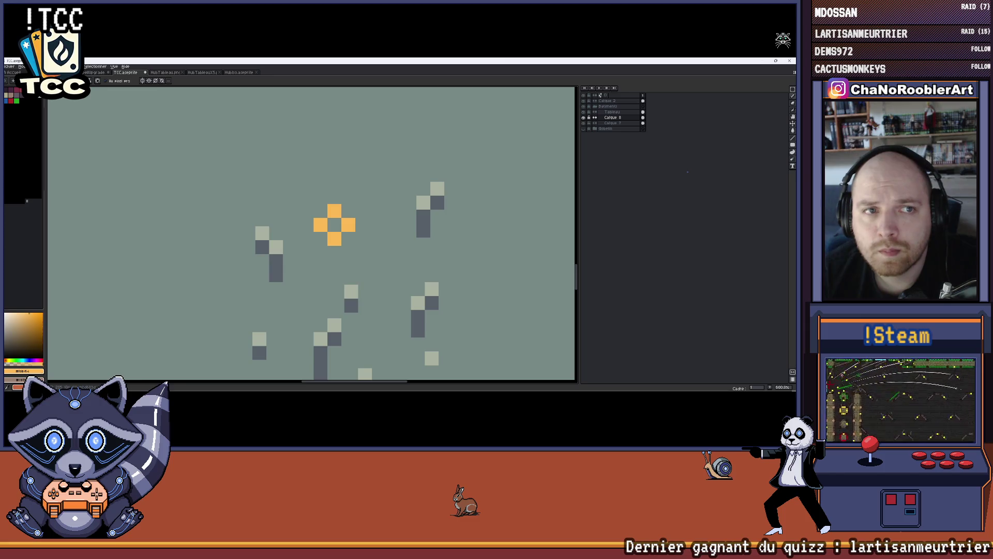
scroll(433, 257, "down", 6)
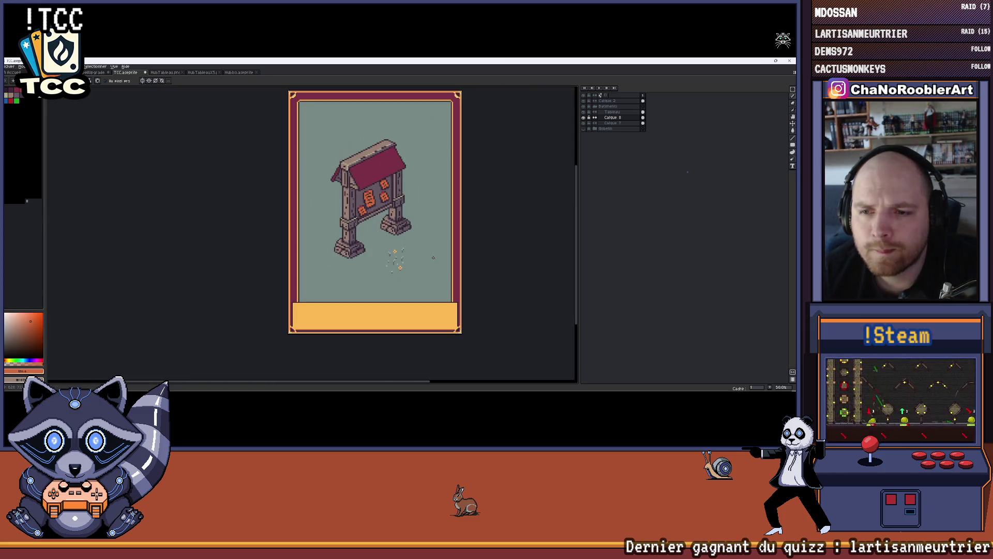
scroll(419, 243, "up", 2)
scroll(409, 230, "down", 2)
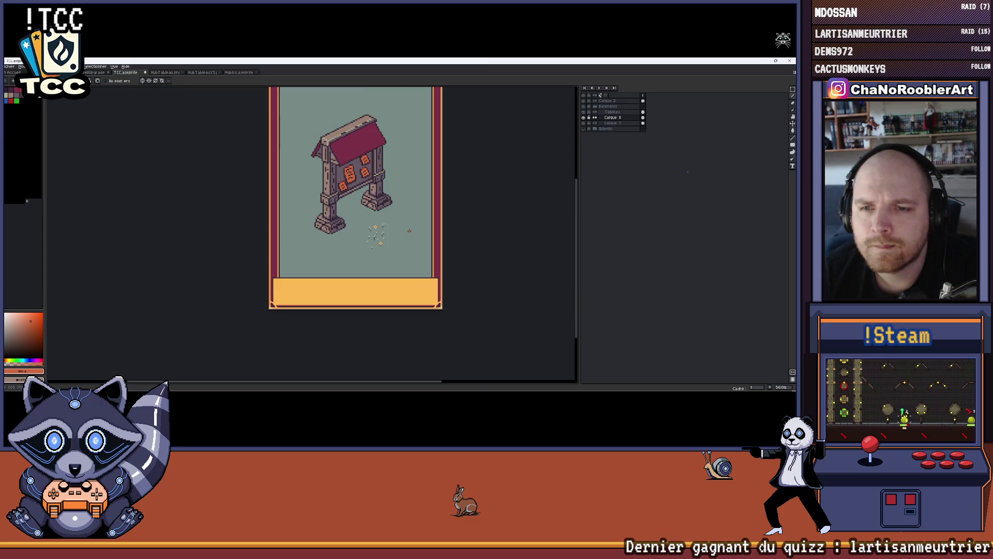
scroll(409, 231, "up", 5)
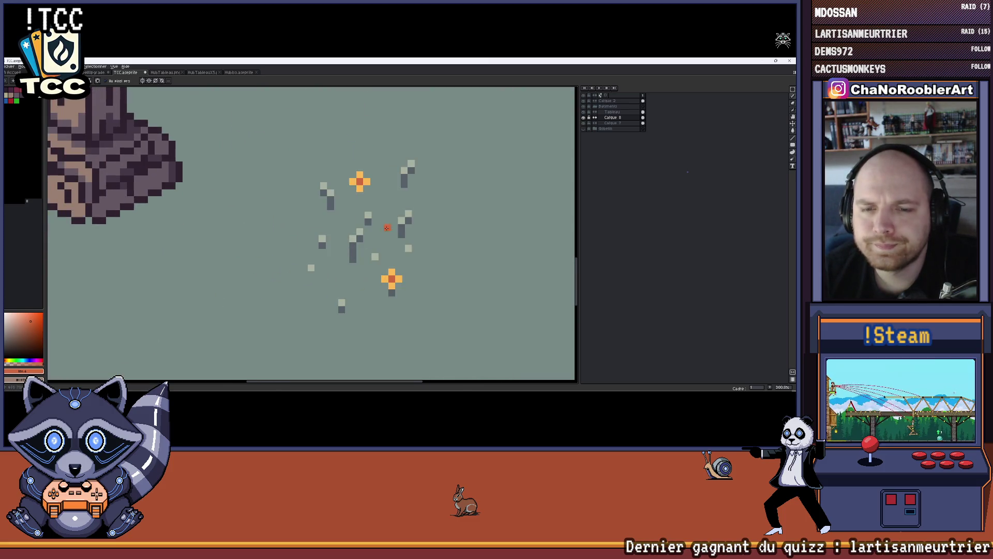
scroll(362, 244, "up", 1)
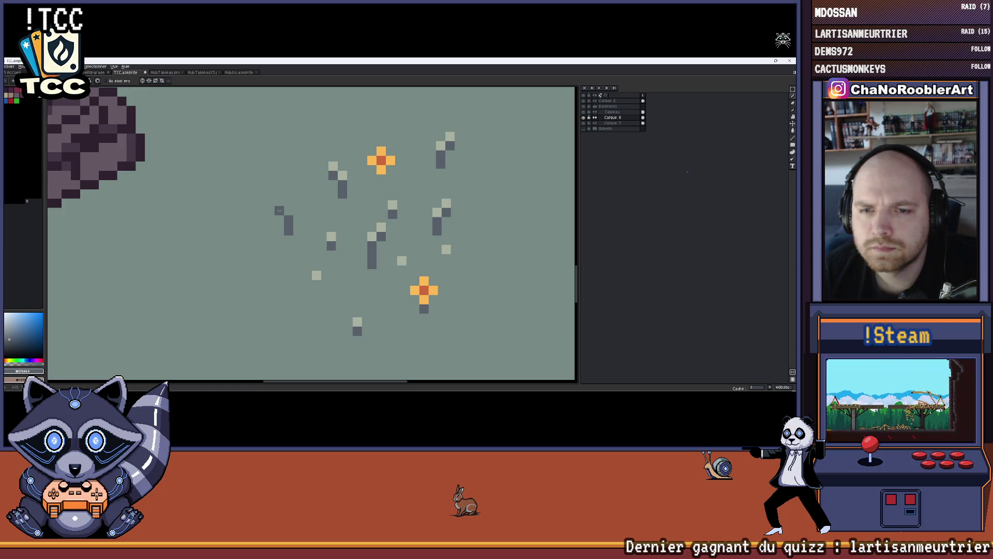
Sample the light grey of a grass tip and zoom back out to review the card.
left_click(334, 236, "alt")
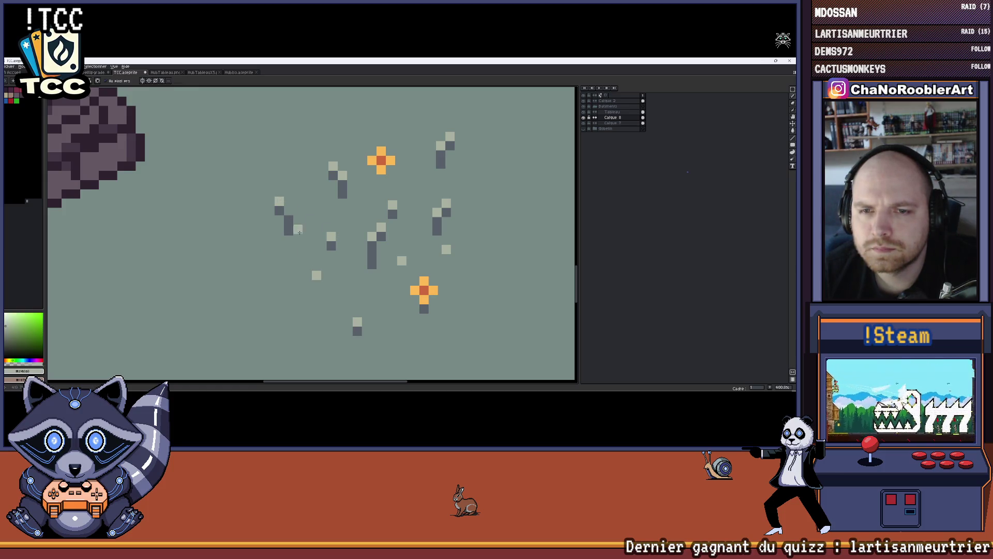
scroll(297, 241, "down", 2)
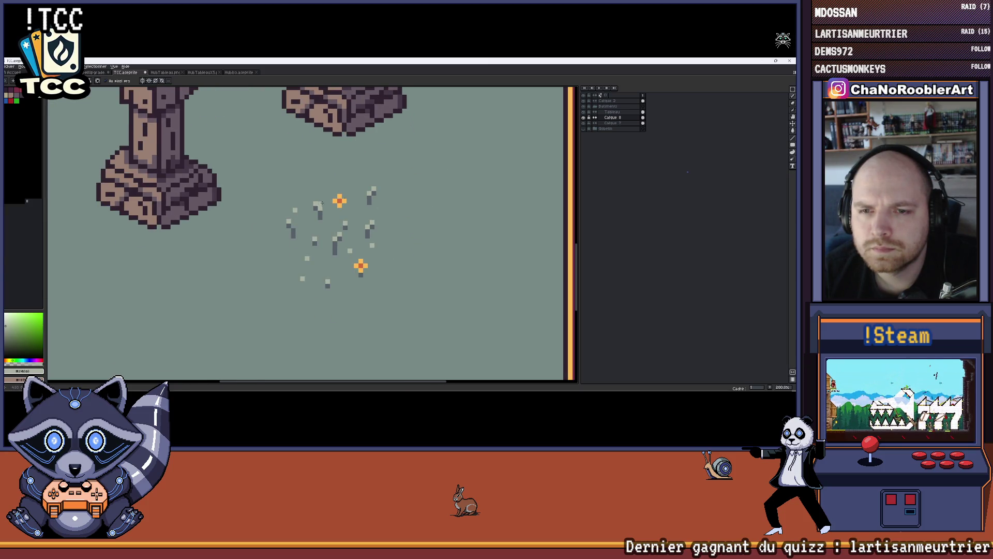
scroll(406, 213, "down", 2)
scroll(390, 238, "up", 3)
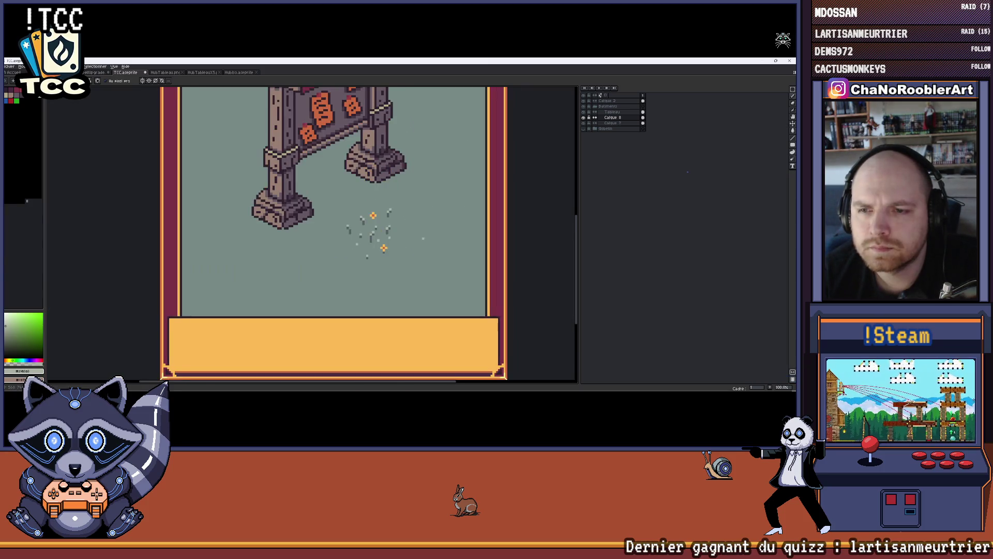
Add light grey specks among the grass tufts and switch to orange.
left_click(371, 252)
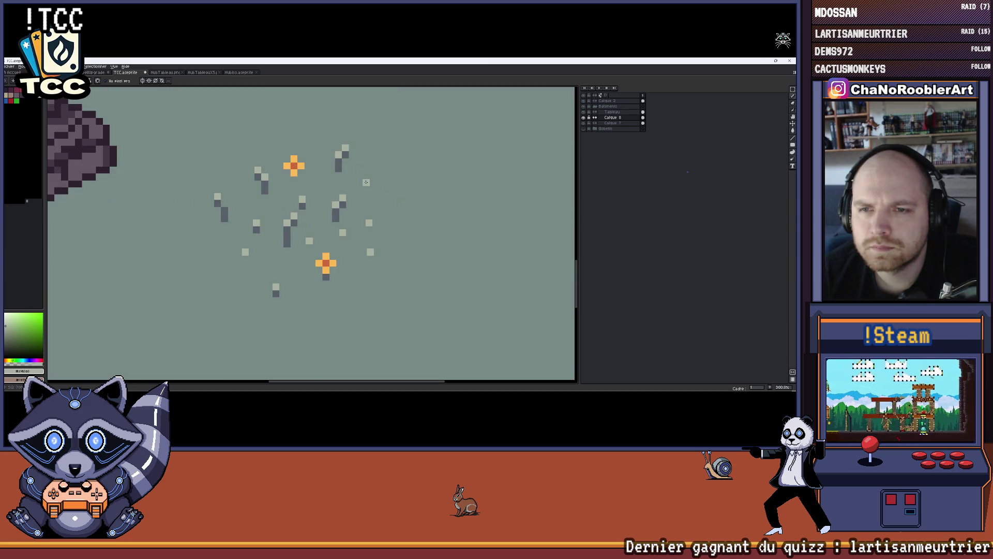
left_click(325, 186)
left_click(325, 258, "alt")
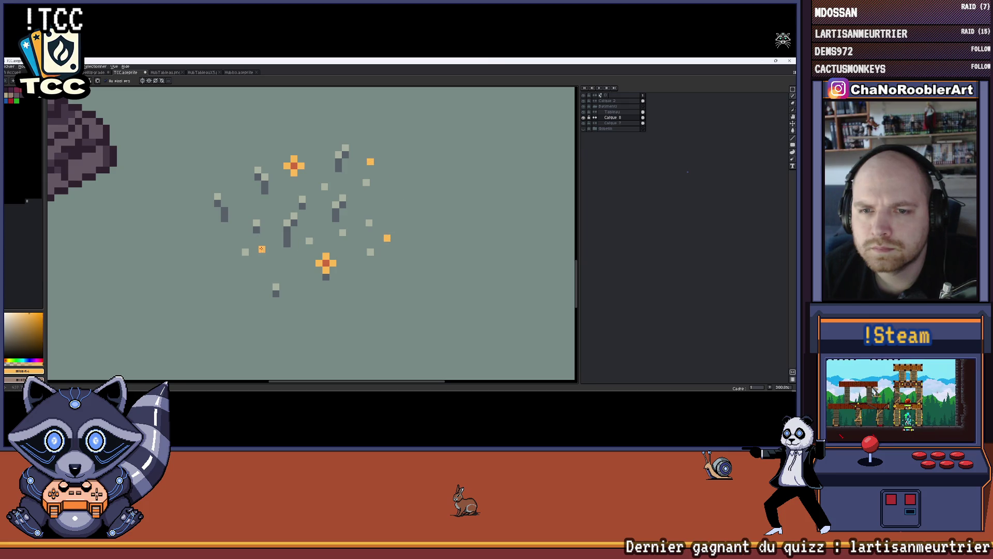
scroll(238, 237, "down", 3)
scroll(382, 257, "up", 1)
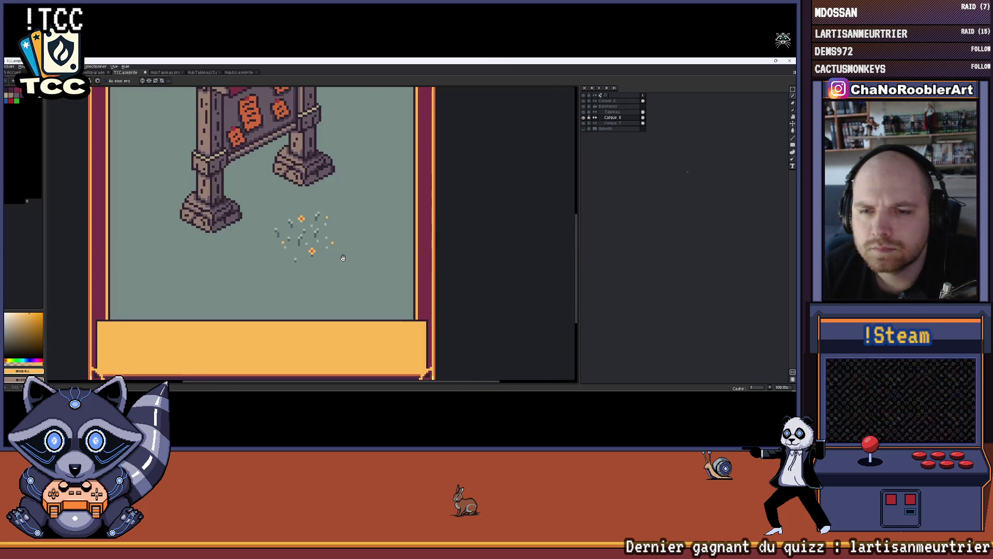
left_click_drag(382, 257, 388, 255)
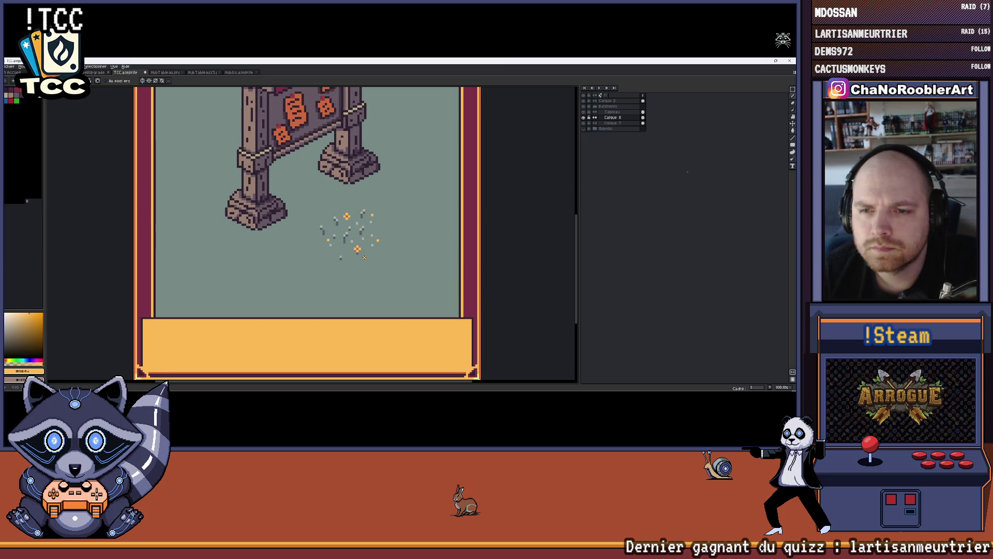
scroll(358, 240, "up", 5)
Pick the dark grey stem colour, swap to orange and dot an orange speck among the tufts.
key("alt")
left_click(283, 265, "alt")
left_click_drag(283, 265, 243, 222)
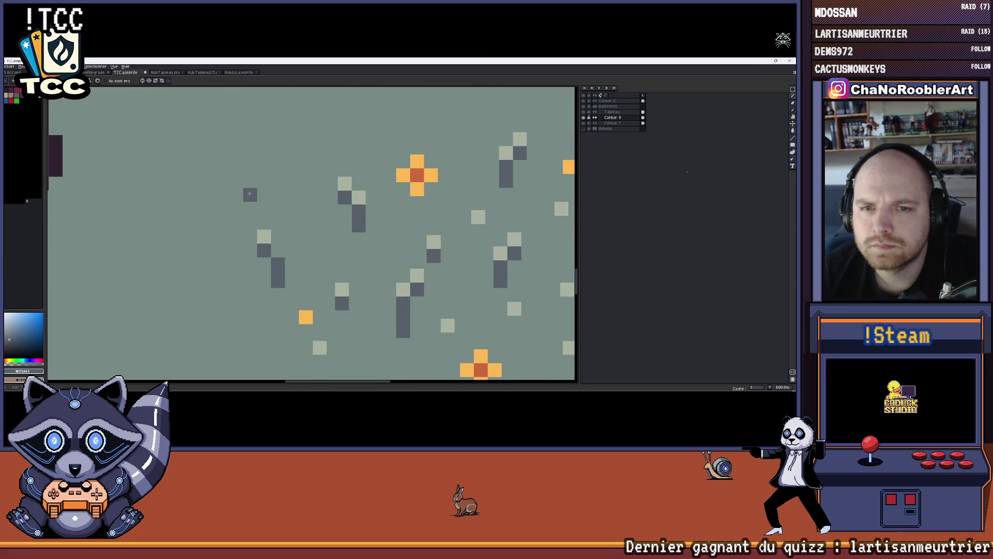
scroll(250, 193, "down", 2)
scroll(308, 280, "up", 2)
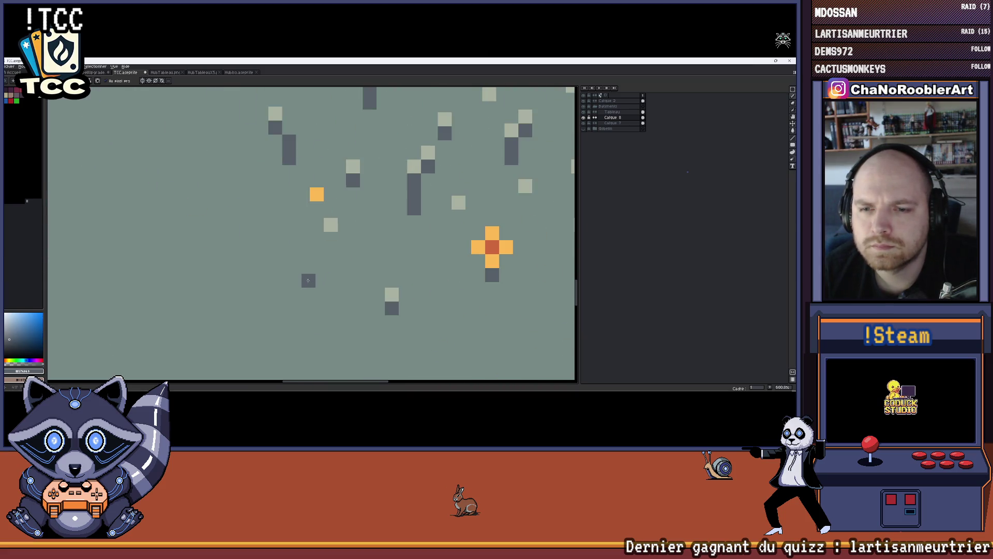
key("x")
left_click(300, 263)
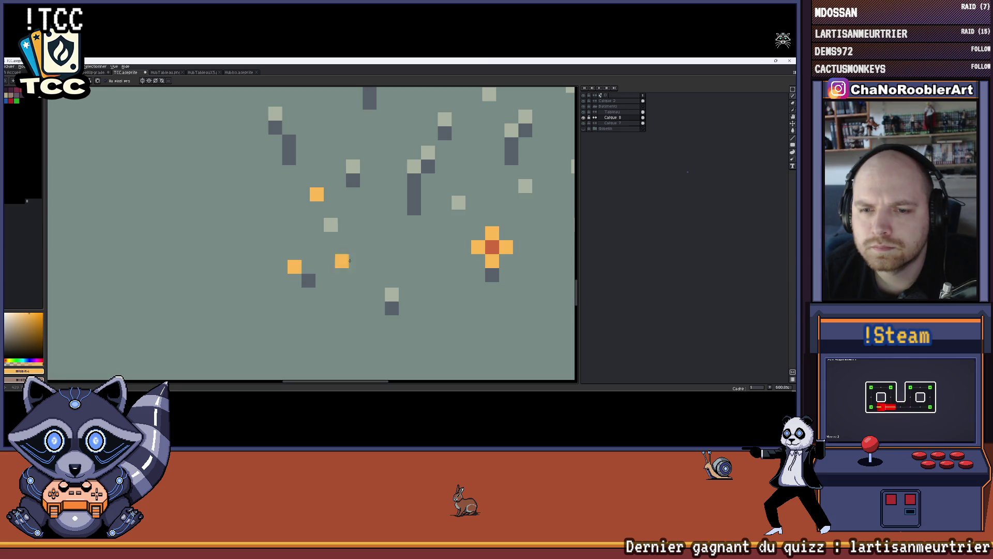
Paint a red centre pixel with orange petals around it for the third cross flower.
left_click(492, 247, "alt")
left_click(294, 252)
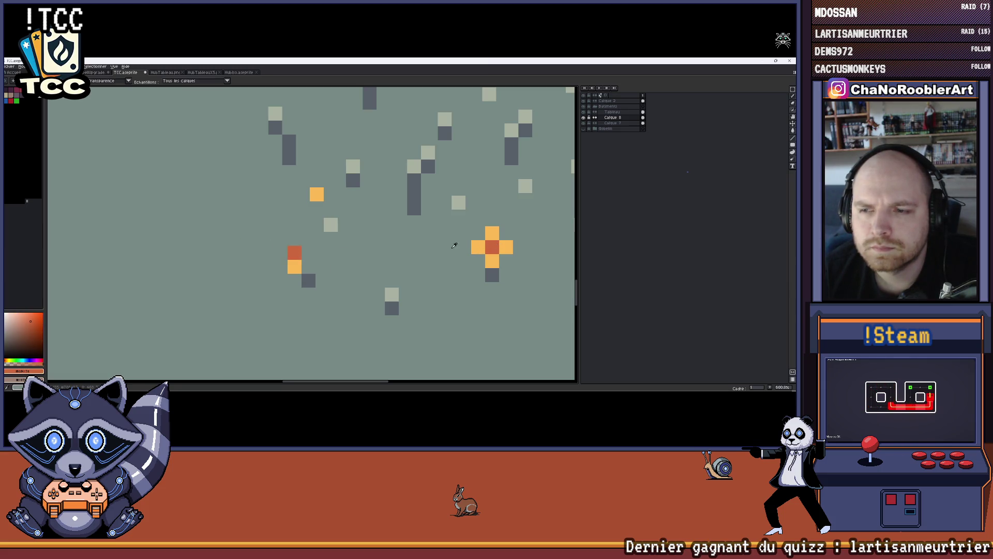
left_click(294, 266, "alt")
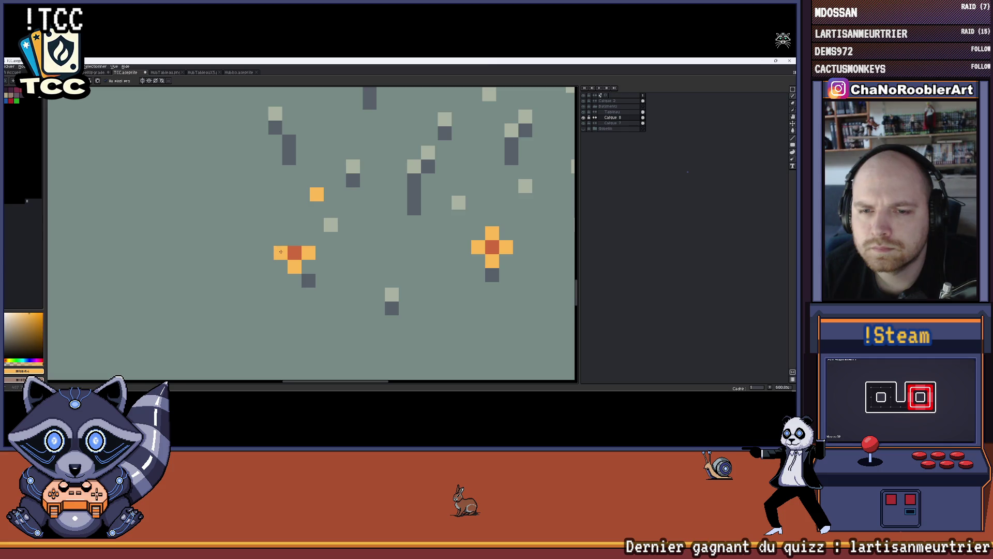
scroll(325, 250, "down", 4)
scroll(289, 232, "up", 2)
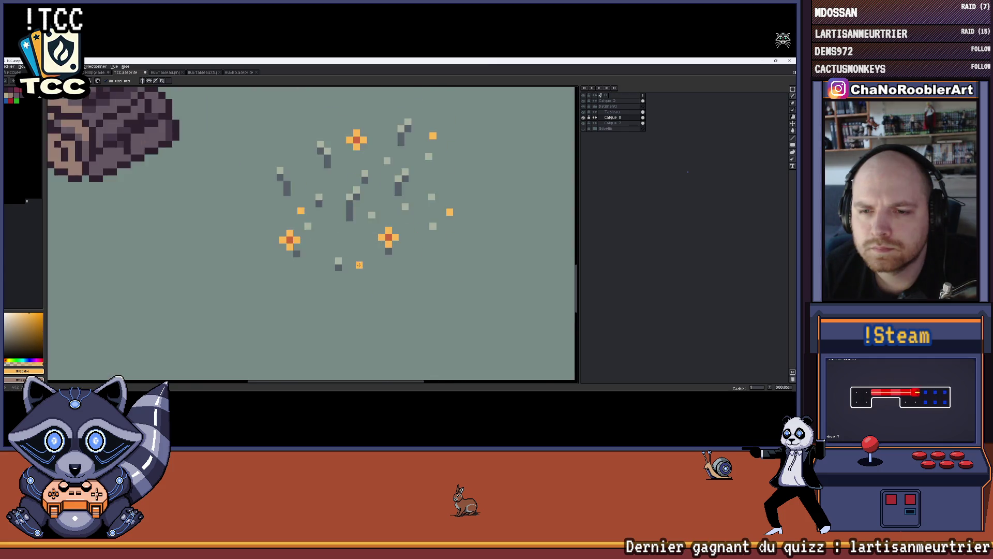
Sample the light grey-green tip and dark grey stem colours from the grass tufts.
left_click(292, 213, "alt")
scroll(277, 241, "down", 4)
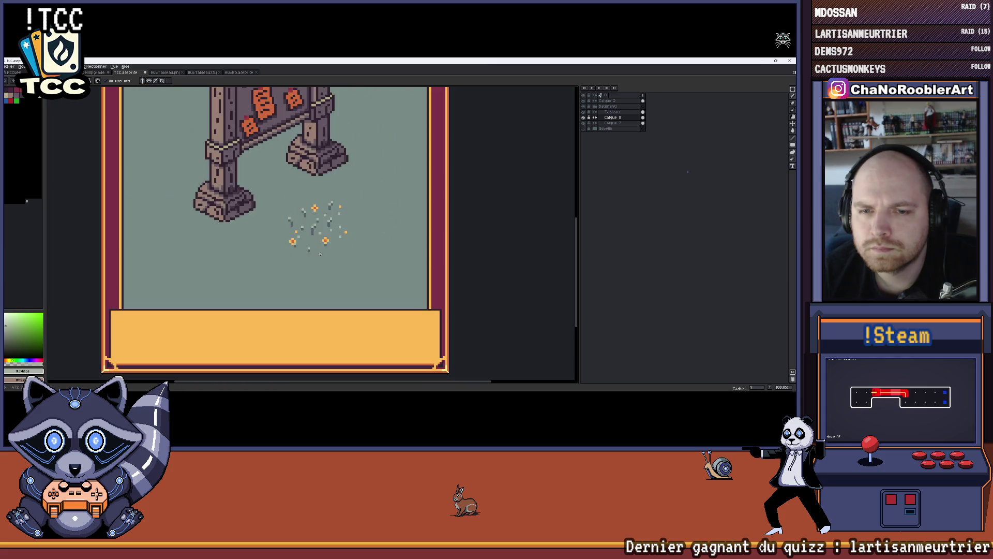
scroll(360, 264, "up", 2)
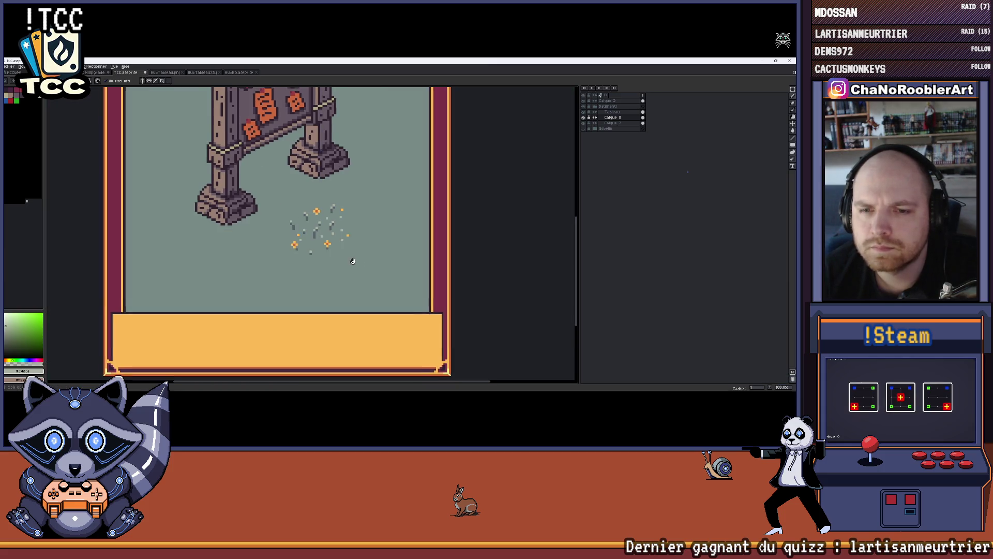
scroll(360, 264, "down", 2)
scroll(406, 237, "up", 2)
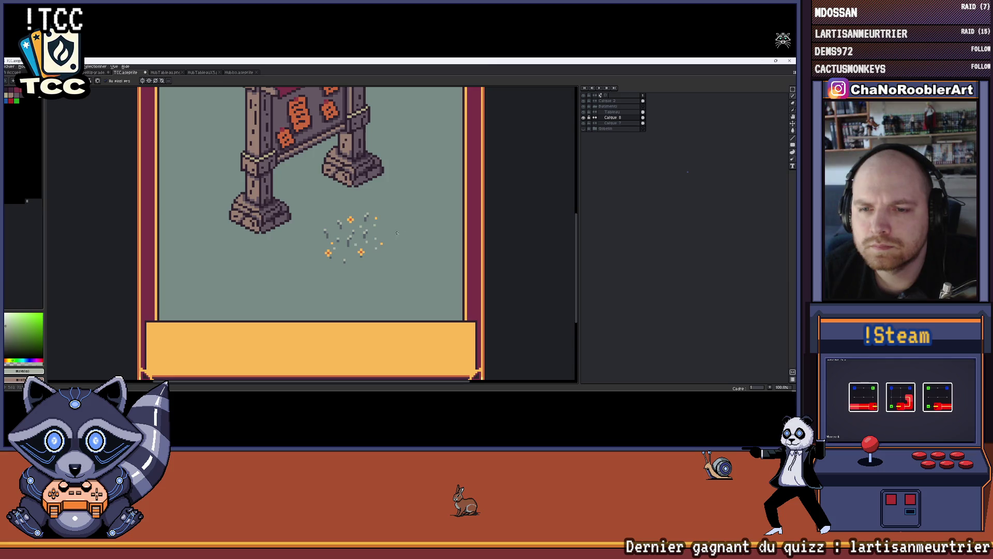
scroll(336, 257, "up", 4)
left_click(304, 252, "alt")
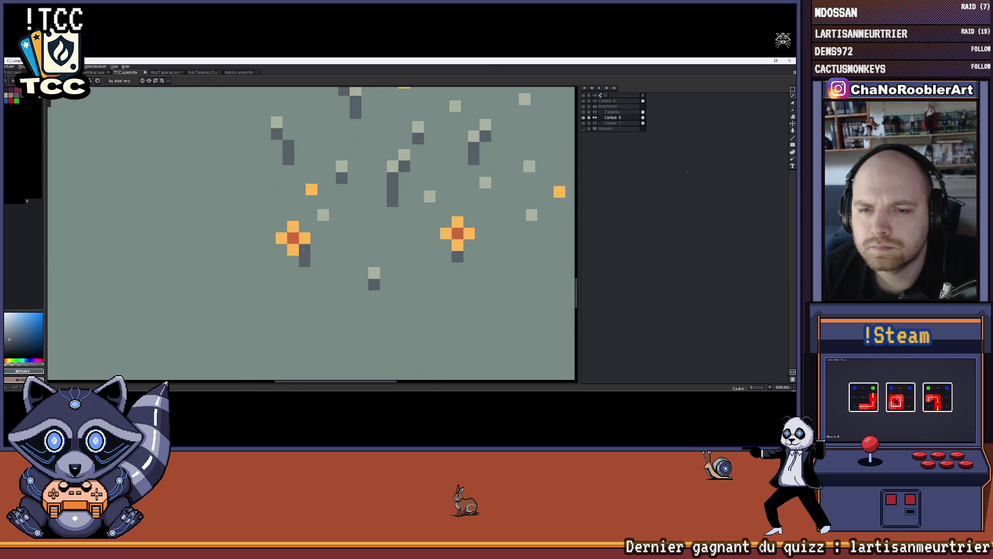
scroll(304, 252, "down", 5)
scroll(392, 265, "up", 1)
Add several dark grey stem pixels among the grass tufts below the flowers.
right_click(373, 207)
key("Escape")
left_click_drag(392, 265, 373, 268)
scroll(367, 236, "up", 1)
scroll(377, 219, "down", 1)
scroll(388, 207, "up", 1)
scroll(395, 196, "down", 1)
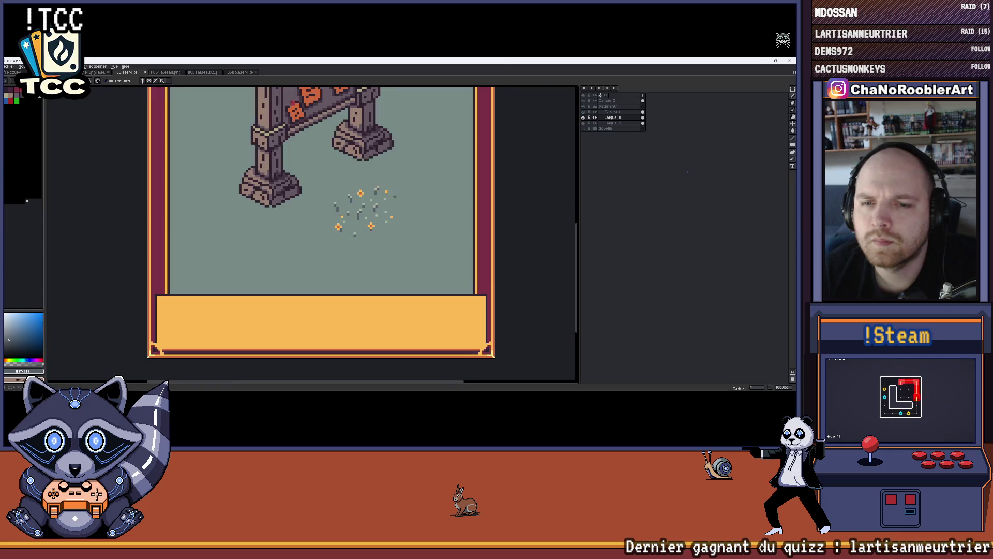
left_click_drag(402, 194, 378, 206)
scroll(377, 206, "up", 3)
left_click_drag(353, 368, 357, 258)
left_click(362, 247, "alt")
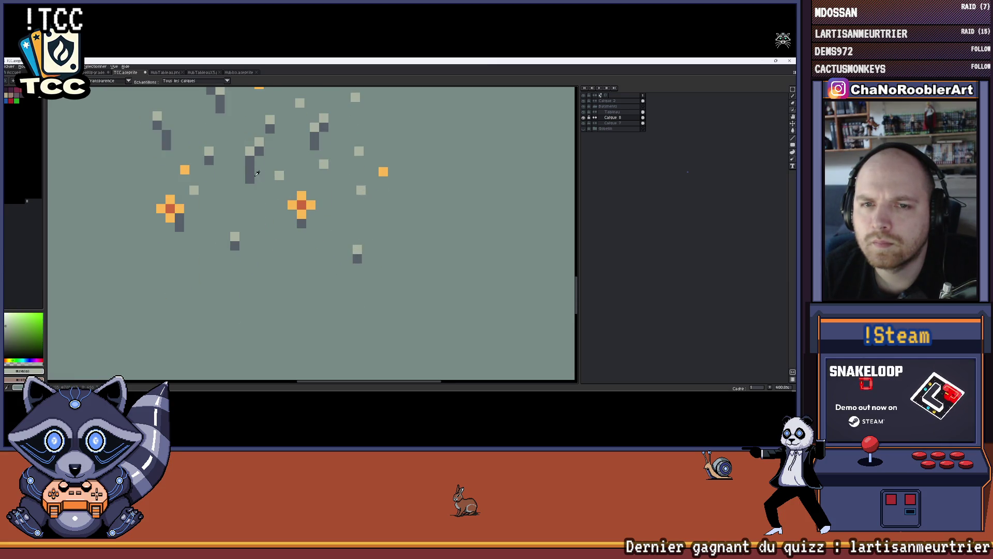
left_click(357, 259, "alt")
scroll(393, 243, "up", 1)
left_click(420, 240)
left_click(421, 228)
Undo the stray dark pixels and redraw a dark grey grass blade.
left_click(433, 229)
scroll(419, 236, "down", 6)
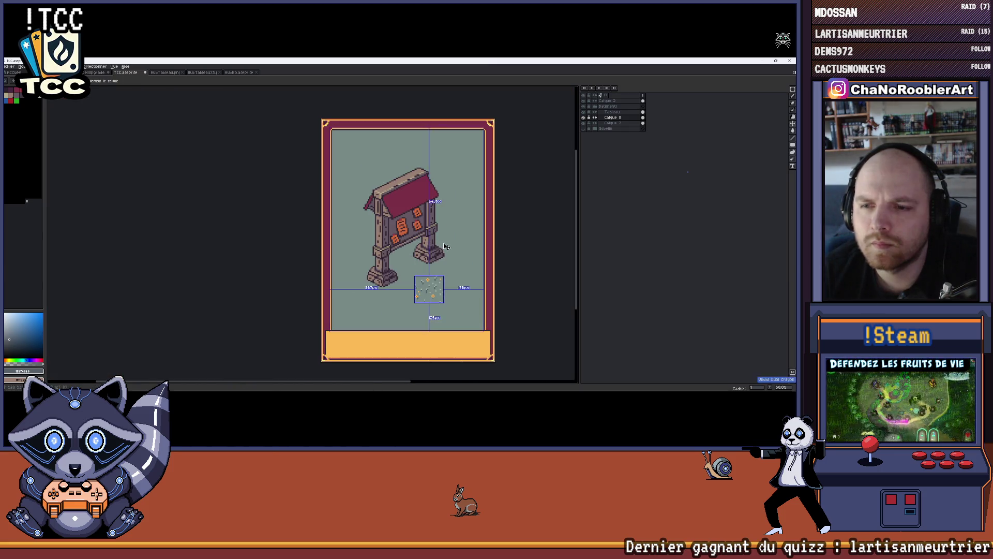
scroll(399, 242, "up", 4)
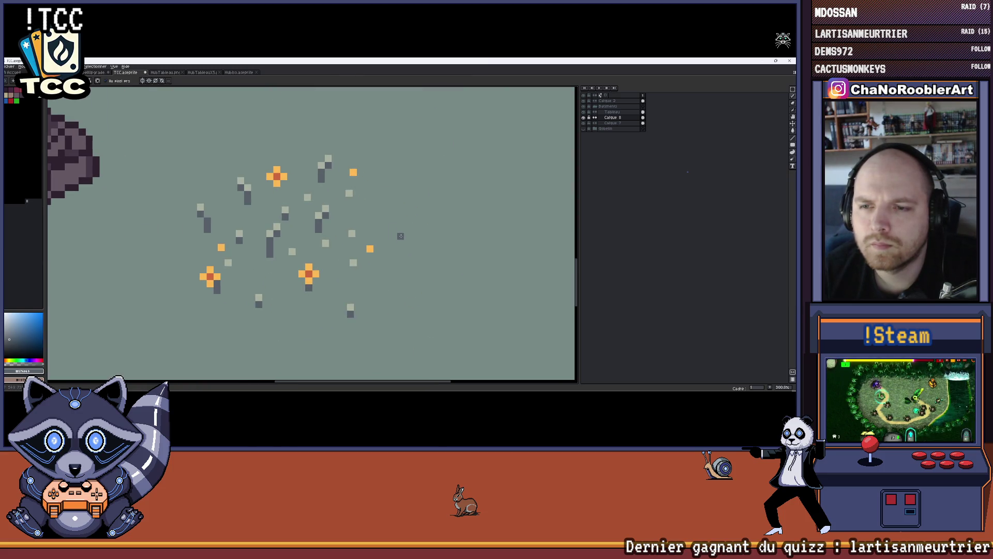
key("ctrl+z")
scroll(393, 207, "up", 2)
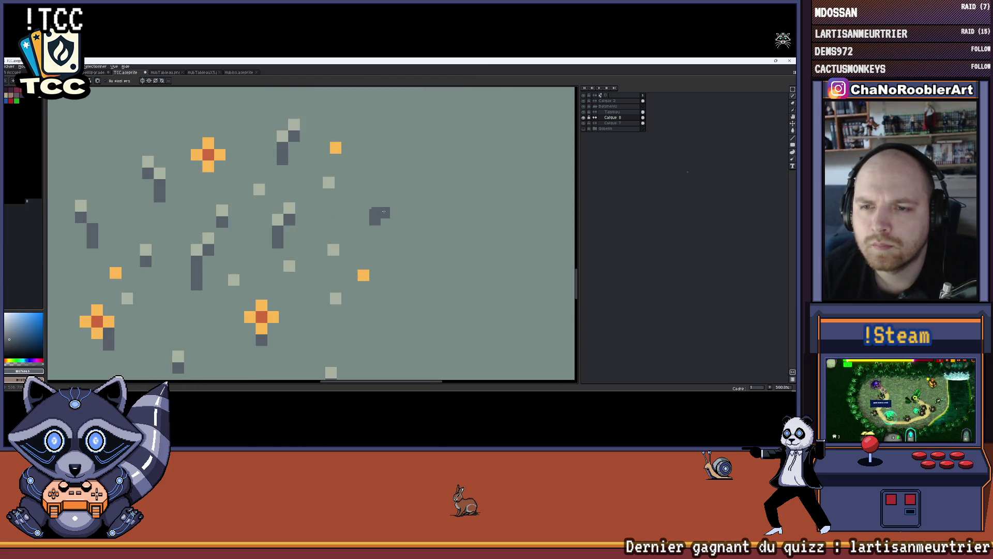
key("ctrl+z")
scroll(372, 215, "up", 1)
left_click(367, 234)
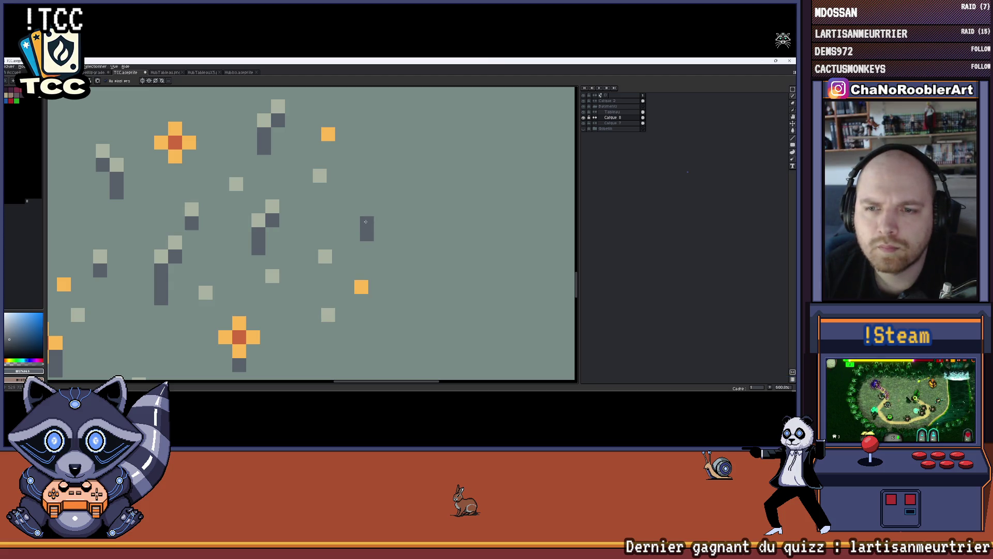
key("ctrl+z")
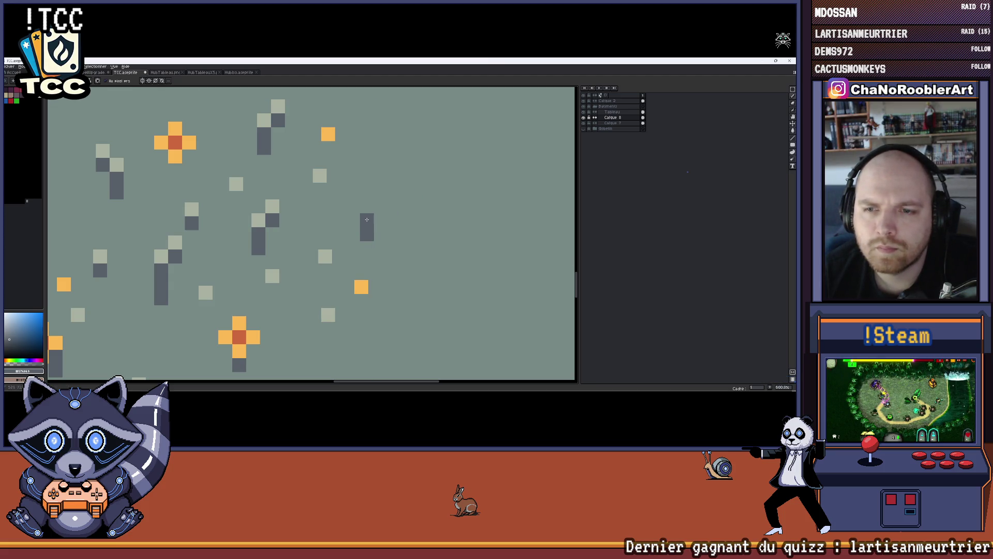
Give the blade a light grey-green tip and add more dark grey grass pixels.
left_click(319, 176, "alt")
left_click(364, 210)
scroll(367, 206, "down", 4)
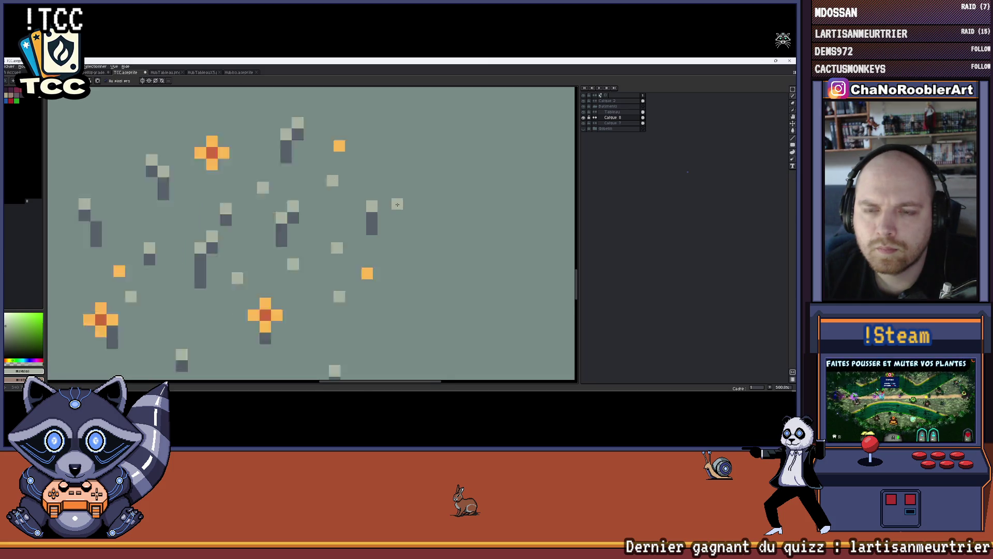
scroll(378, 205, "up", 1)
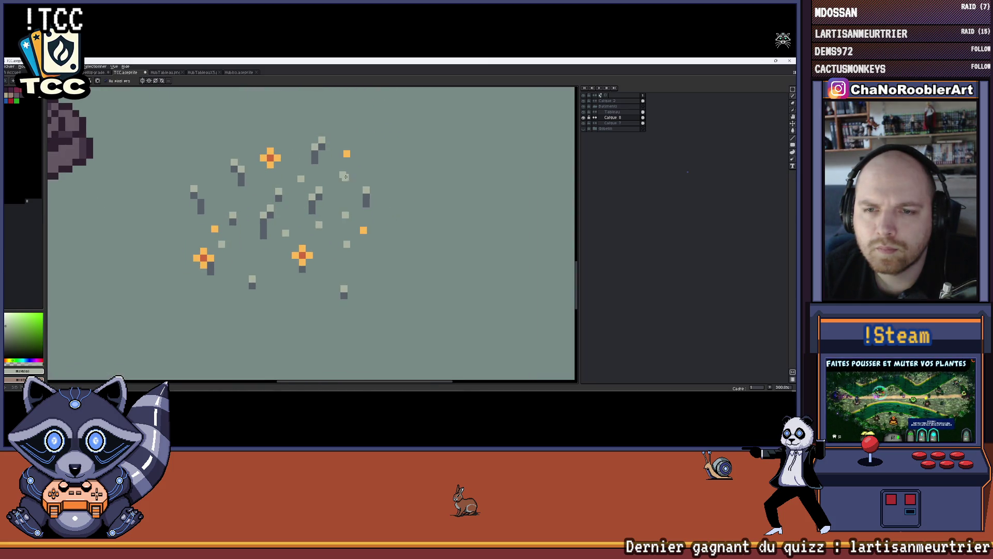
left_click(384, 262)
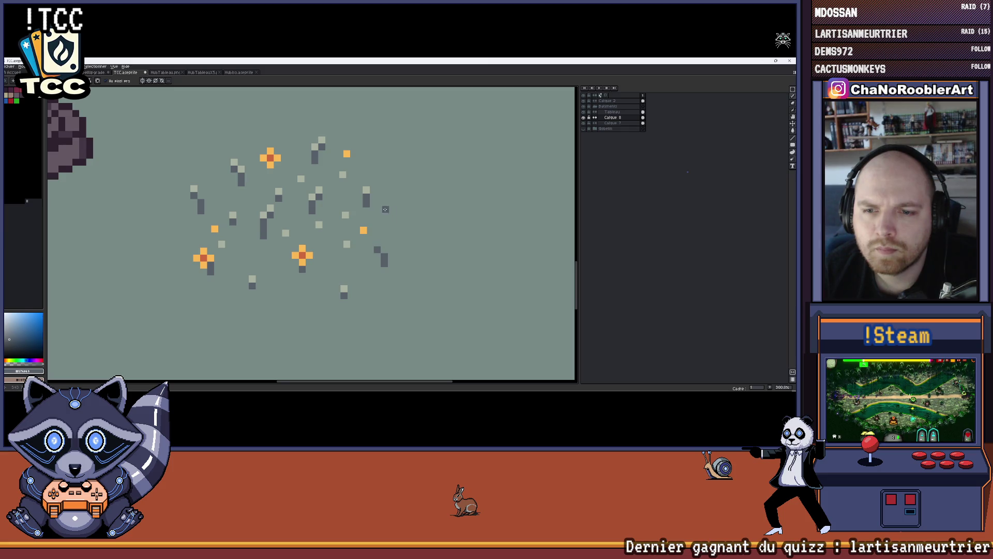
scroll(352, 233, "down", 2)
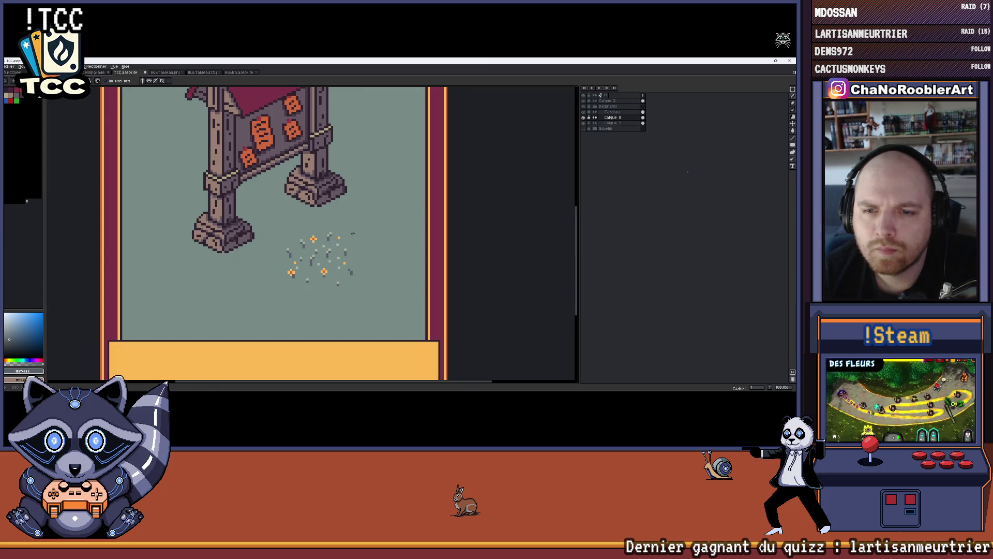
scroll(355, 263, "up", 2)
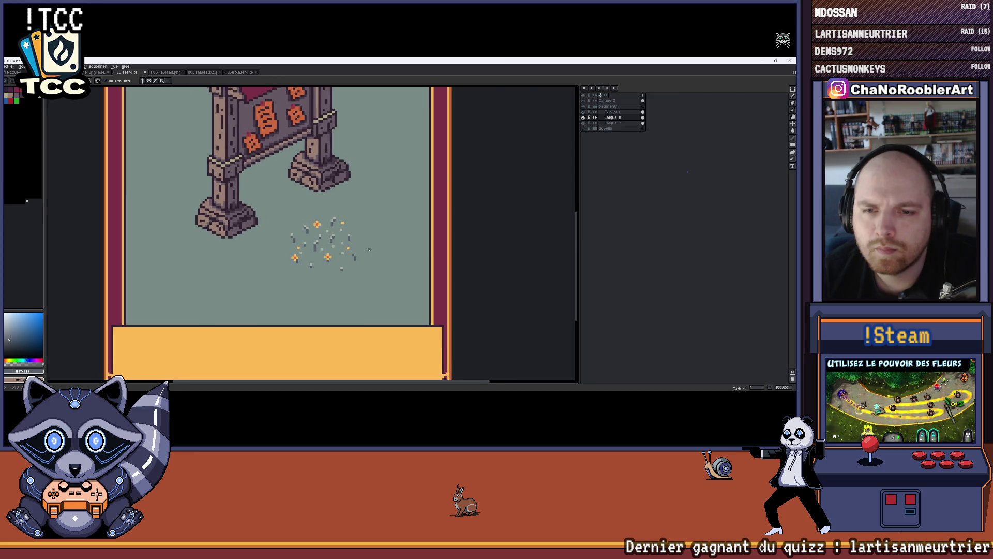
left_click(354, 180)
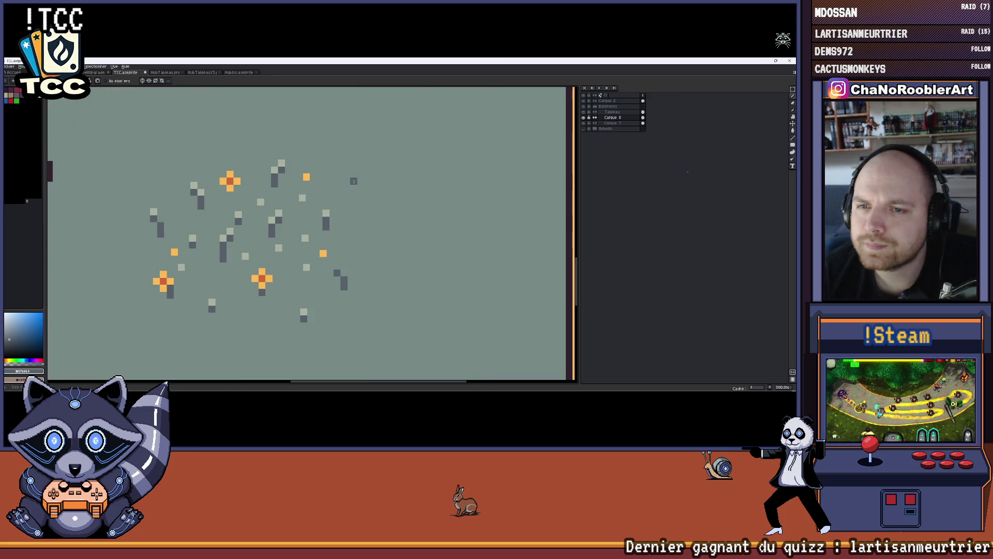
Paint orange petal pixels for a fourth cross flower, switching to red for its centre.
left_click(306, 176, "alt")
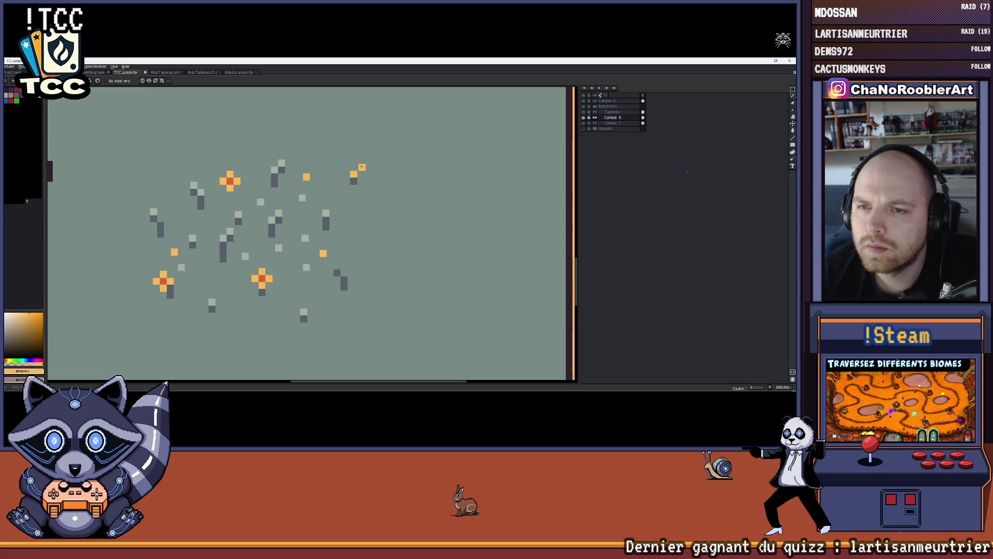
left_click(359, 166)
scroll(357, 168, "up", 2)
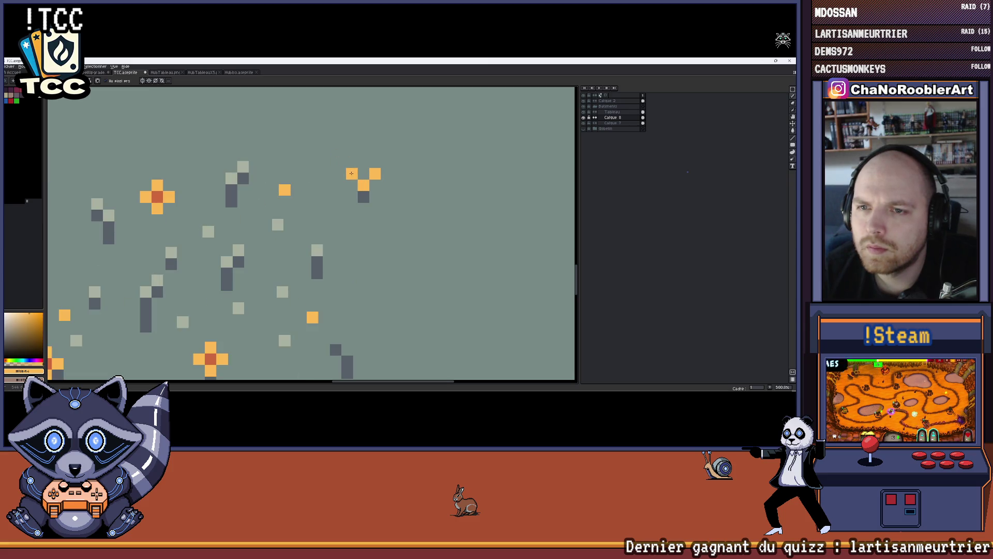
left_click_drag(350, 214, 364, 184)
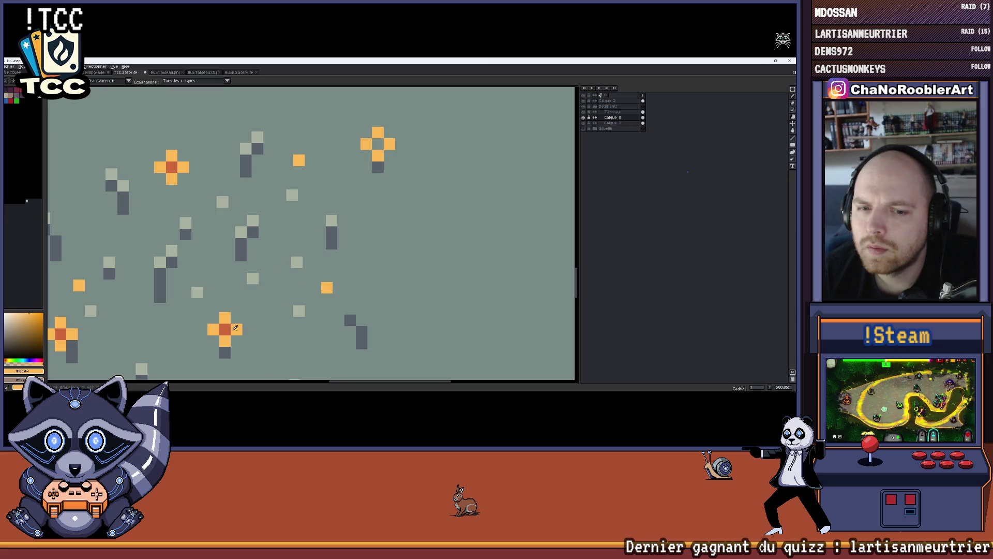
key("x")
scroll(377, 144, "down", 3)
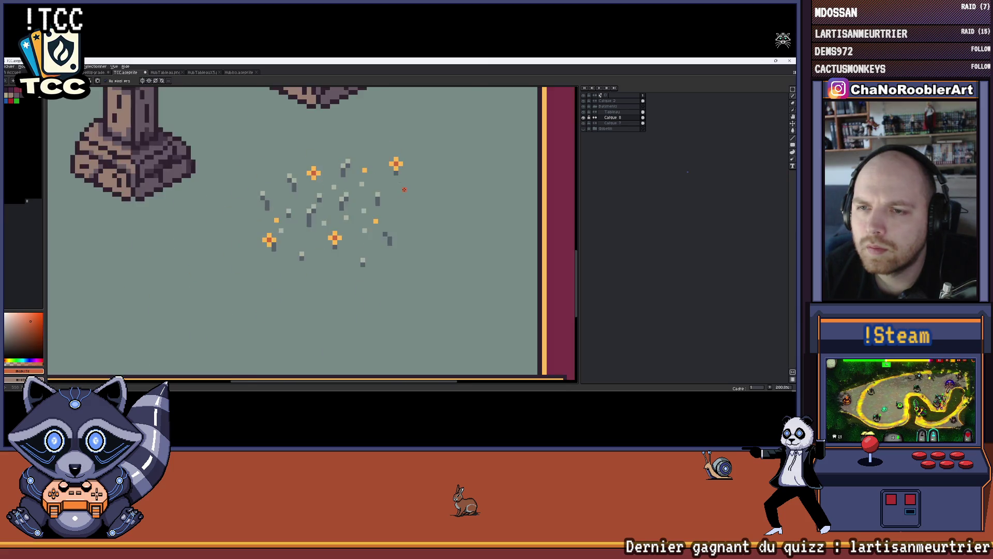
scroll(356, 231, "up", 1)
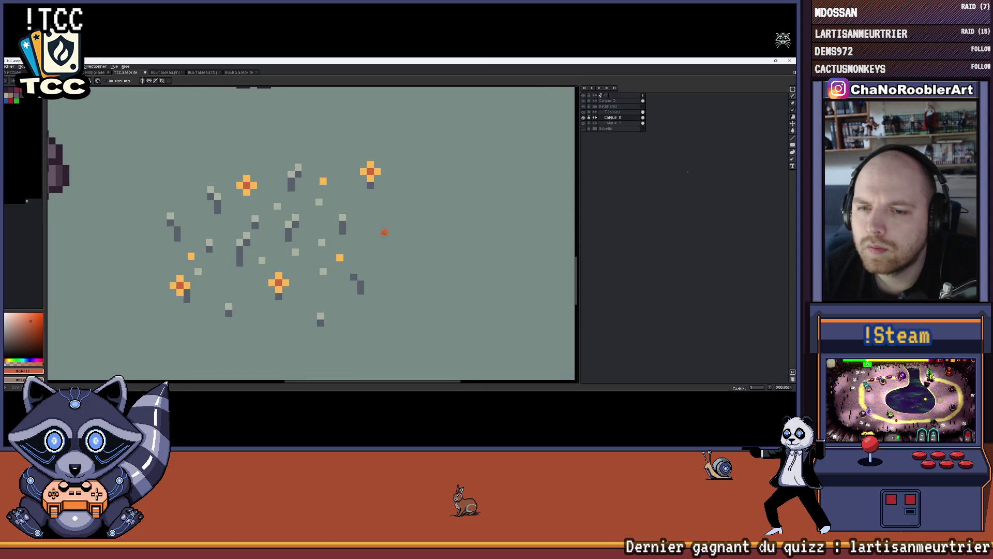
Add orange dots on the right of the patch, undoing a stray stroke.
left_click(353, 248, "alt")
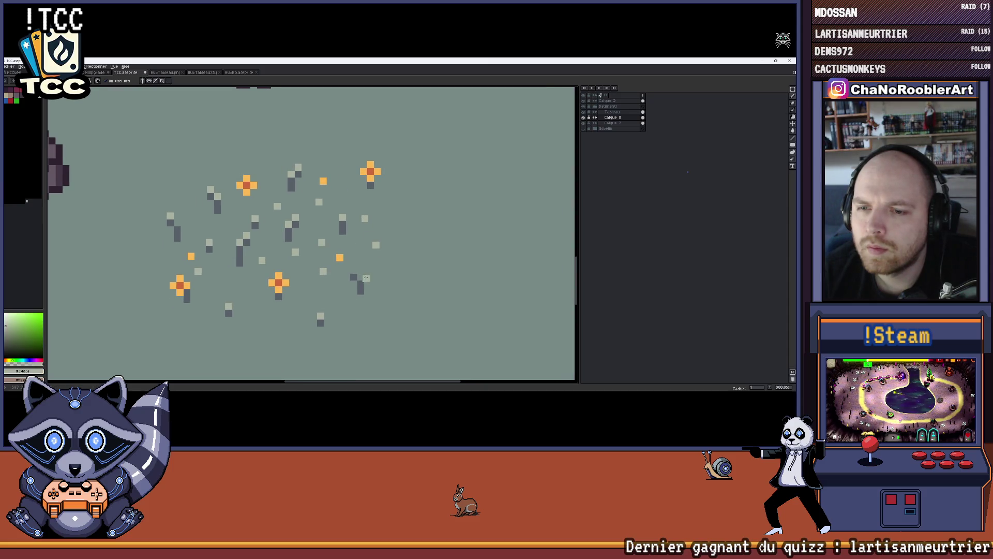
left_click(340, 257, "alt")
scroll(436, 187, "down", 5)
scroll(318, 237, "up", 5)
key("ctrl+z")
scroll(317, 237, "down", 5)
scroll(318, 237, "up", 4)
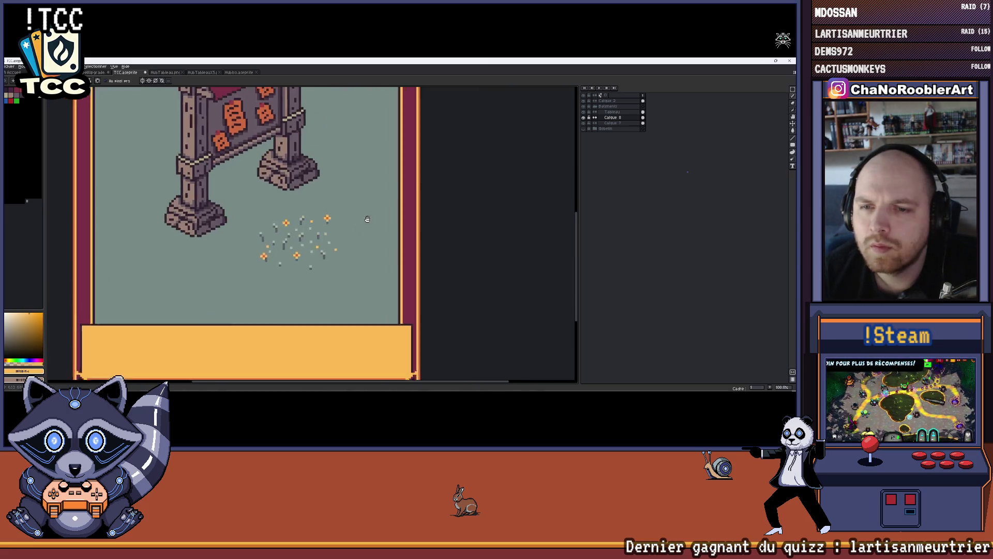
scroll(367, 222, "up", 1)
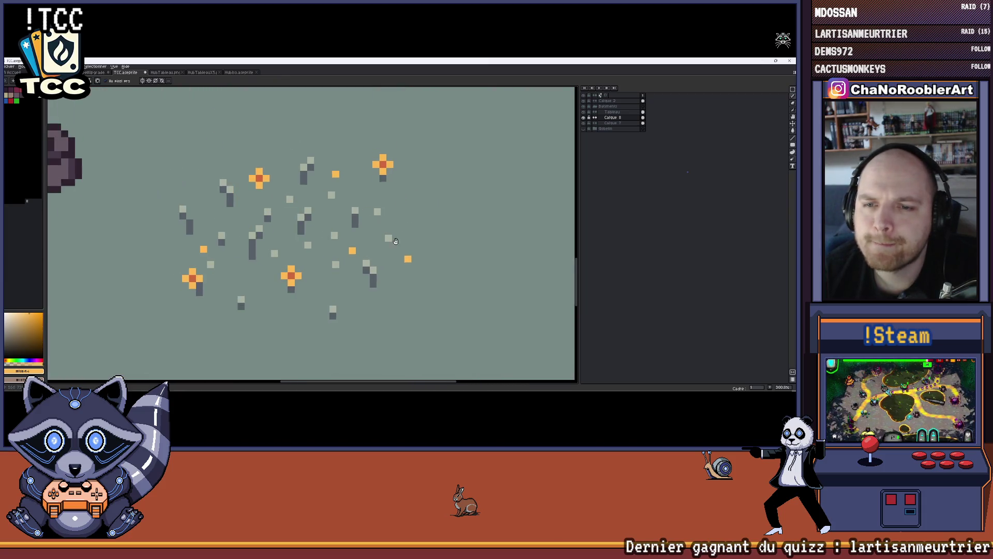
Add dark grey grass tufts on the right side of the flower patch.
left_click(337, 251, "alt")
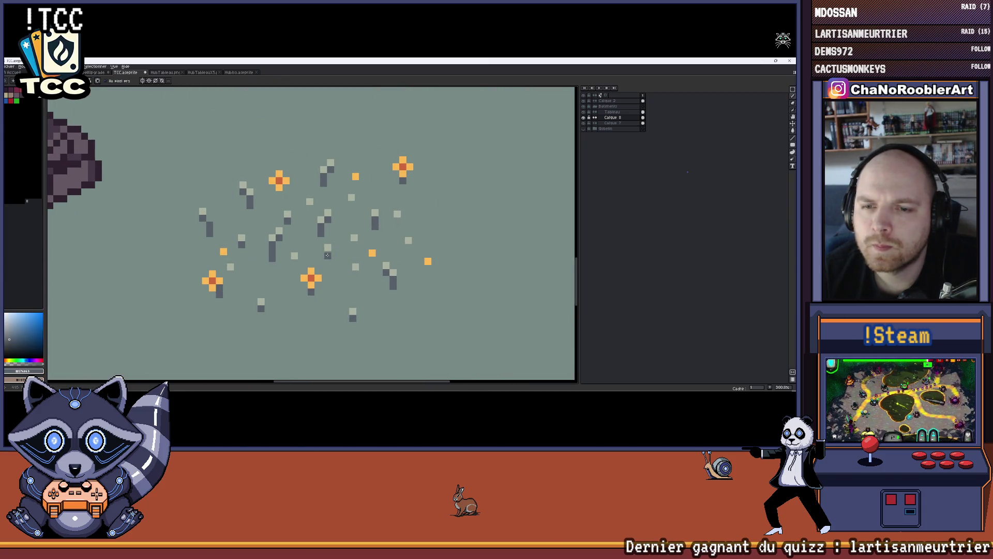
scroll(328, 254, "down", 3)
scroll(440, 257, "up", 1)
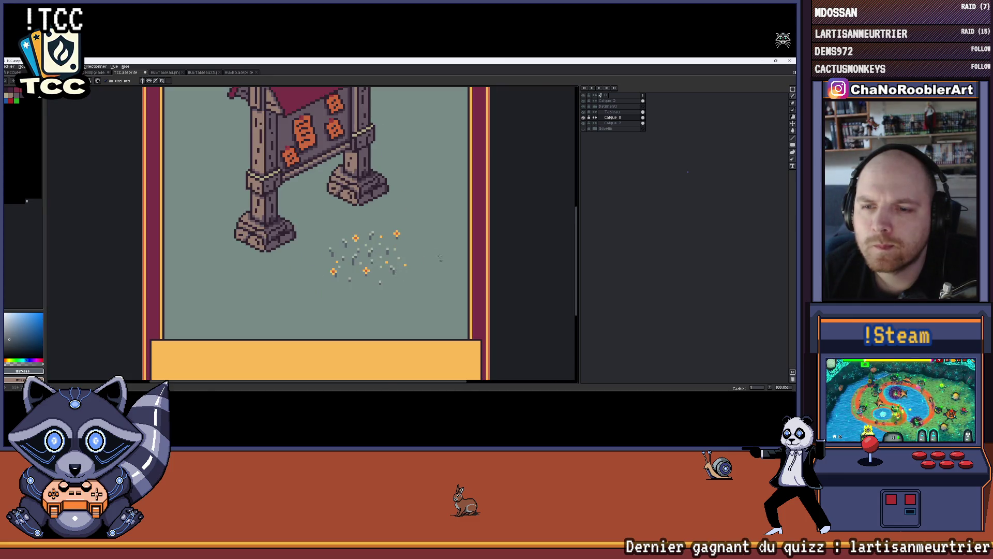
scroll(351, 261, "up", 2)
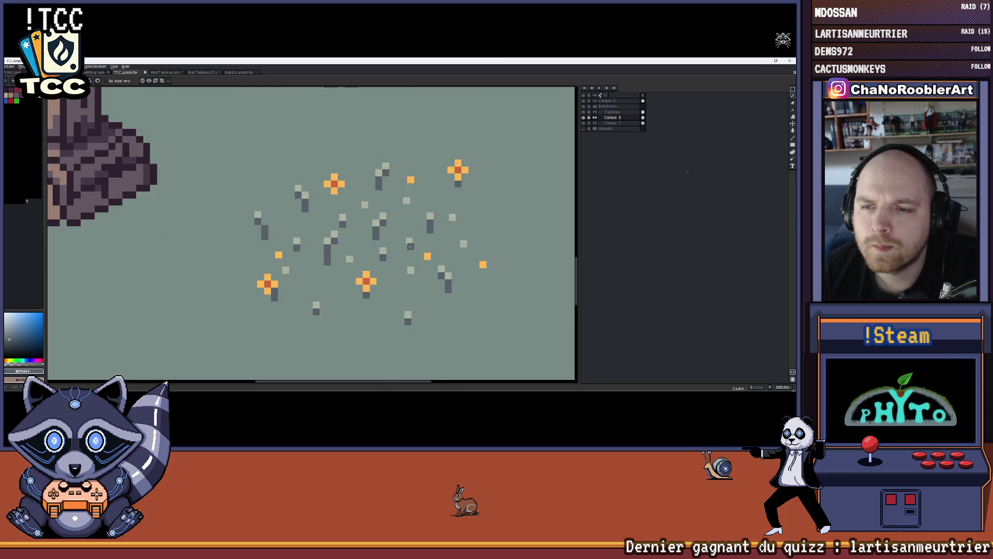
scroll(410, 247, "down", 3)
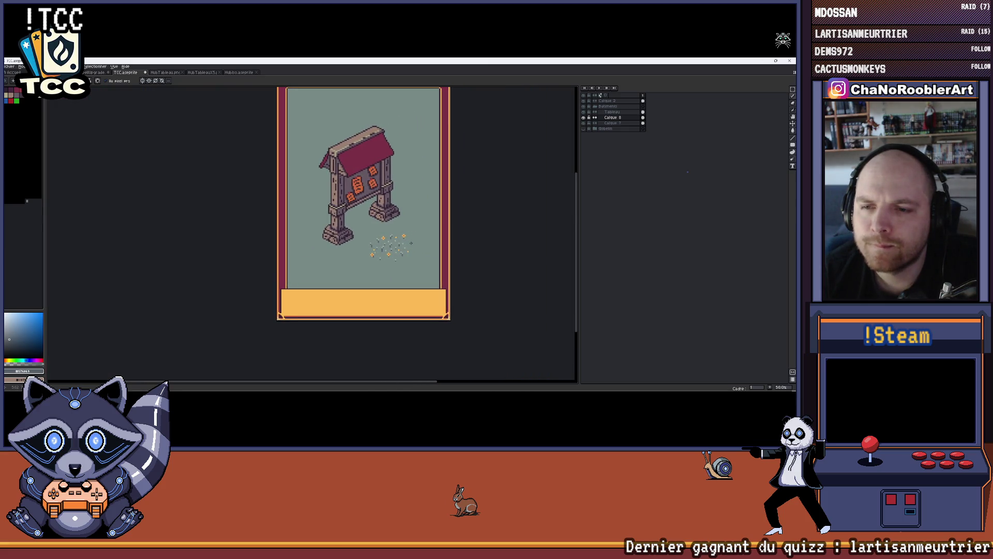
scroll(427, 242, "up", 3)
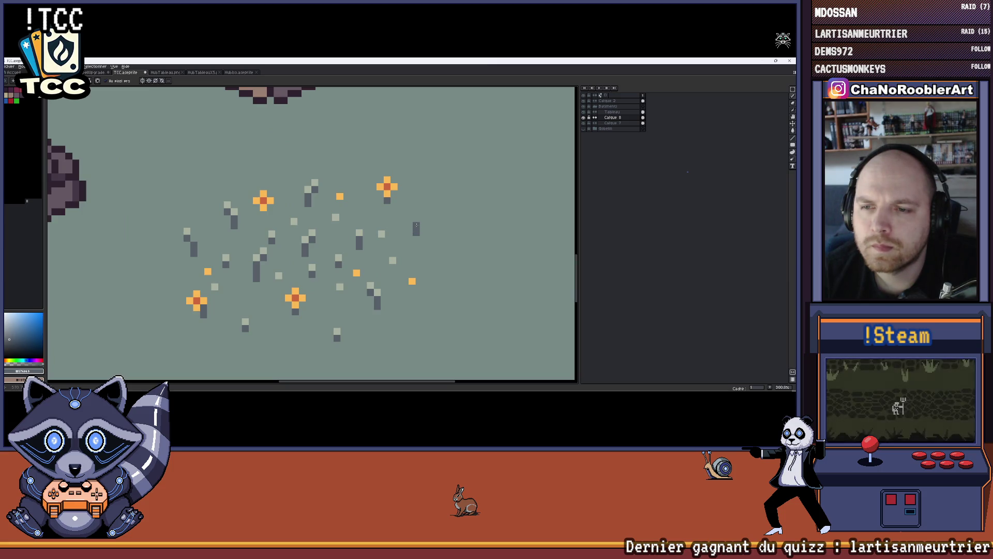
scroll(422, 210, "down", 1)
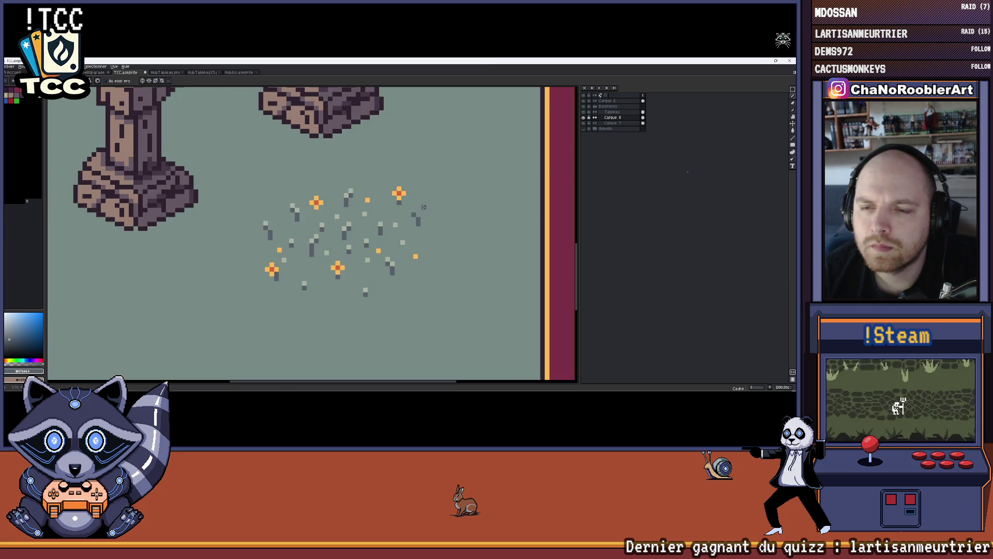
left_click_drag(421, 214, 397, 196)
scroll(358, 176, "up", 2)
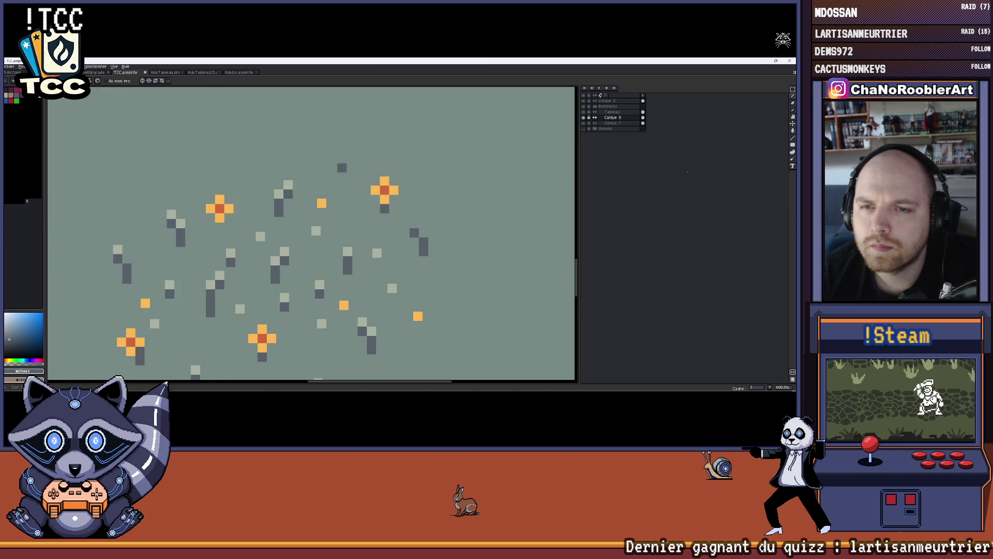
scroll(383, 191, "down", 1)
scroll(404, 207, "down", 3)
scroll(424, 216, "up", 1)
scroll(423, 215, "up", 2)
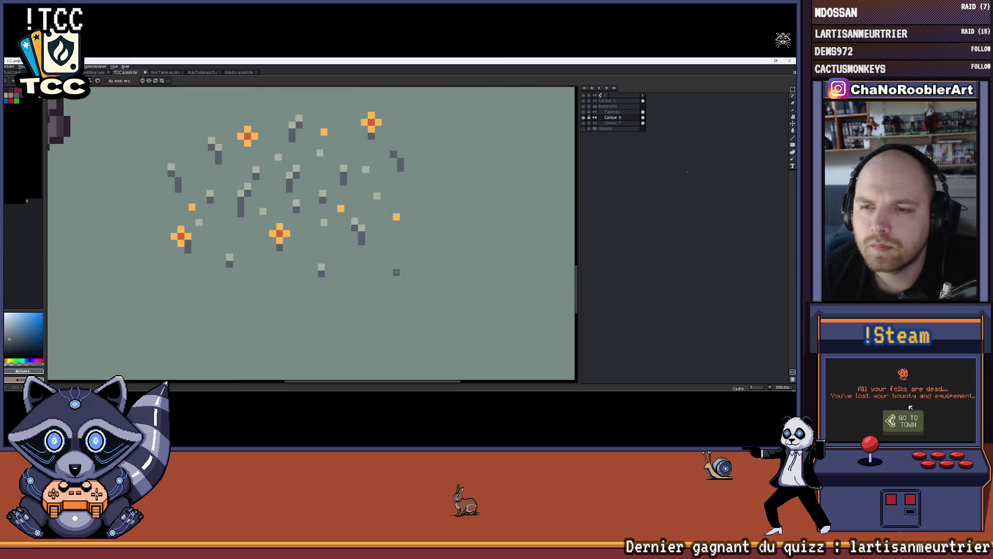
Add two light grey pixels to the grass tuft patch below the notice board.
left_click(364, 228, "alt")
left_click(384, 253)
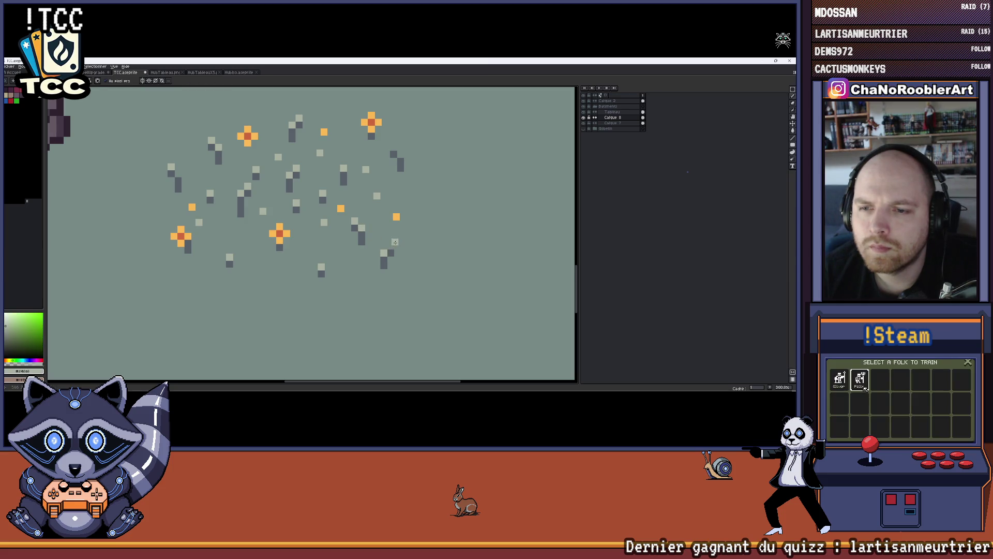
scroll(406, 241, "down", 2)
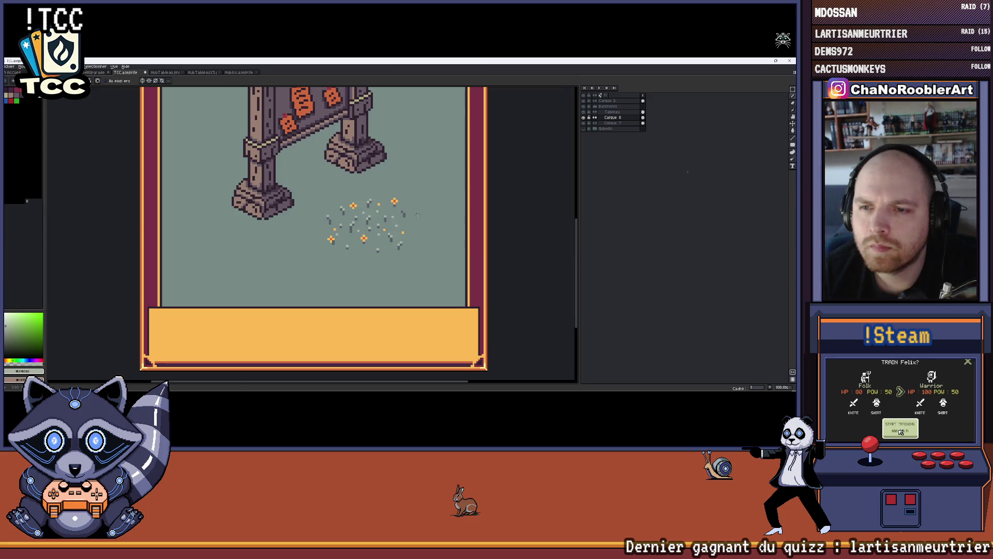
scroll(416, 215, "up", 3)
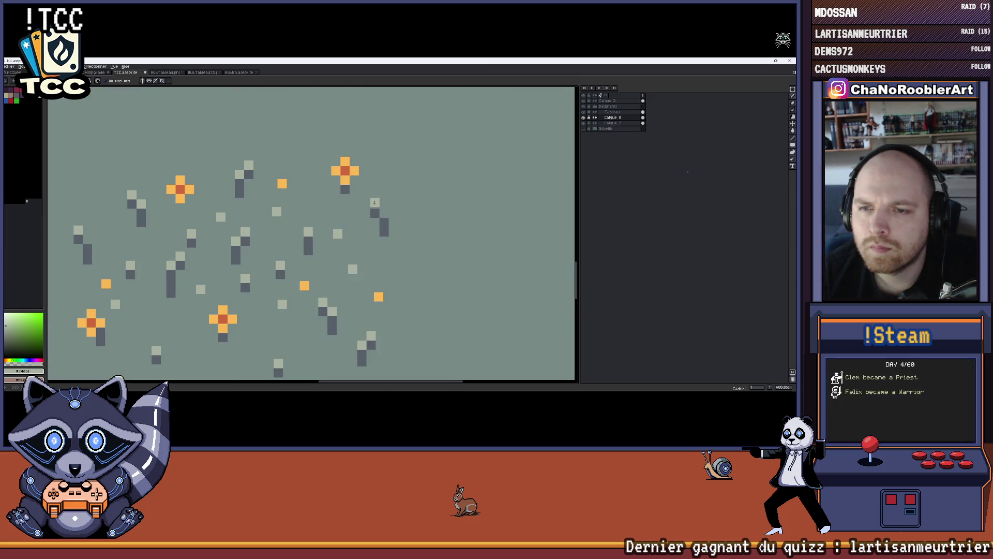
scroll(396, 209, "down", 4)
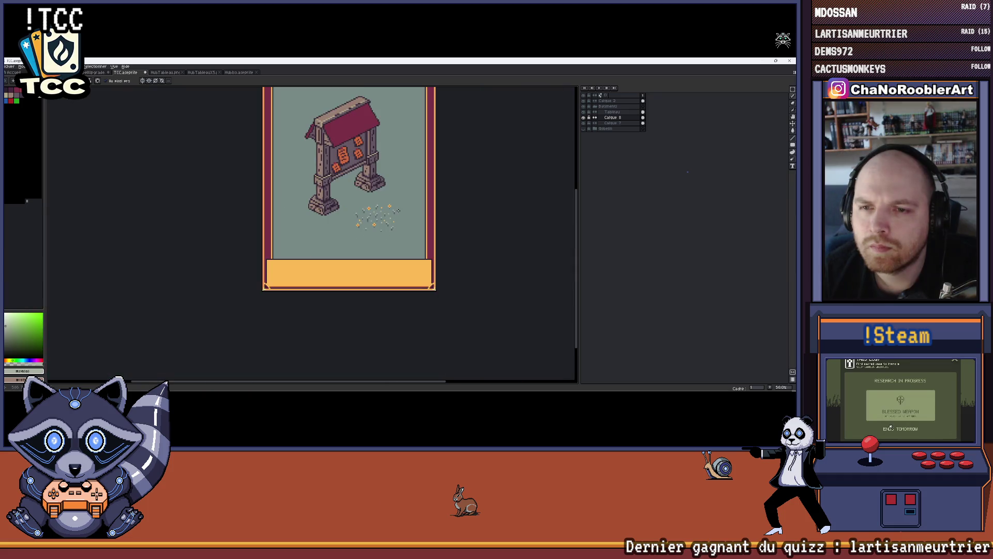
scroll(347, 220, "up", 4)
scroll(330, 230, "down", 3)
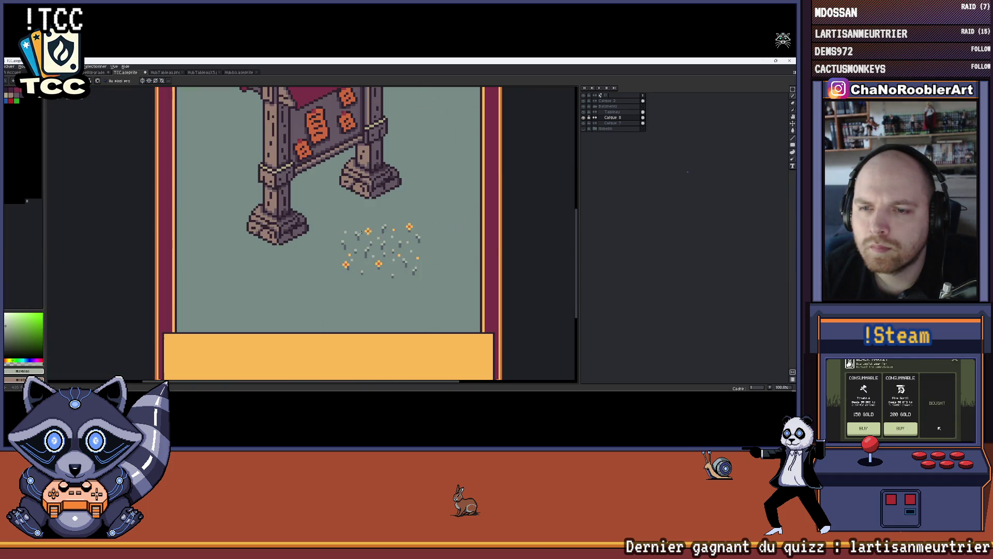
scroll(372, 280, "up", 2)
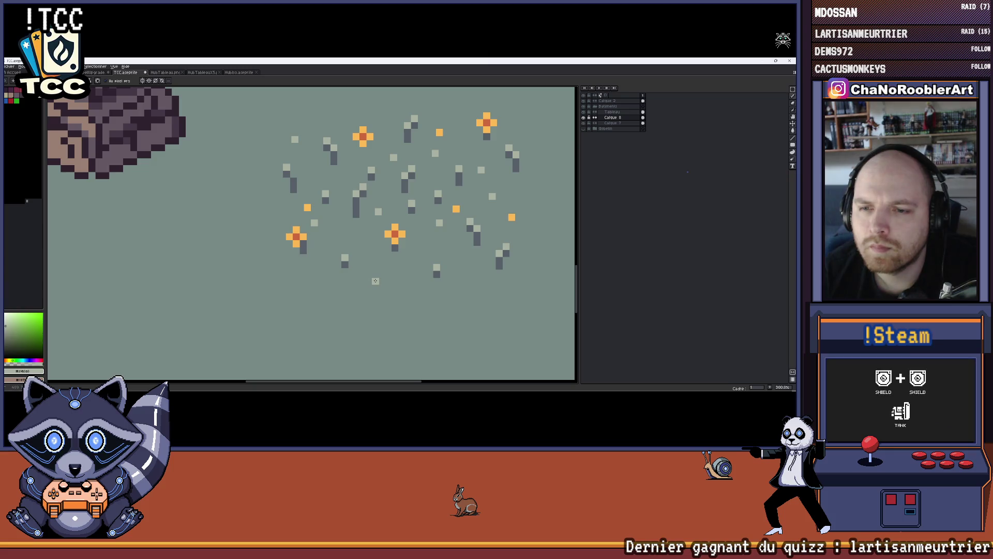
scroll(318, 275, "down", 3)
scroll(362, 243, "up", 1)
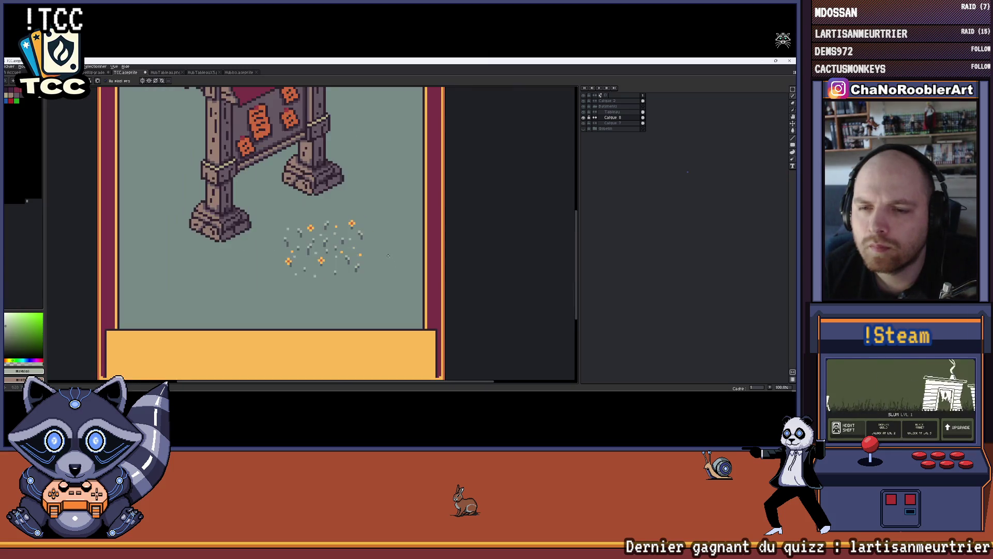
Draw a rectangular selection around the grass-and-flower patch.
key("v")
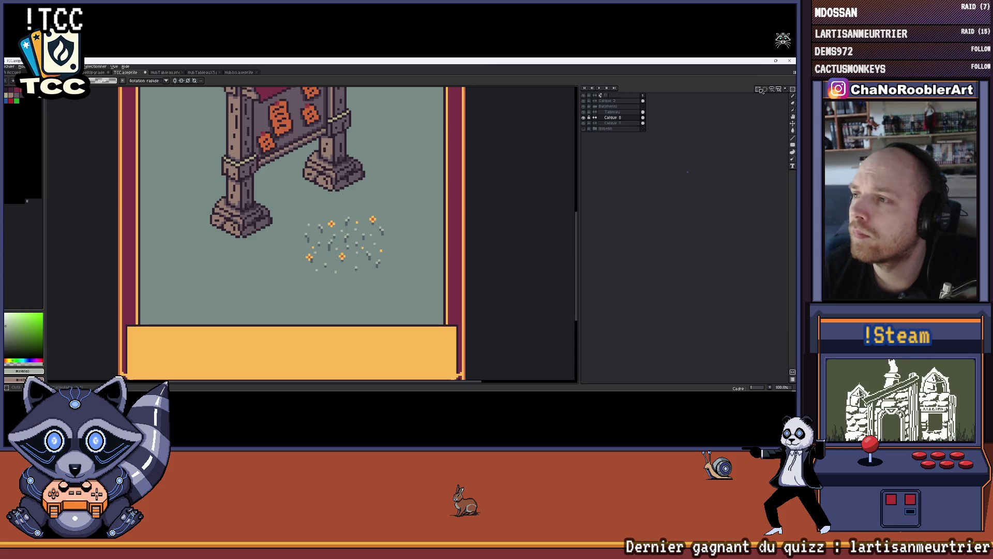
scroll(450, 198, "up", 1)
scroll(362, 233, "left", 2)
mouse_move(245, 189)
left_mouse_down()
mouse_move(282, 222)
mouse_move(421, 295)
mouse_move(409, 303)
left_mouse_up()
scroll(416, 299, "down", 1)
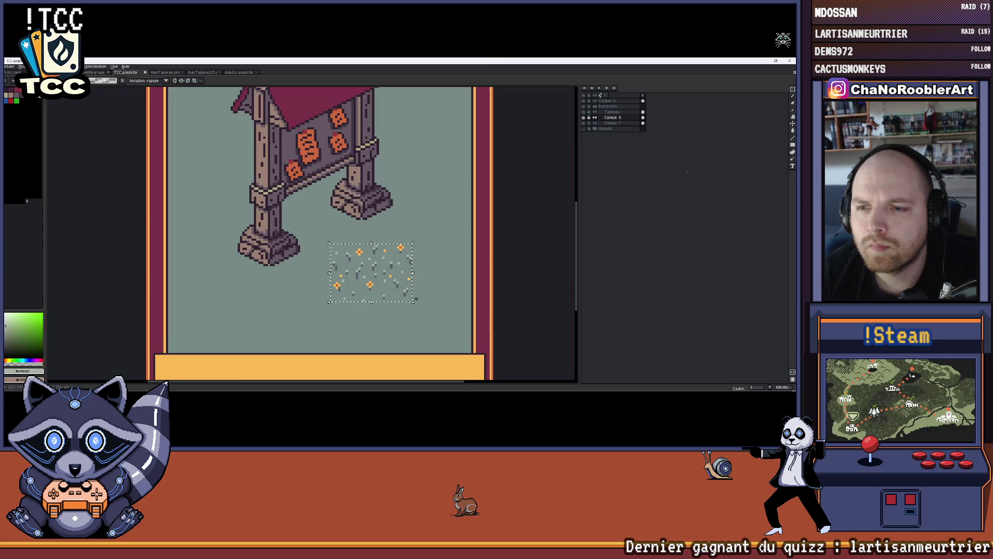
Make the patch a custom brush aligned 'à la source' and paint tufts over the ground.
key("ctrl+b")
mouse_move(420, 217)
left_mouse_down()
mouse_move(407, 331)
mouse_move(300, 232)
mouse_move(228, 299)
left_mouse_up()
key("ctrl+z")
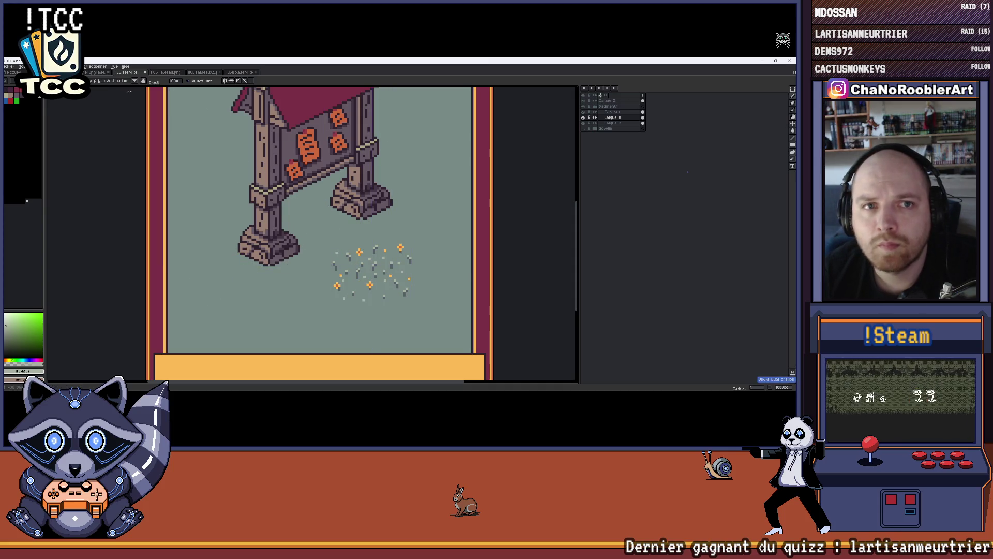
left_click(134, 81)
left_click(109, 89)
left_click_drag(401, 192, 405, 206)
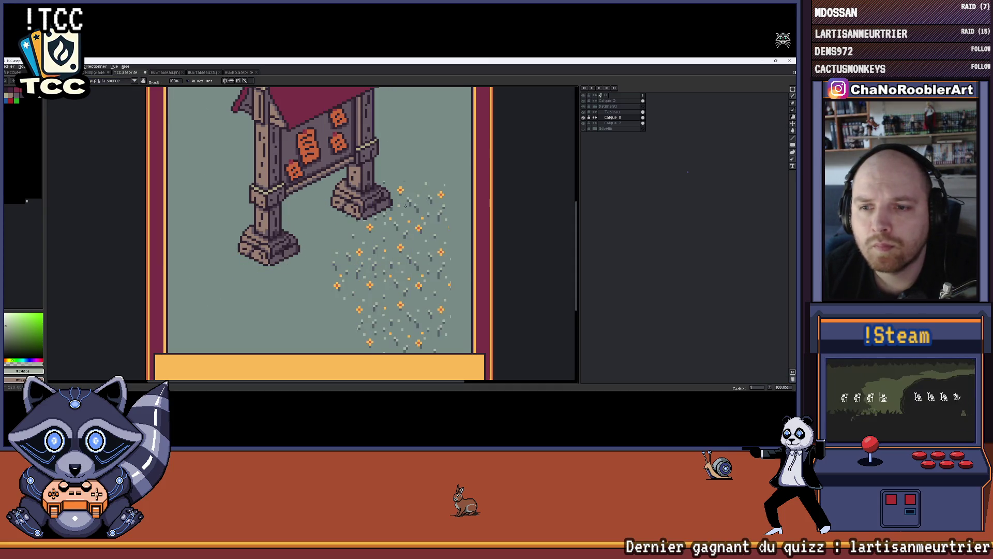
mouse_move(433, 309)
left_mouse_down()
mouse_move(218, 305)
mouse_move(228, 242)
left_mouse_up()
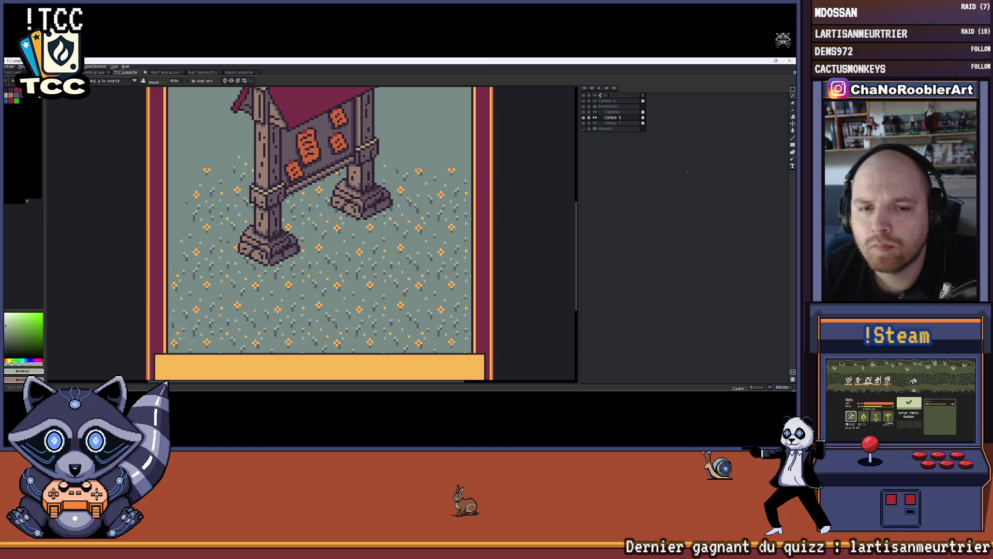
scroll(352, 247, "down", 2)
scroll(352, 247, "up", 1)
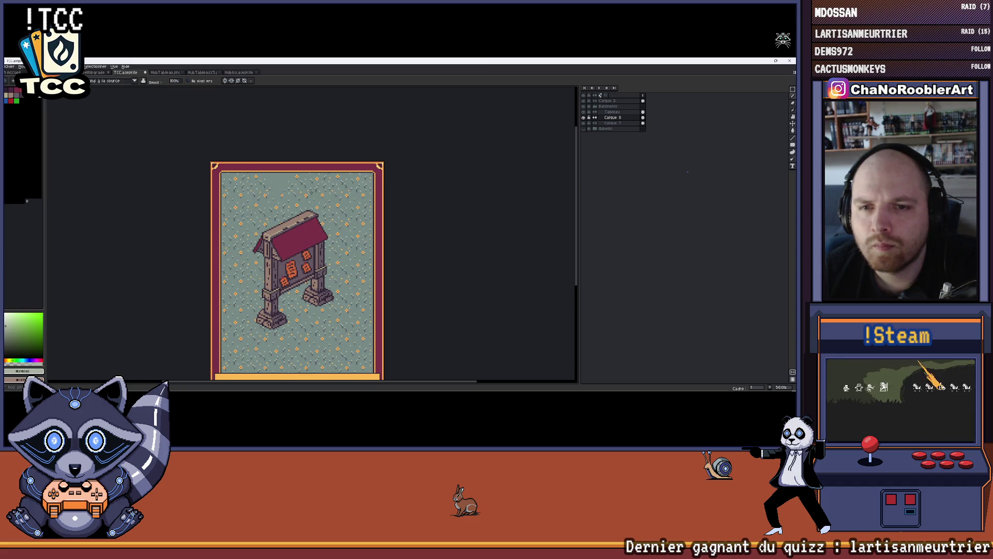
scroll(270, 179, "down", 1)
scroll(385, 192, "up", 1)
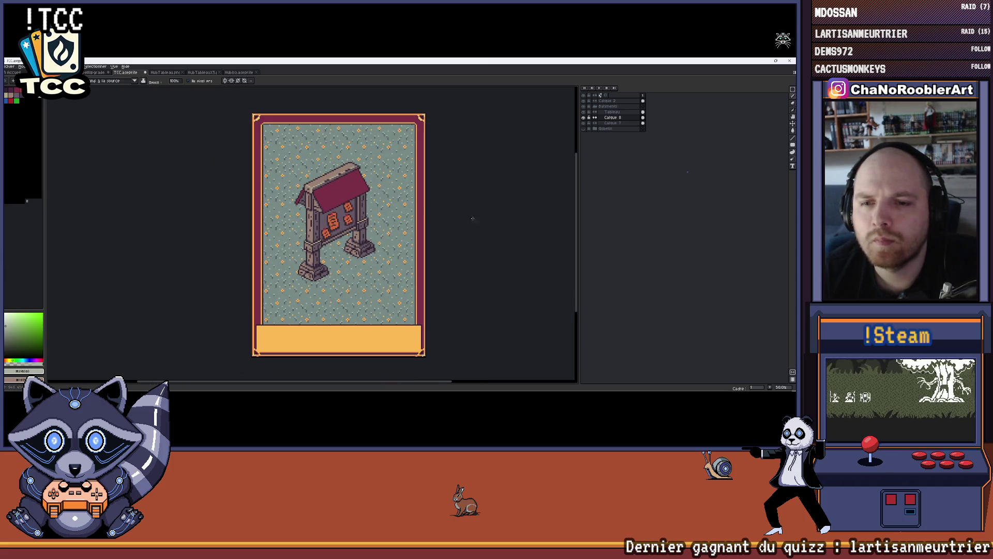
Save the card file with Ctrl+S.
key("ctrl+s")
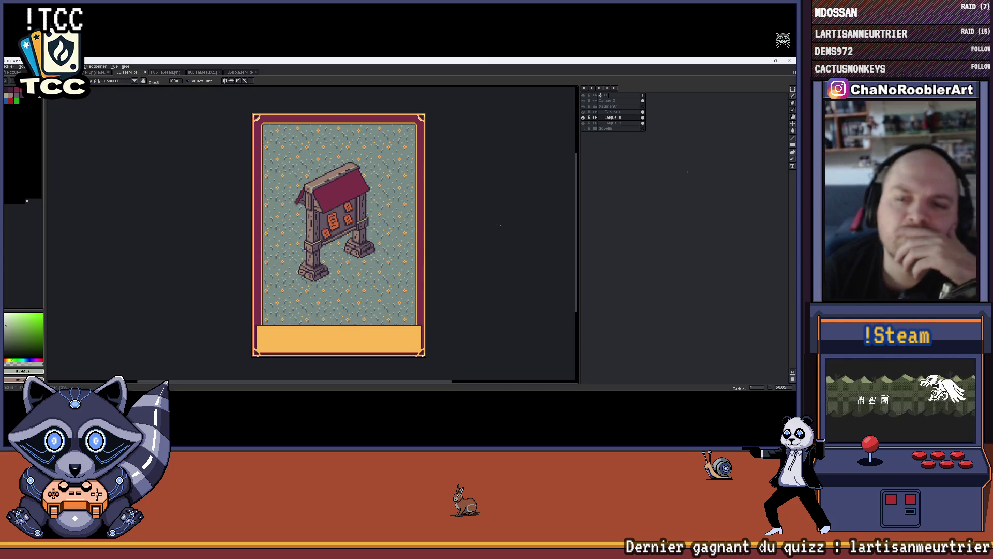
scroll(411, 228, "up", 1)
mouse_move(394, 290)
left_mouse_down()
mouse_move(413, 271)
mouse_move(374, 271)
left_mouse_up()
scroll(414, 271, "down", 1)
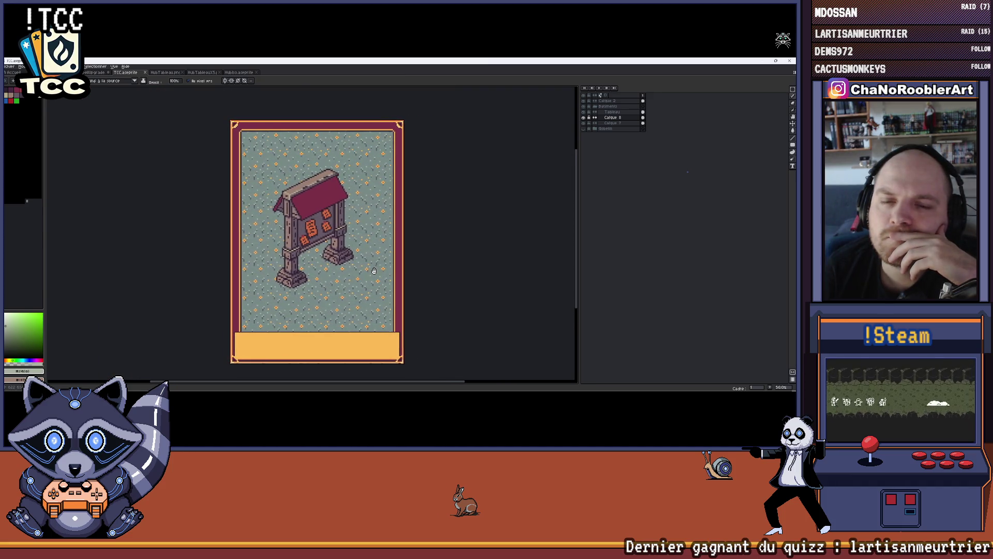
left_click_drag(450, 264, 454, 266)
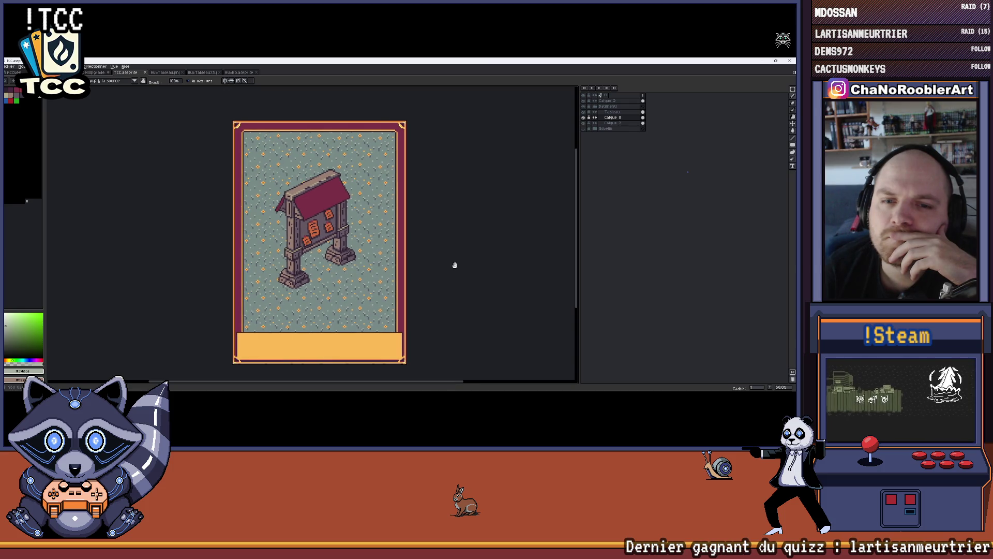
Save the card file via Fichier > Enregistrer.
left_click(13, 68)
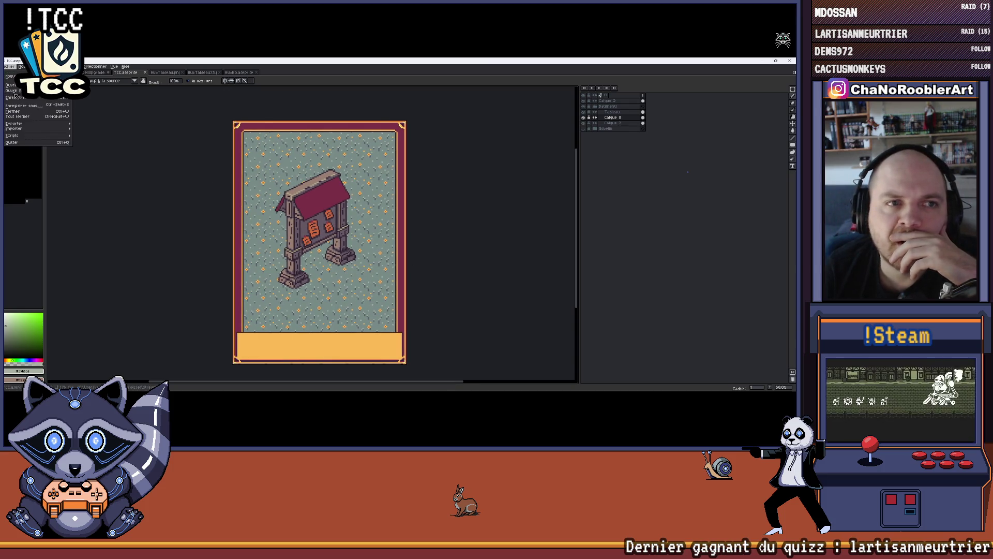
left_click(16, 99)
mouse_move(143, 169)
left_mouse_down()
mouse_move(151, 180)
mouse_move(164, 162)
left_mouse_up()
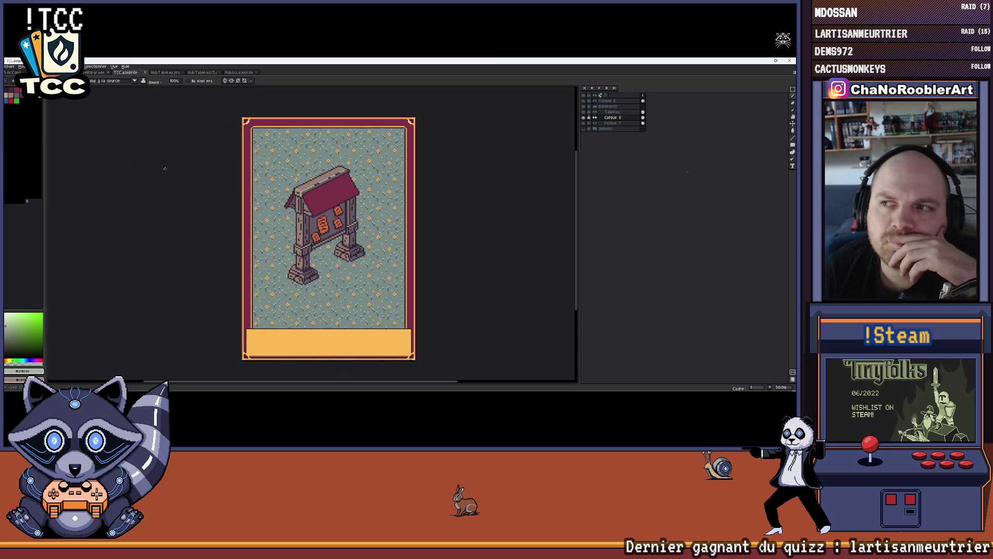
Collapse the Batiments layer group in the Layers panel, then expand it again.
left_click(596, 108)
left_click_drag(471, 171, 439, 174)
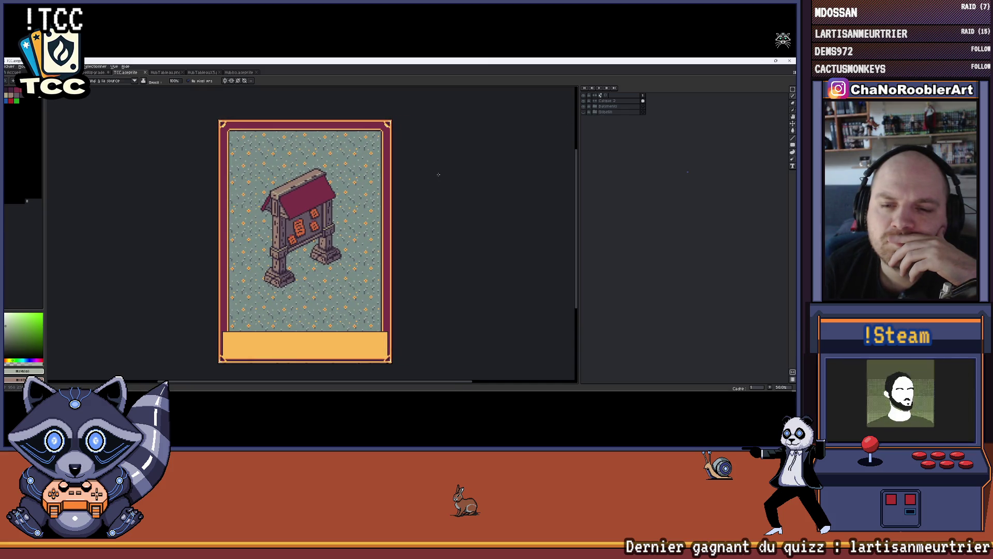
scroll(272, 282, "up", 5)
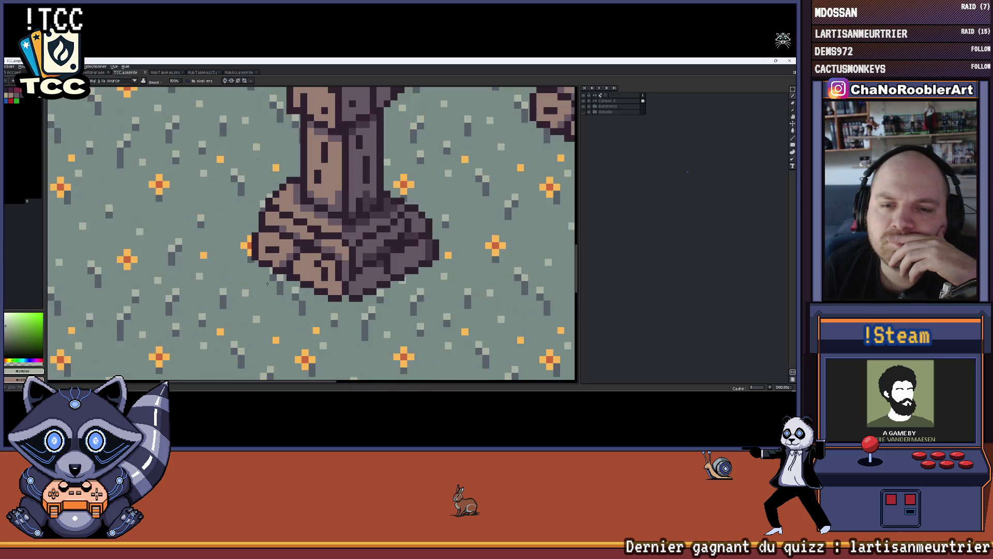
scroll(272, 281, "down", 6)
scroll(273, 280, "up", 1)
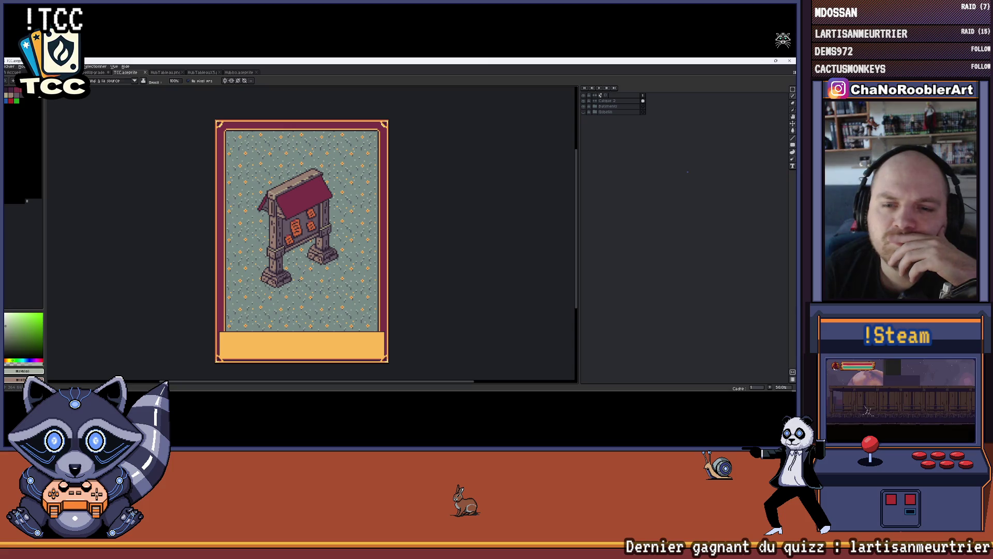
scroll(299, 280, "up", 2)
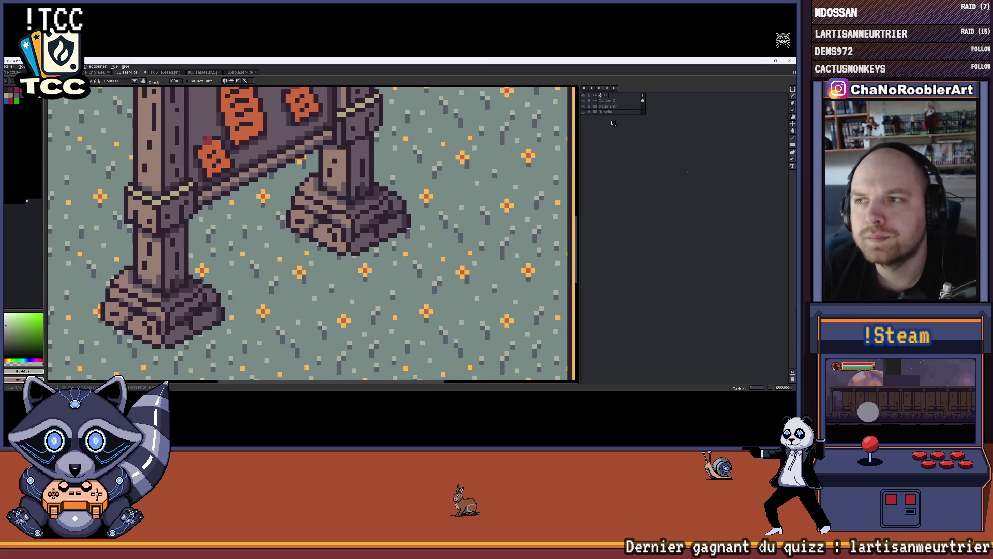
left_click(596, 107)
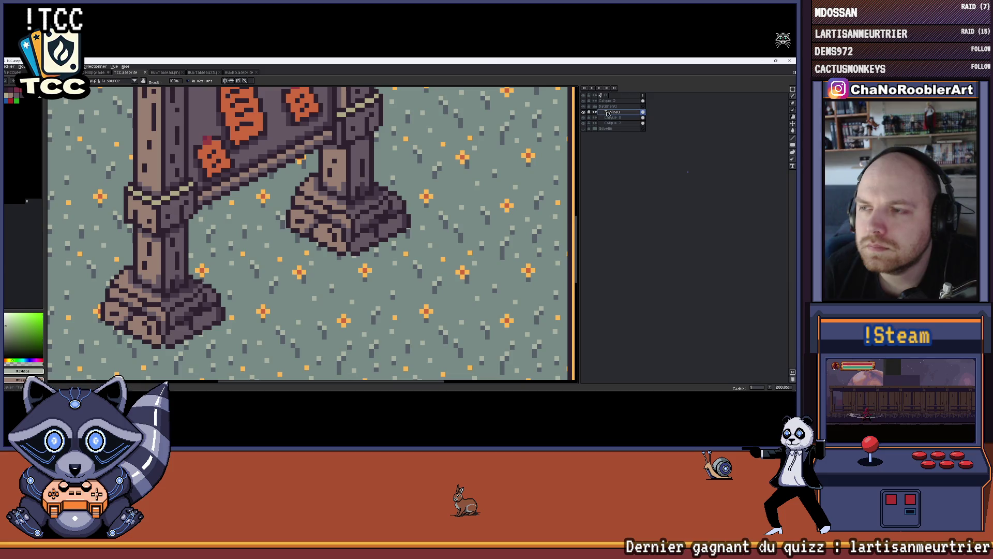
Add a new layer above Tableau and bring the board's legs and rock into view.
key("shift+n")
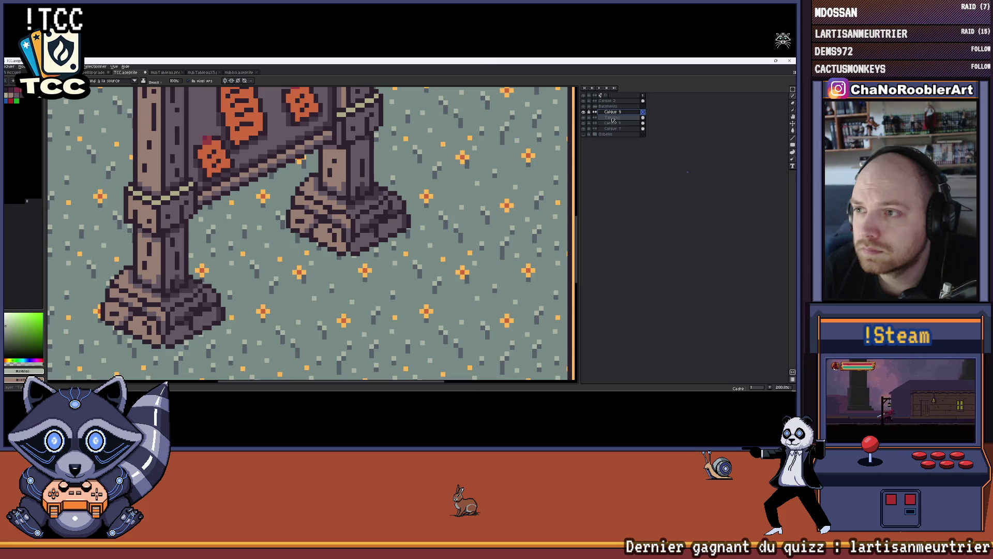
scroll(510, 224, "down", 3)
left_click_drag(510, 224, 412, 224)
scroll(412, 225, "up", 6)
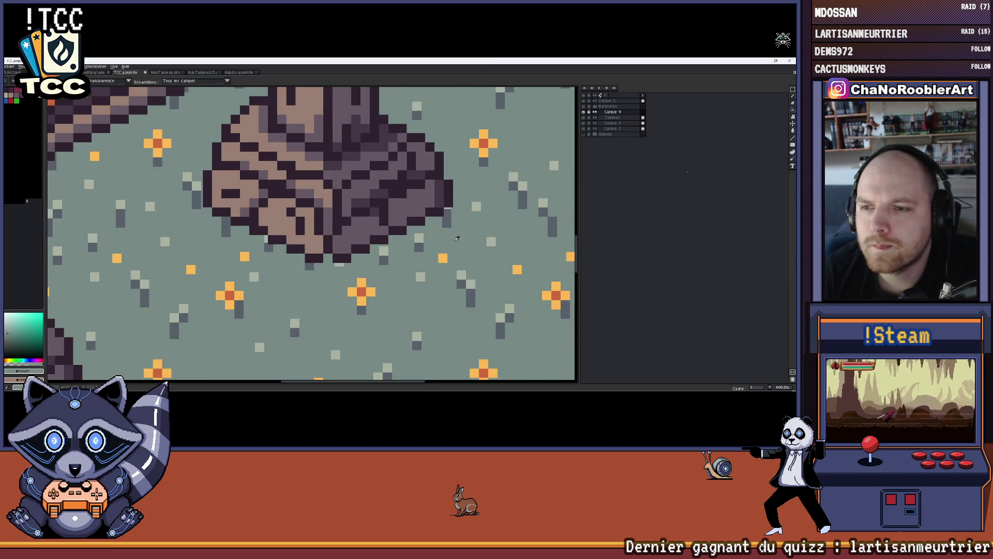
left_click_drag(431, 232, 410, 243)
scroll(419, 237, "up", 2)
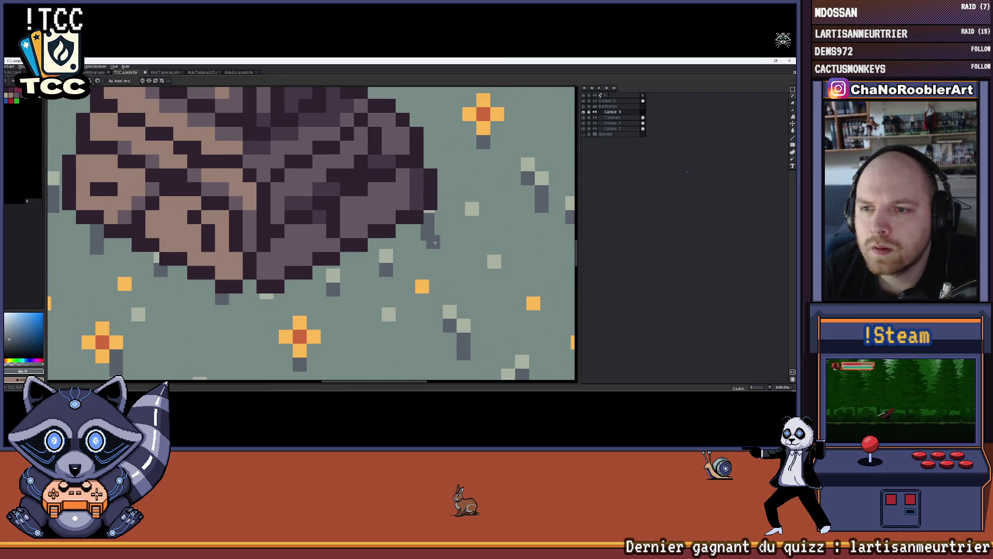
left_click_drag(433, 242, 456, 232)
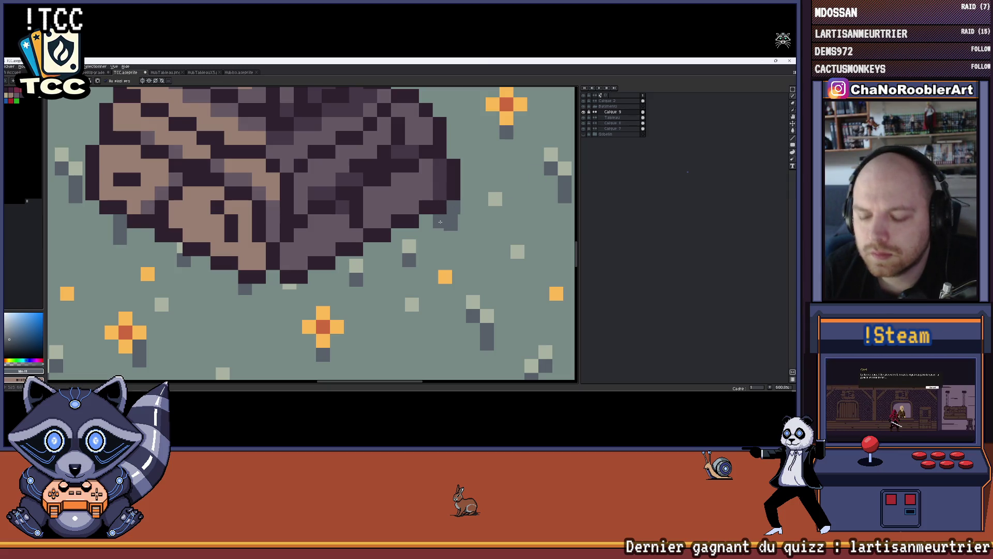
Add one grey shadow pixel on the left under the rock base.
scroll(440, 213, "up", 1)
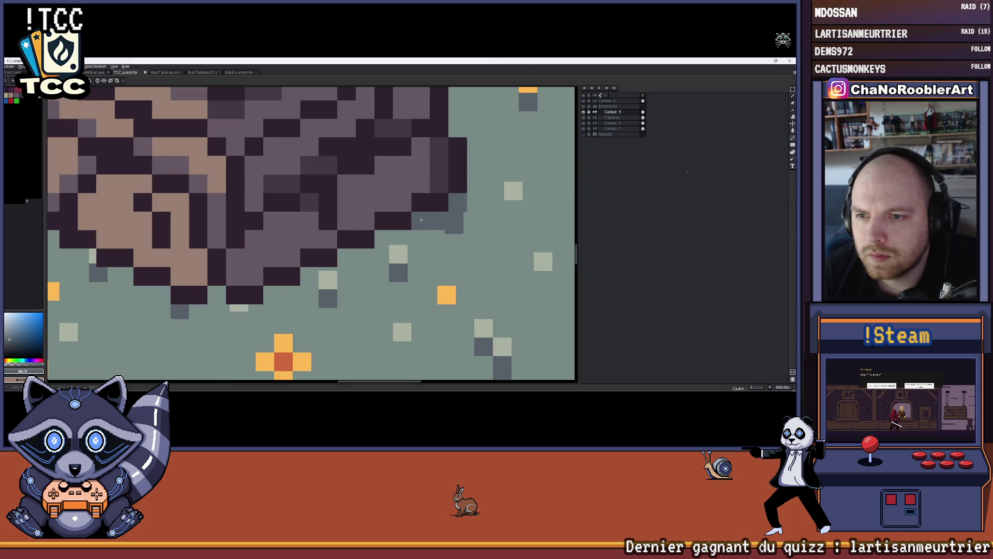
scroll(421, 220, "left", 2)
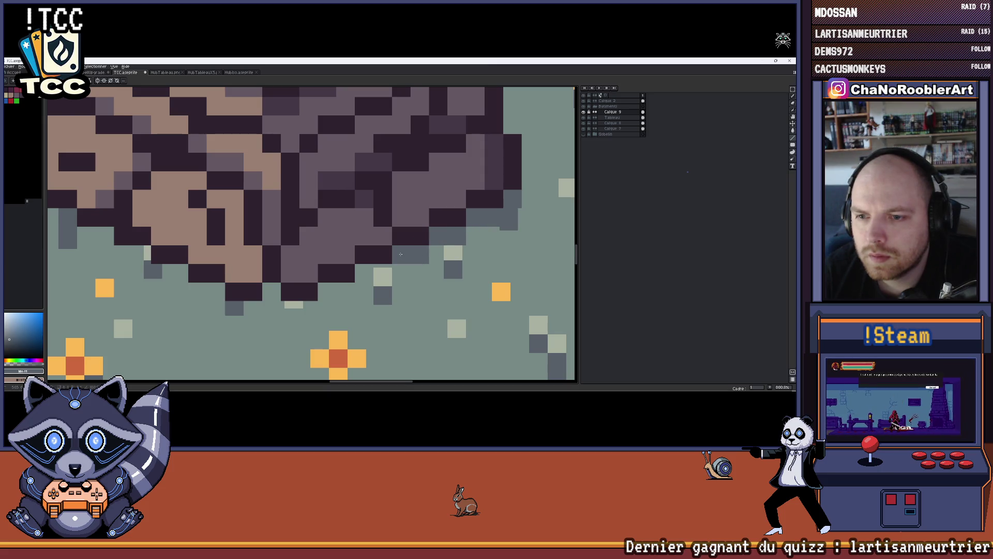
scroll(449, 267, "left", 2)
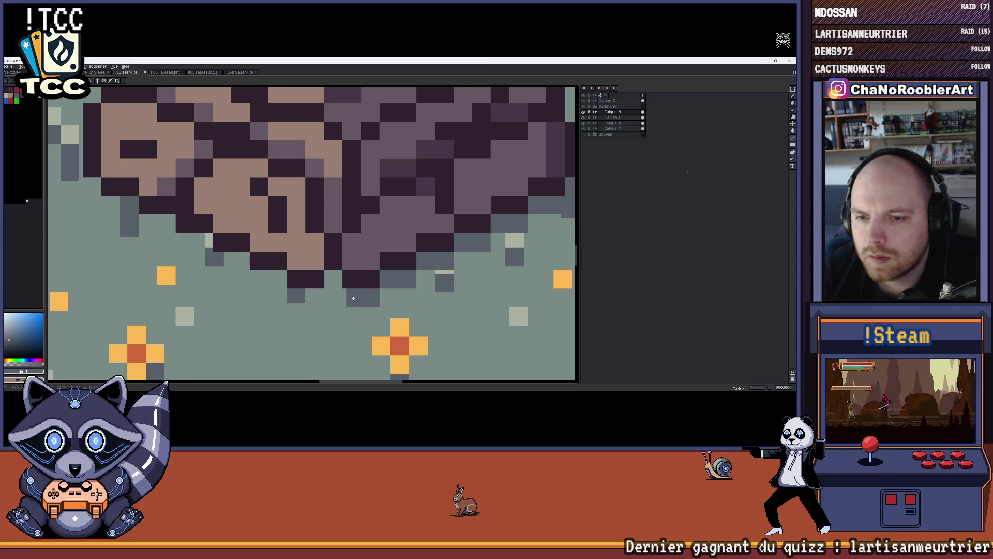
scroll(344, 296, "left", 2)
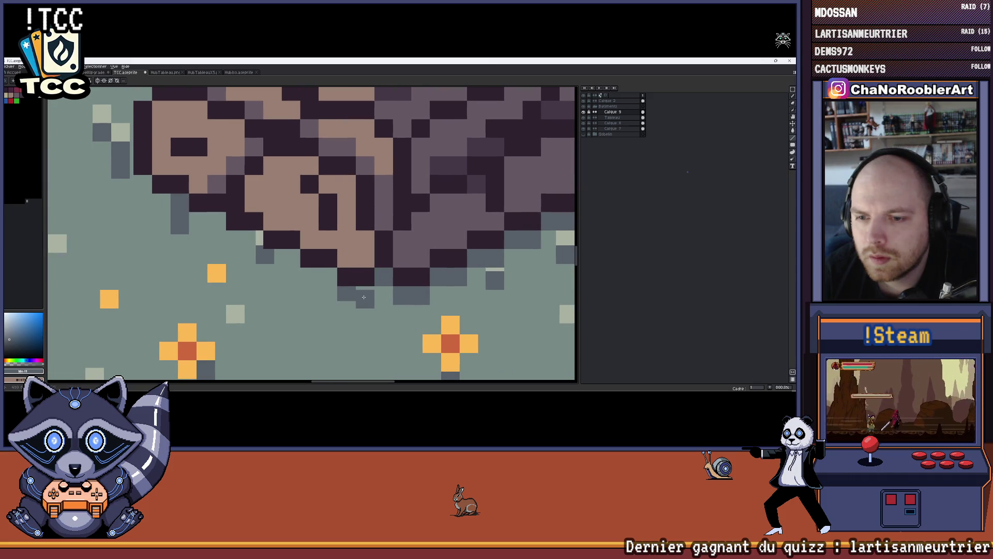
scroll(348, 296, "down", 4)
scroll(403, 281, "up", 3)
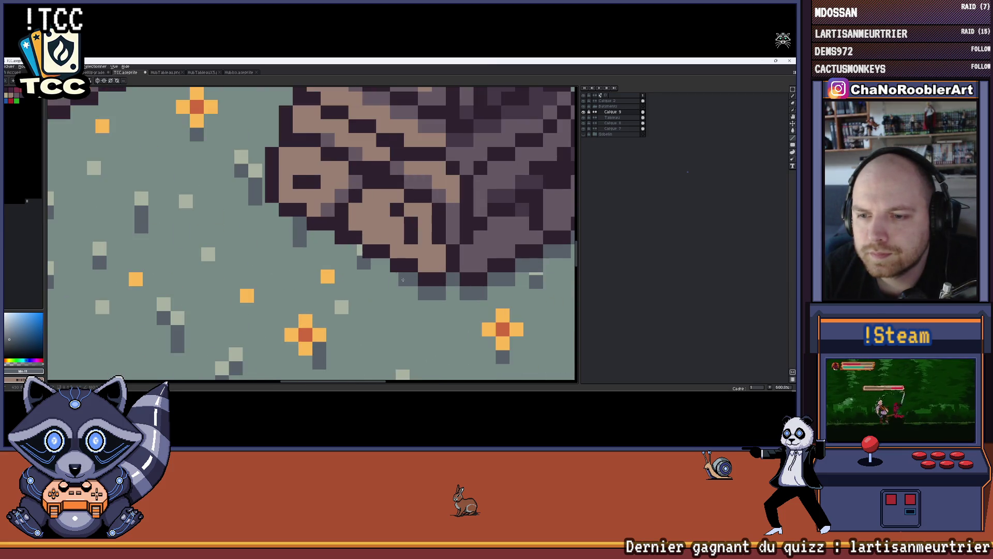
scroll(388, 265, "up", 3)
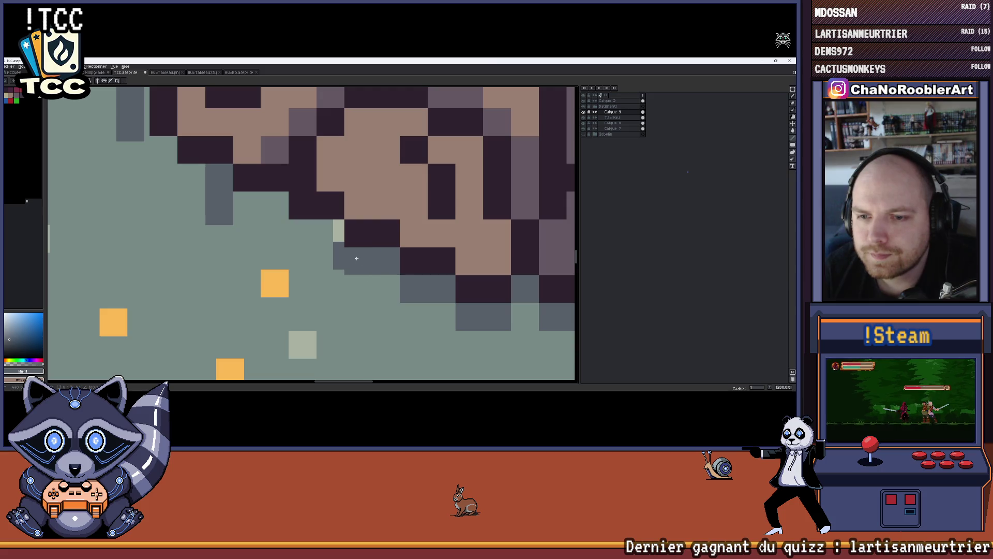
scroll(383, 248, "left", 2)
left_click(350, 243)
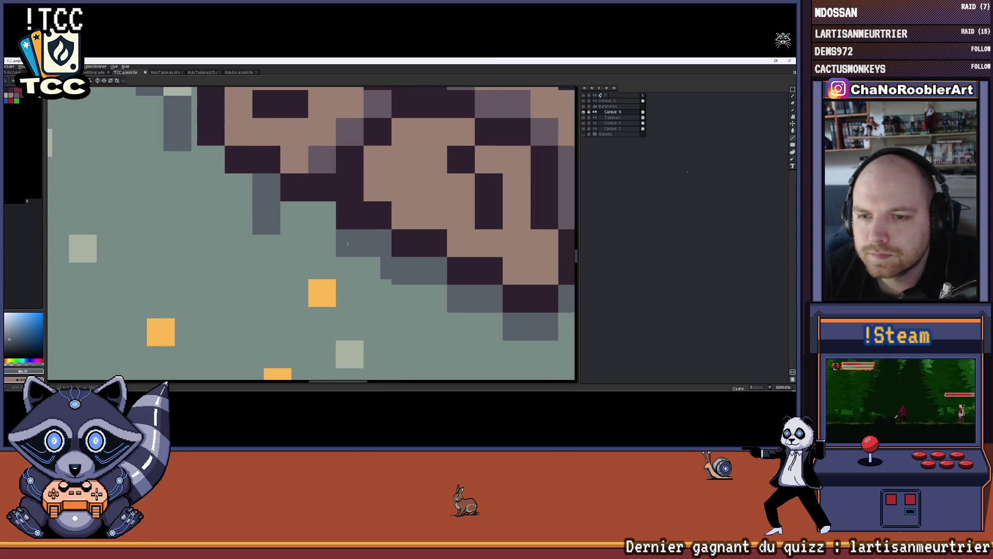
scroll(371, 235, "left", 2)
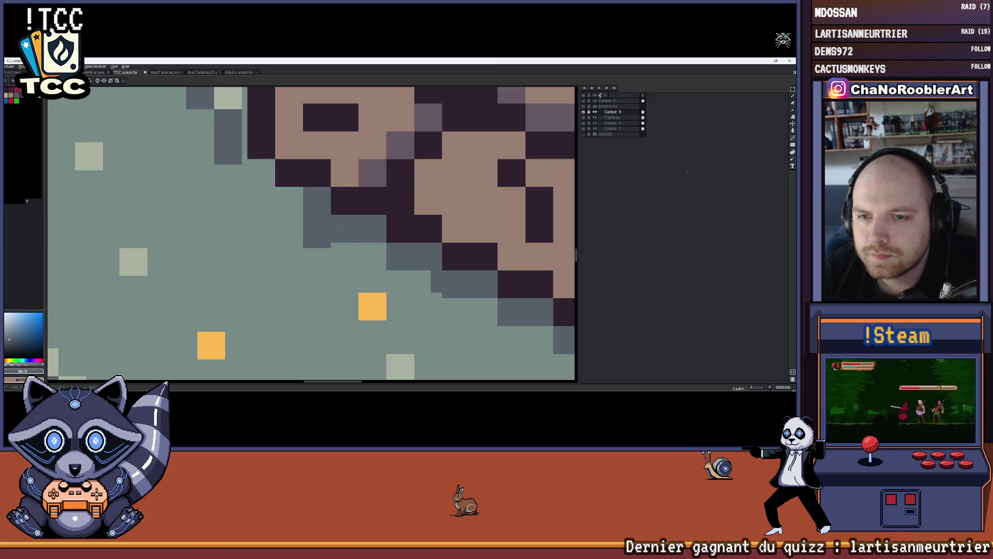
scroll(352, 238, "left", 2)
scroll(346, 232, "left", 1)
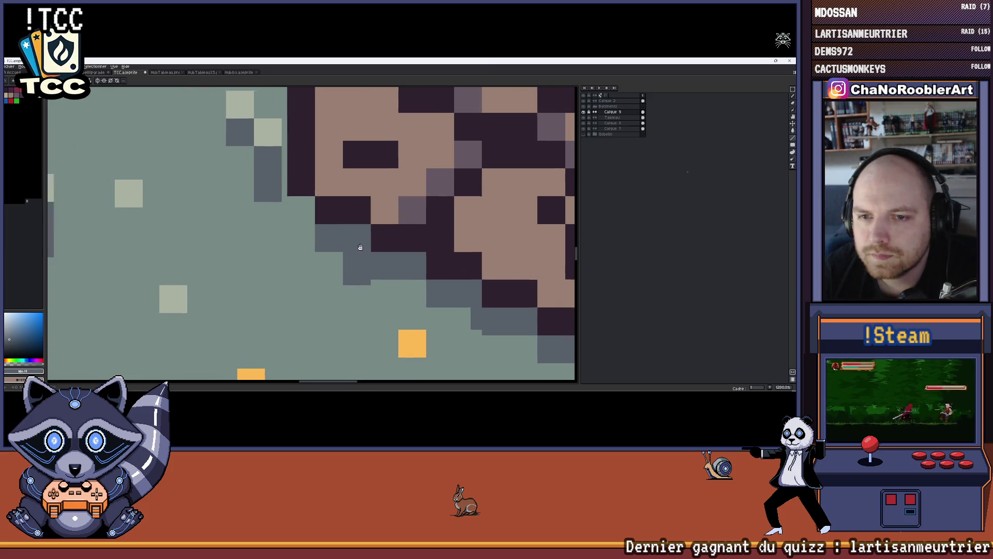
scroll(344, 235, "down", 4)
scroll(344, 237, "down", 4)
left_click_drag(425, 256, 390, 244)
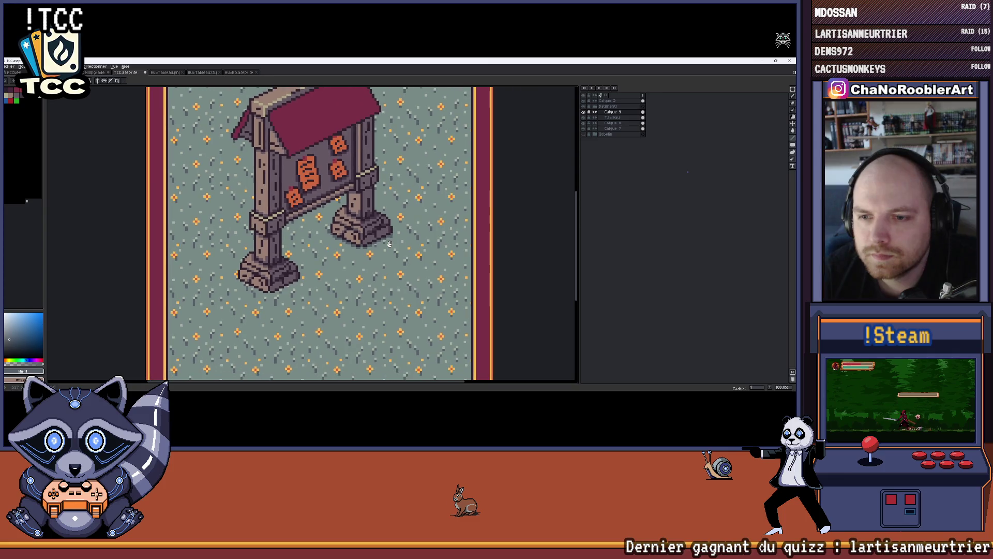
Switch to layer Calque 7, zoom out, then return to Calque 9.
scroll(404, 242, "down", 1)
scroll(370, 249, "up", 8)
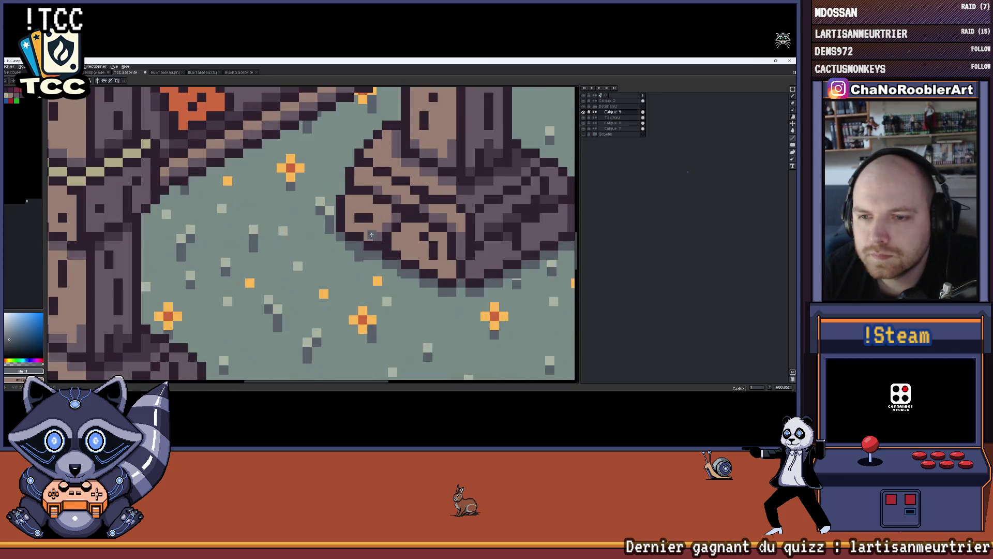
left_click(618, 129)
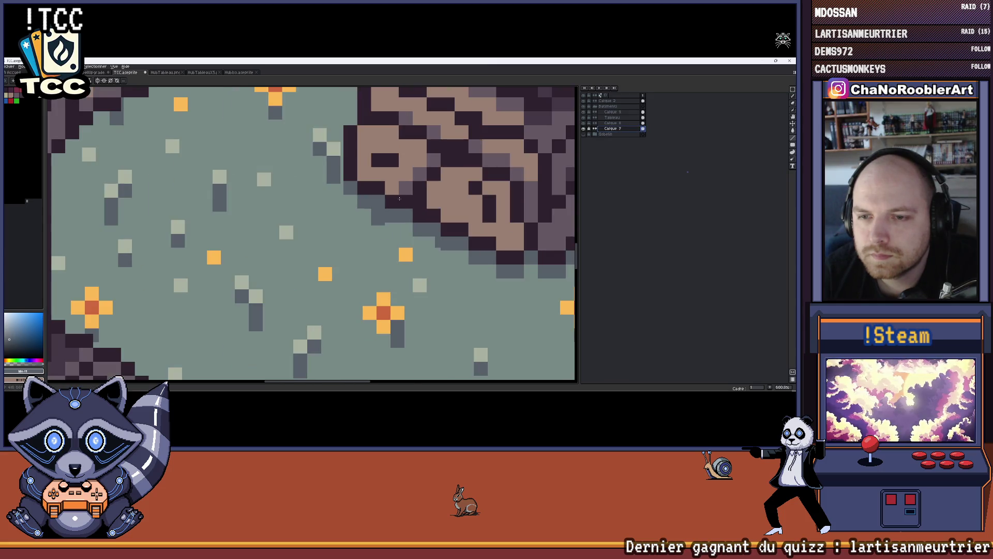
key("minus")
key("minus")
key("minus")
left_click(613, 111)
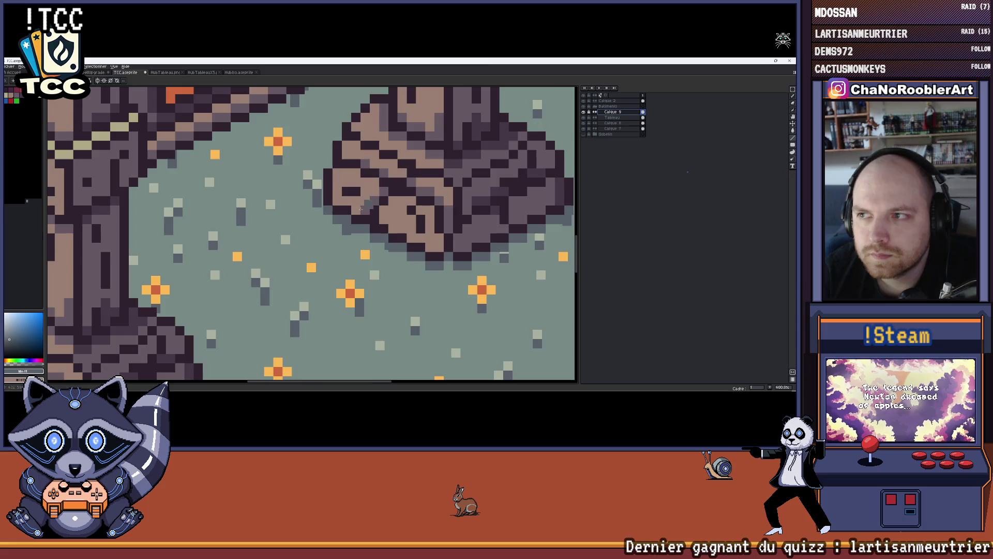
scroll(363, 216, "up", 4)
scroll(364, 216, "up", 1)
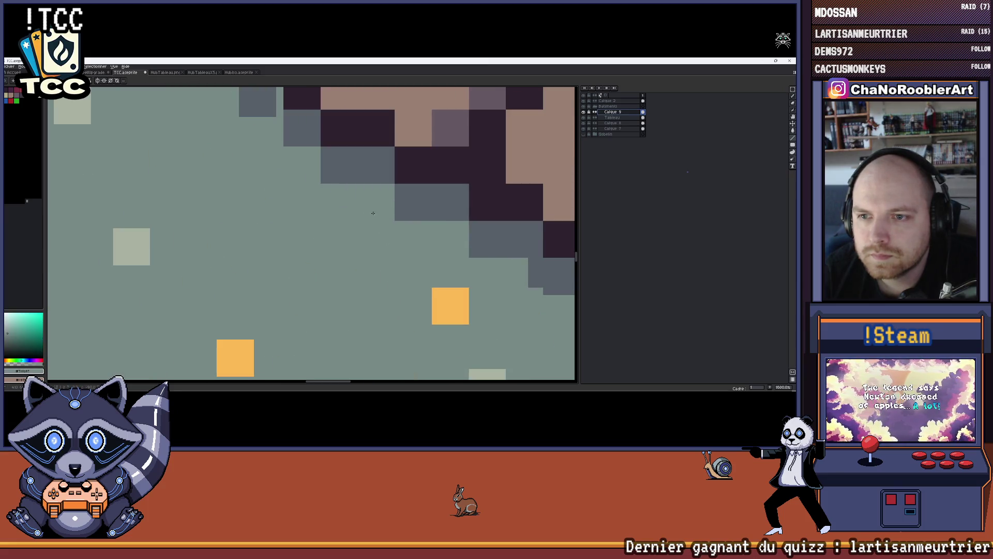
scroll(373, 213, "down", 5)
scroll(347, 225, "up", 4)
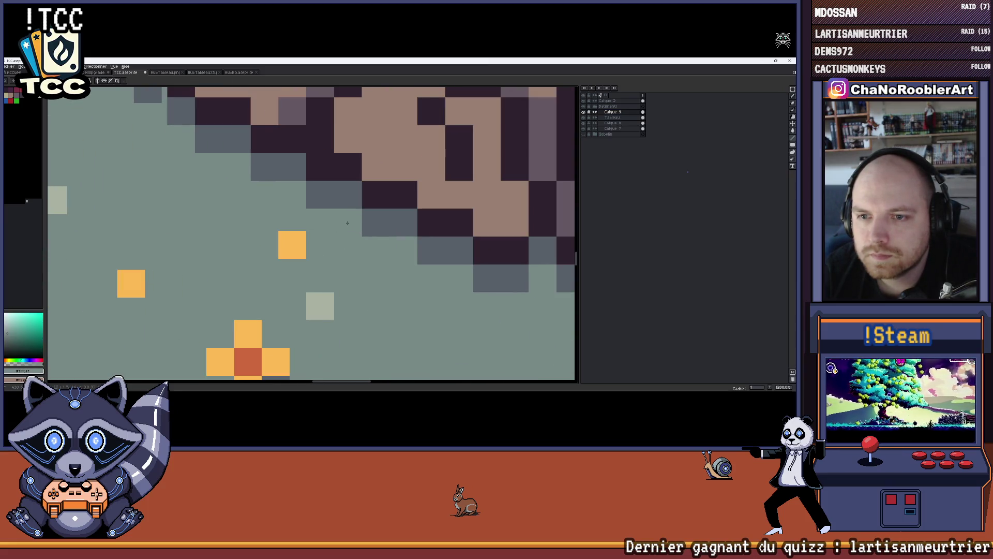
scroll(348, 222, "down", 2)
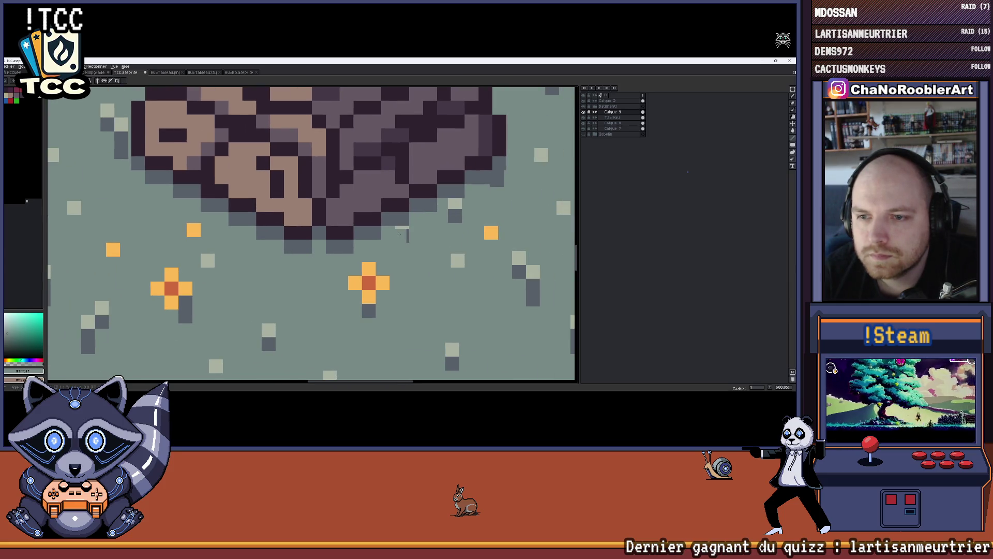
scroll(404, 235, "down", 6)
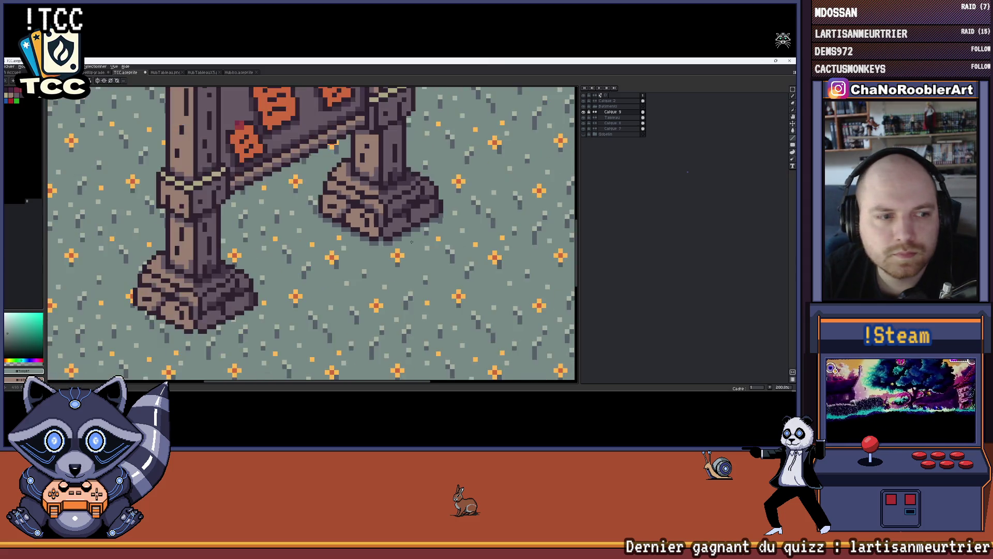
Pan along the rock base to inspect its shadows and left edge.
left_click_drag(418, 245, 383, 258)
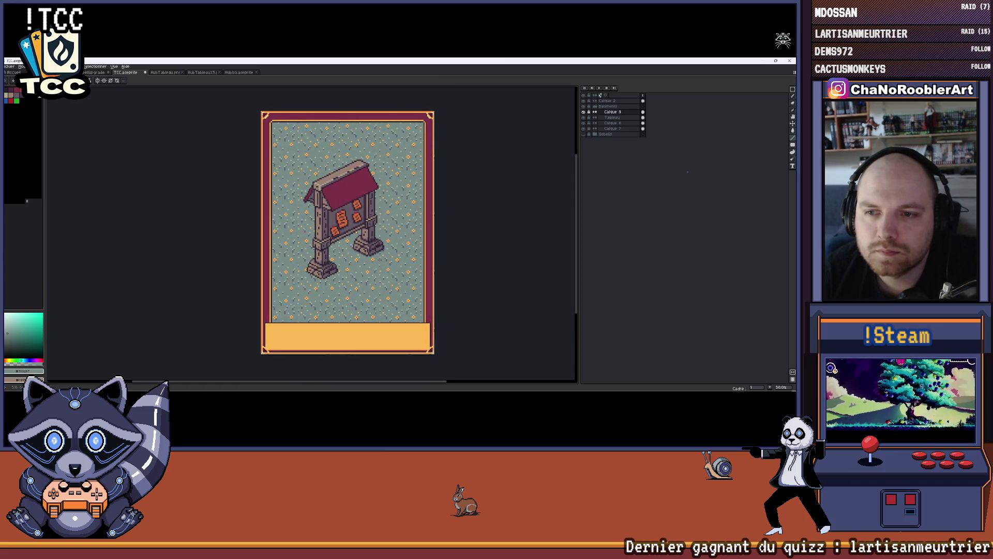
scroll(372, 258, "down", 1)
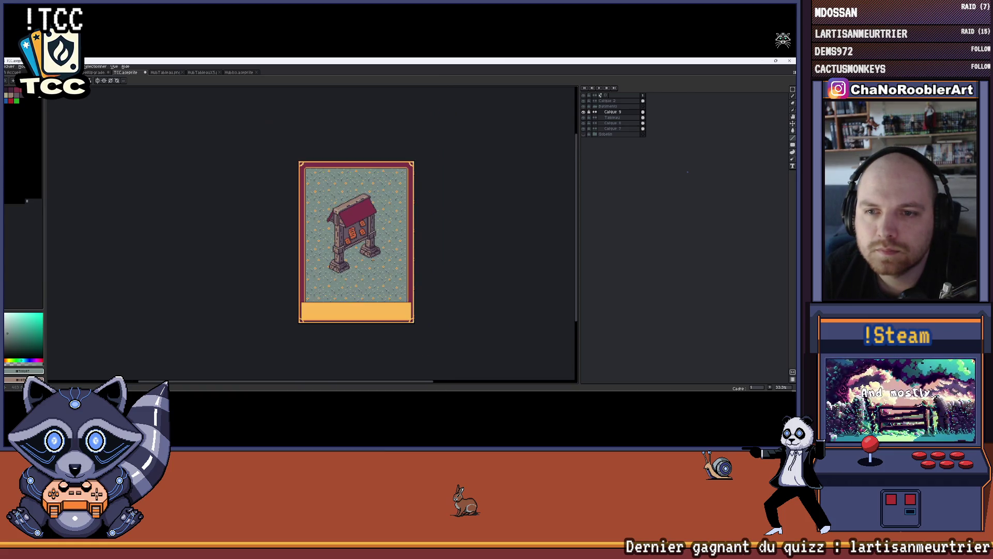
scroll(349, 272, "up", 7)
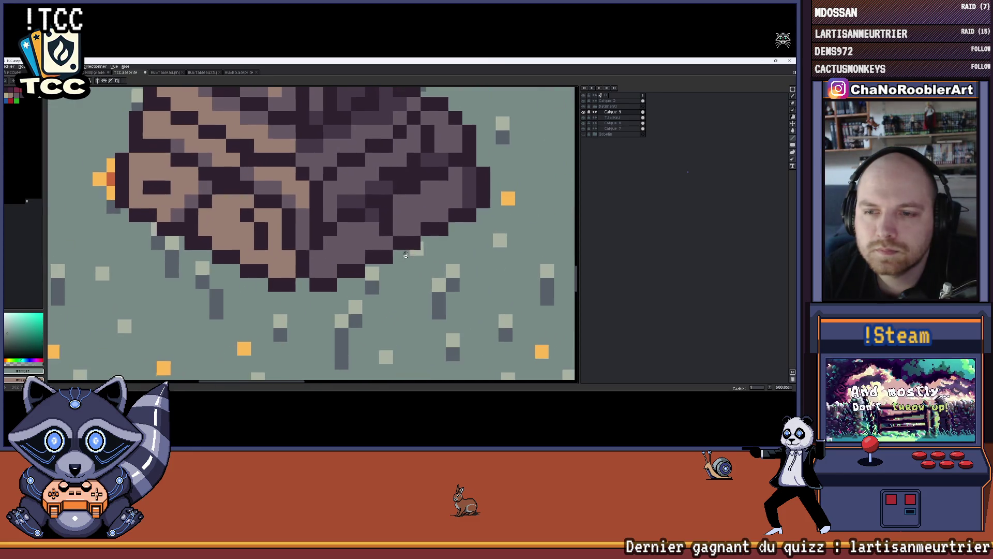
scroll(387, 227, "down", 4)
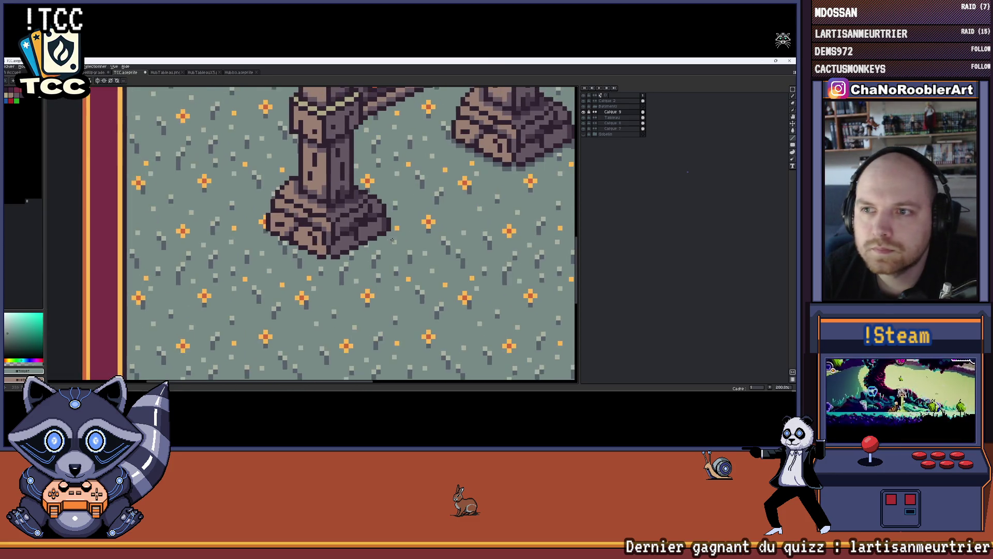
scroll(387, 207, "up", 1)
scroll(367, 238, "up", 3)
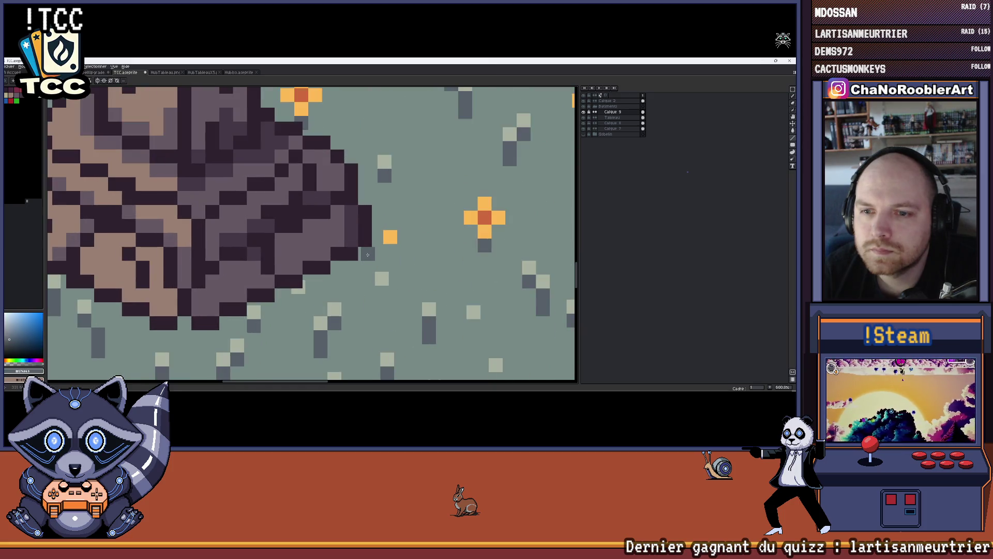
left_click_drag(350, 273, 410, 255)
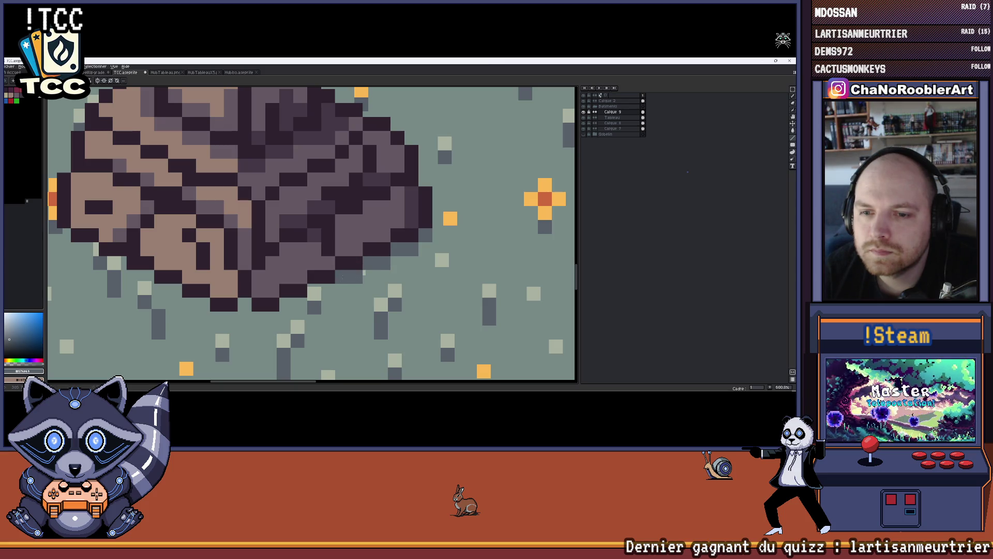
left_click_drag(363, 273, 425, 244)
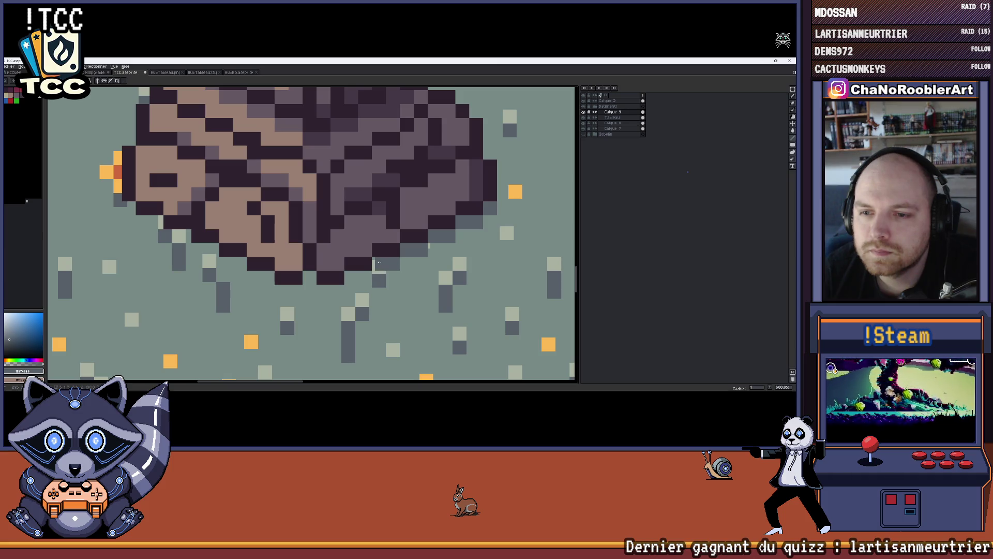
left_click_drag(350, 279, 420, 265)
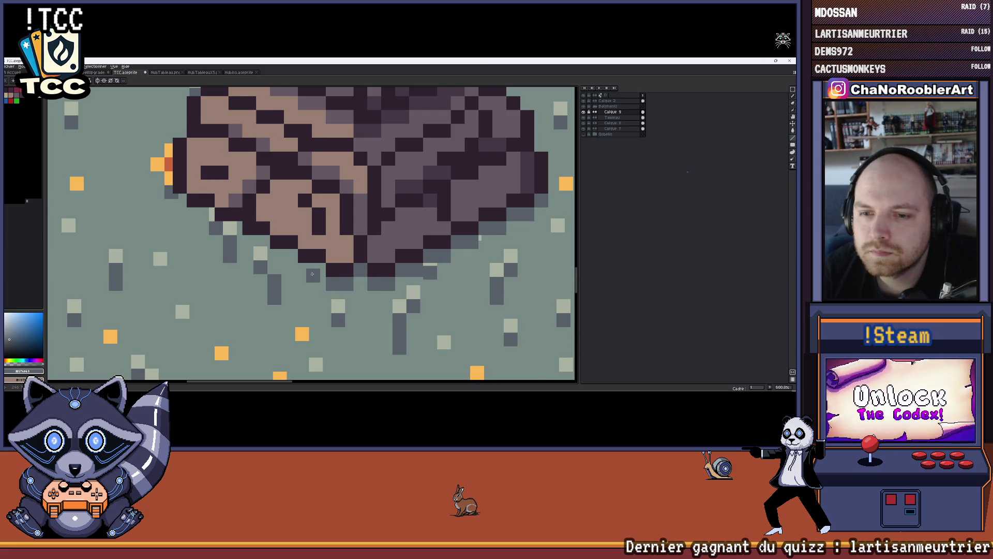
left_click_drag(312, 274, 371, 274)
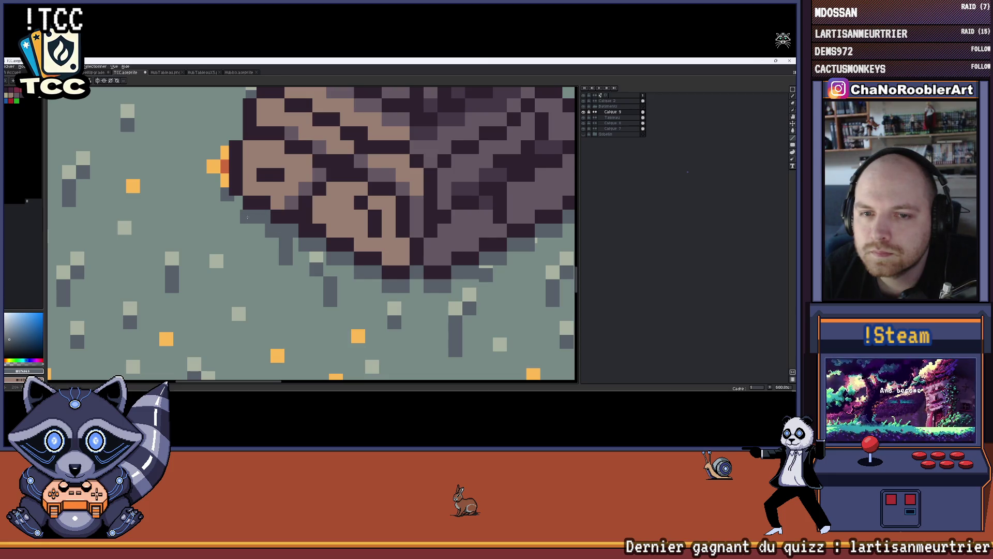
Undo the last line stroke near the rock base.
key("ctrl+z")
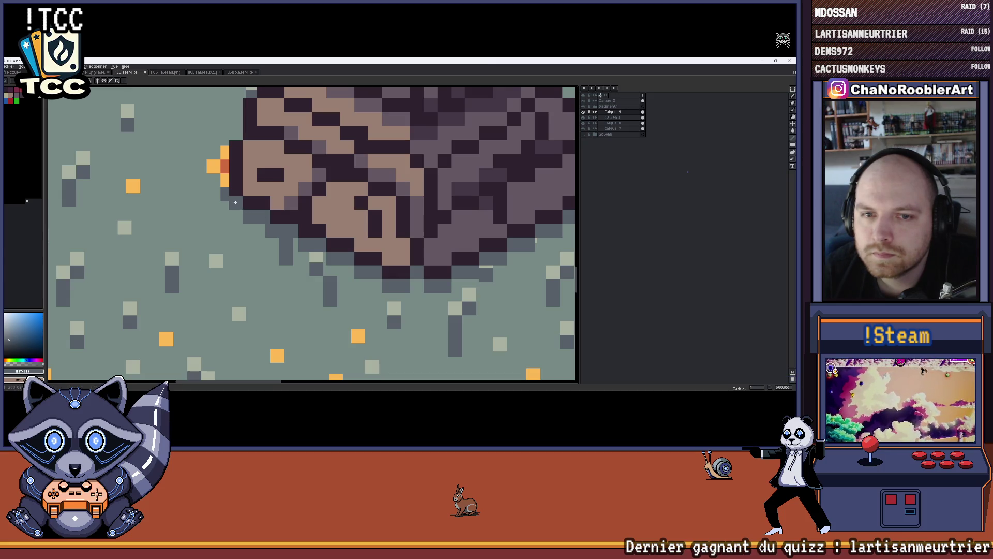
scroll(235, 202, "down", 5)
scroll(360, 236, "up", 5)
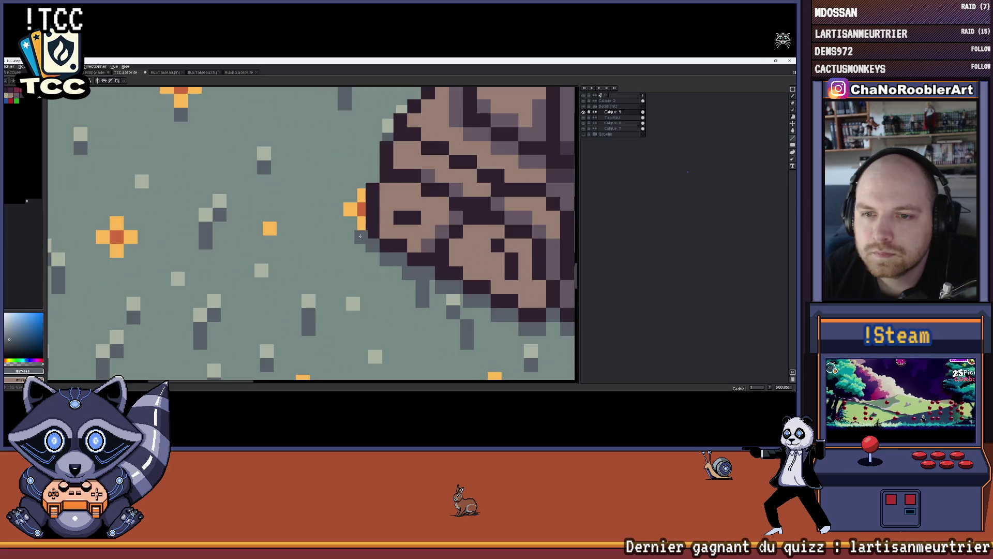
scroll(360, 236, "up", 1)
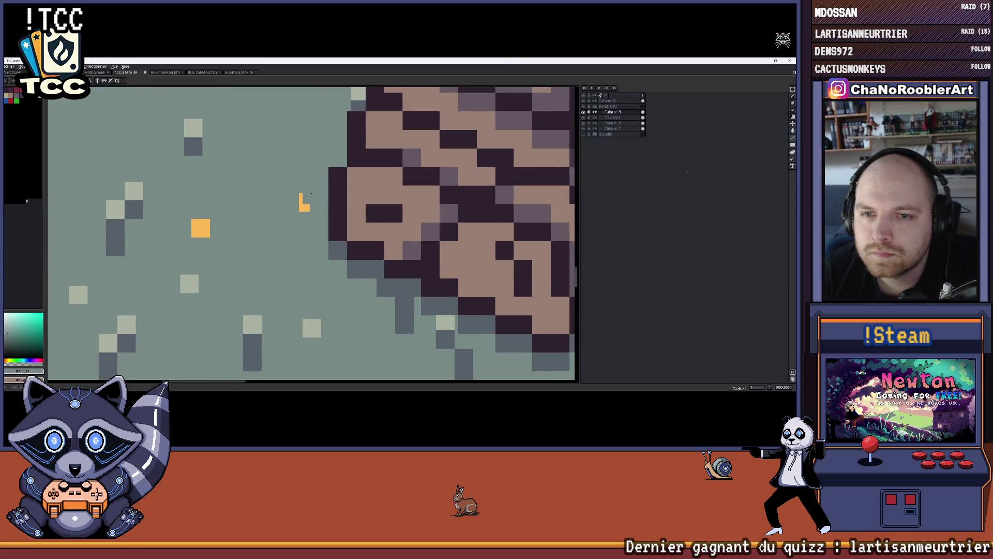
scroll(304, 203, "down", 6)
scroll(332, 255, "up", 5)
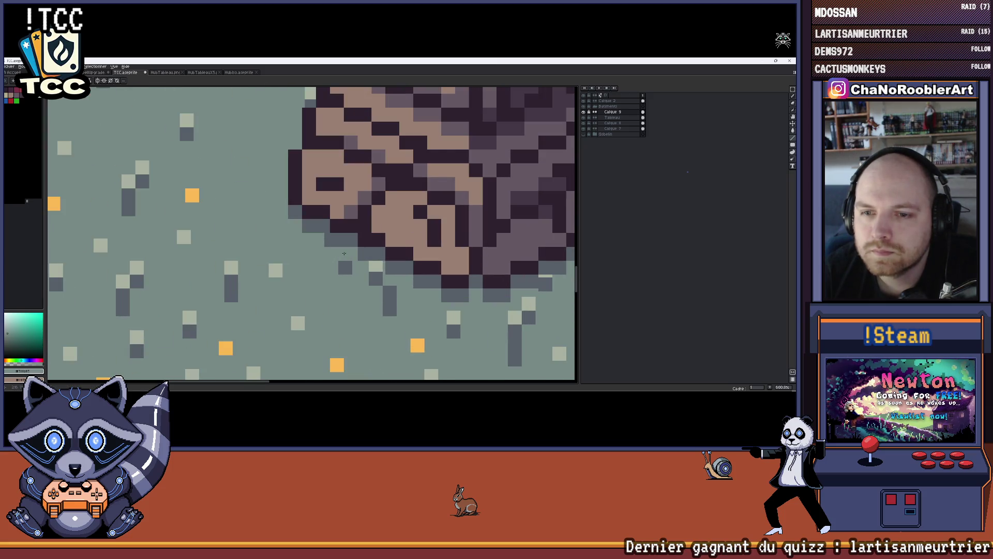
scroll(344, 270, "down", 5)
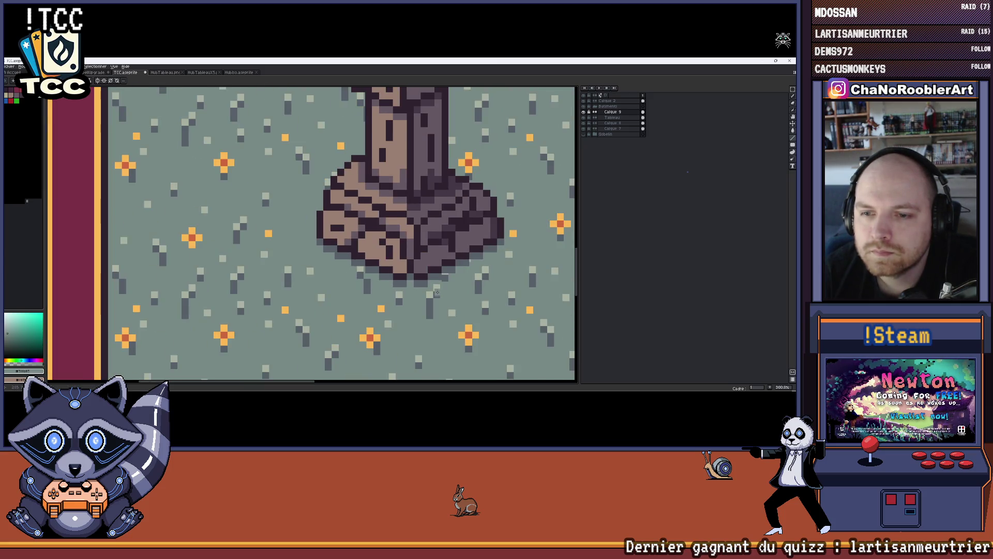
scroll(391, 266, "up", 5)
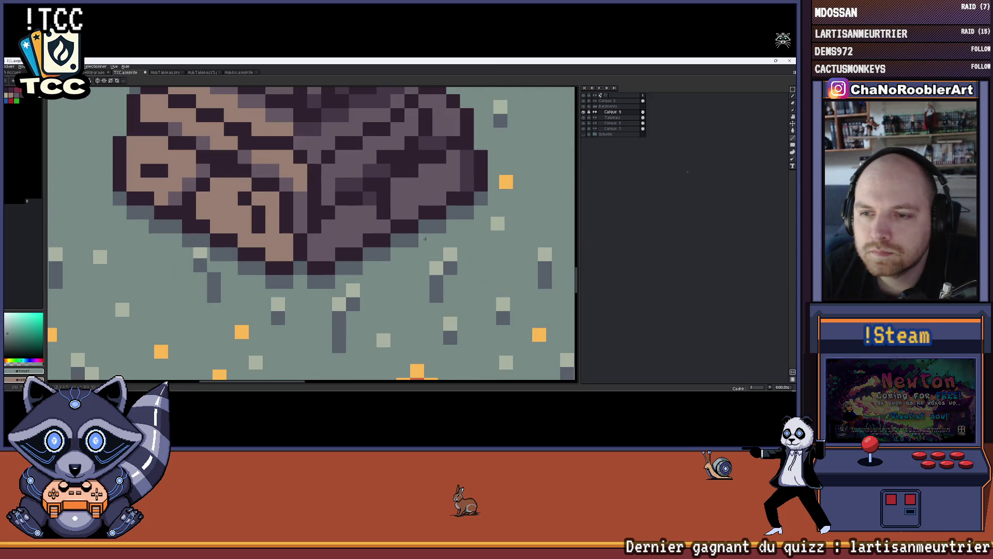
scroll(425, 238, "down", 6)
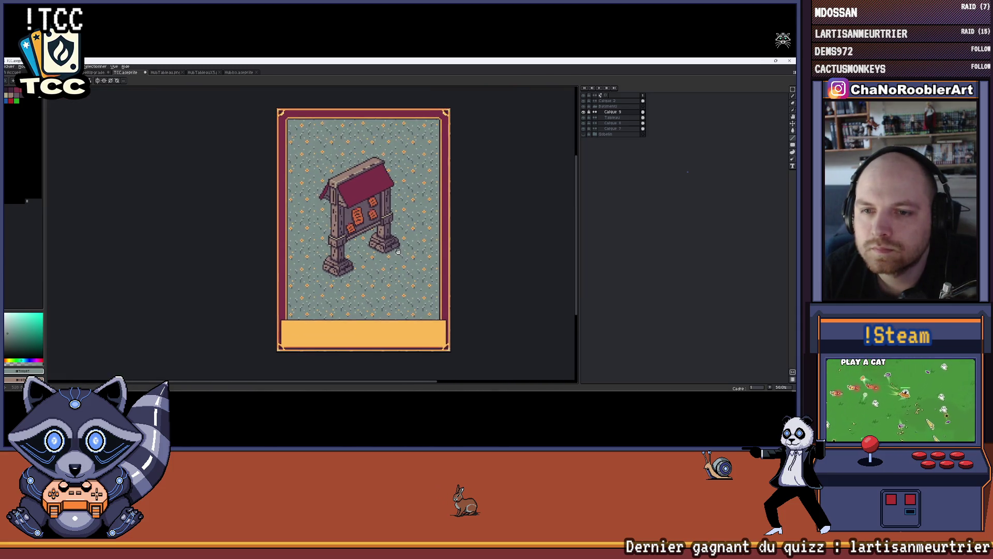
scroll(401, 233, "down", 1)
scroll(403, 225, "up", 1)
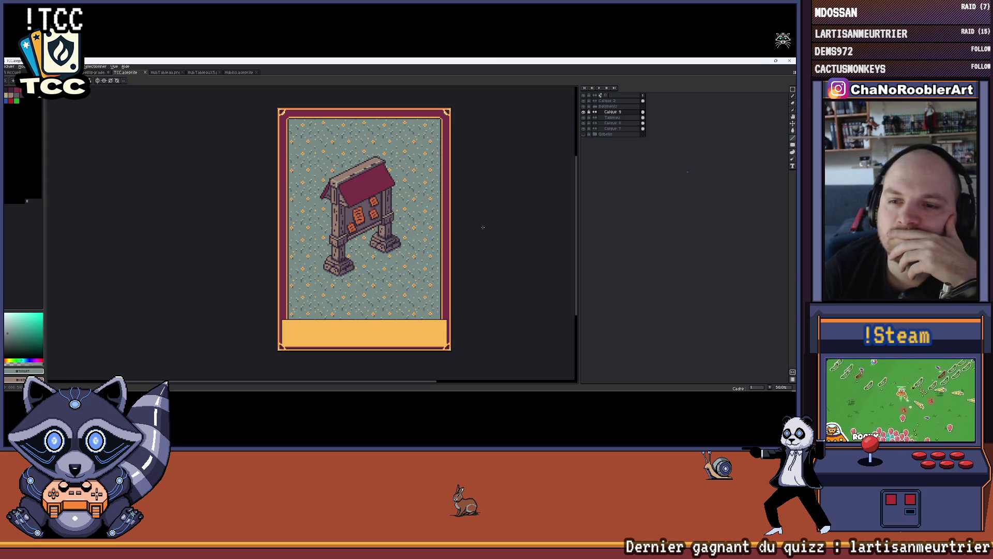
left_click_drag(473, 232, 460, 237)
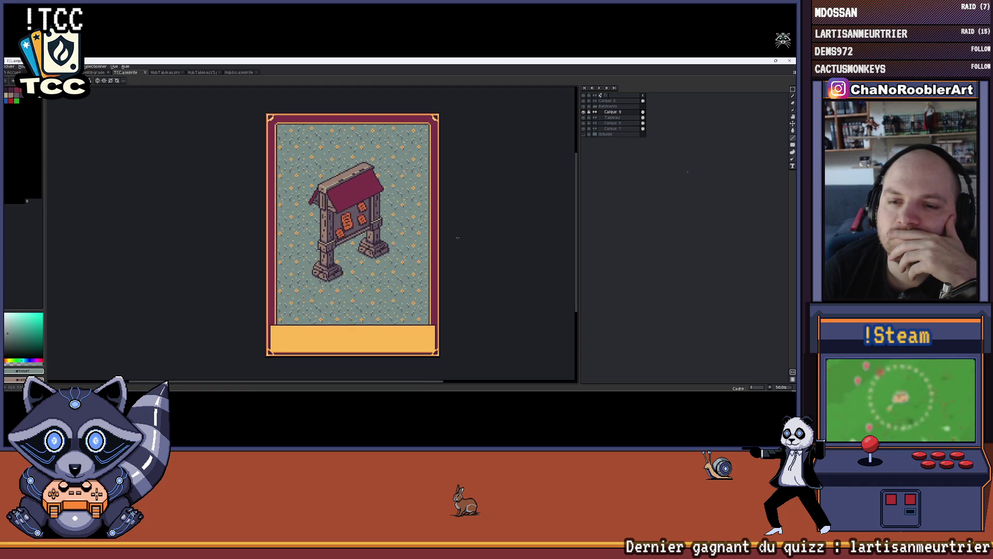
left_click_drag(457, 238, 420, 237)
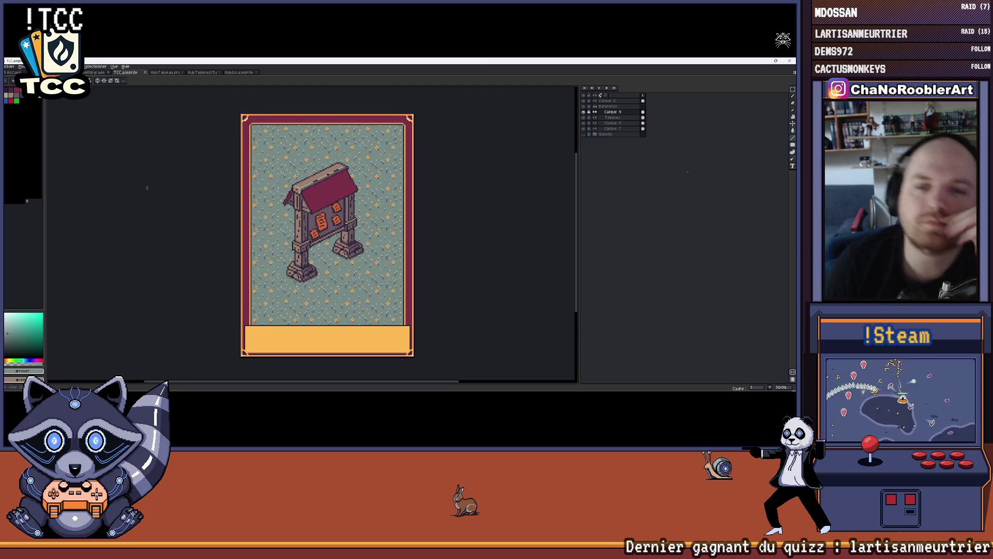
scroll(149, 188, "down", 2)
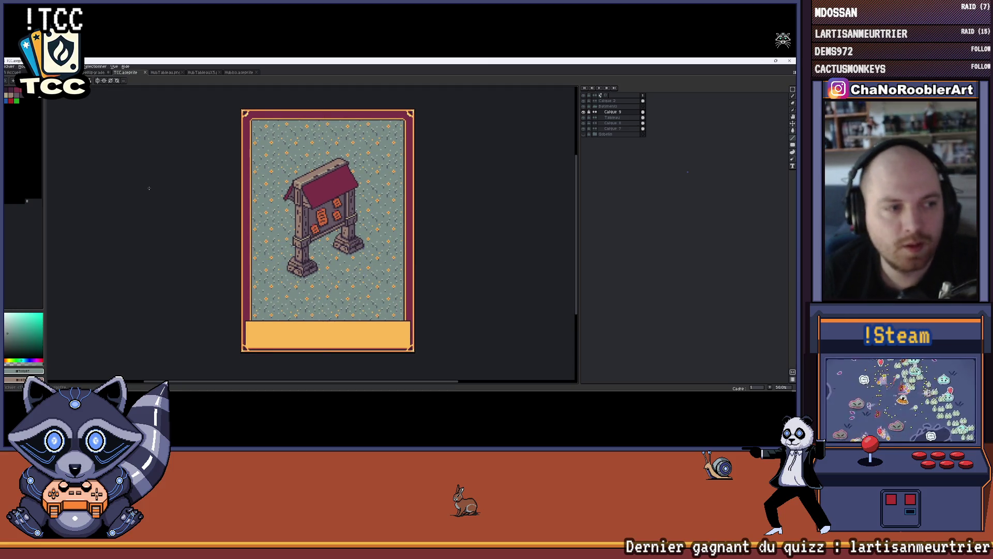
left_click(10, 66)
Start Export As and pick the TCC folder as the destination.
mouse_move(57, 127)
left_click(101, 126)
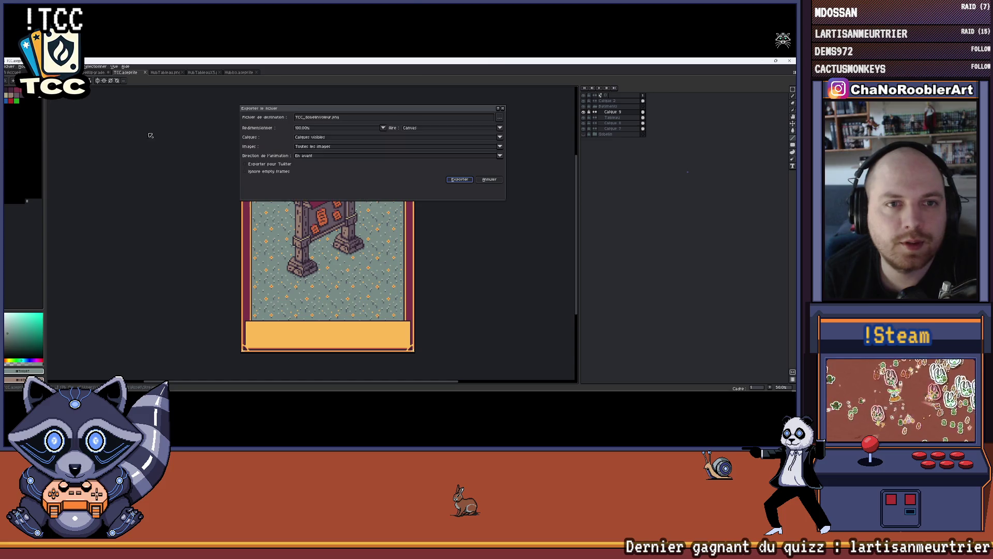
left_click(500, 118)
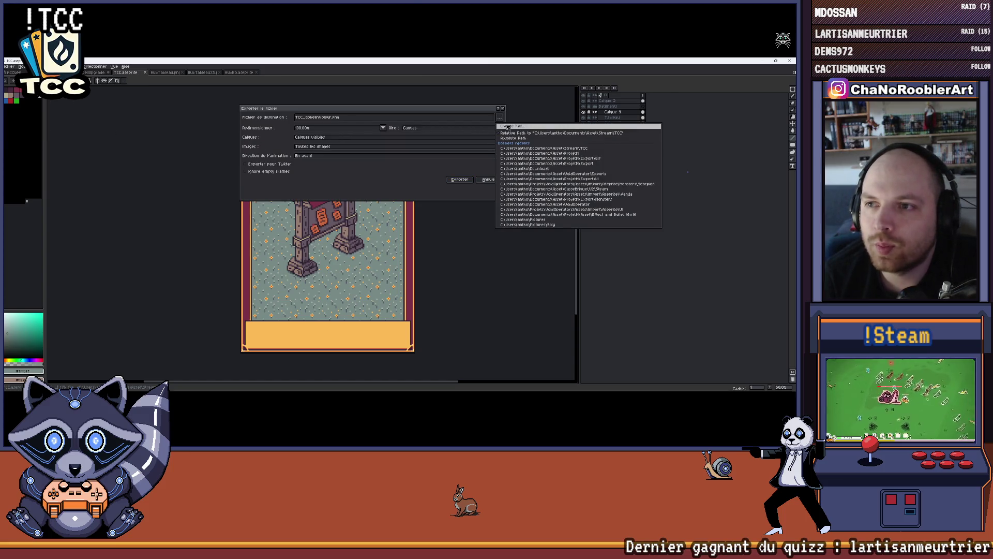
left_click(513, 126)
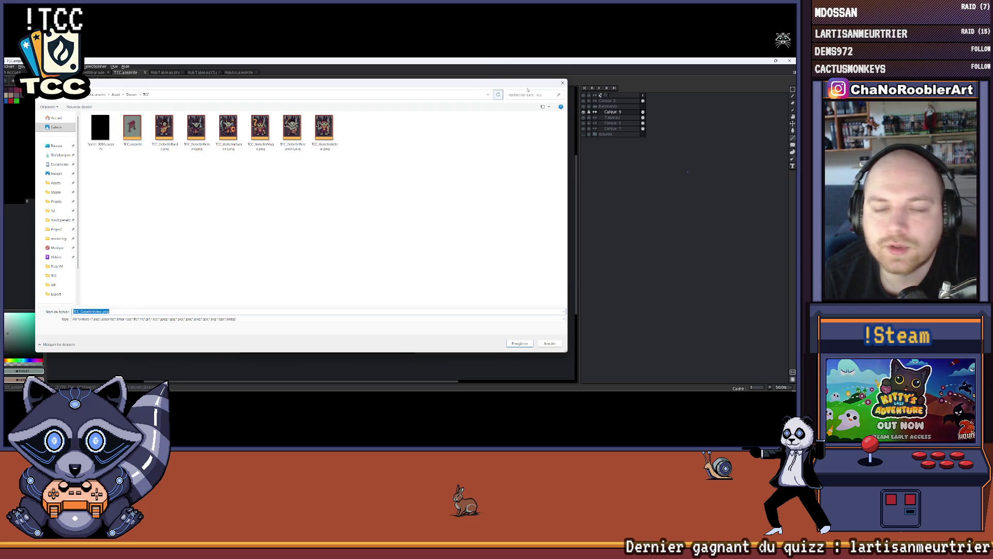
key("Return")
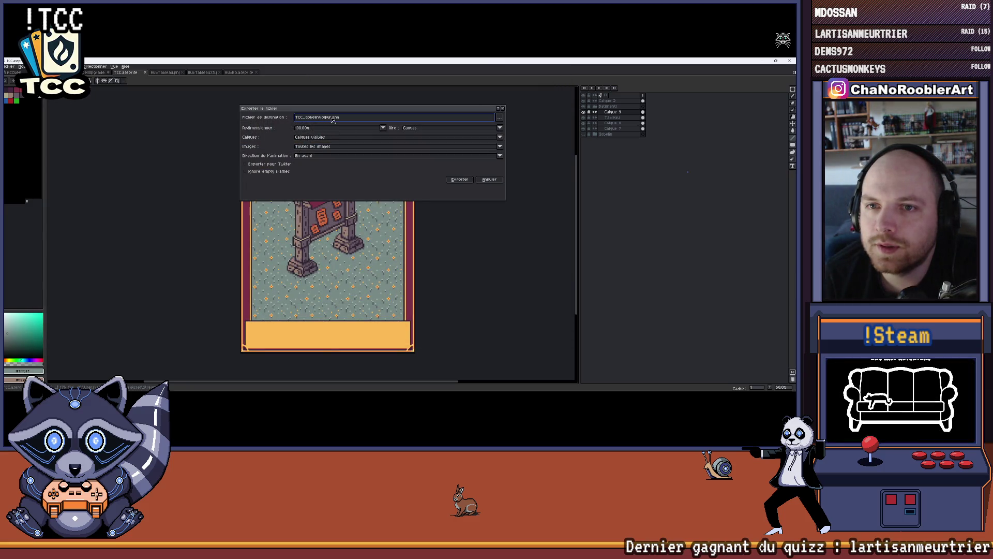
Rename the file to TCC_Tableau.png and export it.
key("BackSpace")
key("BackSpace")
key("BackSpace")
type("Tableau")
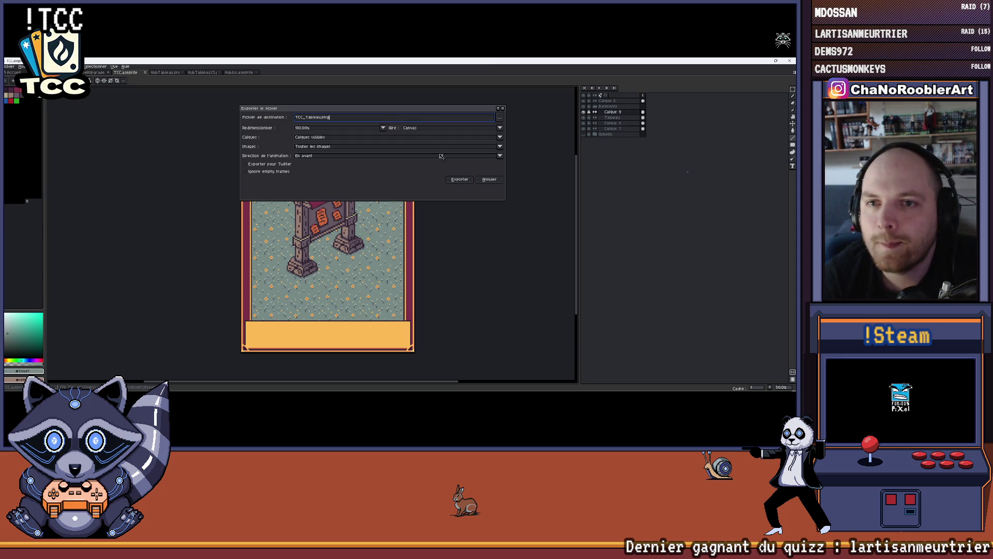
left_click(454, 180)
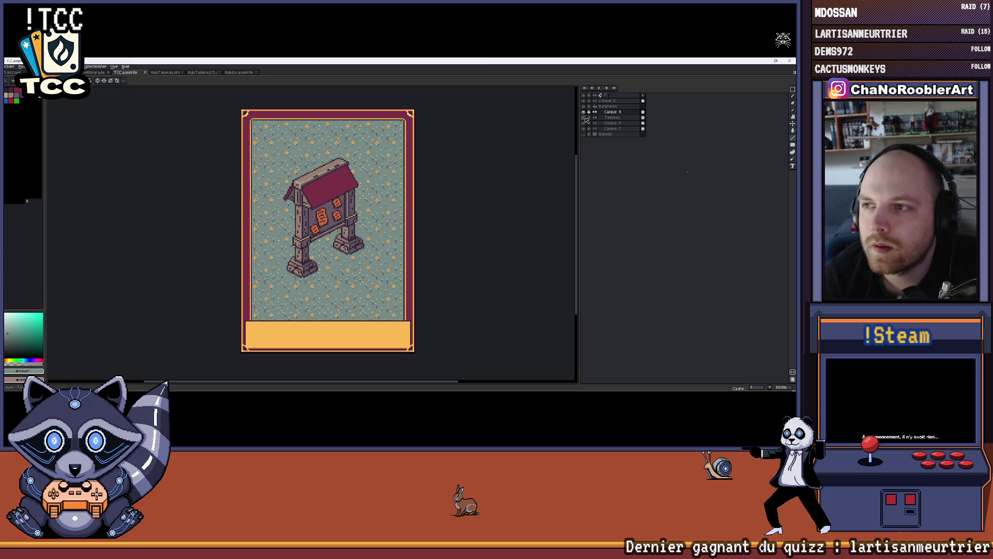
Hide the Tableau layer and rename Calque 9 to TableauOmbre.
left_click(585, 118)
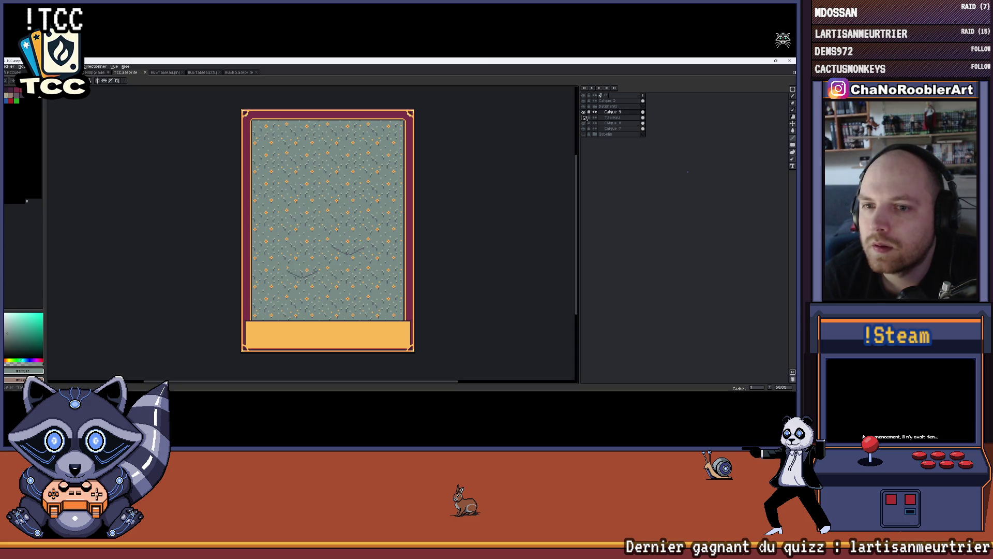
double_click(615, 112)
type("TableauOmbre")
key("Return")
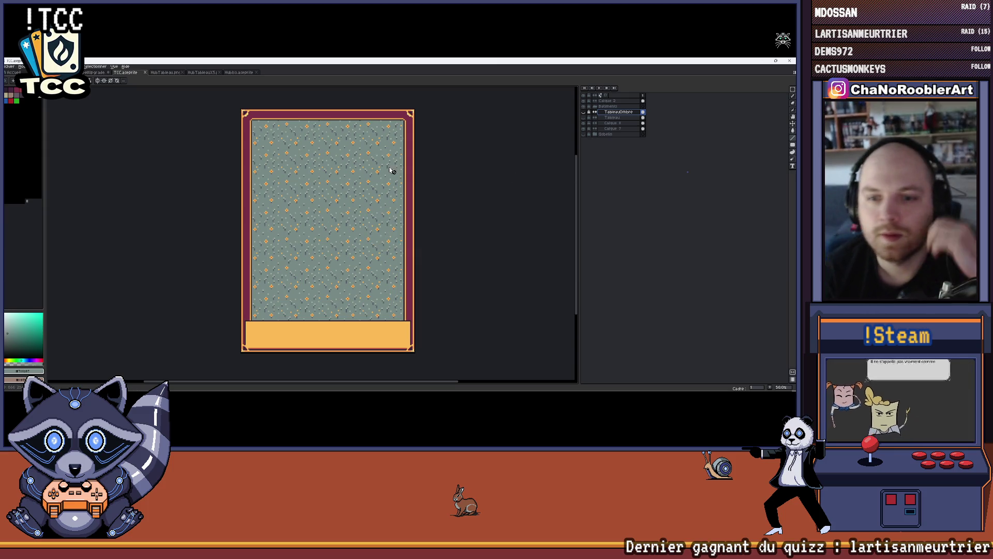
Switch to the HubIso.aseprite village sheet.
left_click_drag(259, 155, 247, 155)
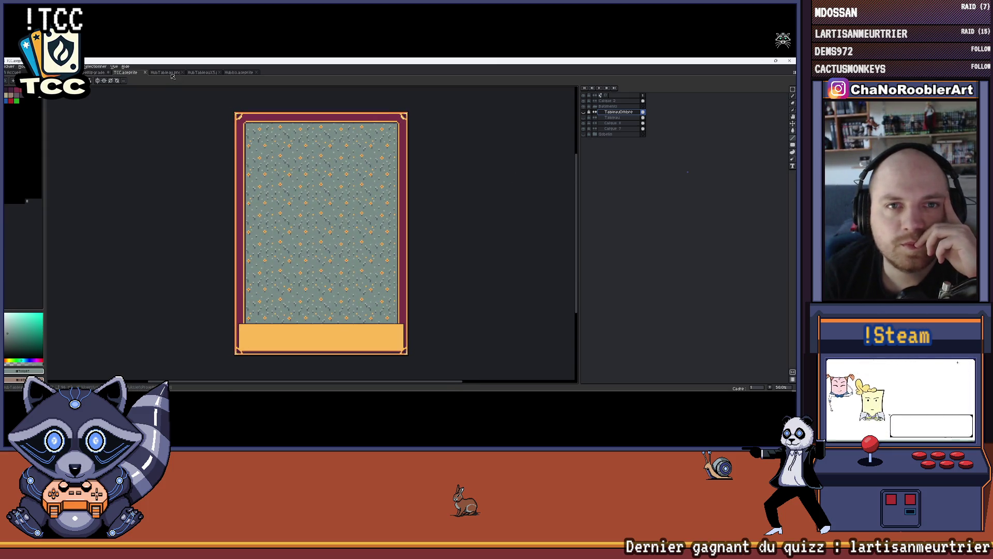
left_click(164, 73)
left_click(202, 72)
left_click(239, 73)
mouse_move(341, 215)
left_mouse_down()
mouse_move(329, 188)
mouse_move(284, 181)
mouse_move(287, 190)
left_mouse_up()
scroll(284, 181, "up", 1)
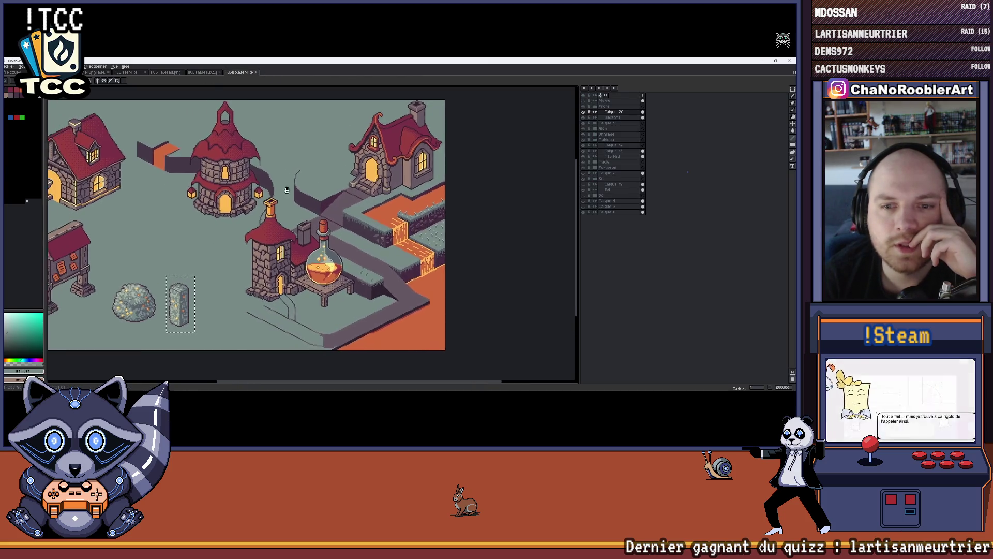
scroll(351, 224, "down", 1)
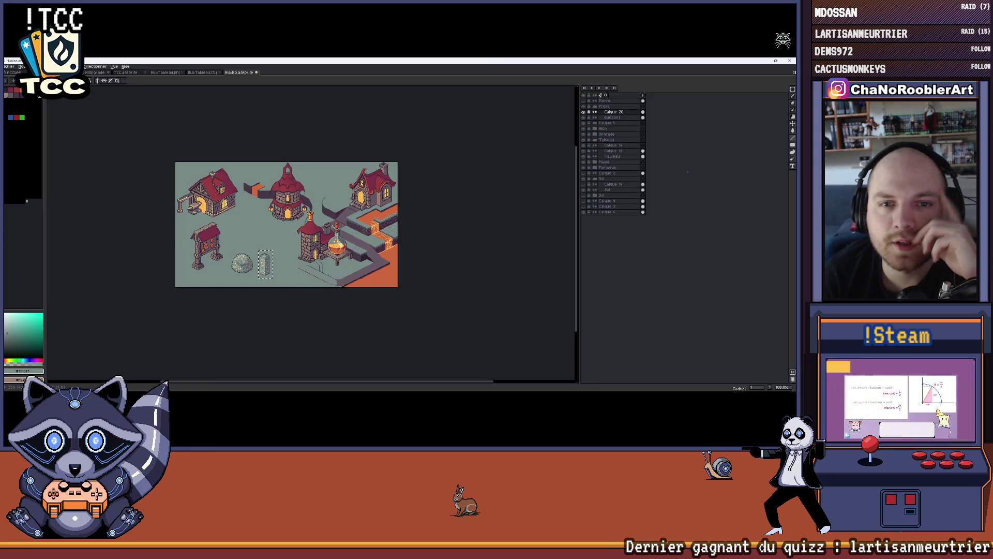
scroll(333, 227, "up", 1)
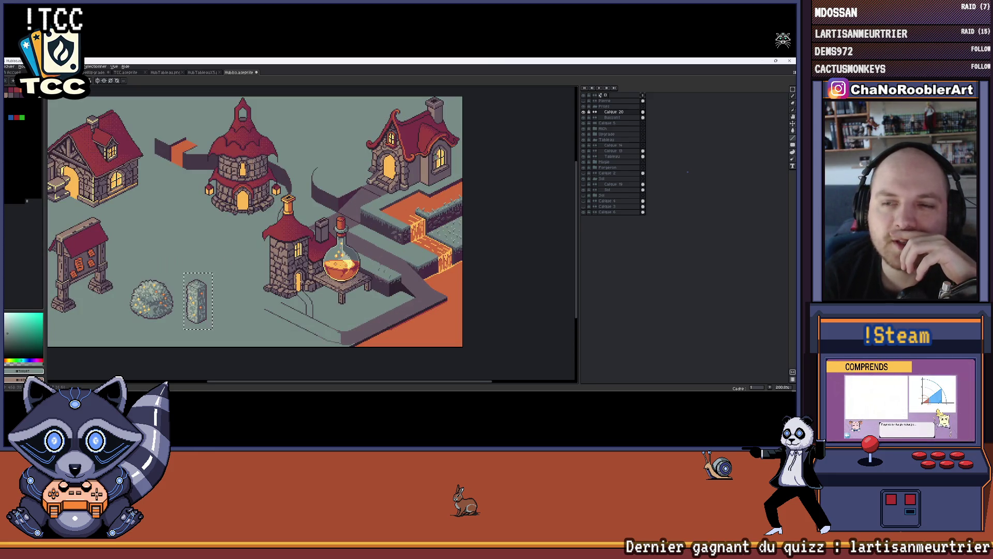
scroll(408, 171, "left", 2)
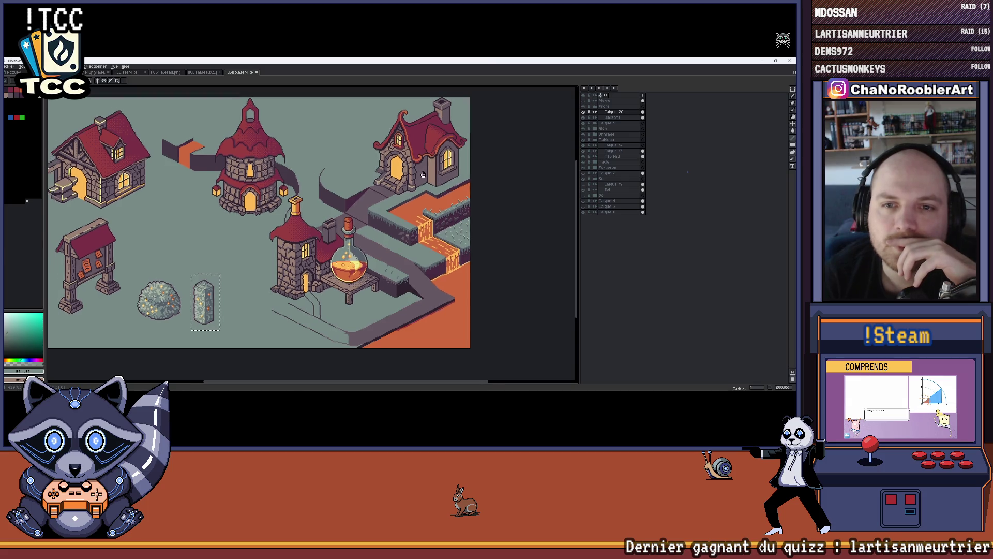
scroll(312, 193, "left", 3)
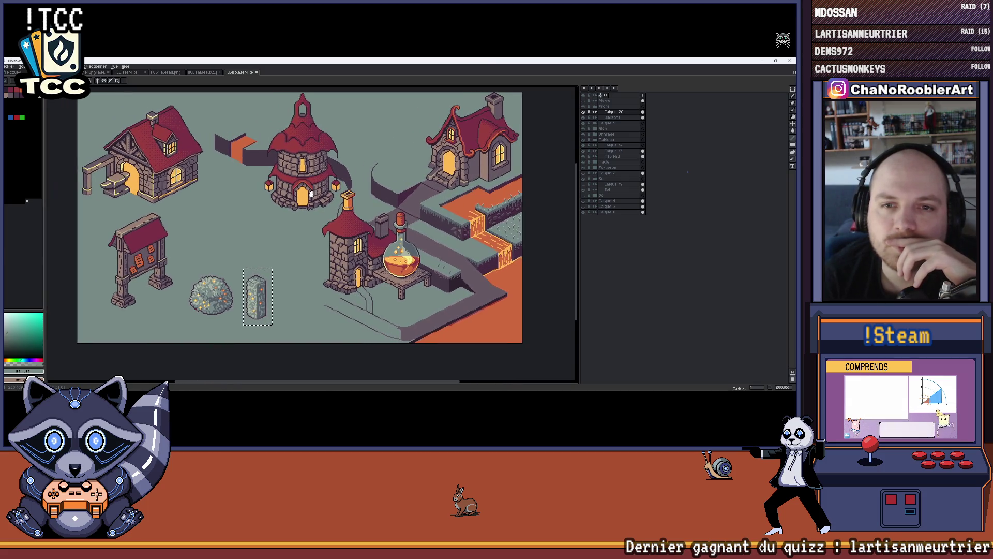
scroll(169, 210, "right", 6)
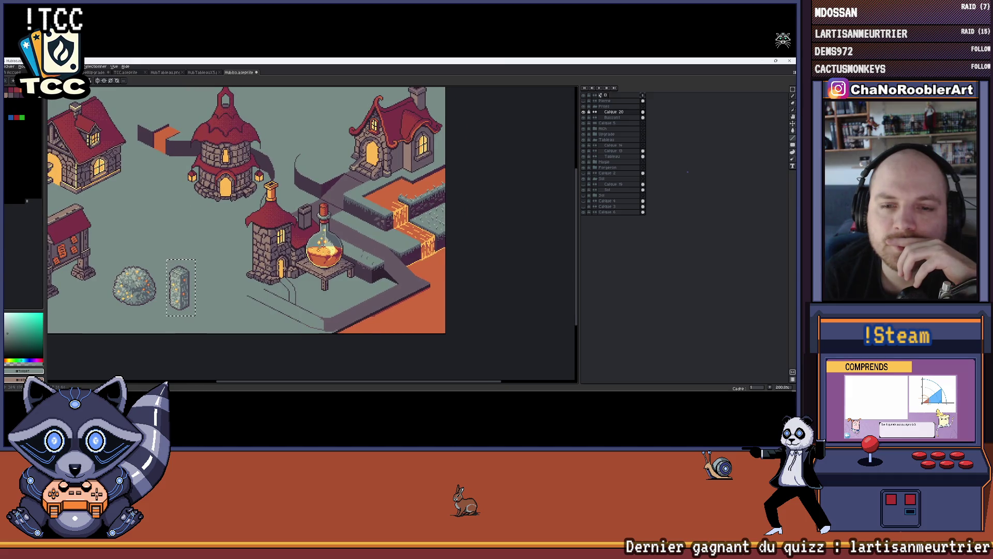
scroll(394, 149, "left", 3)
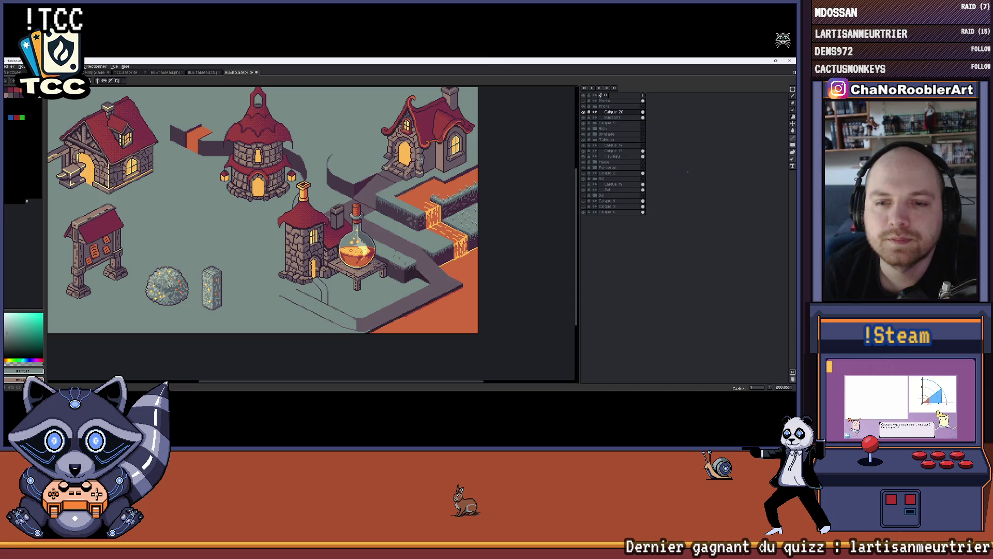
mouse_move(317, 152)
left_mouse_down()
mouse_move(298, 159)
mouse_move(317, 170)
mouse_move(258, 166)
mouse_move(320, 169)
left_mouse_up()
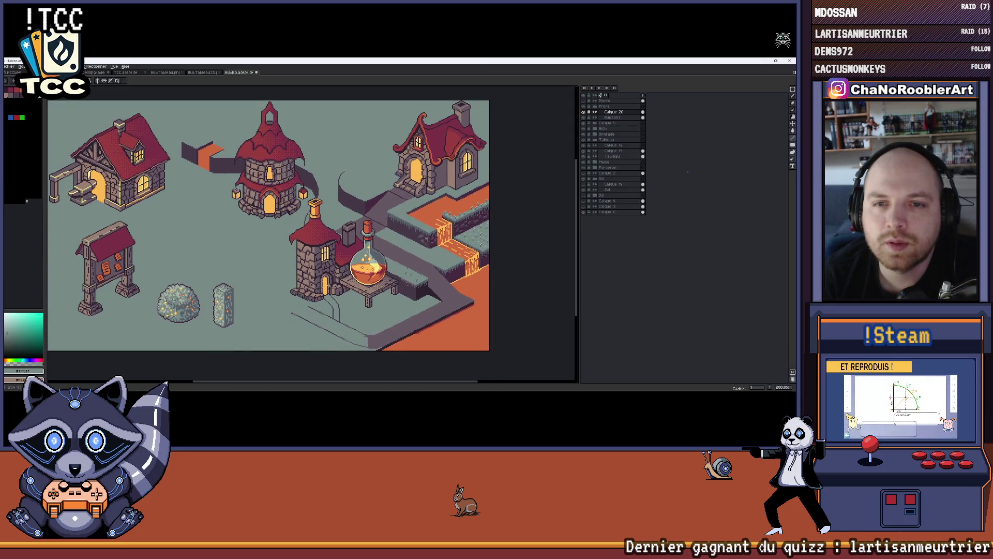
mouse_move(428, 183)
left_mouse_down()
mouse_move(376, 188)
mouse_move(391, 163)
left_mouse_up()
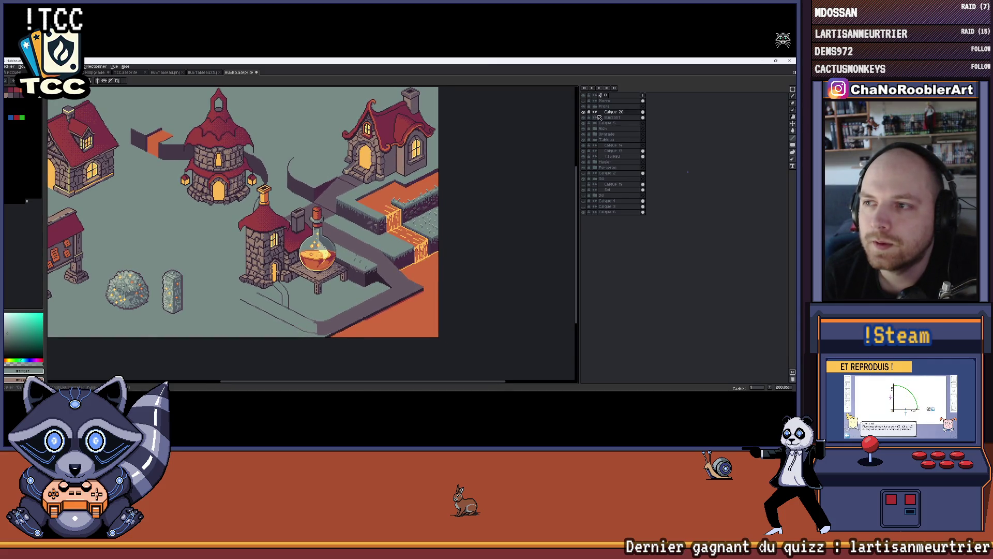
left_click(595, 130)
Show only the Rich group's tower and potion and marquee-select them.
left_click(588, 97)
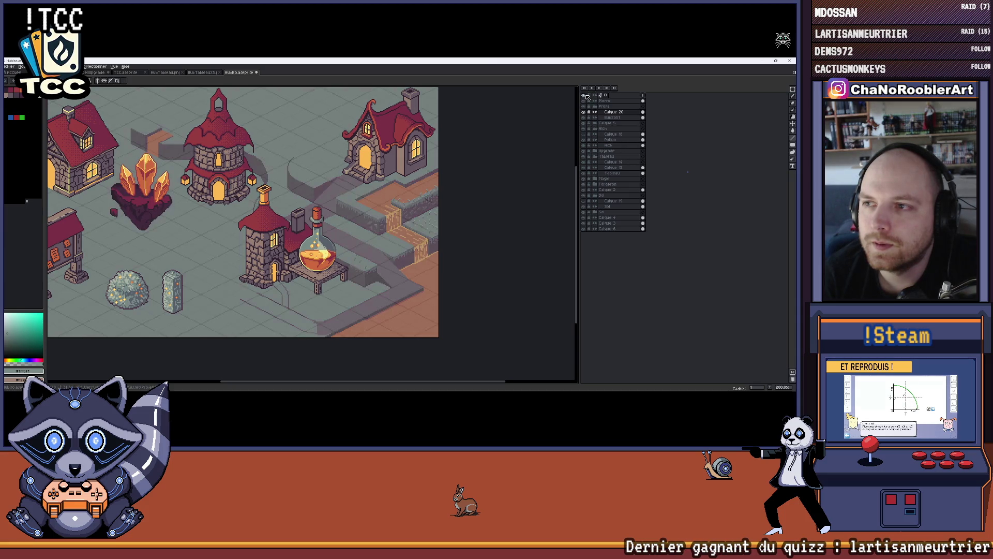
left_click(586, 128)
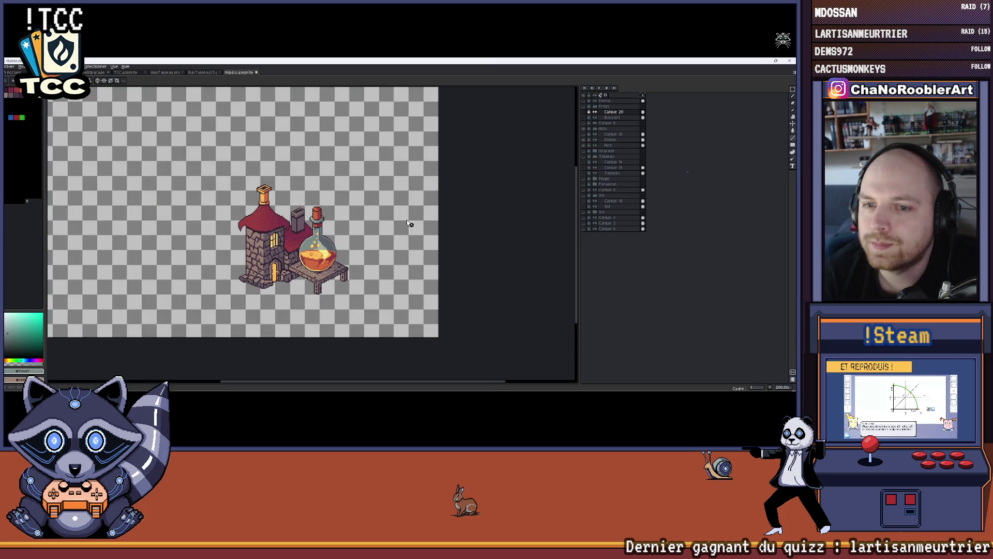
scroll(409, 223, "up", 1)
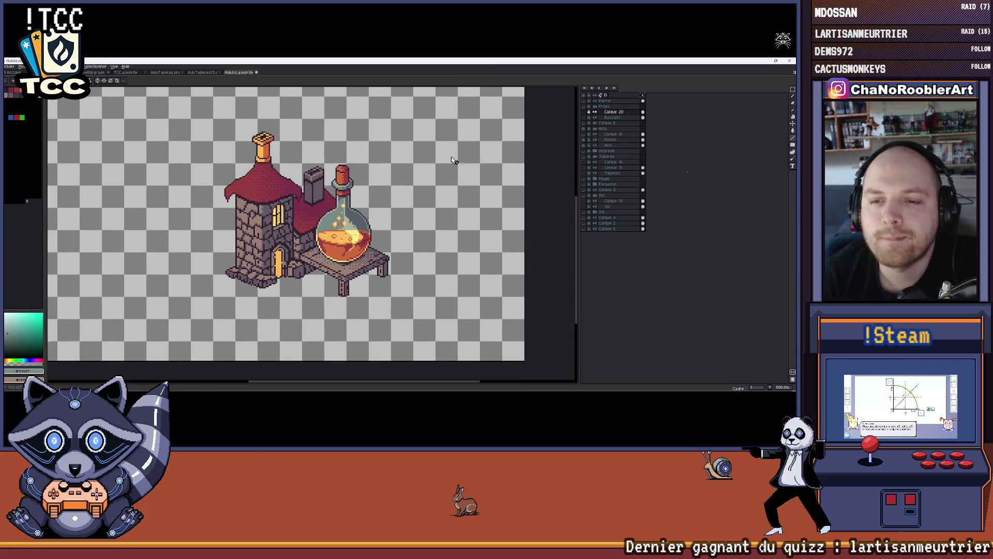
left_click(793, 90)
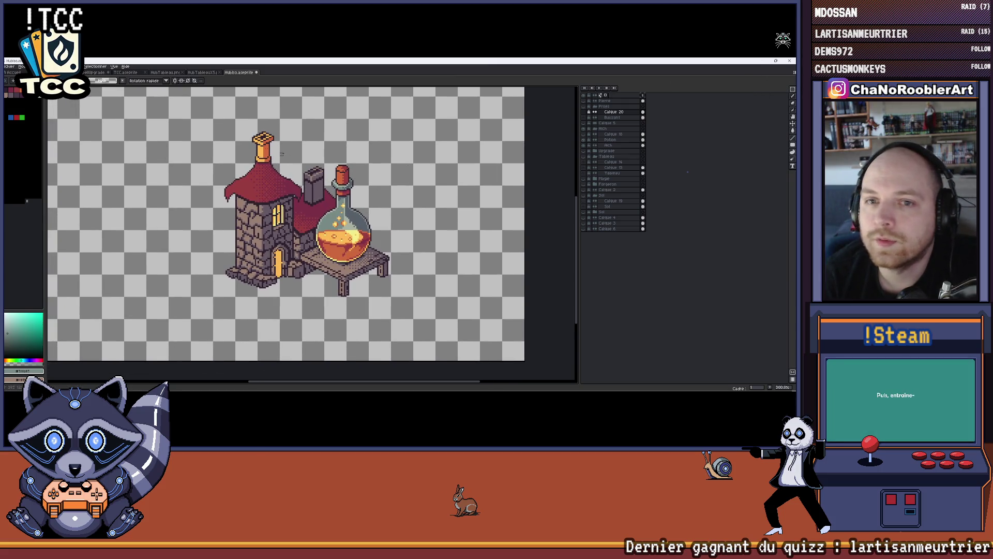
scroll(282, 154, "up", 1)
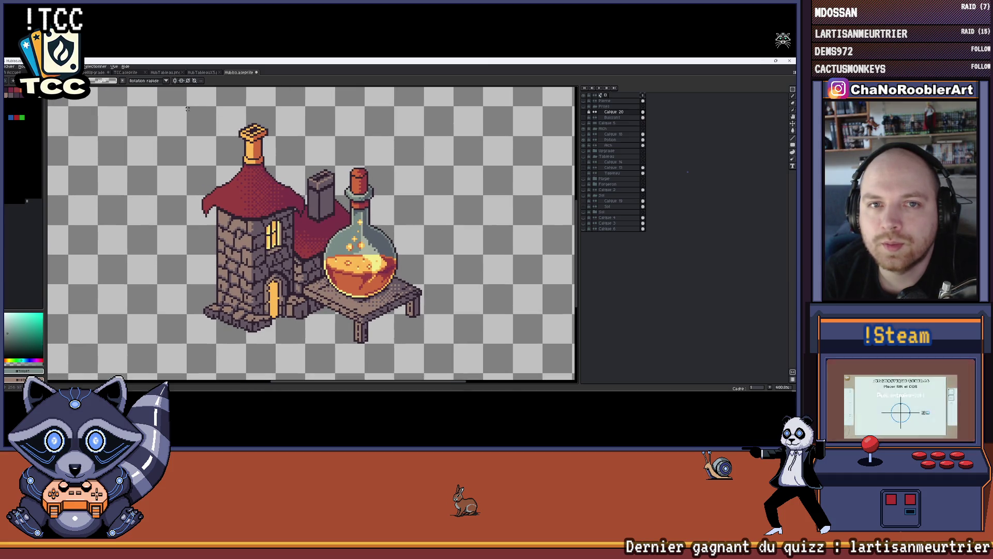
mouse_move(188, 107)
left_mouse_down()
mouse_move(345, 305)
mouse_move(424, 343)
left_mouse_up()
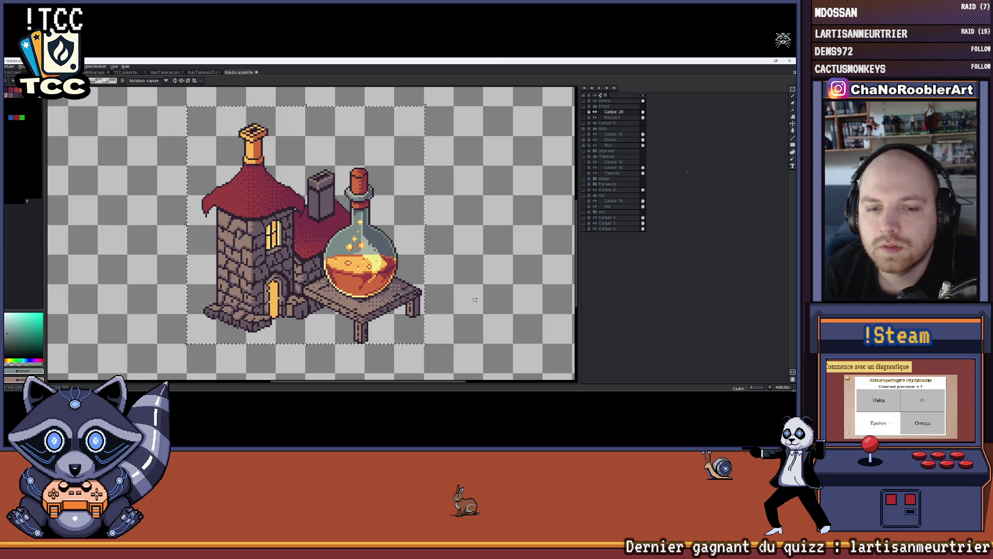
scroll(414, 282, "down", 1)
scroll(391, 272, "down", 1)
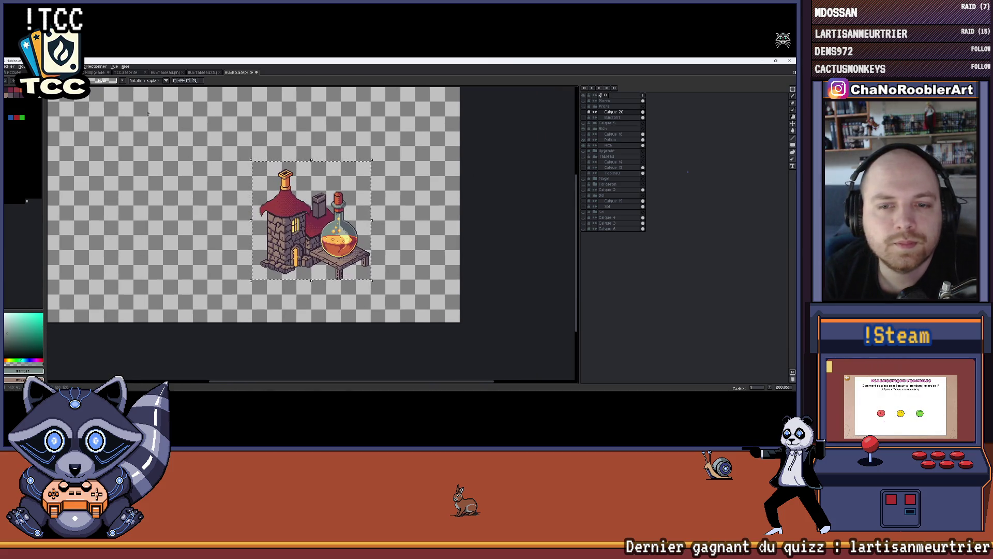
Export the selection as HubAlchemist.png to the Export folder.
left_click(10, 66)
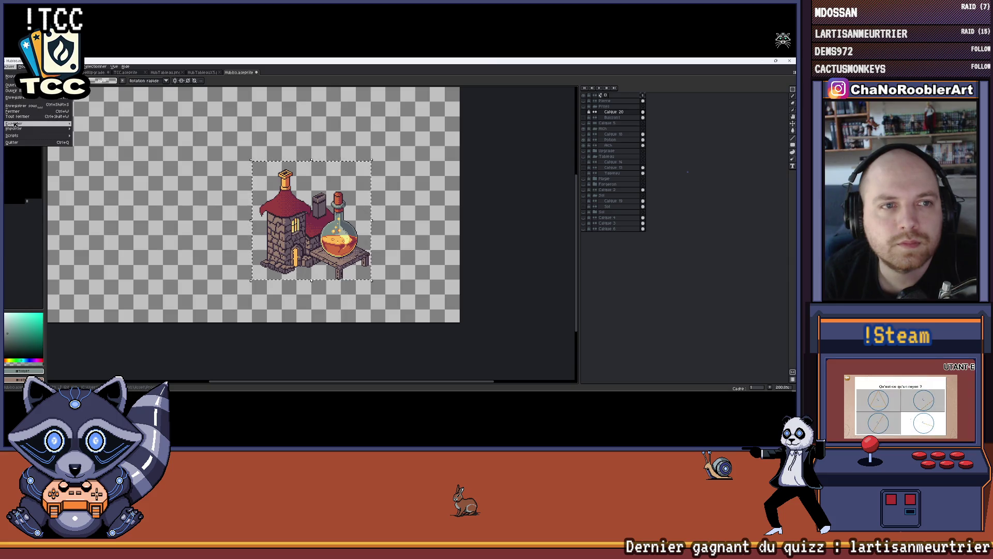
mouse_move(16, 123)
left_click(104, 128)
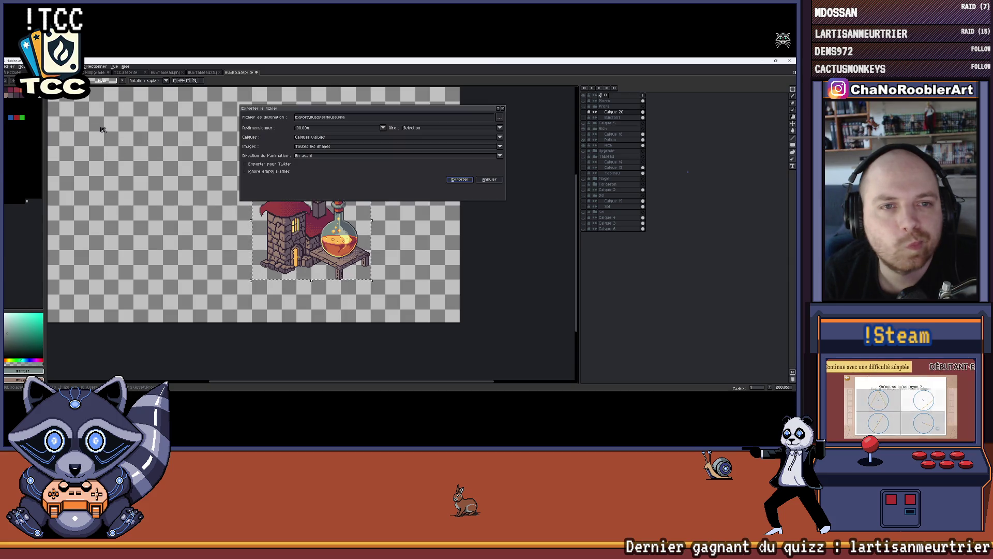
left_click(499, 120)
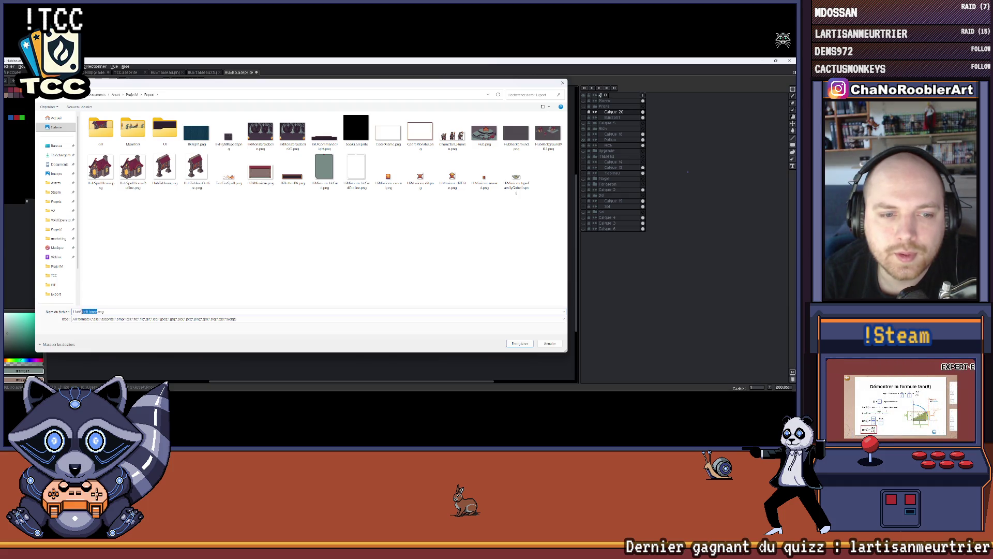
type("UI")
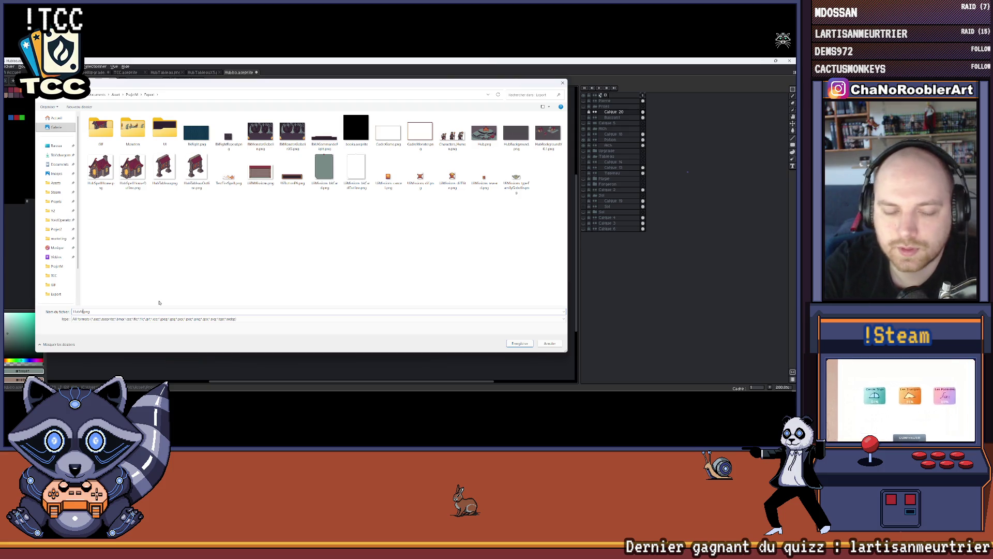
type("ch")
type("emie")
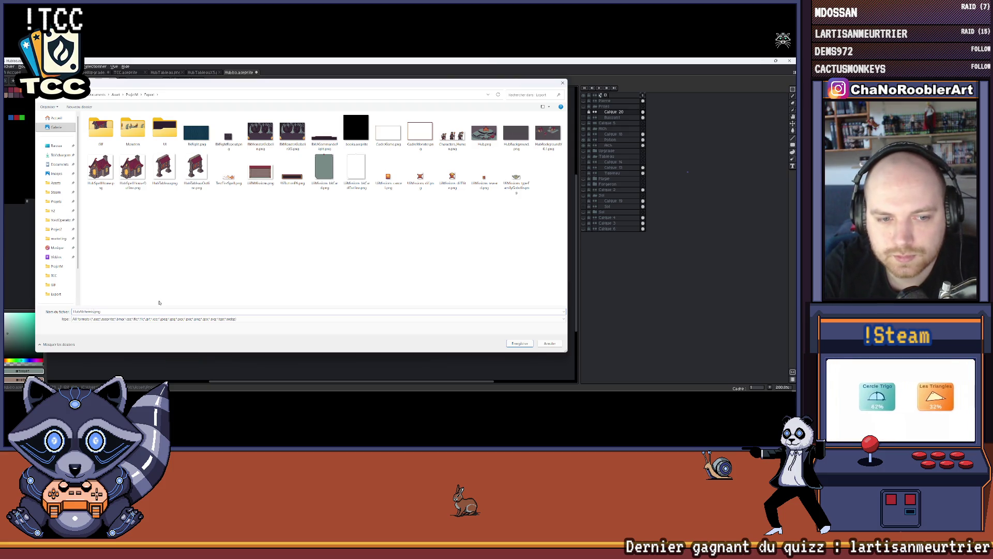
type("t")
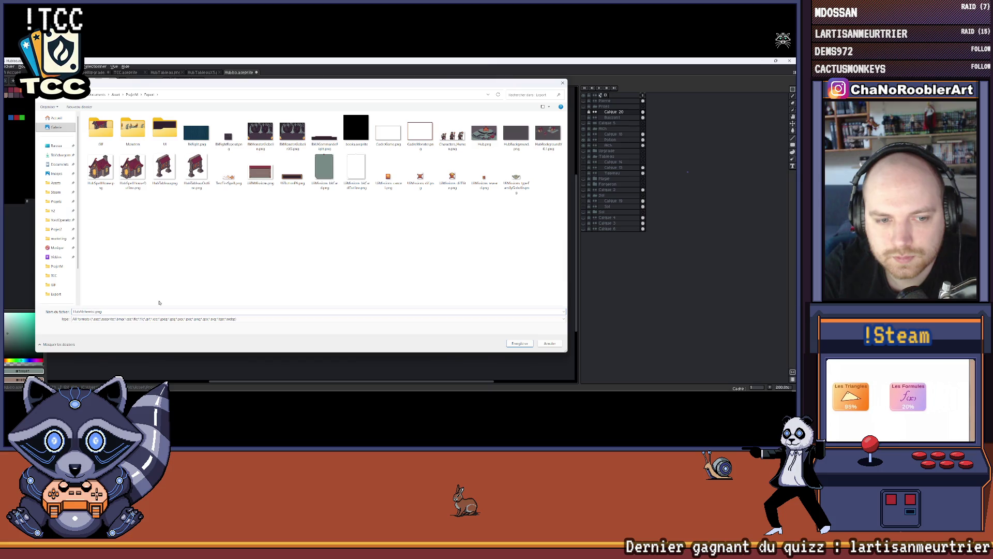
key("Return")
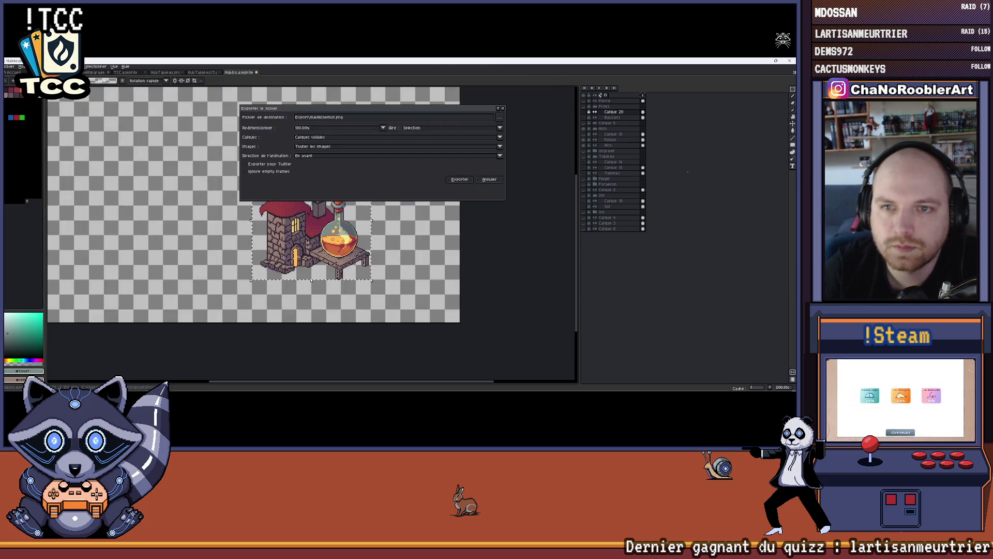
left_click(468, 179)
scroll(469, 178, "down", 1)
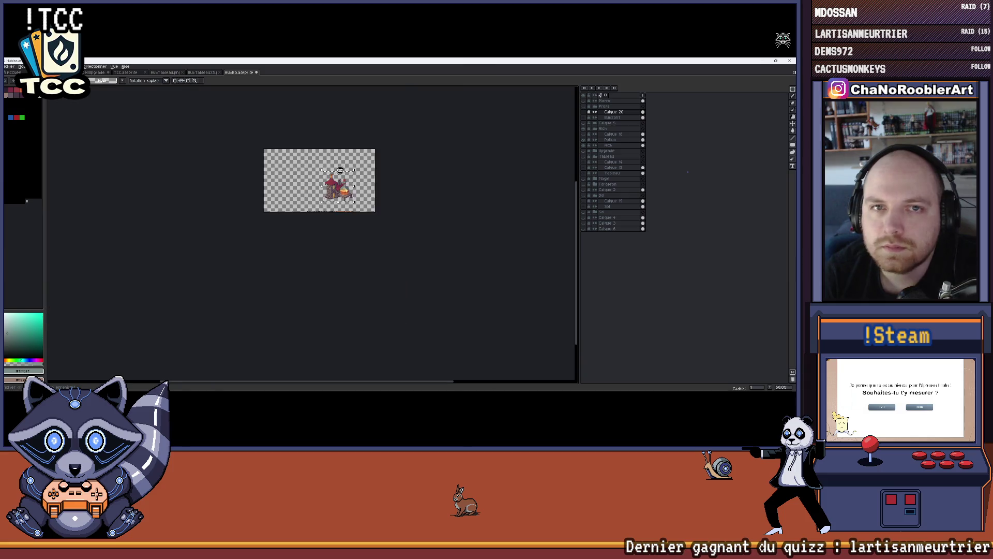
Open HubAlchemist.png from the Export folder and check its sprite size without changing it.
left_click(10, 67)
left_click(14, 83)
double_click(155, 169)
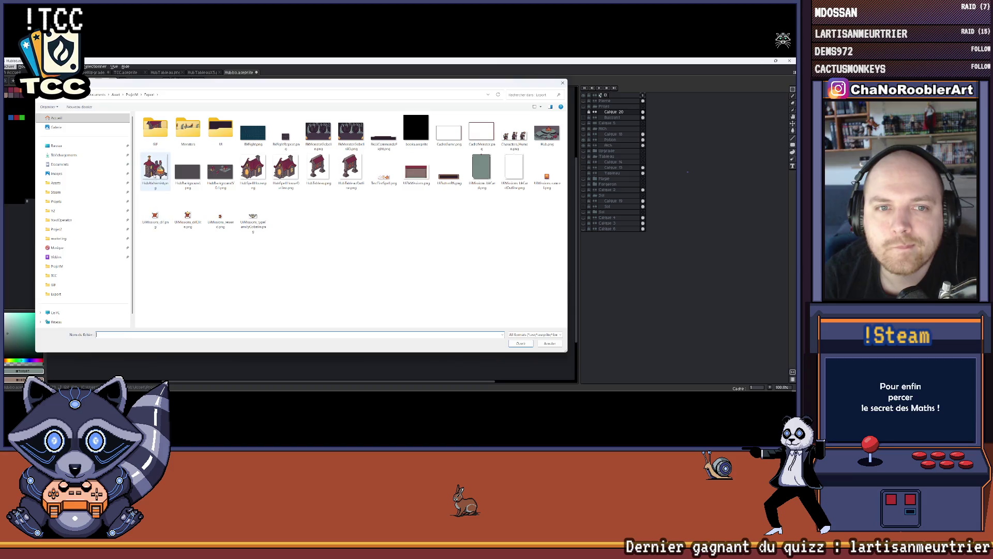
scroll(325, 178, "up", 1)
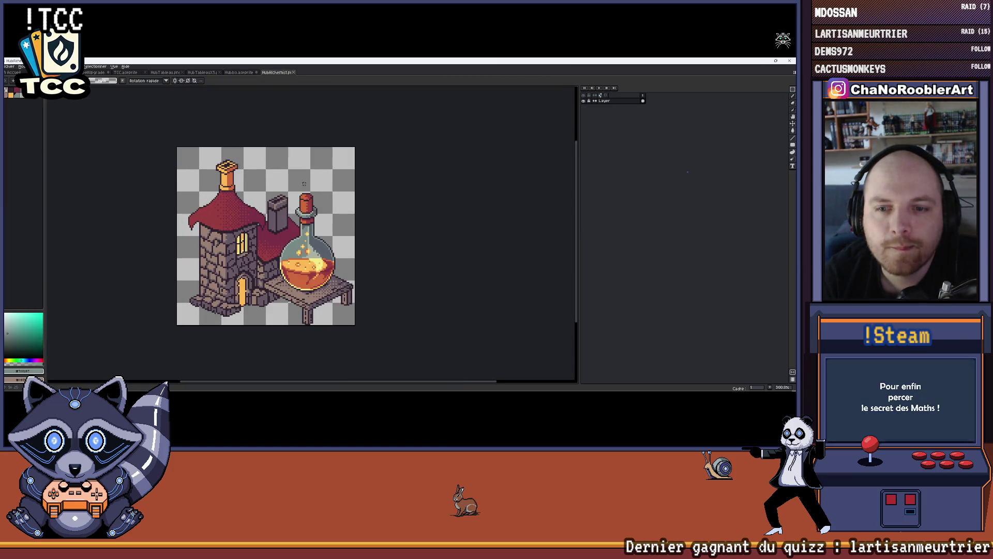
left_click(44, 66)
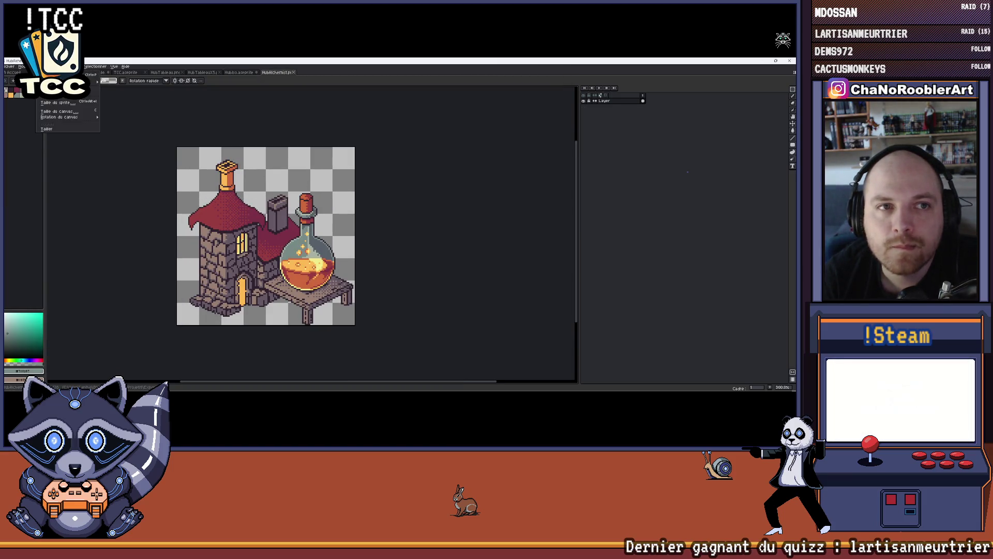
left_click(42, 102)
left_click(487, 135)
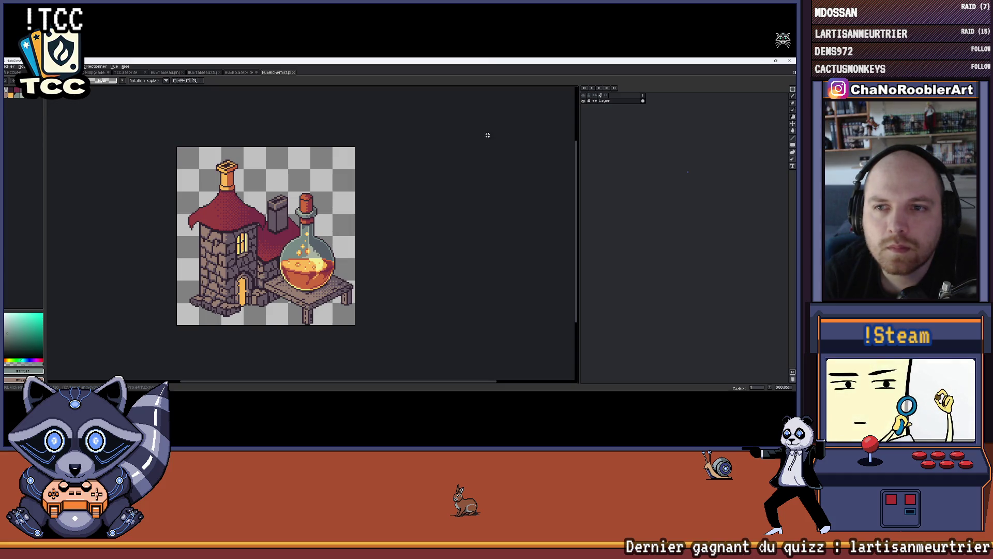
Export the HubAlchemist image under the new name HubAlchemistX5.png.
left_click(238, 72)
left_click(202, 73)
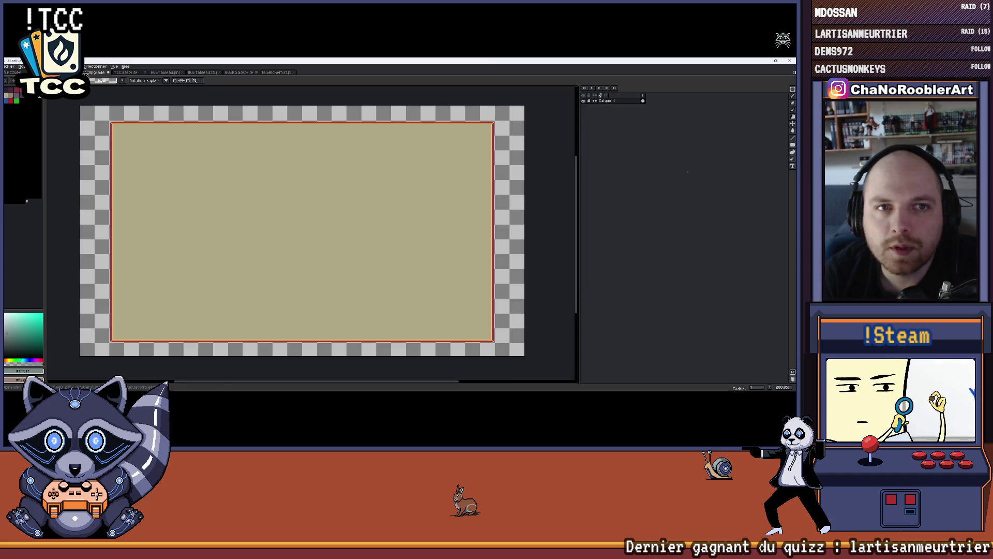
left_click(127, 72)
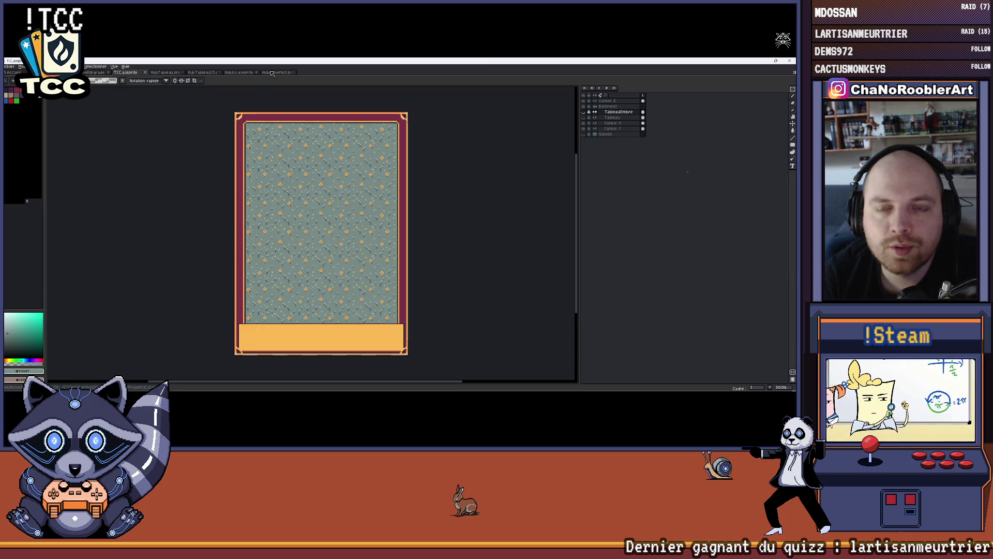
left_click(277, 72)
left_click(10, 66)
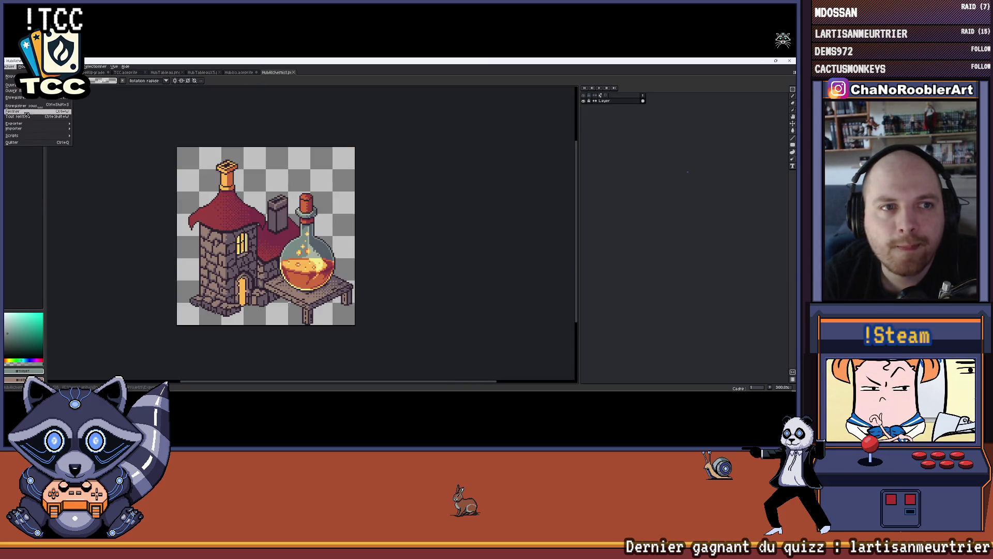
mouse_move(18, 124)
left_click(100, 127)
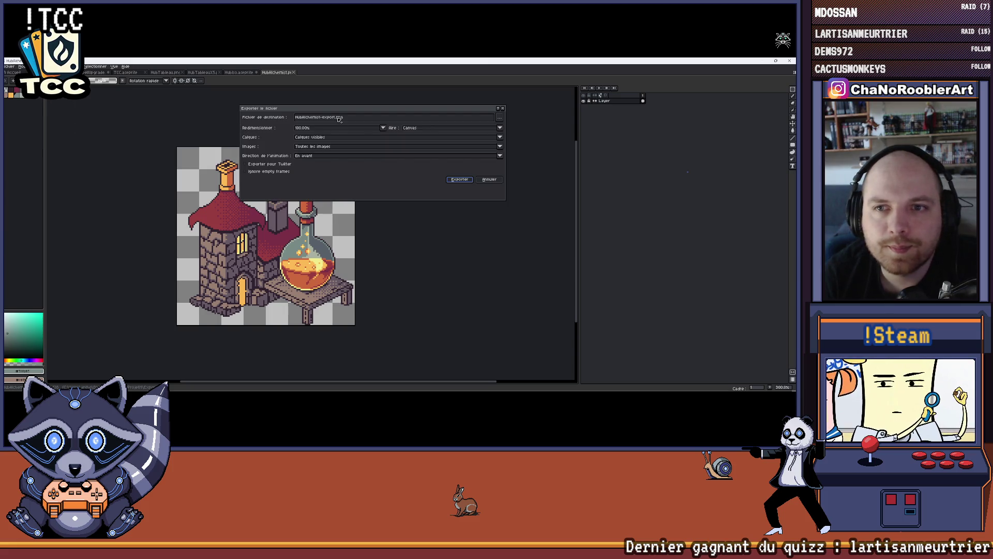
key("BackSpace")
key("BackSpace")
key("BackSpace")
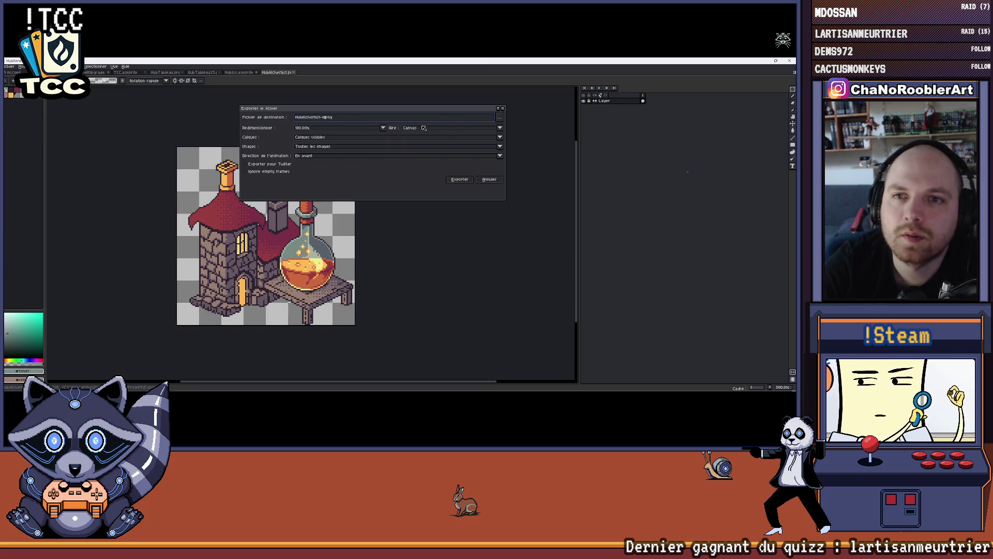
type("5")
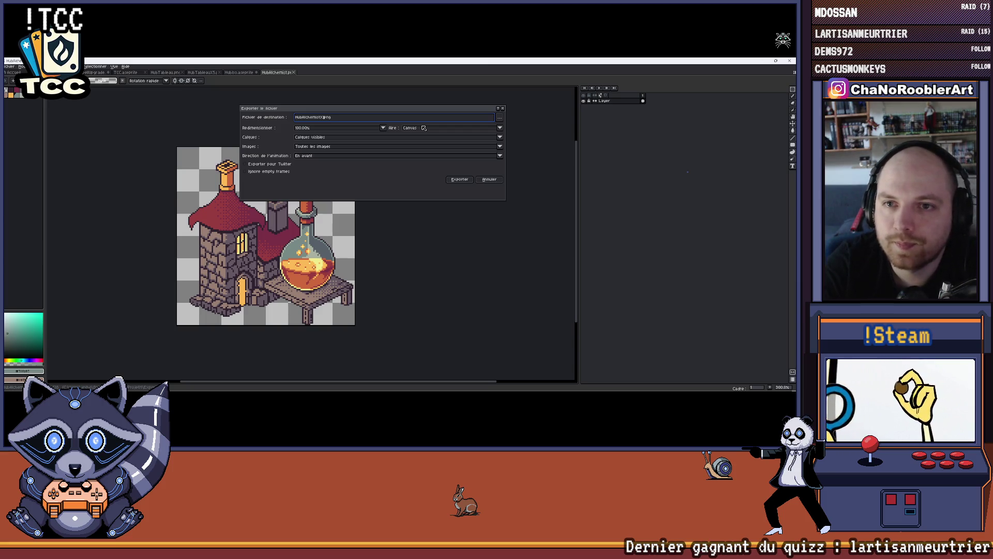
left_click(457, 180)
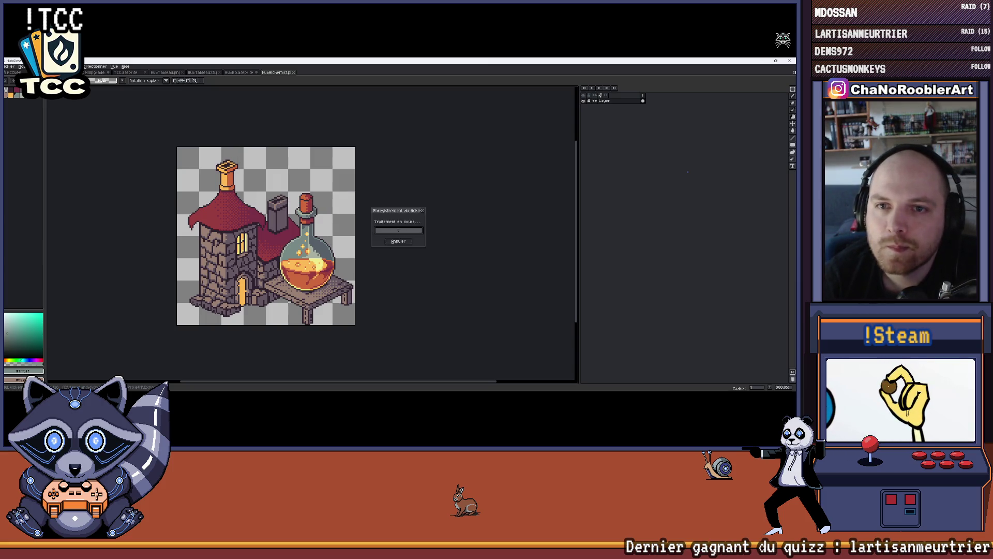
Close HubAlchemist and open the exported HubAlchemistX5.png.
left_click(294, 73)
left_click(17, 68)
left_click(13, 86)
double_click(188, 168)
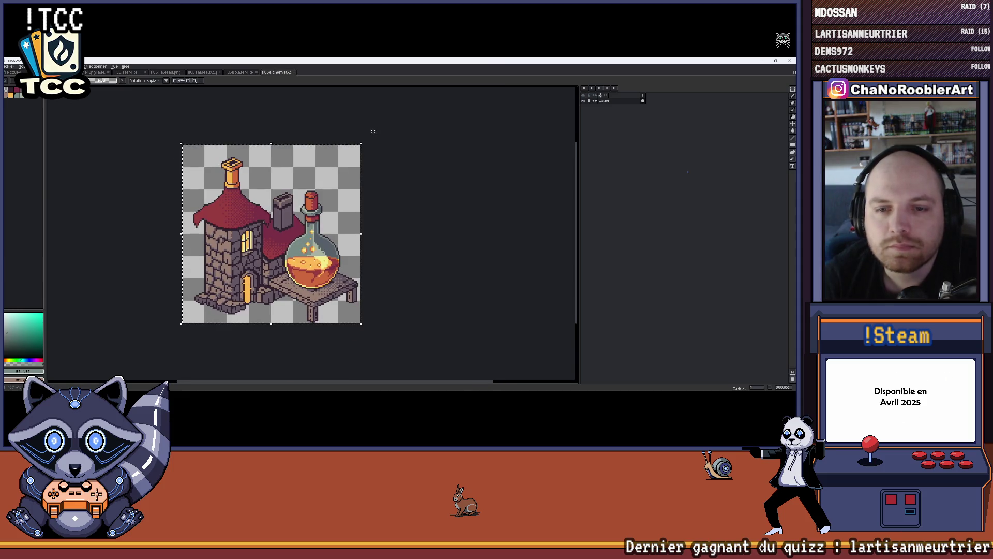
In the TCC card, add a new layer above TableauOmbre, paste the alchemist sprite, then cancel the paste.
left_click(123, 74)
left_click(618, 112)
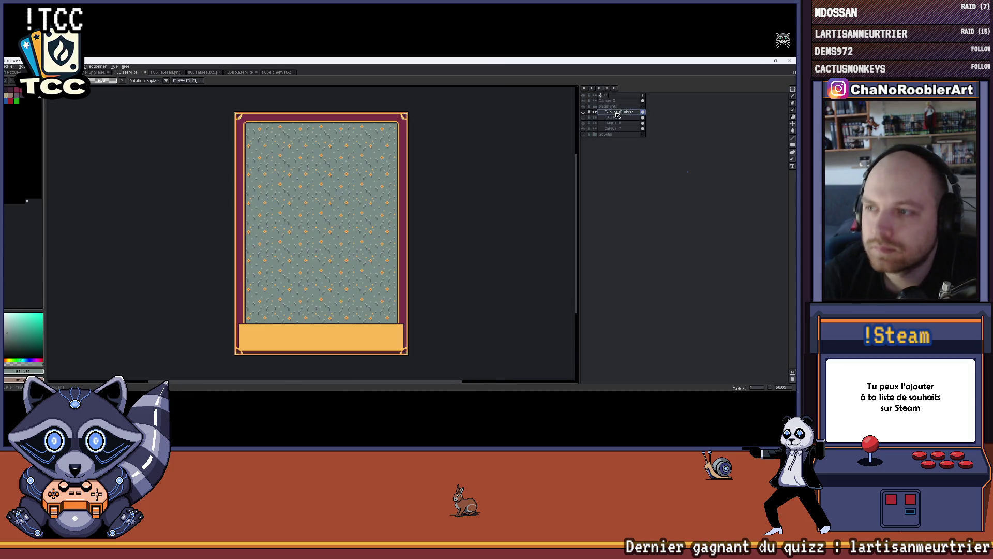
key("ctrl+shift+n")
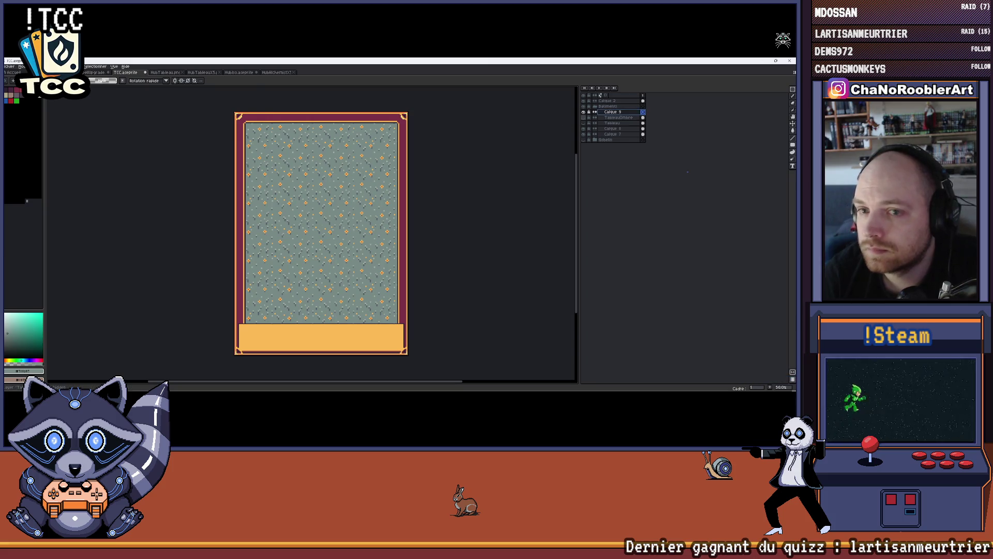
key("ctrl+v")
left_click_drag(253, 129, 313, 195)
key("Escape")
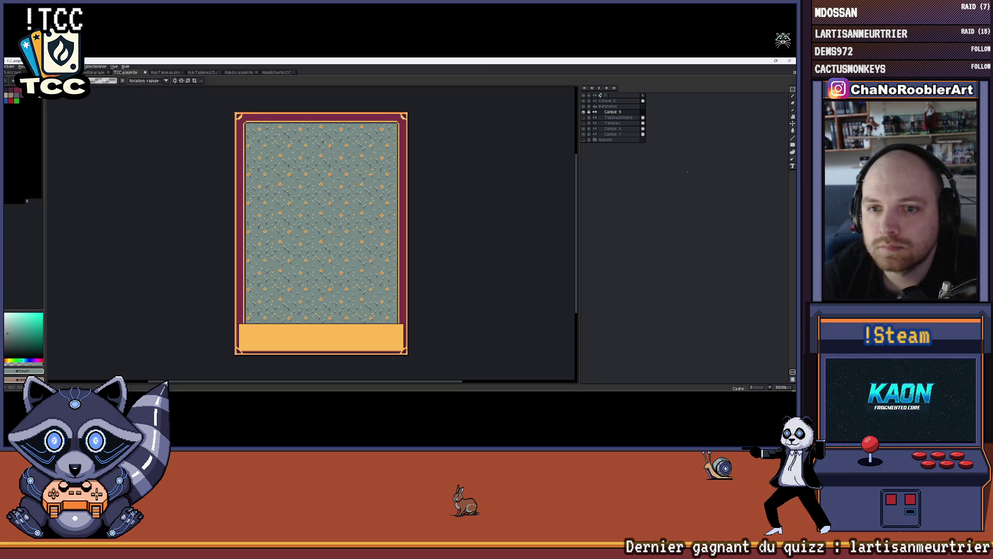
Close the HubAlchemistX5 document.
left_click(274, 73)
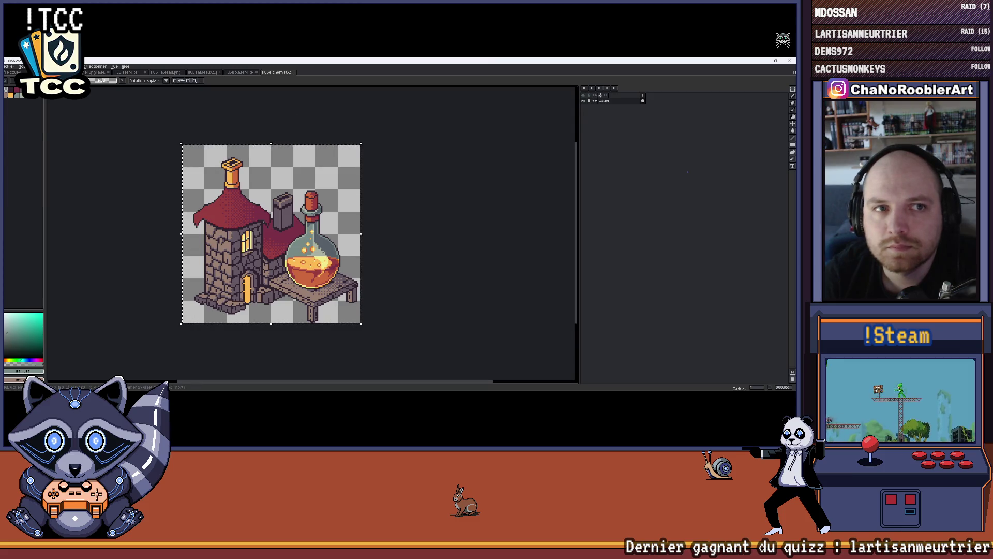
left_click(42, 67)
key("Escape")
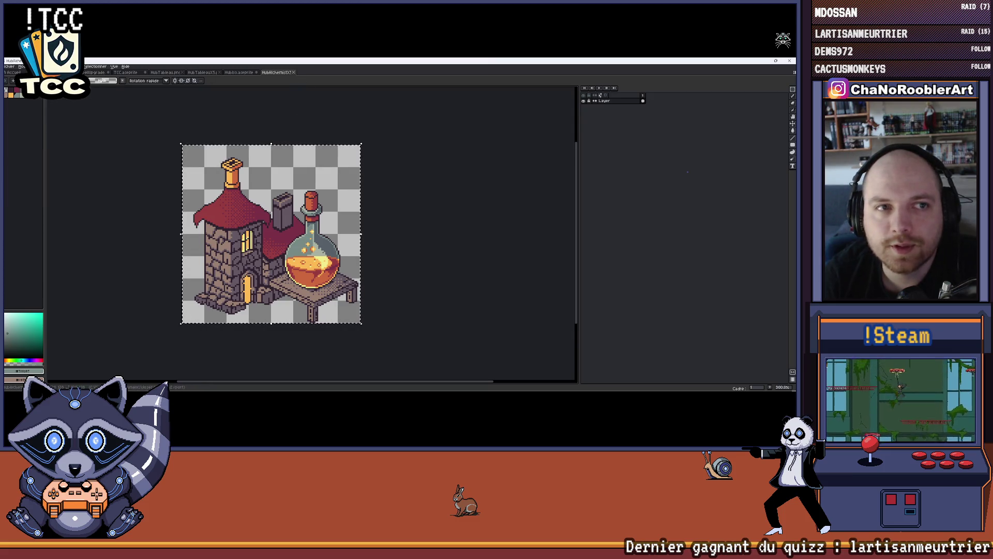
left_click(294, 72)
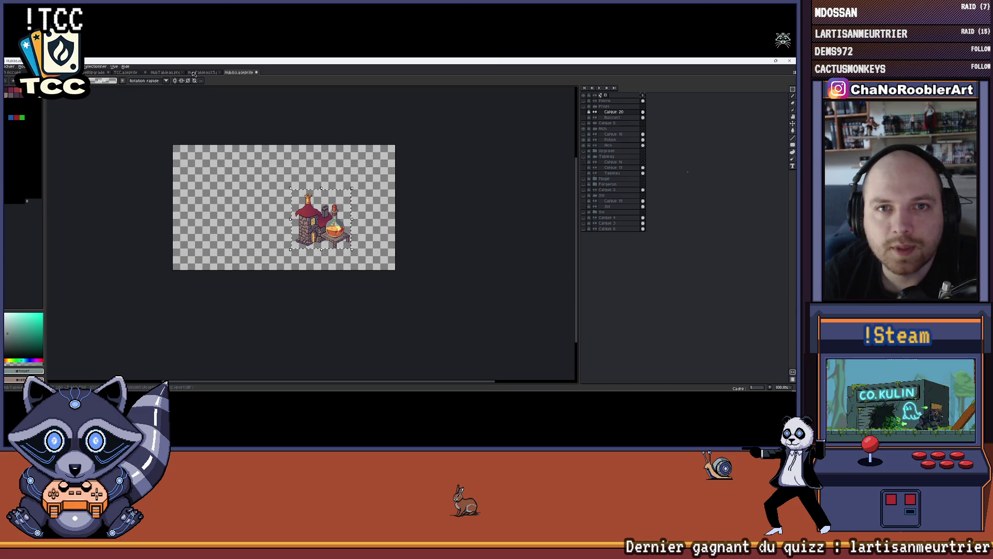
Reopen HubAlchemist.png and export it at 500% scale, overwriting the existing file.
left_click(9, 66)
left_click(13, 84)
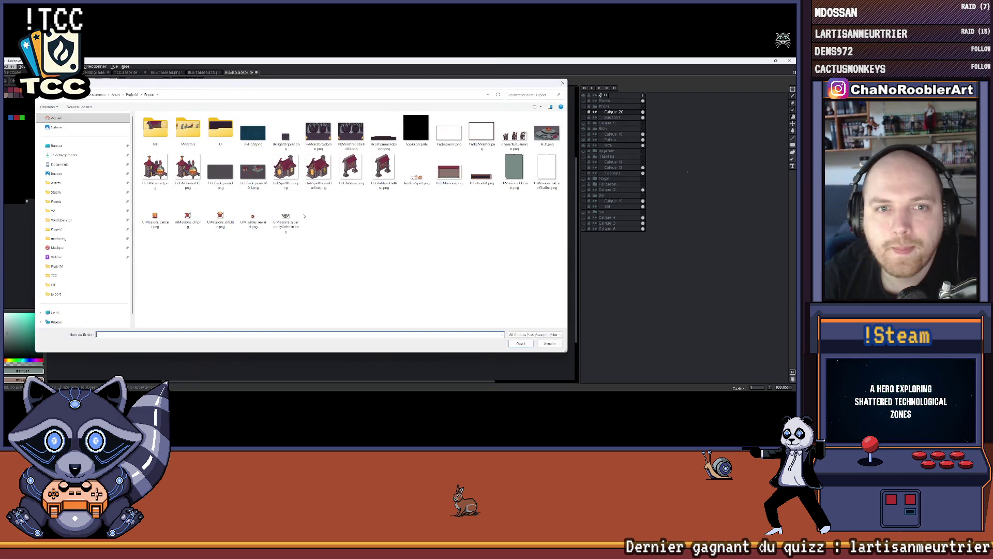
double_click(155, 168)
left_click(9, 67)
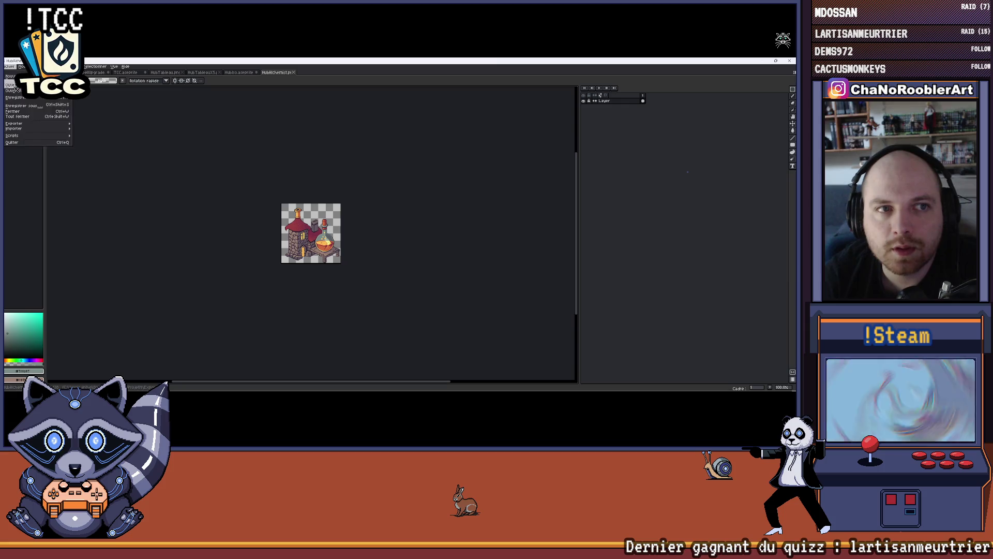
mouse_move(19, 125)
left_click(99, 126)
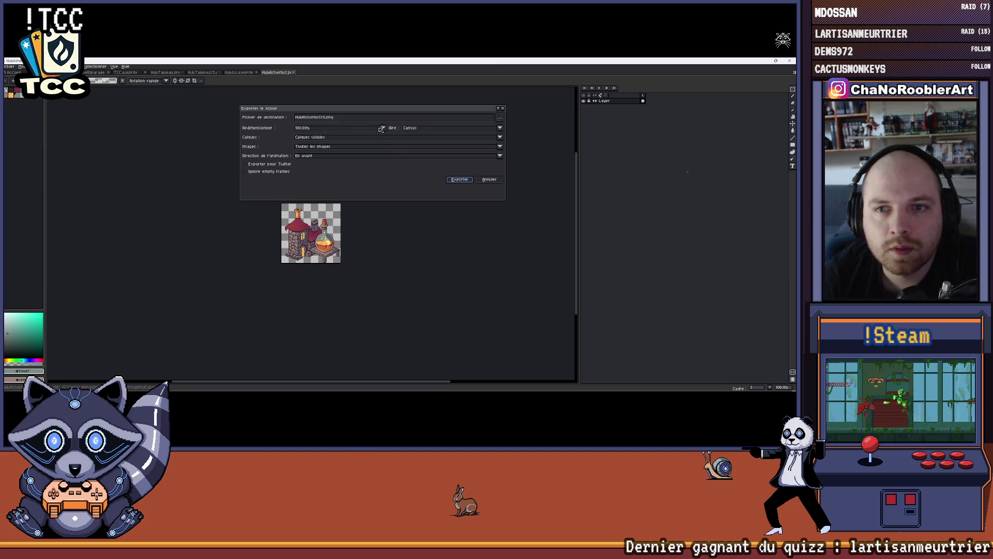
left_click(383, 127)
left_click(308, 163)
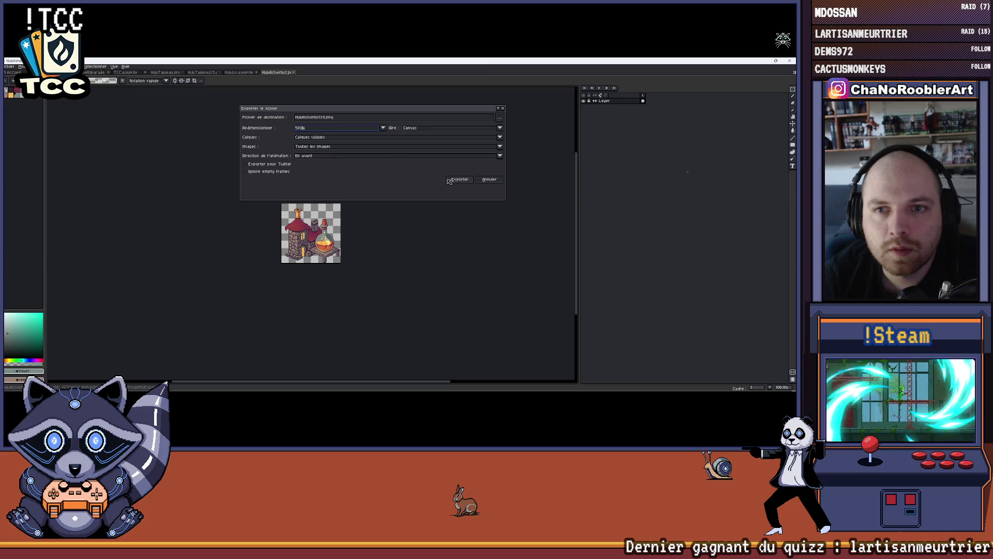
left_click(449, 181)
left_click(383, 241)
Open the enlarged exported alchemist image.
left_click(12, 67)
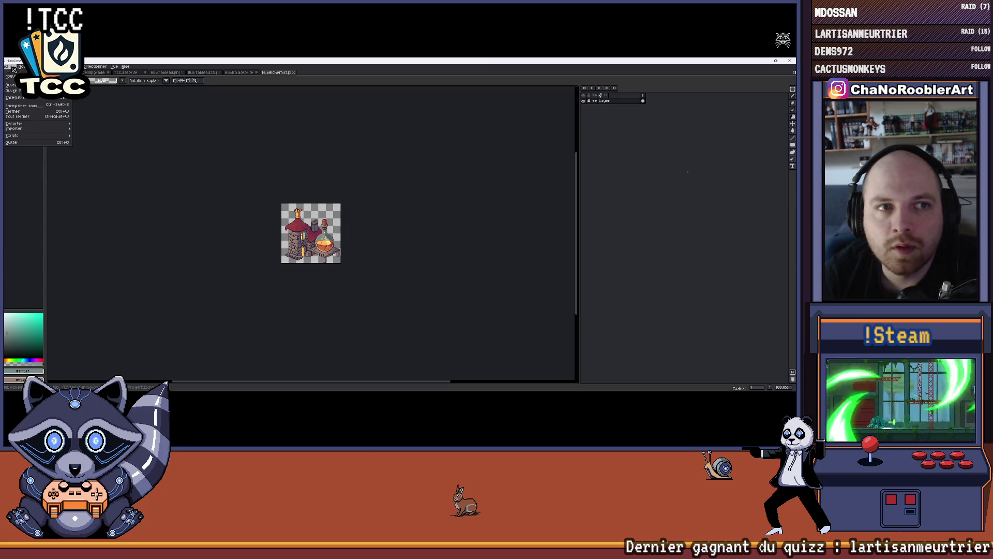
left_click(11, 85)
double_click(221, 168)
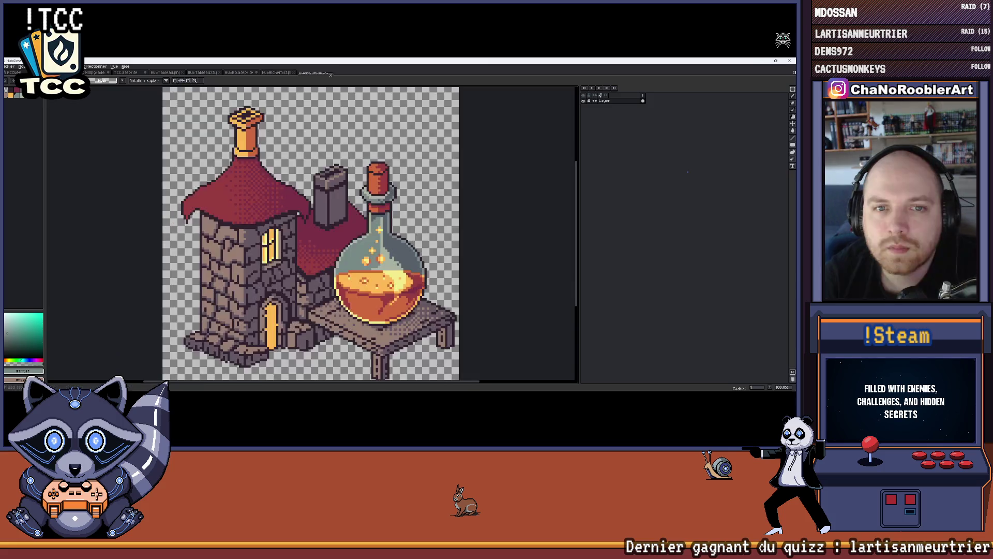
Paste the enlarged alchemist into the TCC card, drag it to the centre and commit.
left_click(276, 72)
left_click(202, 72)
left_click(164, 72)
left_click(130, 73)
key("ctrl+v")
mouse_move(307, 184)
left_mouse_down()
mouse_move(322, 216)
mouse_move(351, 208)
mouse_move(355, 220)
left_mouse_up()
key("Return")
scroll(397, 215, "down", 1)
scroll(345, 182, "up", 1)
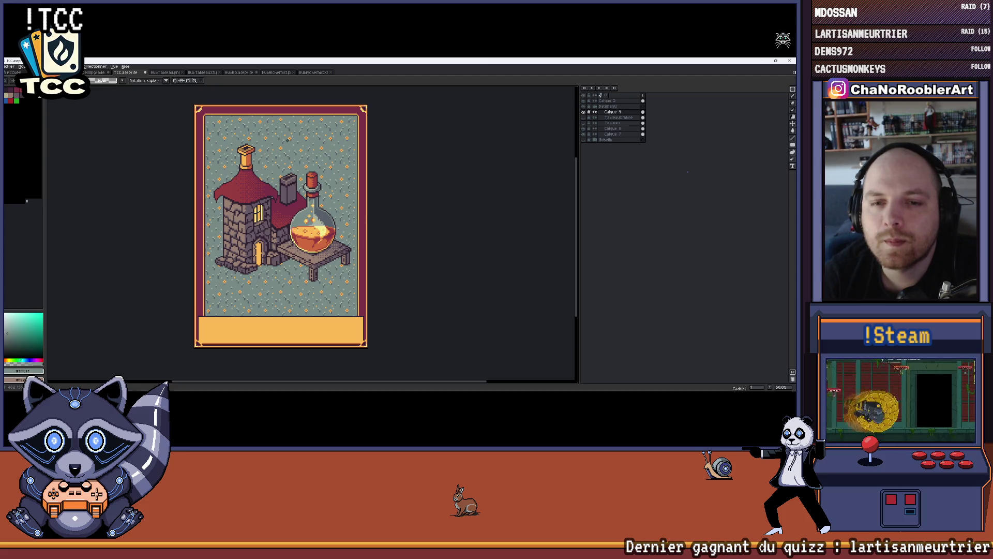
Rename the card layer holding the tower and flask from Alchi to Alchimist.
scroll(288, 176, "up", 1)
scroll(288, 176, "down", 1)
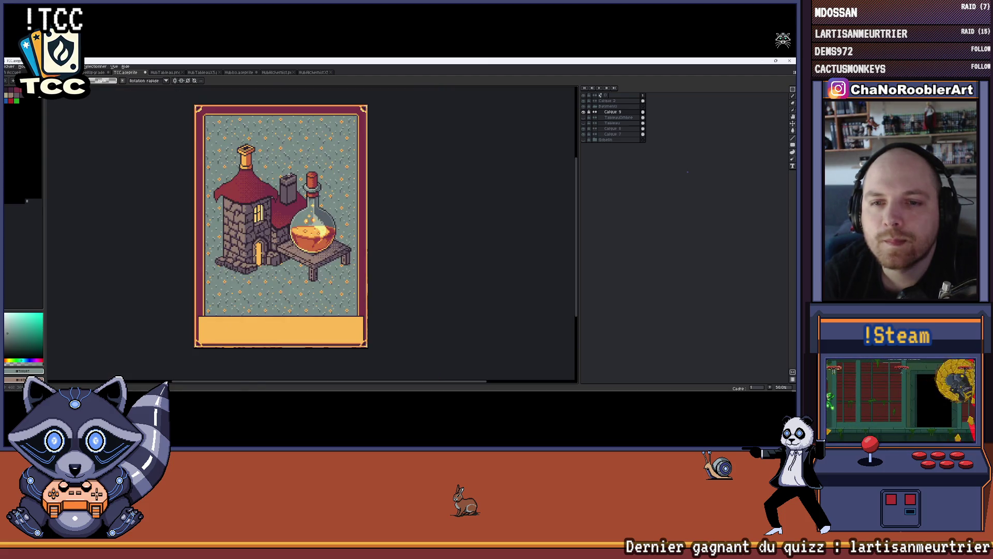
scroll(328, 246, "down", 2)
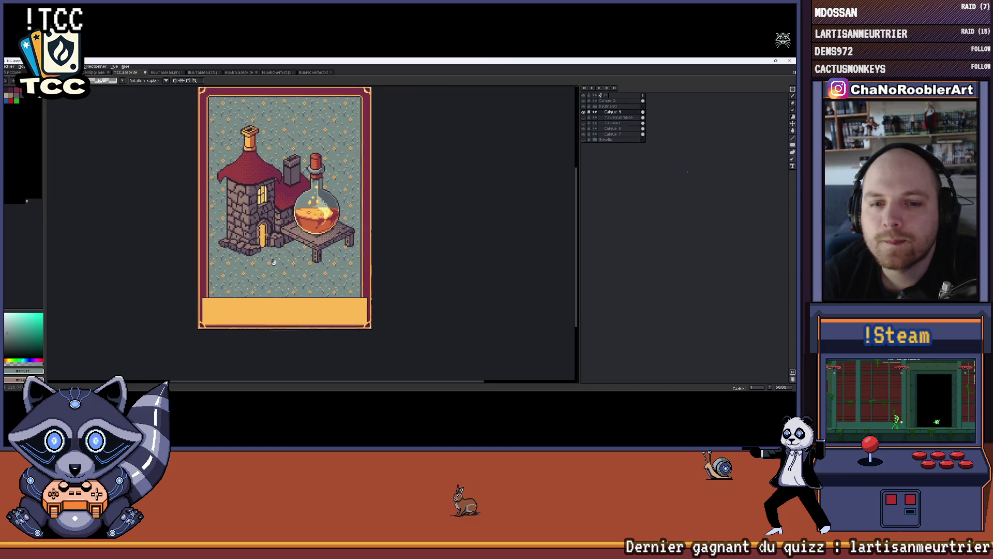
scroll(286, 215, "up", 2)
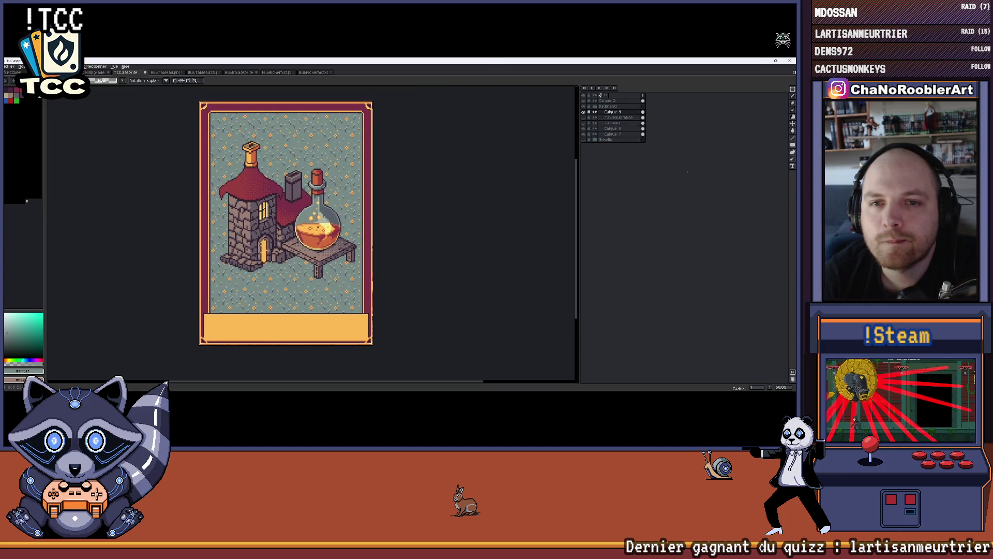
scroll(299, 215, "down", 1)
scroll(286, 242, "up", 1)
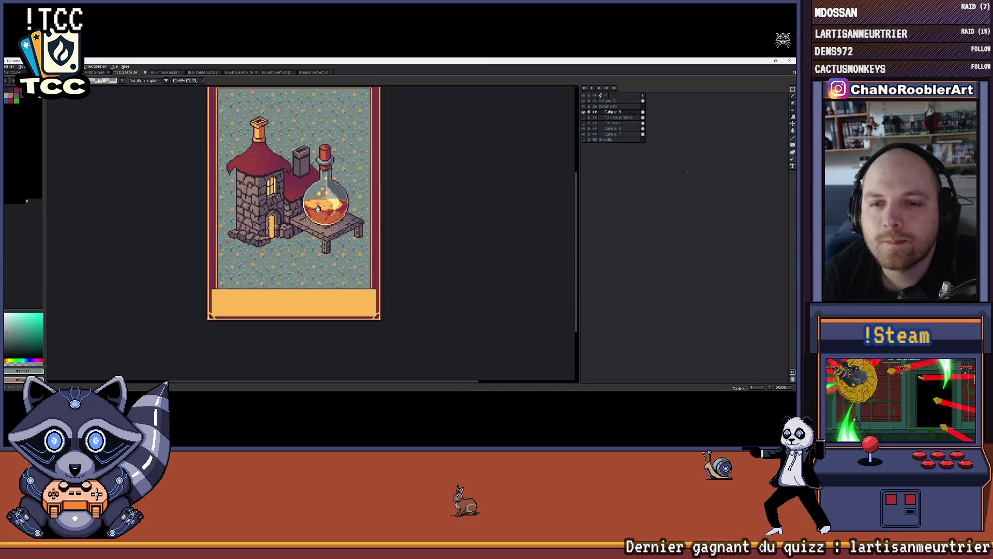
double_click(617, 113)
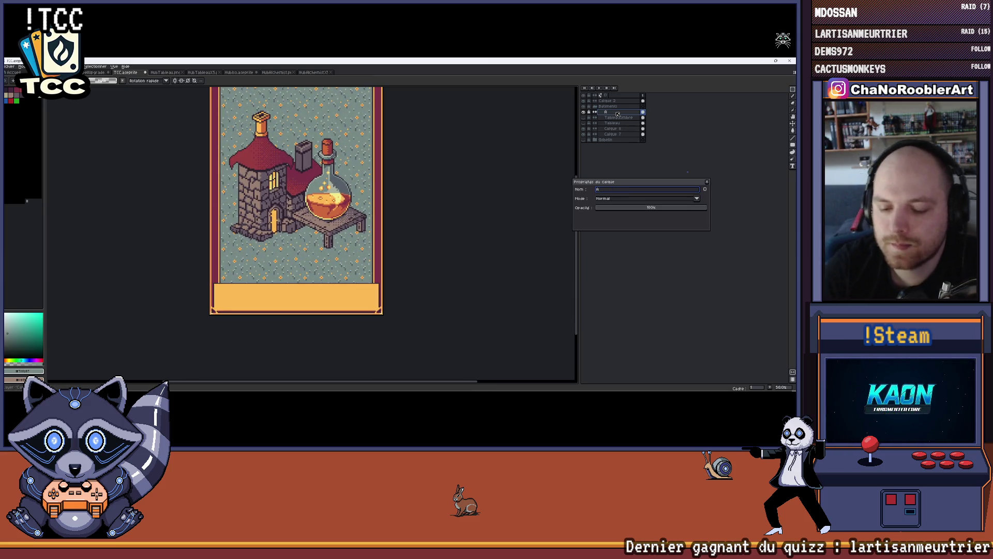
type("lchimist")
key("Return")
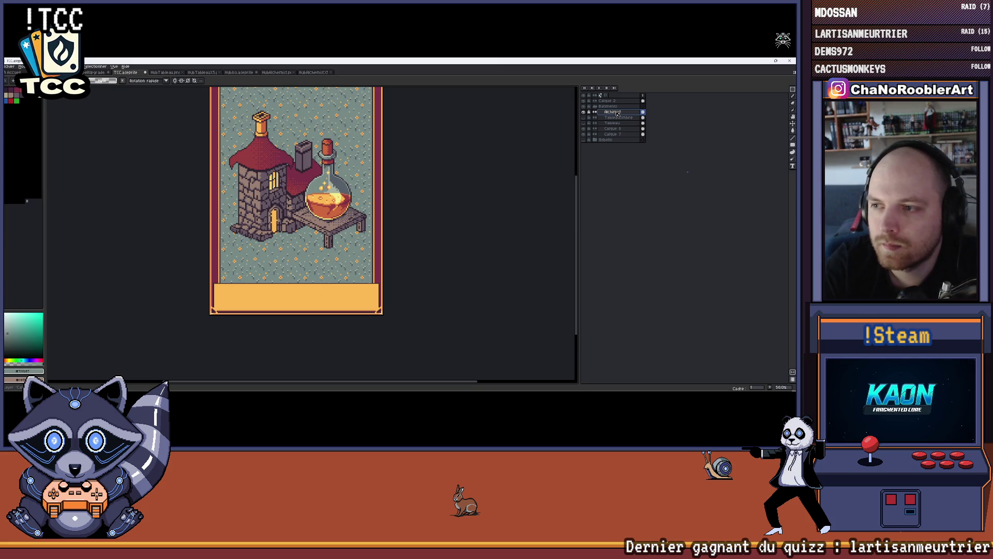
left_click_drag(346, 221, 338, 238)
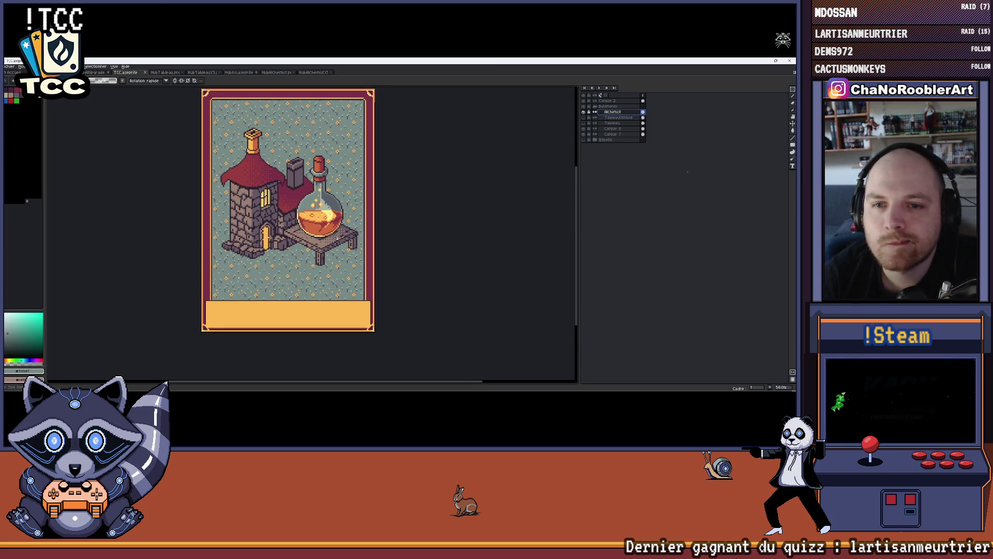
left_click_drag(293, 164, 296, 184)
scroll(308, 203, "down", 1)
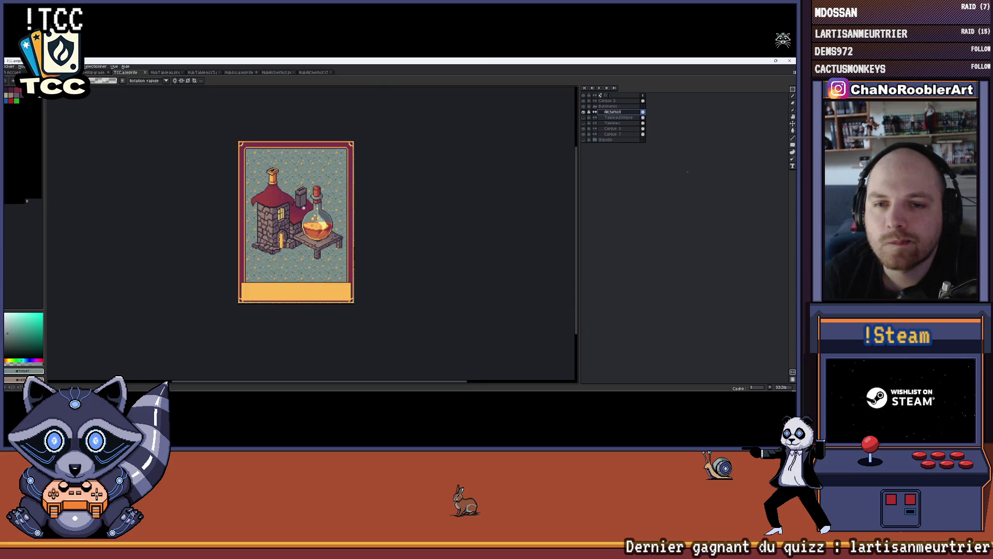
Paint dark-grey shadow runs and pixels under and left of the tower.
scroll(279, 261, "up", 7)
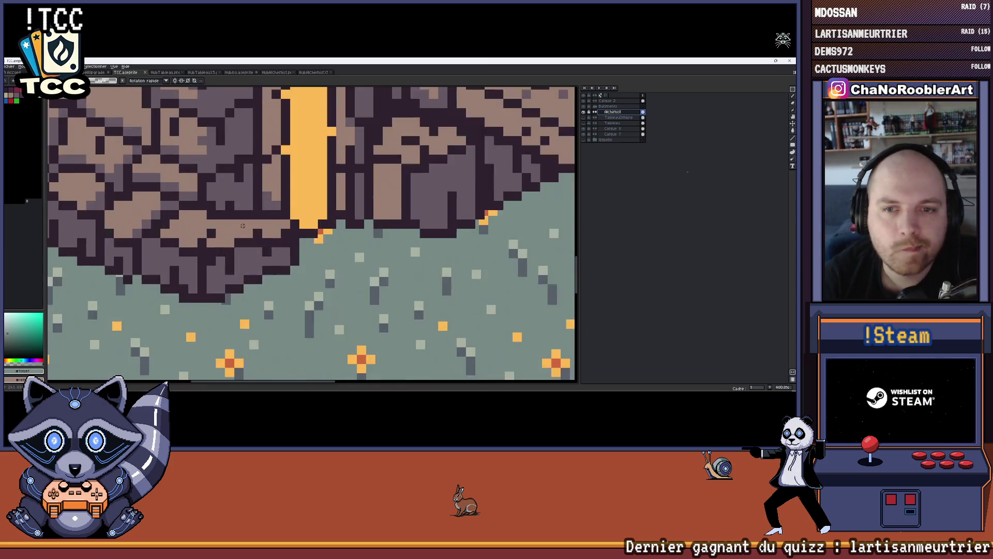
scroll(363, 210, "down", 3)
scroll(164, 165, "up", 1)
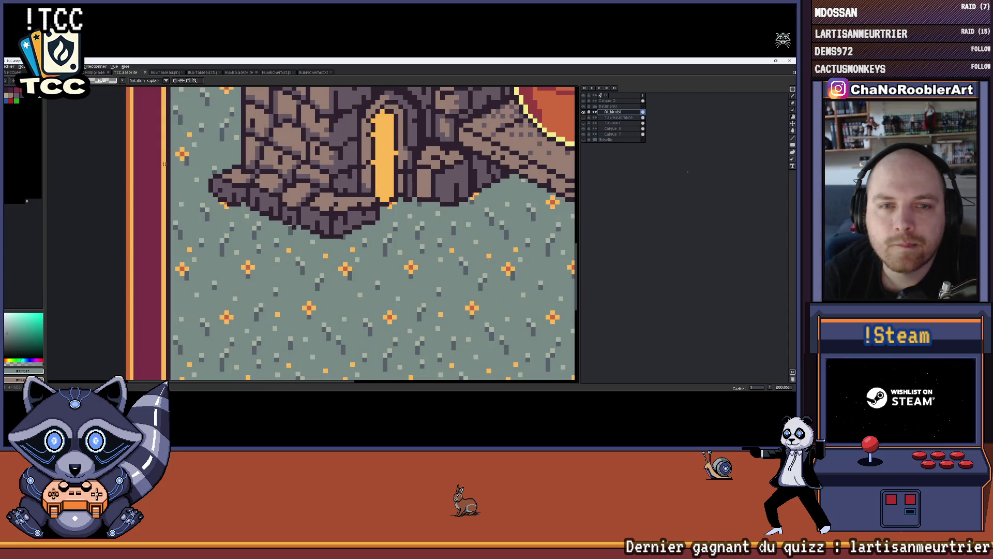
scroll(200, 218, "up", 3)
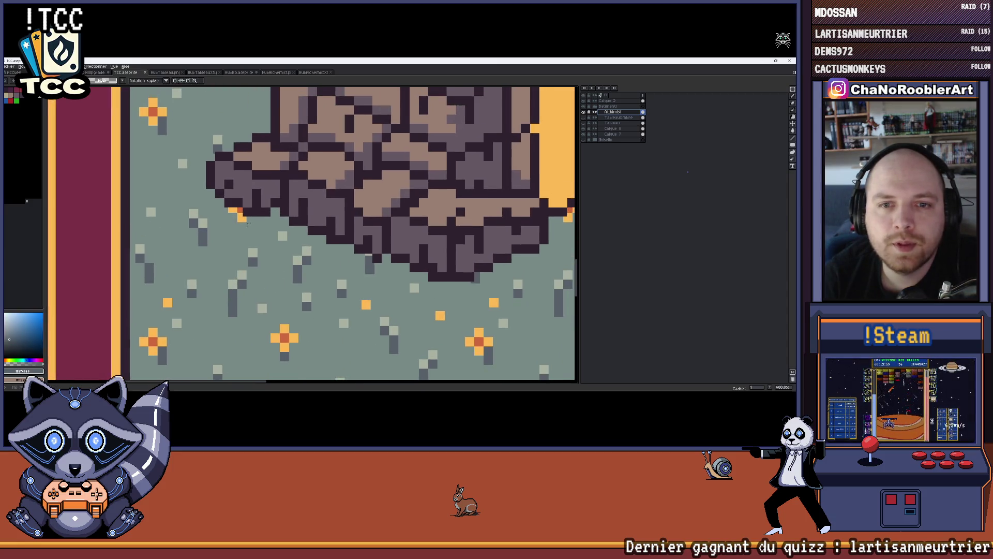
key("m")
scroll(280, 208, "up", 1)
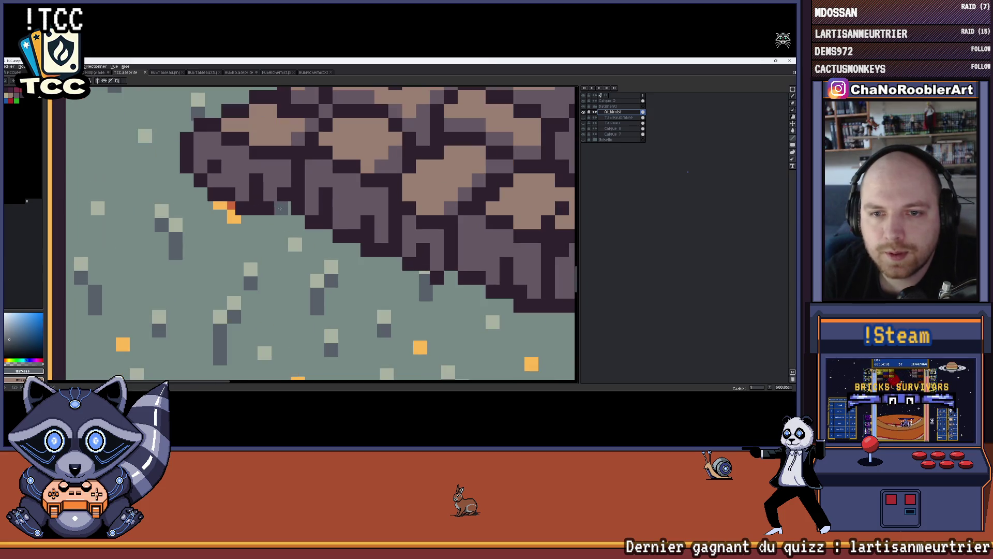
scroll(282, 212, "up", 1)
mouse_move(280, 225)
left_mouse_down()
mouse_move(231, 225)
mouse_move(180, 197)
mouse_move(206, 199)
left_mouse_up()
left_click(185, 175)
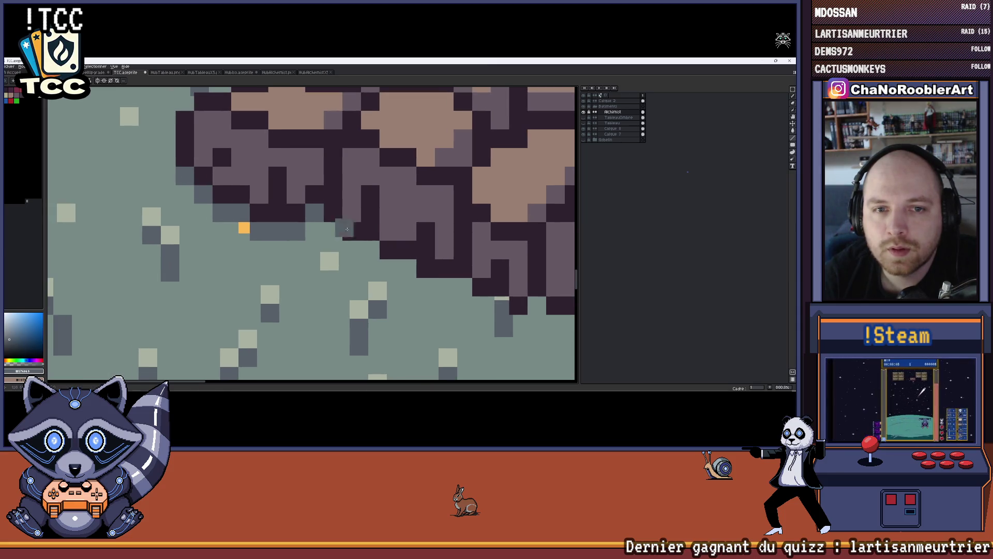
left_click_drag(344, 231, 246, 215)
left_click(239, 218)
left_click(251, 235)
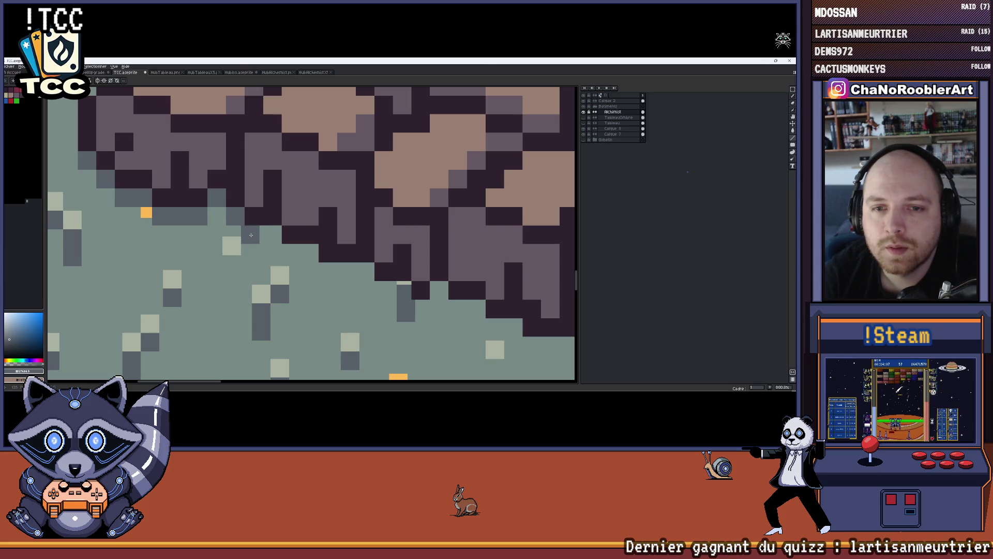
left_click(306, 261)
Add more shadow pixels and a row beneath the tower base outline.
scroll(305, 261, "down", 2)
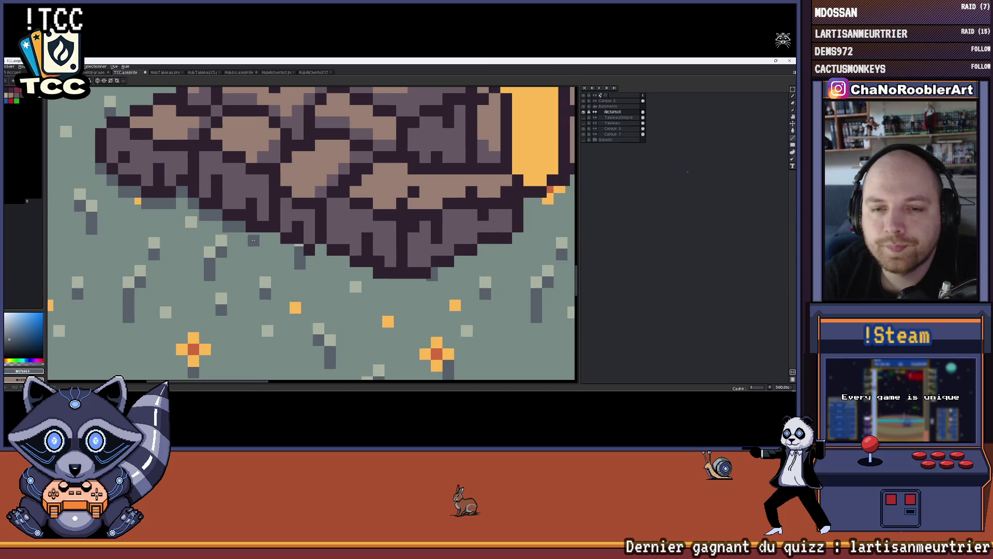
scroll(272, 239, "up", 1)
scroll(264, 241, "right", 2)
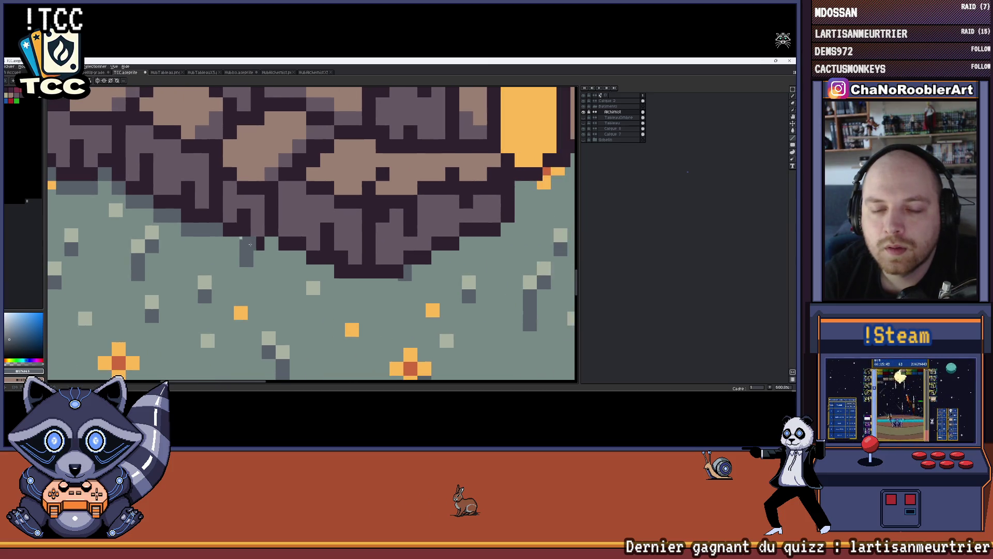
left_click(230, 243)
left_click(257, 257)
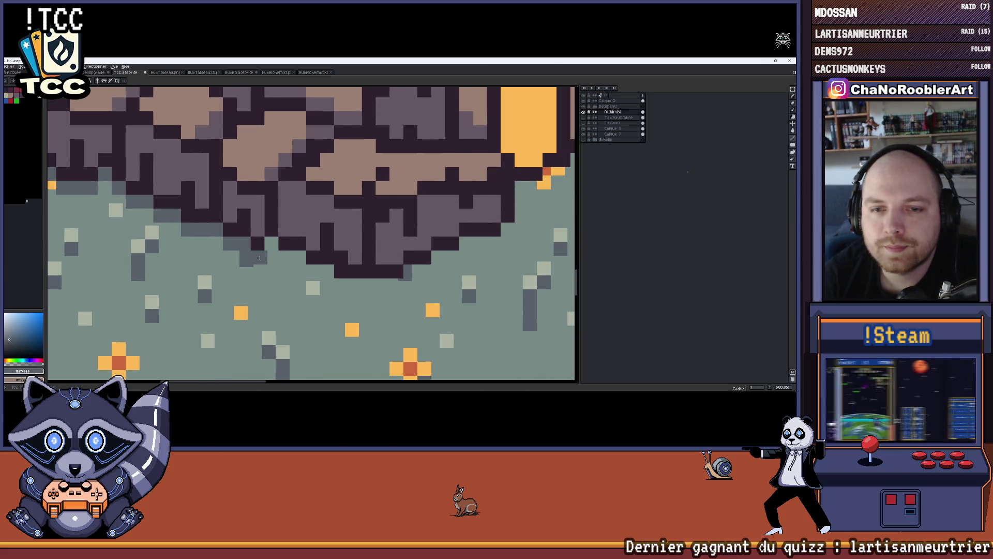
left_click_drag(304, 266, 228, 245)
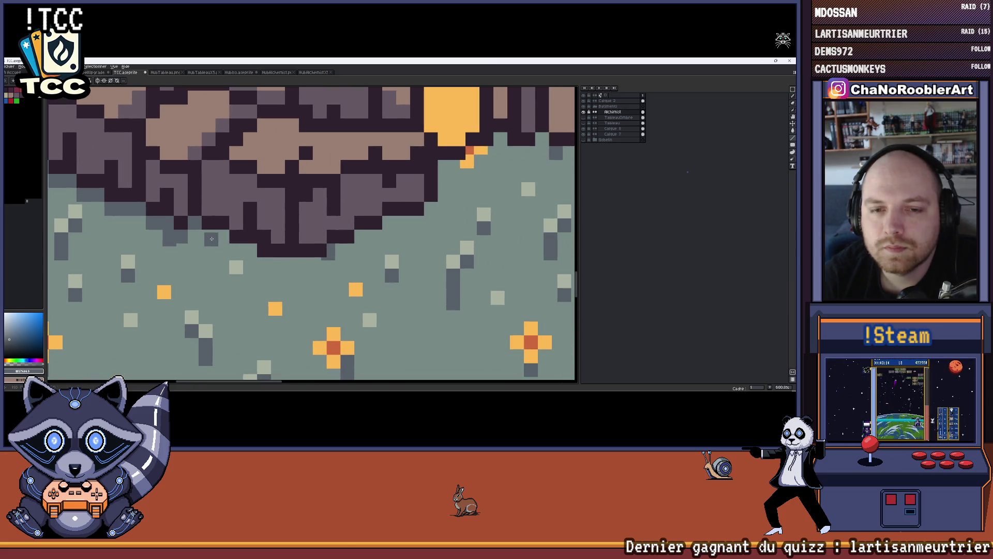
left_click(208, 237)
left_click(240, 248)
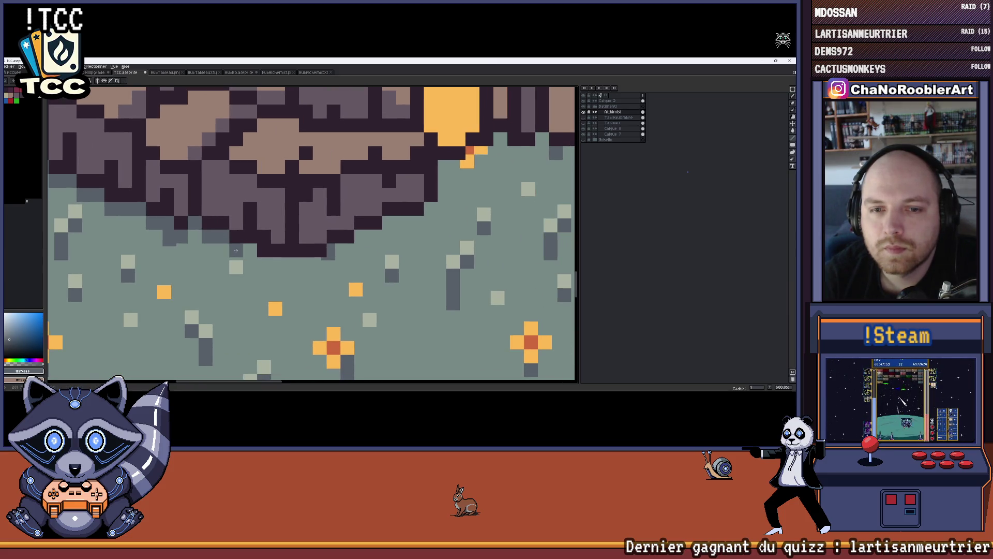
left_click_drag(264, 264, 310, 261)
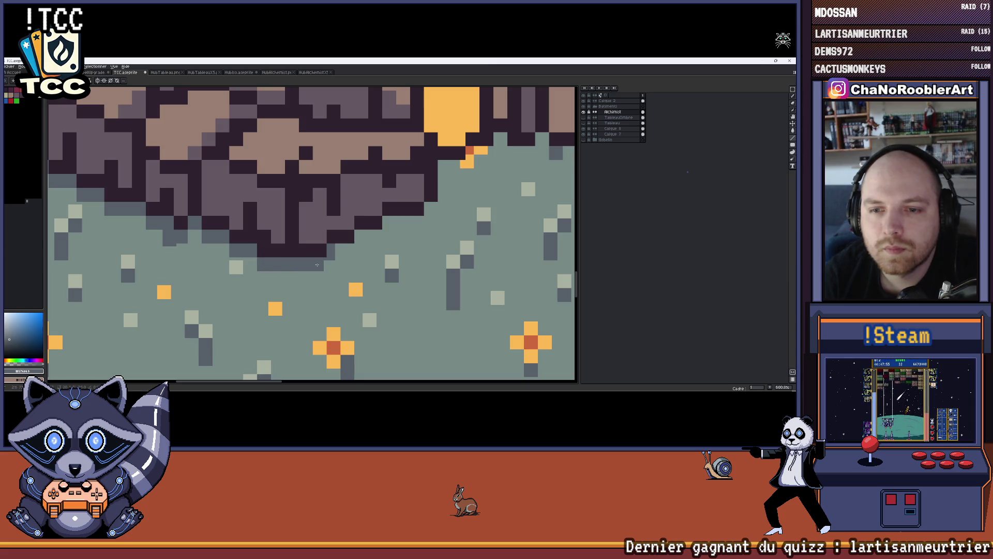
Paint rows of grey shadow beside the tower outline.
scroll(317, 265, "right", 3)
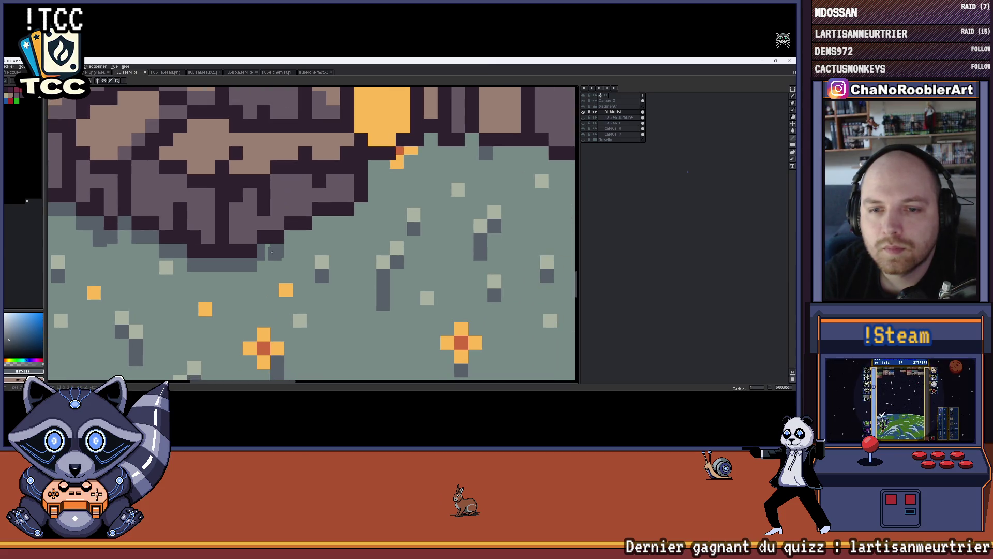
scroll(257, 250, "up", 2)
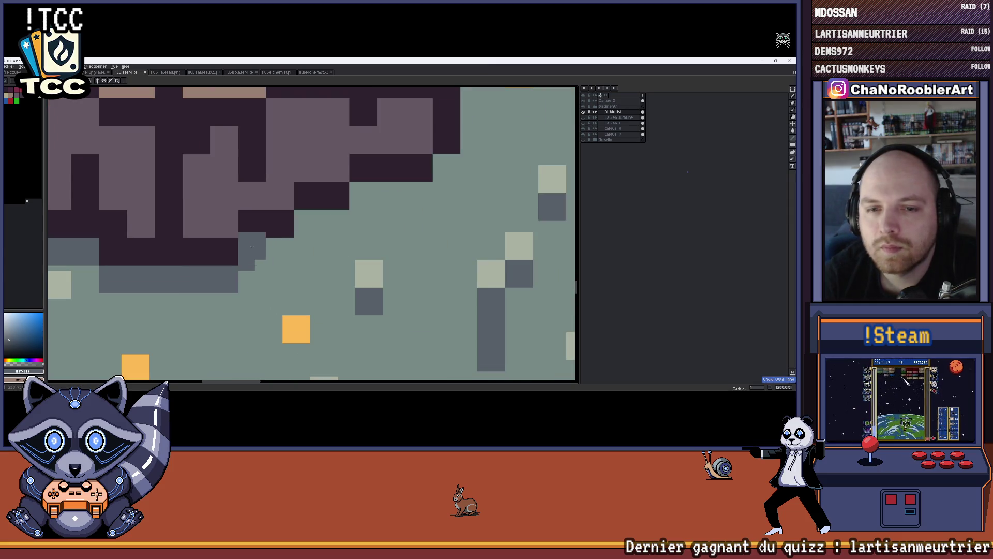
left_click_drag(252, 251, 282, 251)
scroll(311, 243, "right", 3)
left_click_drag(238, 225, 286, 226)
scroll(285, 223, "right", 3)
left_click_drag(207, 217, 272, 216)
scroll(272, 207, "down", 3)
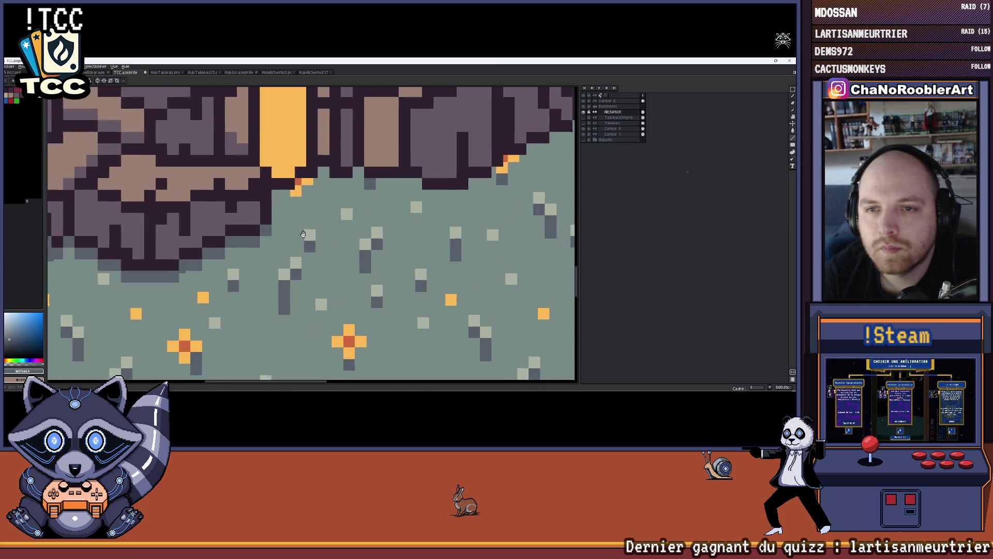
scroll(273, 199, "up", 1)
scroll(273, 199, "right", 2)
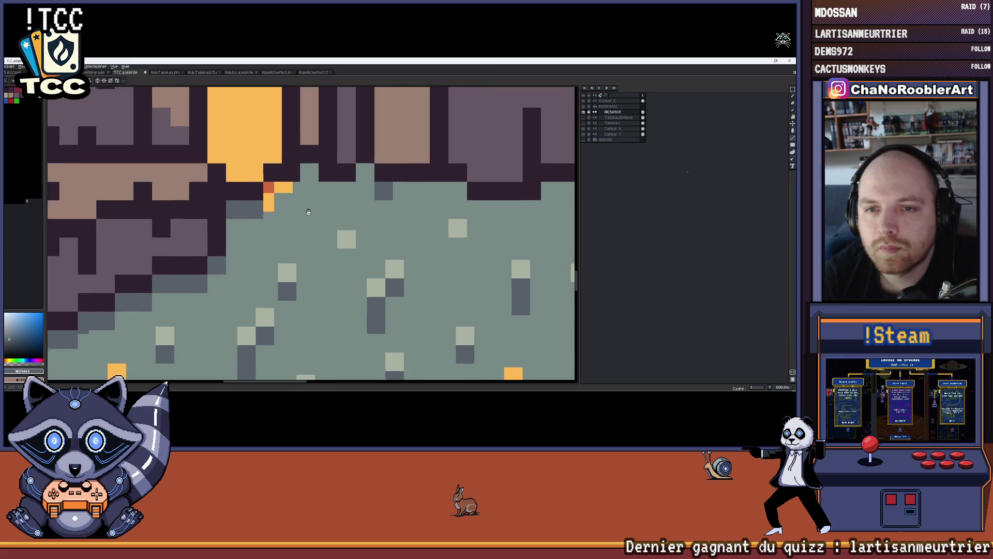
Cover the orange edge pixels with shadow and extend the dark strip to the right.
left_click(262, 194)
left_click(260, 194)
left_click(278, 194)
left_click(296, 176)
left_click(270, 212)
scroll(270, 212, "right", 3)
left_click(259, 199)
left_click(278, 186)
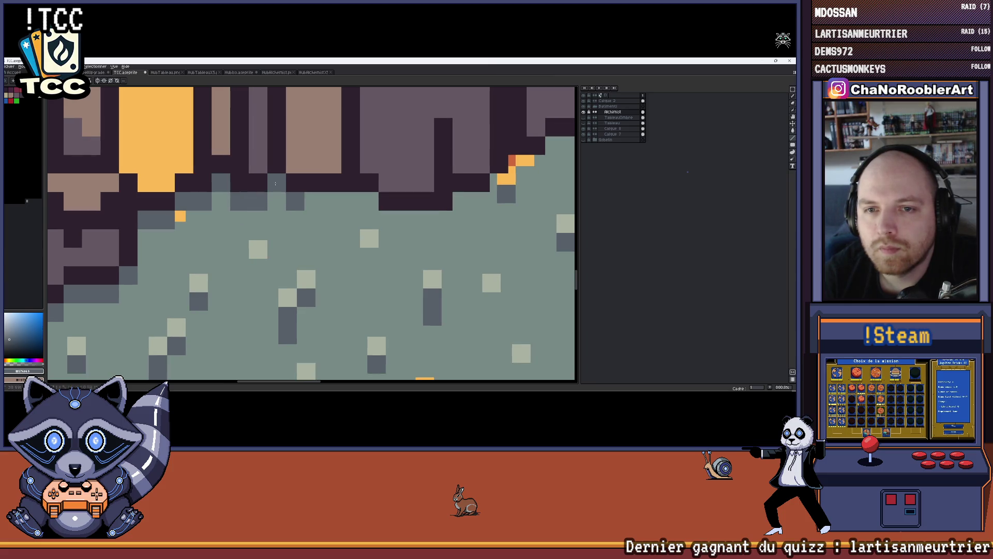
left_click_drag(294, 202, 375, 202)
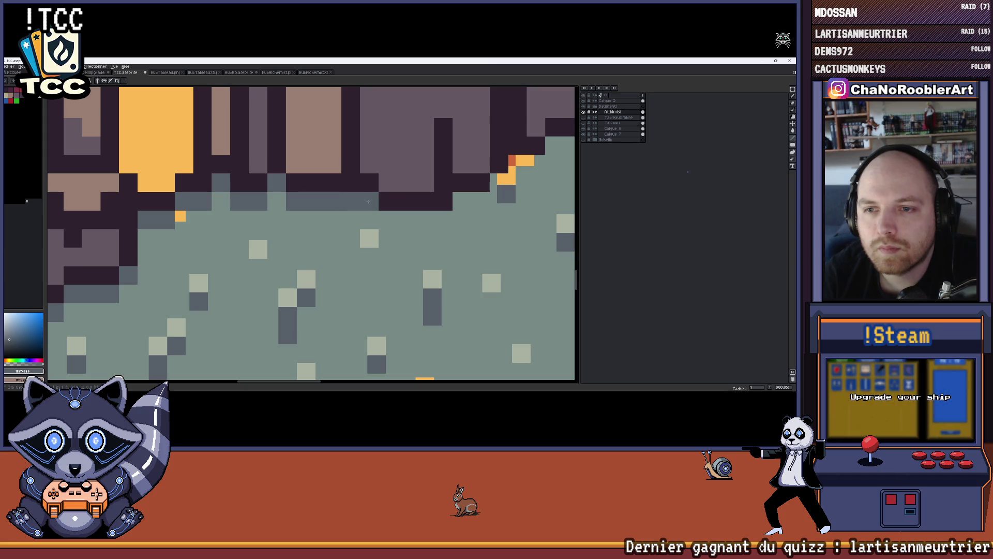
Paint a shadow strip under the tower and extend it diagonally up to the right.
scroll(417, 227, "up", 2)
left_click_drag(228, 222, 307, 220)
scroll(310, 217, "right", 3)
left_click(244, 207)
mouse_move(244, 207)
left_mouse_down()
mouse_move(270, 207)
mouse_move(239, 189)
mouse_move(249, 193)
mouse_move(263, 171)
mouse_move(305, 171)
left_mouse_up()
scroll(270, 207, "up", 1)
scroll(270, 208, "right", 2)
scroll(306, 171, "right", 3)
scroll(305, 170, "up", 2)
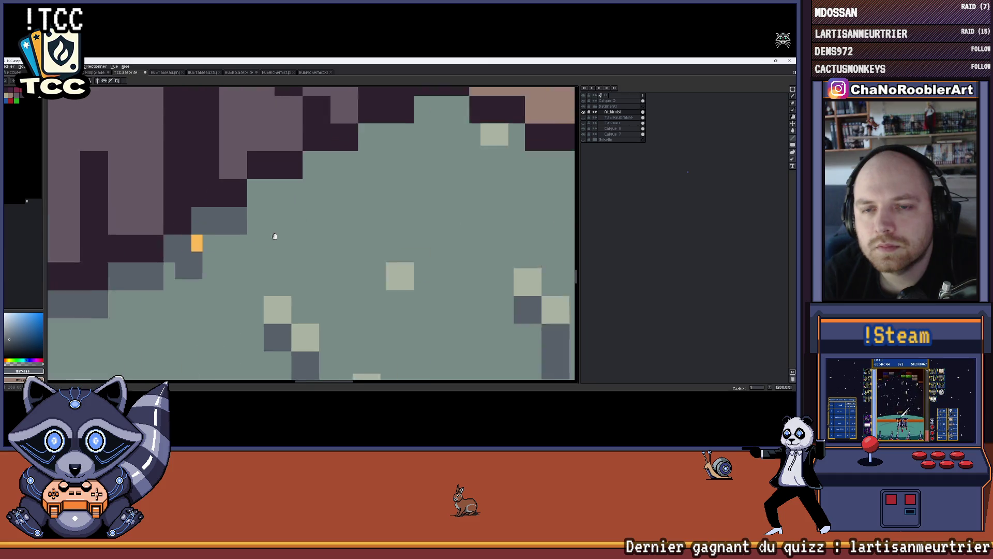
left_click(235, 206)
mouse_move(234, 207)
left_mouse_down()
mouse_move(266, 205)
mouse_move(287, 184)
mouse_move(317, 178)
left_mouse_up()
Draw a grey shadow line across the grass, then undo the unwanted strokes.
scroll(317, 178, "right", 3)
scroll(316, 177, "up", 1)
left_click(209, 190)
mouse_move(209, 190)
left_mouse_down()
mouse_move(242, 192)
mouse_move(268, 162)
mouse_move(295, 163)
mouse_move(315, 185)
mouse_move(383, 218)
left_mouse_up()
key("ctrl+z")
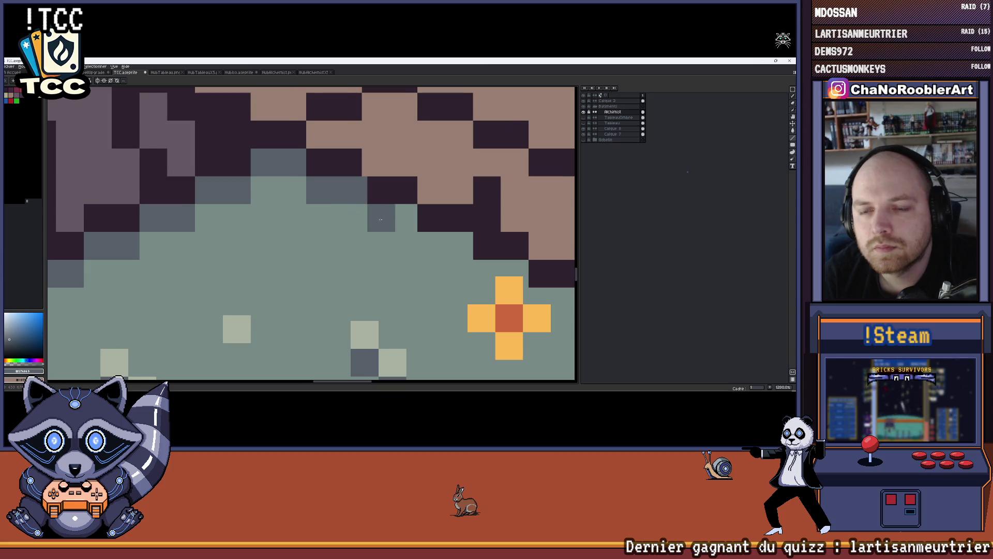
key("ctrl+z")
scroll(311, 207, "right", 3)
Continue the diagonal shadow cells beside the orange flower, then undo the last line stroke.
mouse_move(257, 201)
left_mouse_down()
mouse_move(279, 194)
mouse_move(336, 218)
left_mouse_up()
left_click(309, 215)
scroll(337, 223, "right", 5)
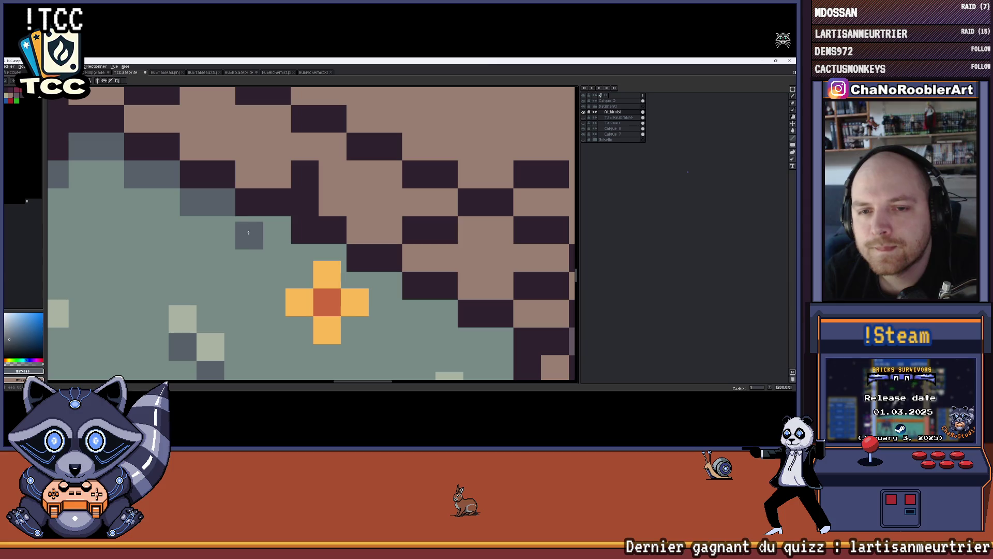
left_click_drag(248, 230, 273, 231)
scroll(275, 231, "down", 2)
scroll(275, 231, "right", 2)
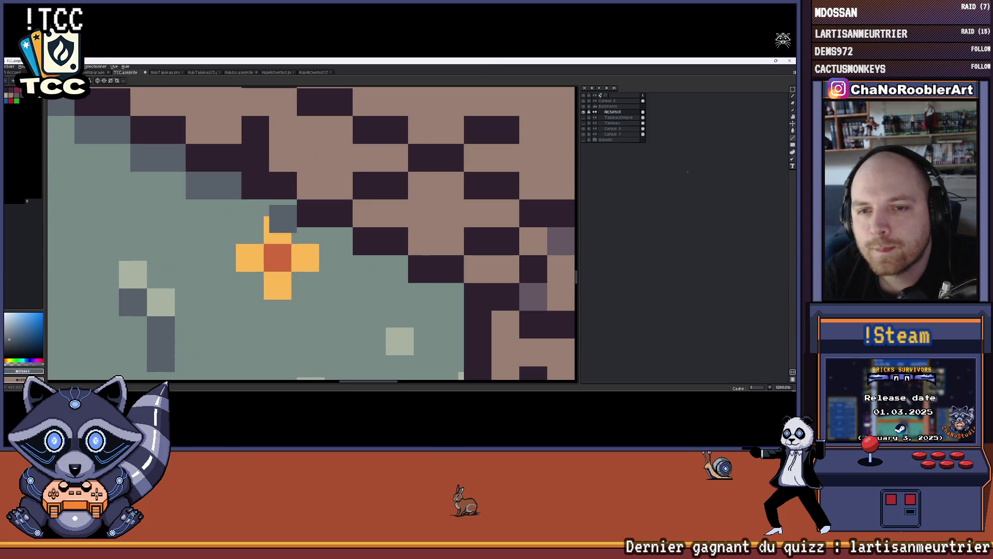
left_click(256, 212)
left_click_drag(310, 241, 339, 241)
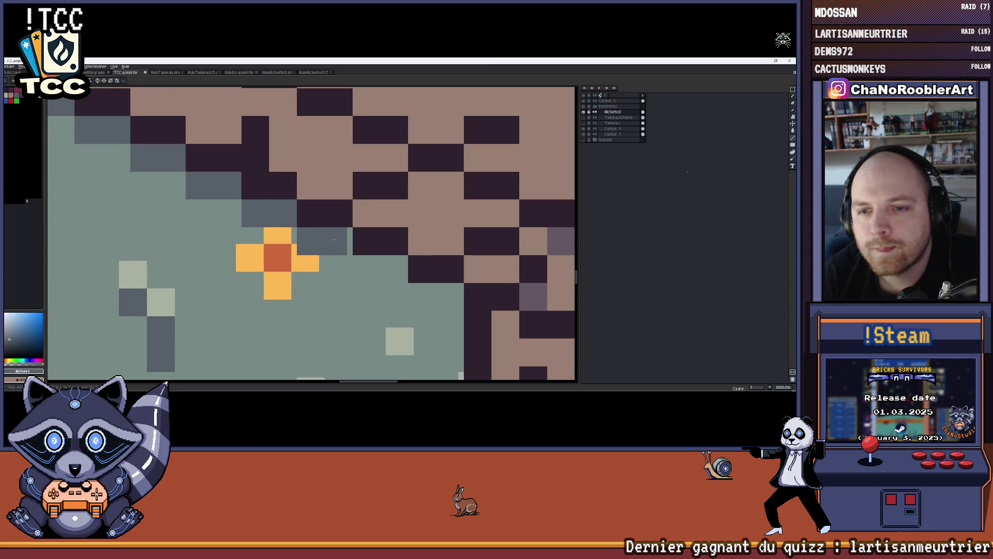
scroll(251, 210, "down", 3)
scroll(251, 210, "right", 6)
left_click(251, 210)
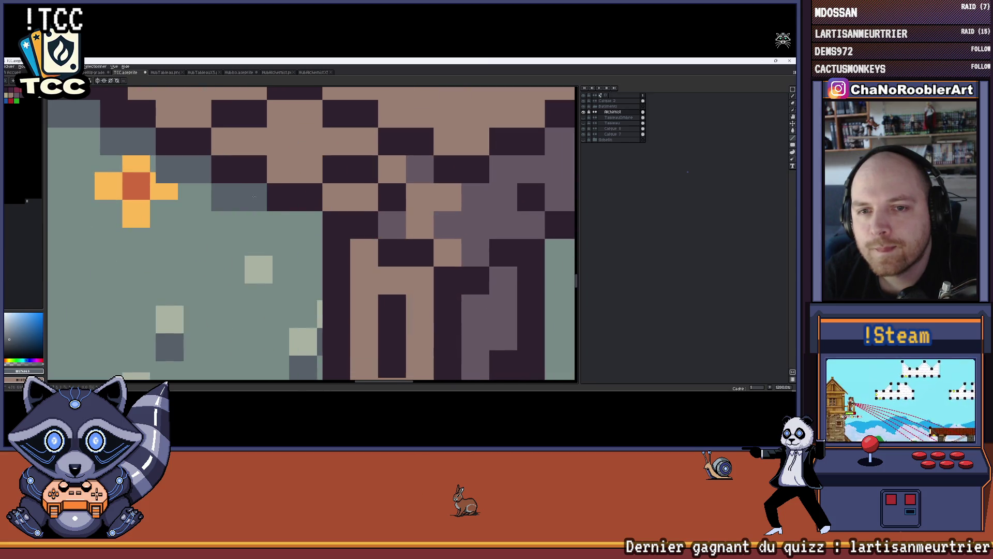
scroll(289, 232, "down", 4)
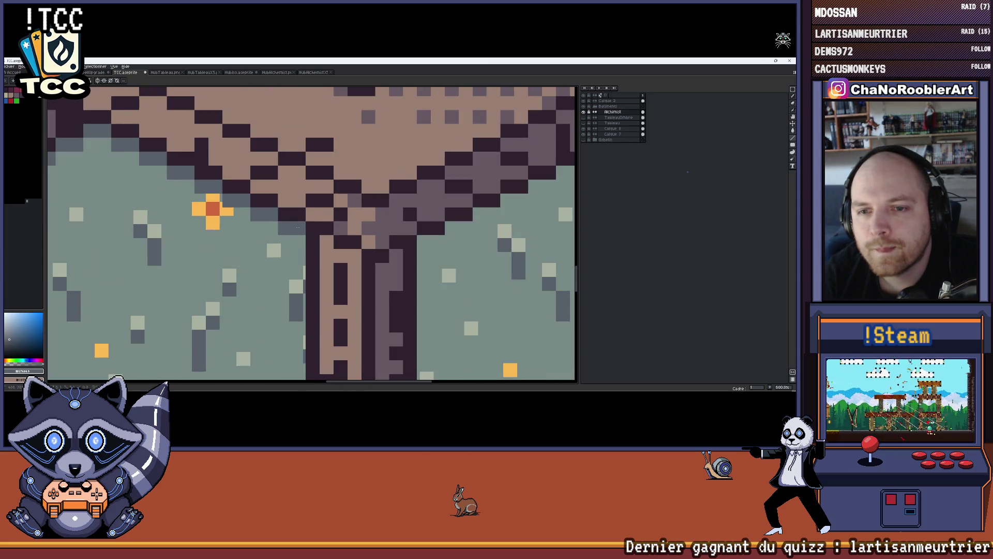
scroll(298, 227, "down", 4)
key("ctrl+z")
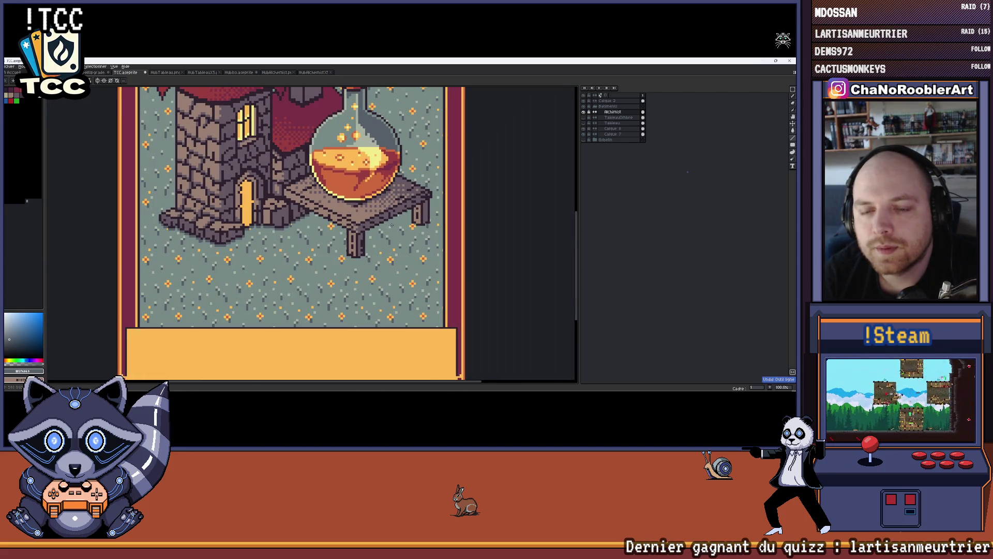
Draw a dark grey diagonal shadow line under the table, from the tower wall toward the table leg.
scroll(394, 228, "up", 5)
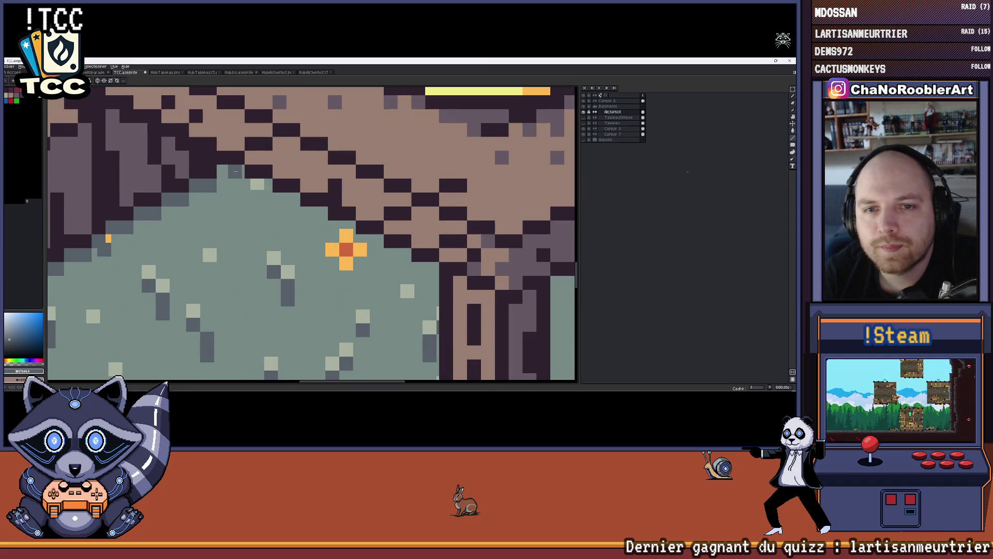
scroll(325, 231, "down", 6)
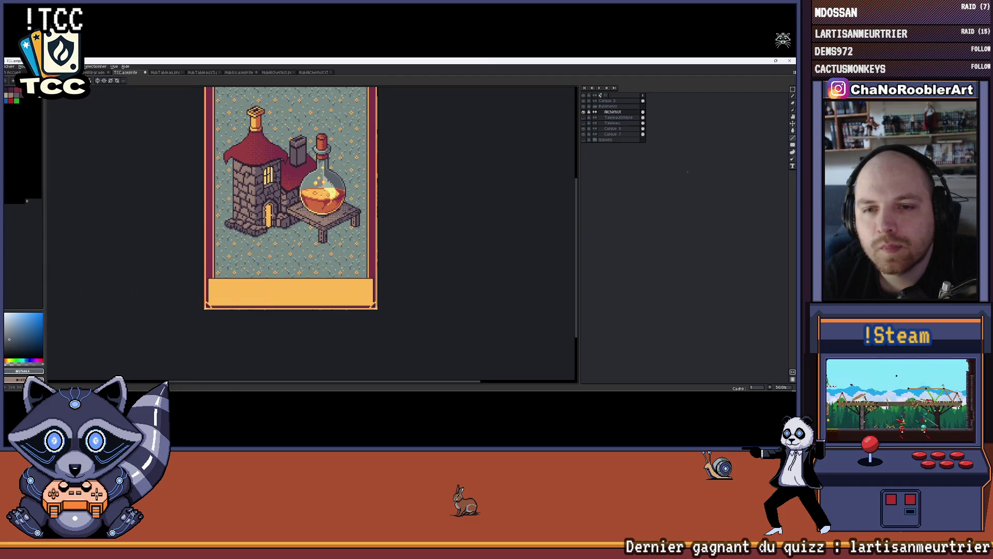
scroll(300, 227, "up", 5)
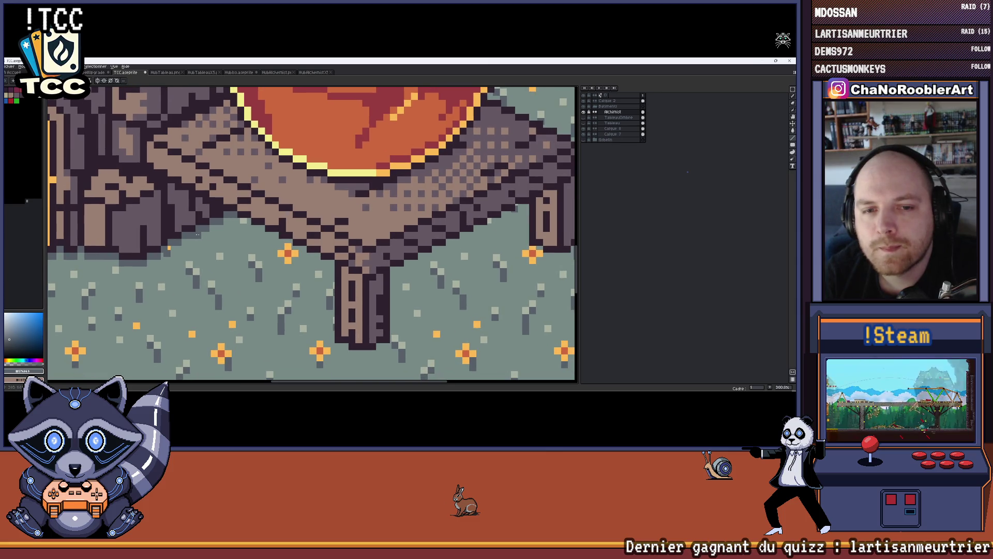
left_click_drag(198, 234, 298, 294)
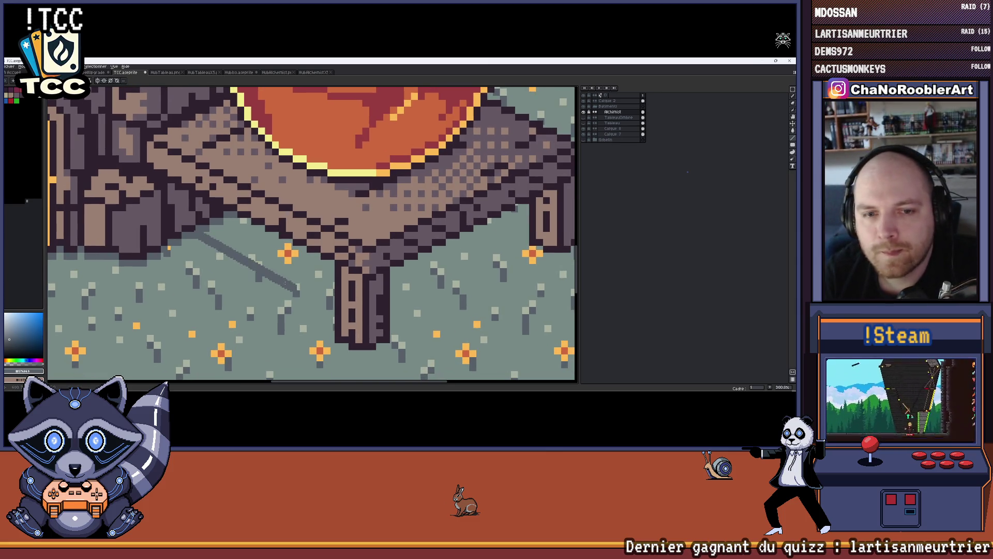
scroll(202, 238, "up", 2)
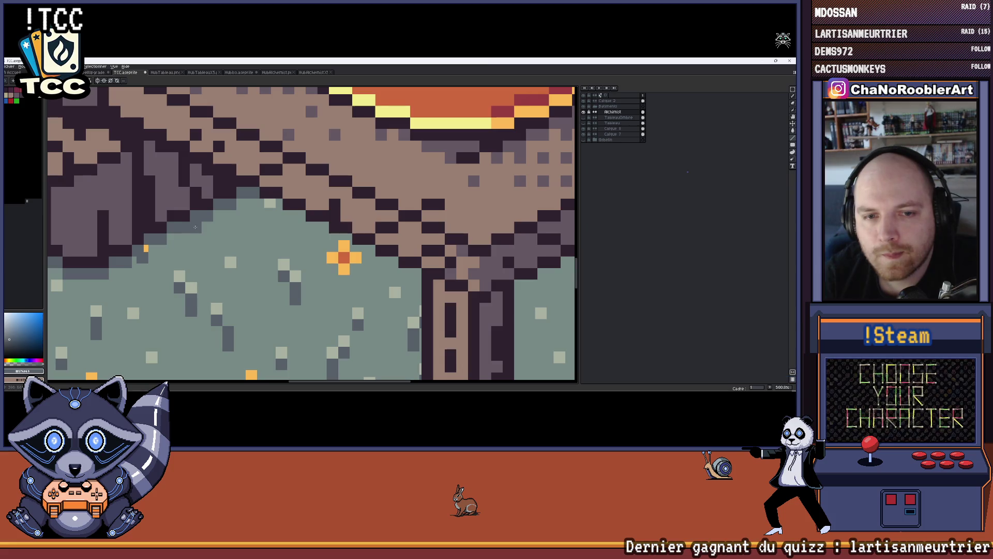
mouse_move(196, 228)
left_mouse_down()
mouse_move(388, 357)
mouse_move(403, 246)
mouse_move(419, 241)
mouse_move(415, 231)
left_mouse_up()
scroll(415, 231, "down", 4)
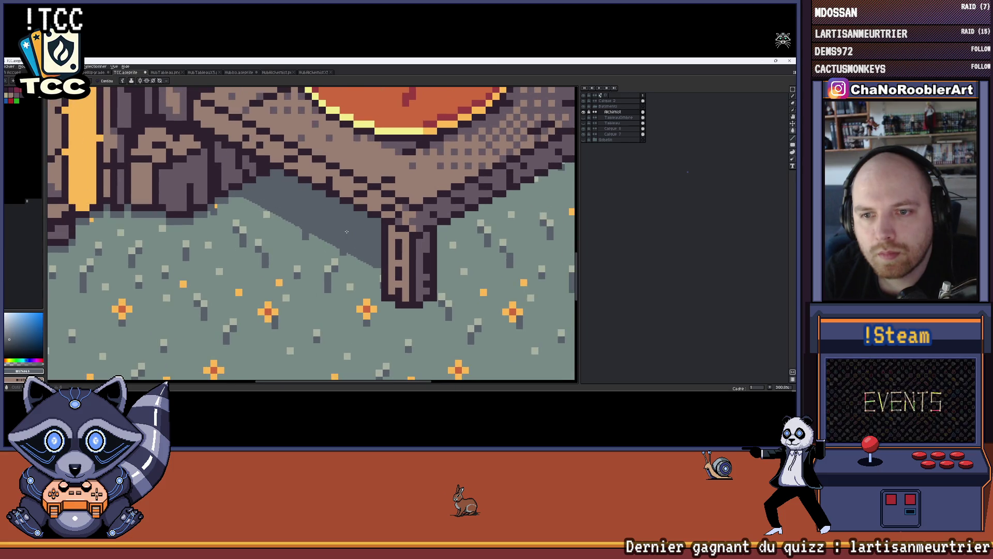
scroll(416, 231, "down", 1)
scroll(386, 236, "up", 5)
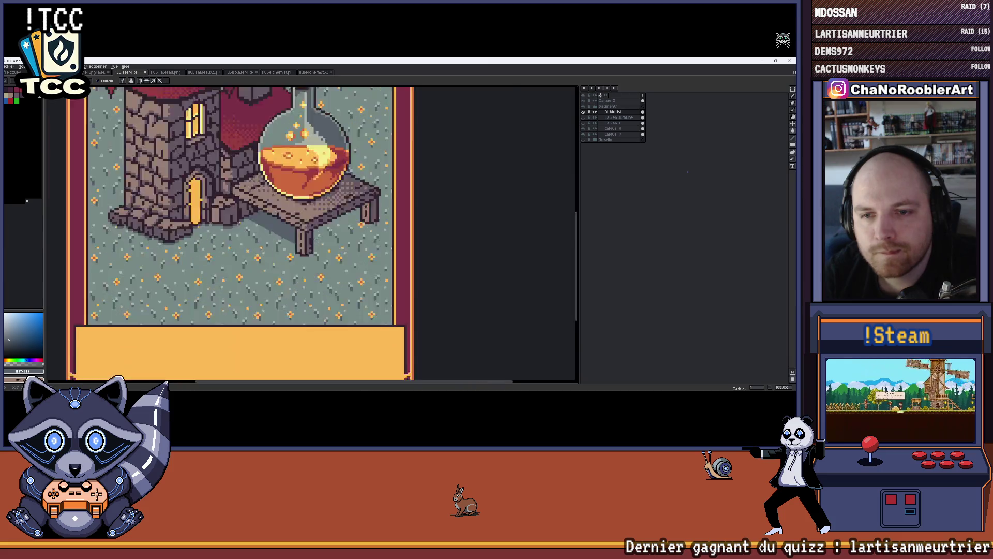
Centre the table leg and try Pencil shadow pixels beside the step, undoing both strokes.
left_click_drag(264, 236, 361, 236)
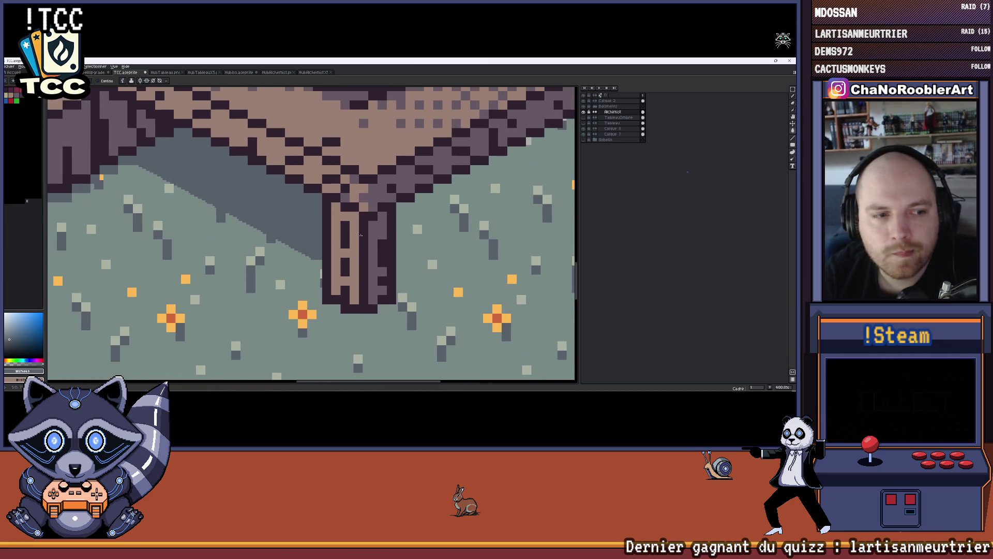
scroll(317, 239, "up", 6)
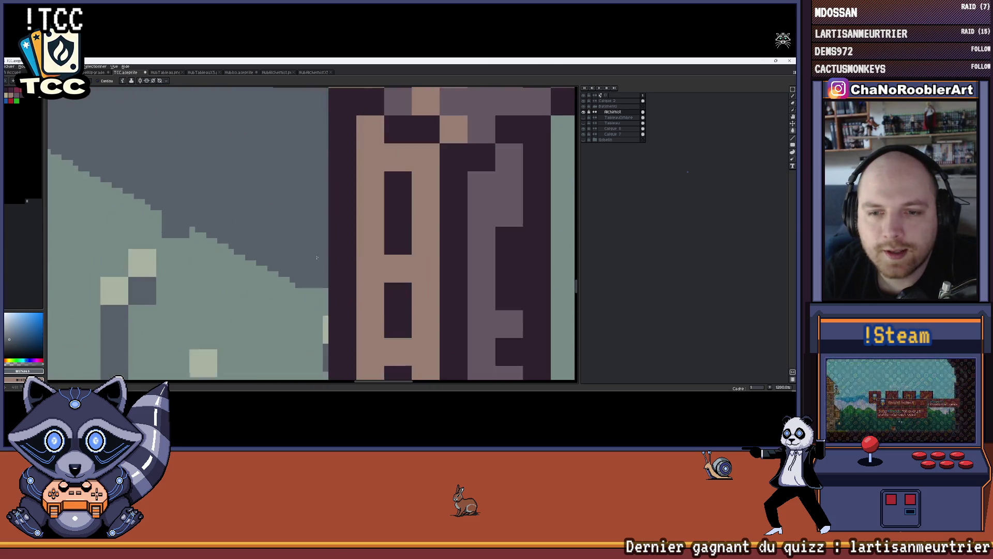
scroll(290, 313, "down", 10)
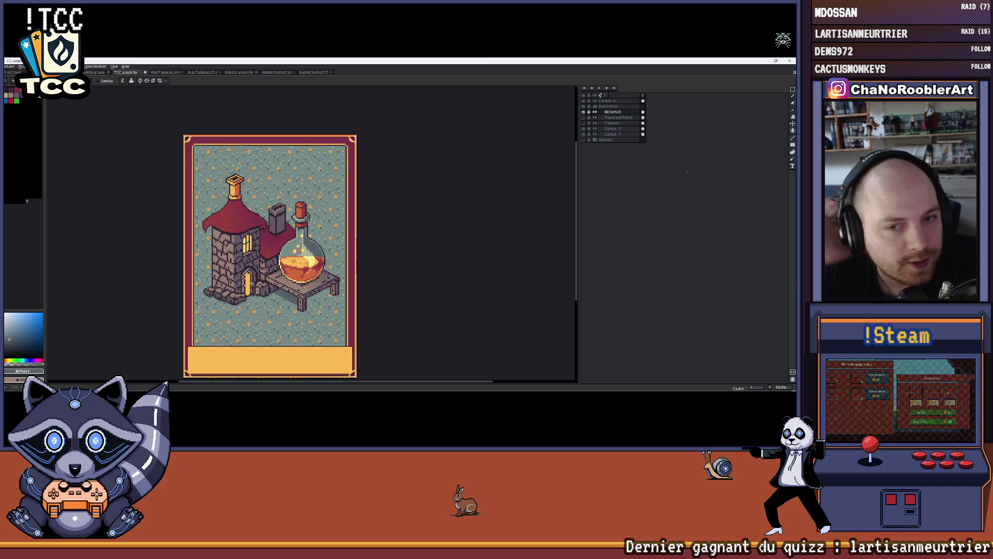
scroll(284, 331, "up", 10)
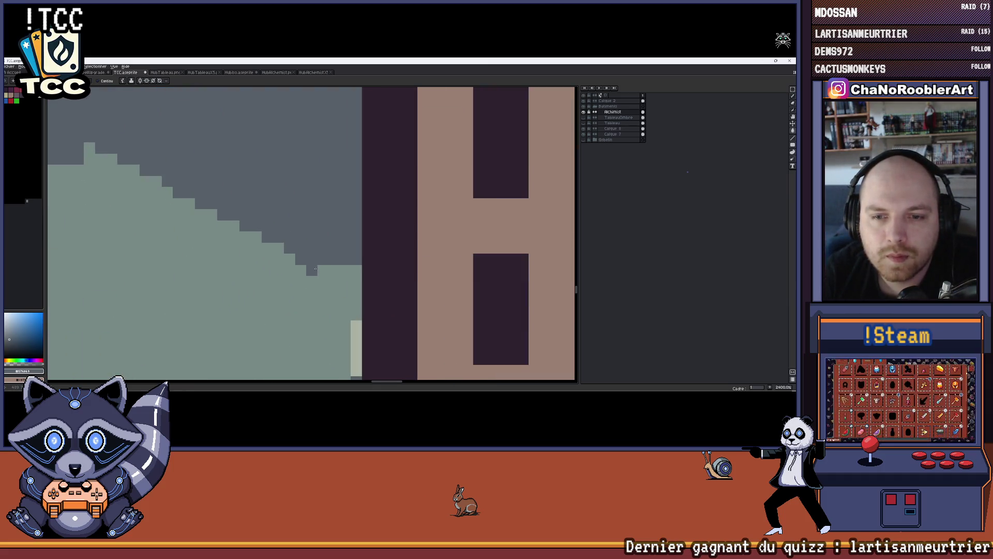
key("b")
left_click_drag(315, 268, 290, 279)
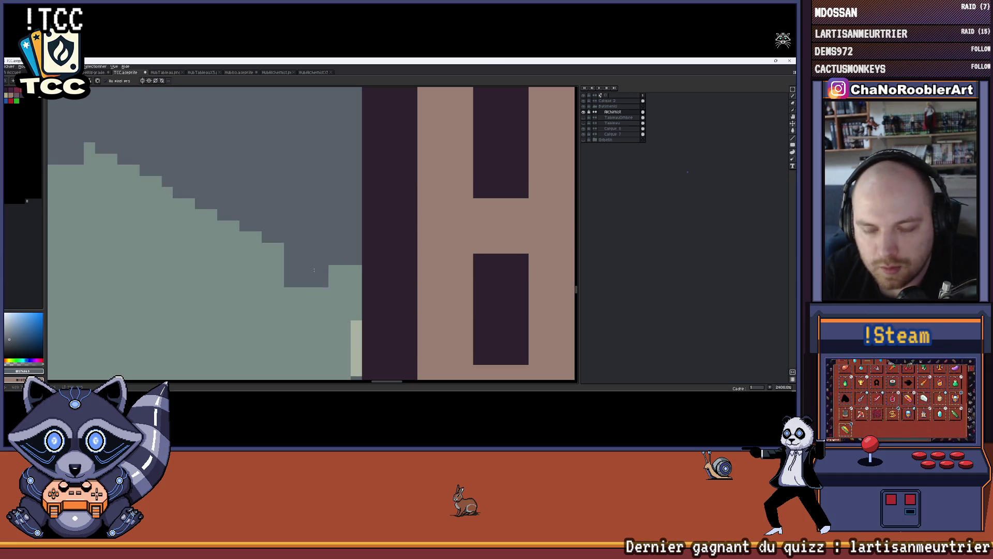
key("ctrl+z")
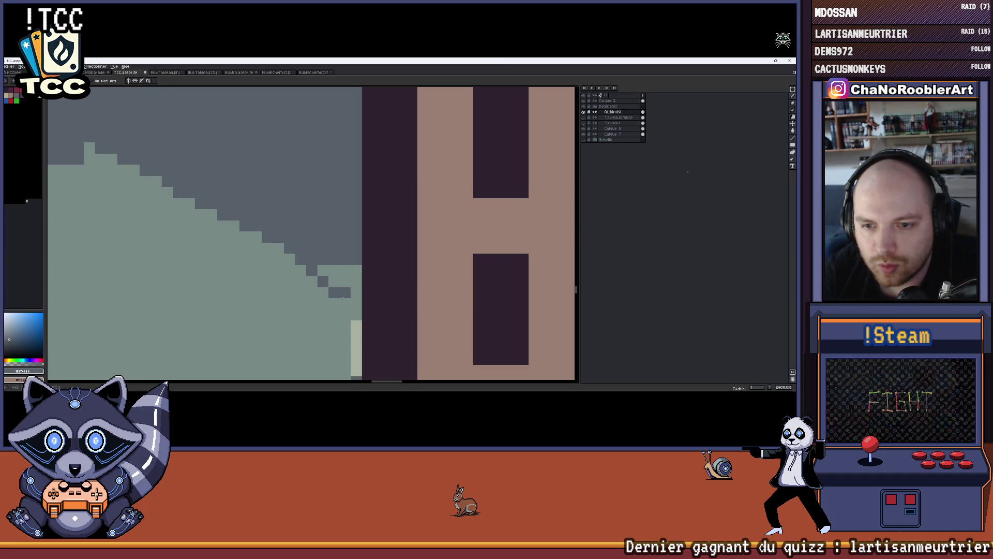
left_click_drag(352, 301, 355, 301)
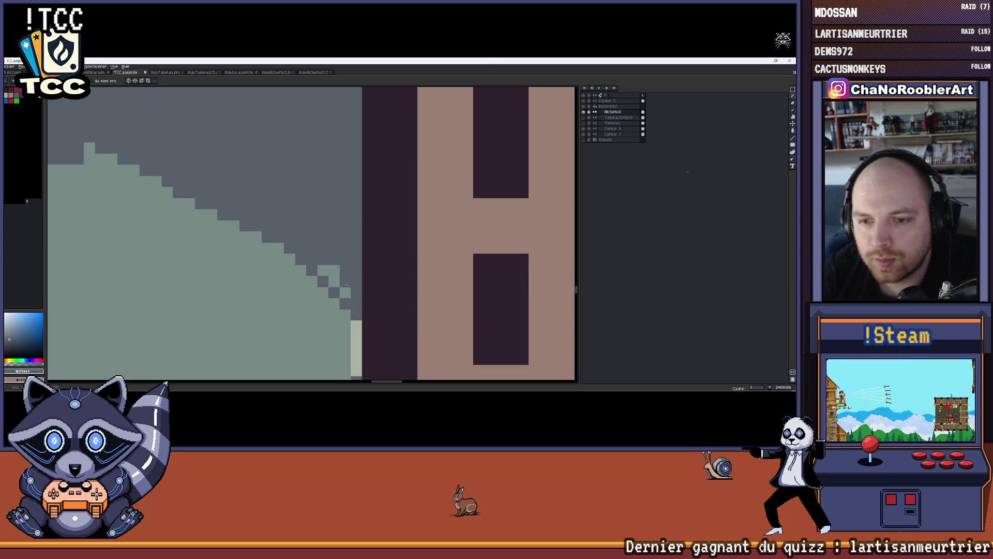
scroll(323, 270, "down", 5)
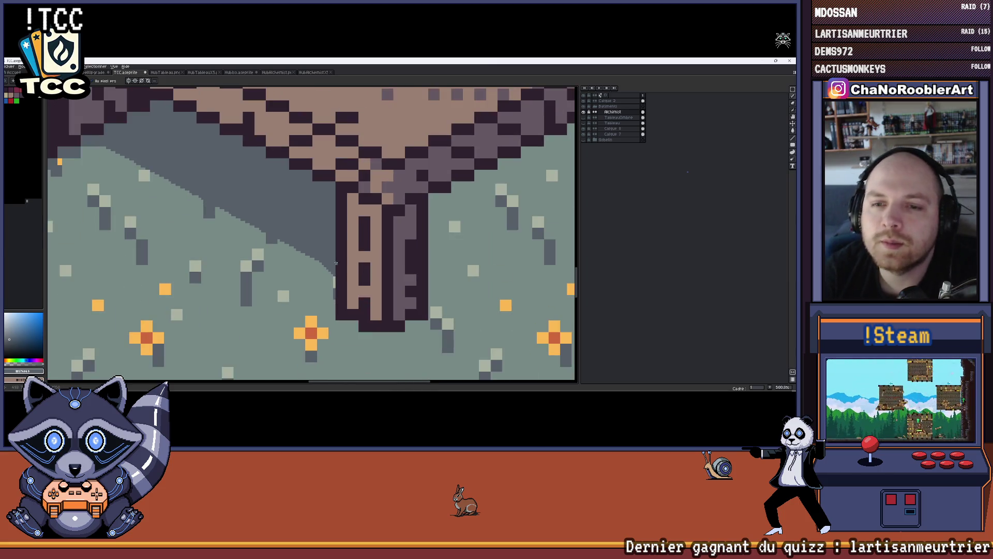
scroll(333, 263, "up", 3)
key("ctrl+z")
key("ctrl+z")
key("ctrl+z")
key("ctrl+z")
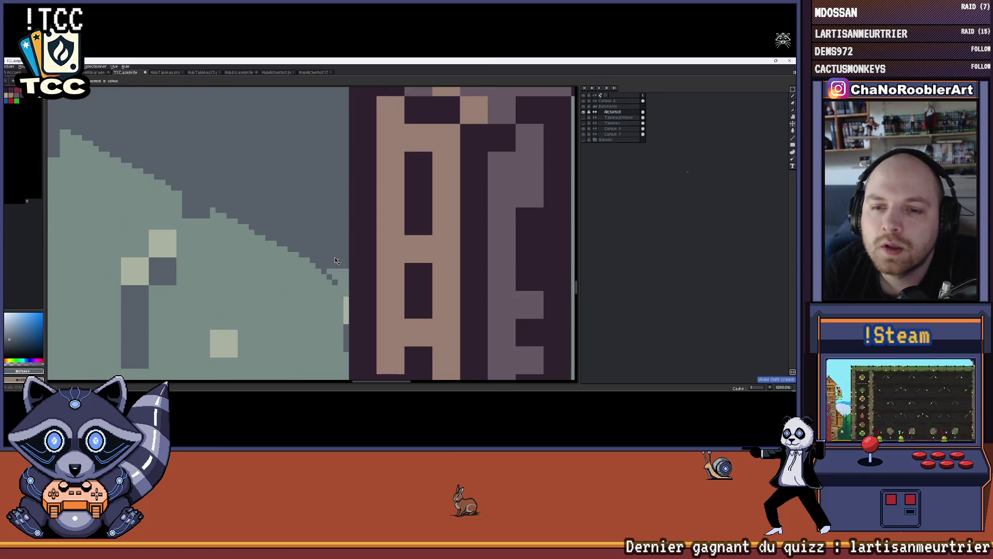
Remove the notch at the step's bottom and place a light ground pixel on the shadow edge.
scroll(336, 261, "up", 4)
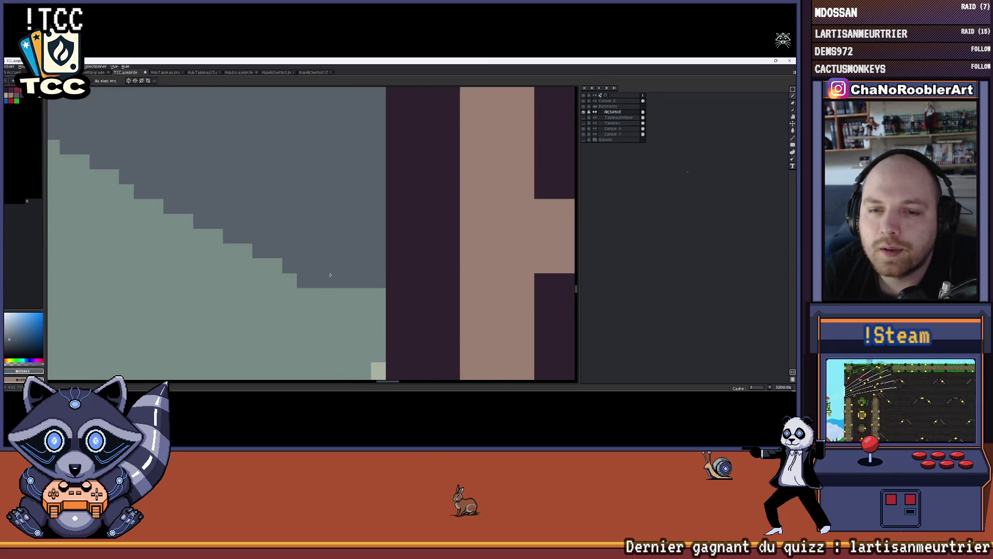
scroll(339, 264, "down", 3)
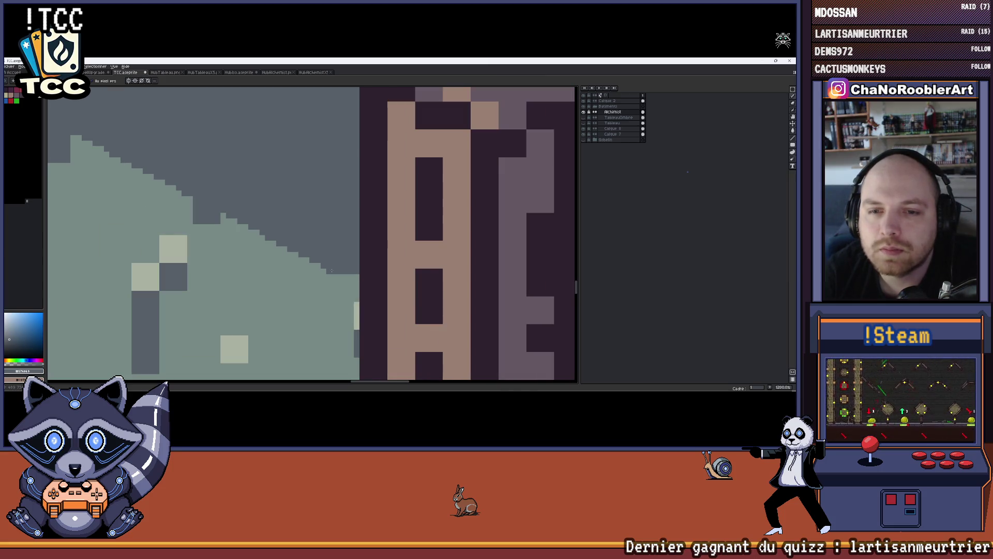
scroll(345, 282, "up", 3)
scroll(332, 277, "up", 1)
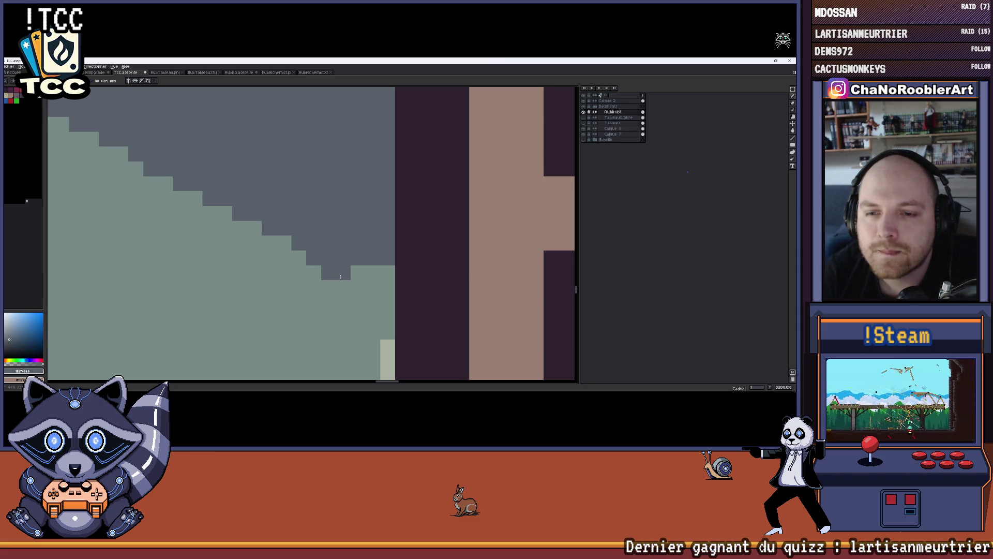
key("ctrl+z")
scroll(350, 243, "up", 2)
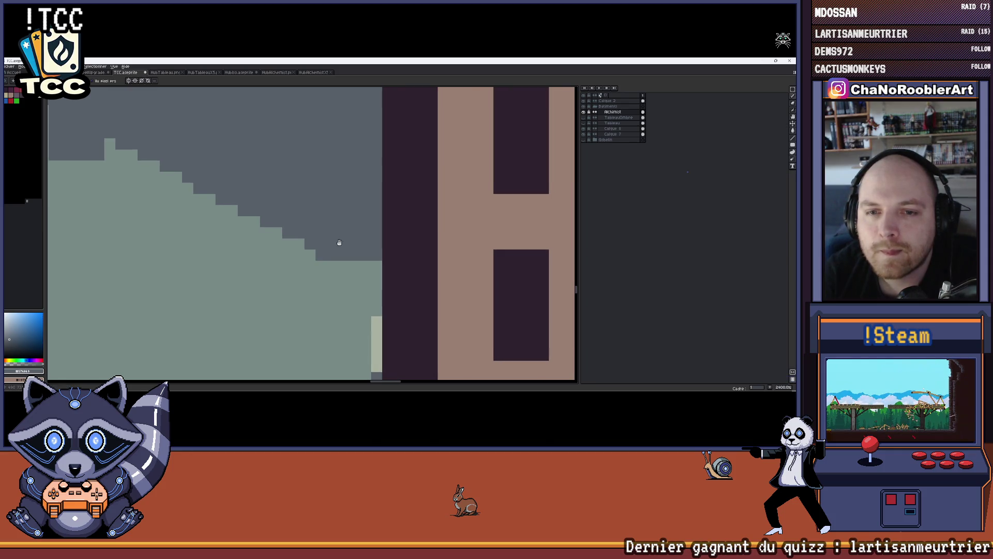
scroll(316, 259, "down", 3)
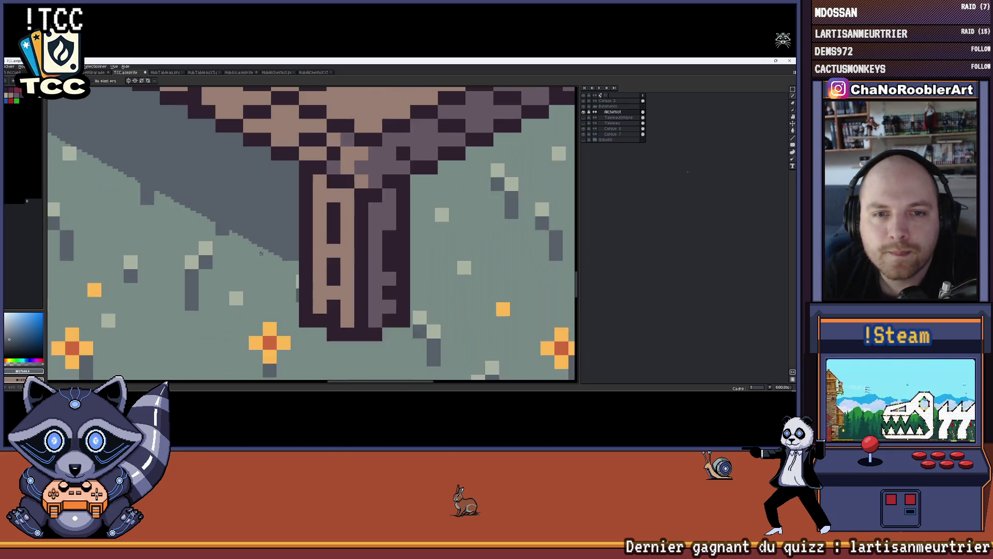
scroll(289, 269, "up", 2)
left_click_drag(288, 269, 308, 281)
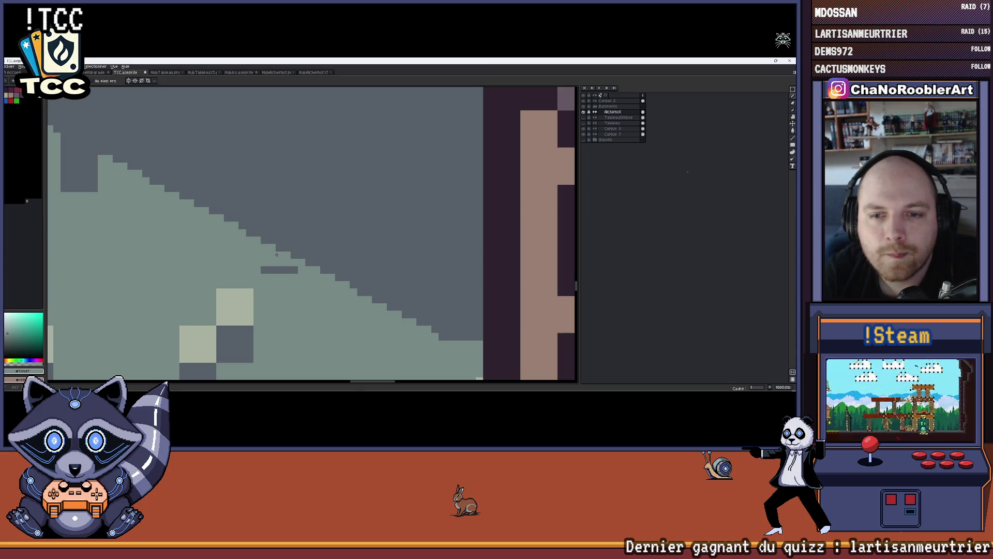
scroll(273, 268, "up", 2)
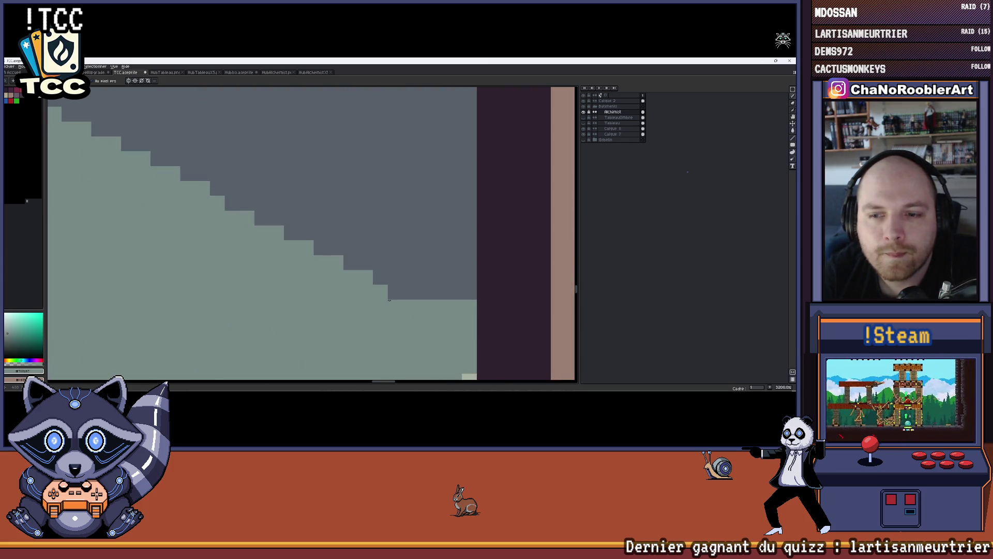
scroll(311, 290, "down", 4)
scroll(229, 248, "up", 4)
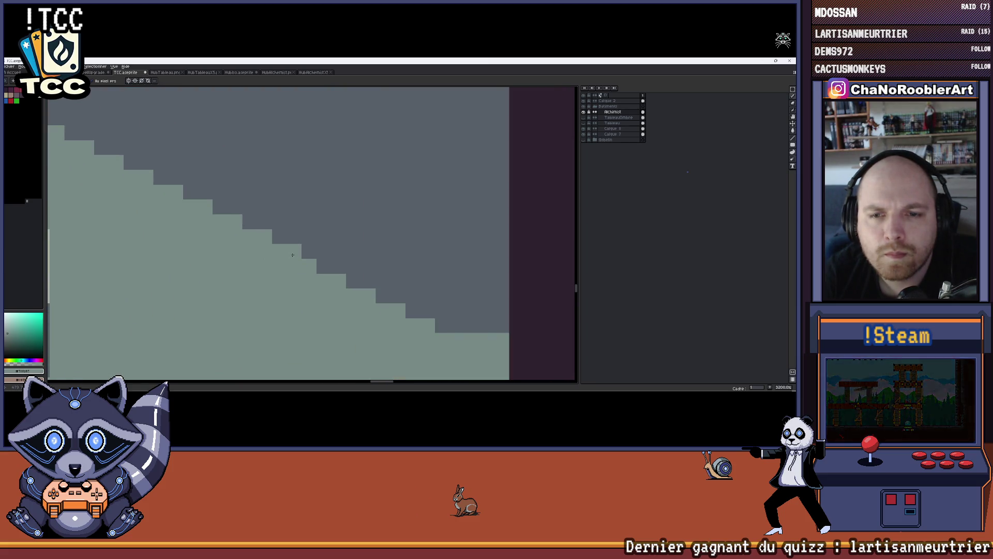
left_click_drag(350, 281, 236, 208)
left_click(289, 214)
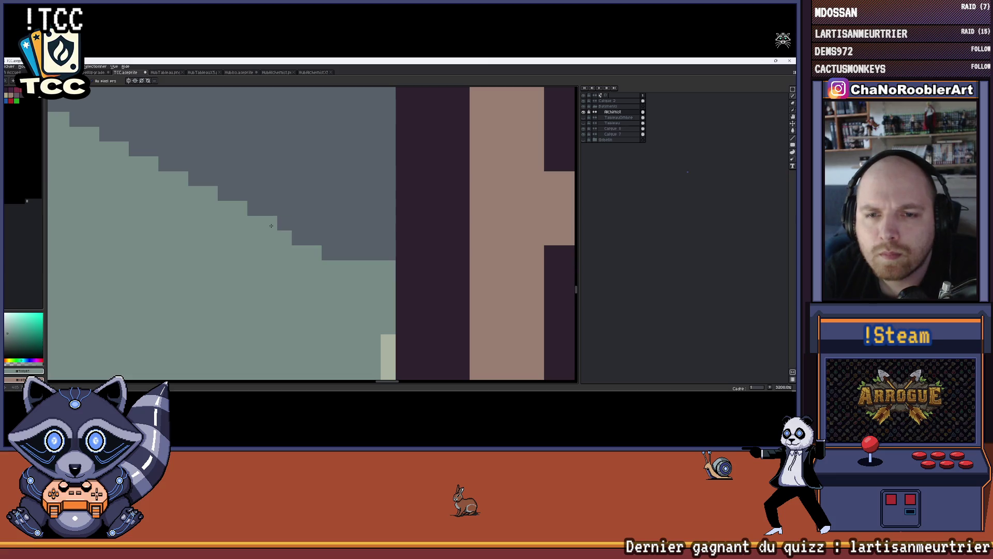
Pick the dark grey shadow colour, add a pixel at the shadow step, and zoom out to check.
left_click_drag(336, 258, 280, 249)
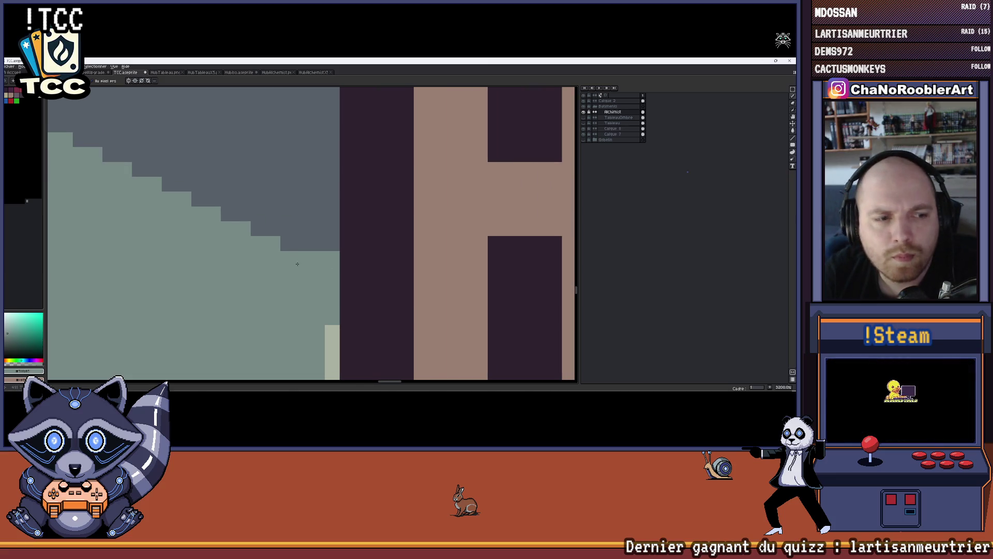
left_click(305, 246, "alt")
left_click(307, 256)
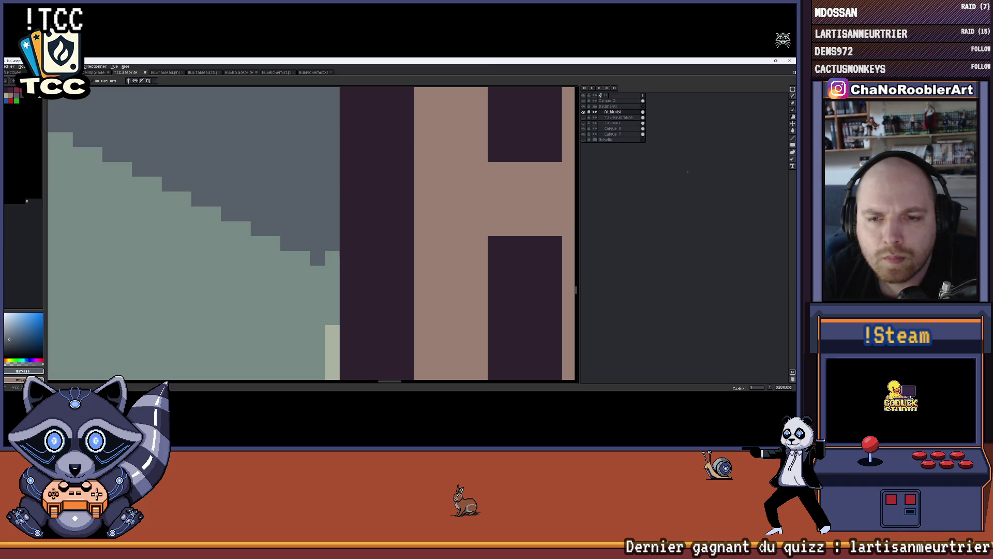
scroll(333, 235, "down", 7)
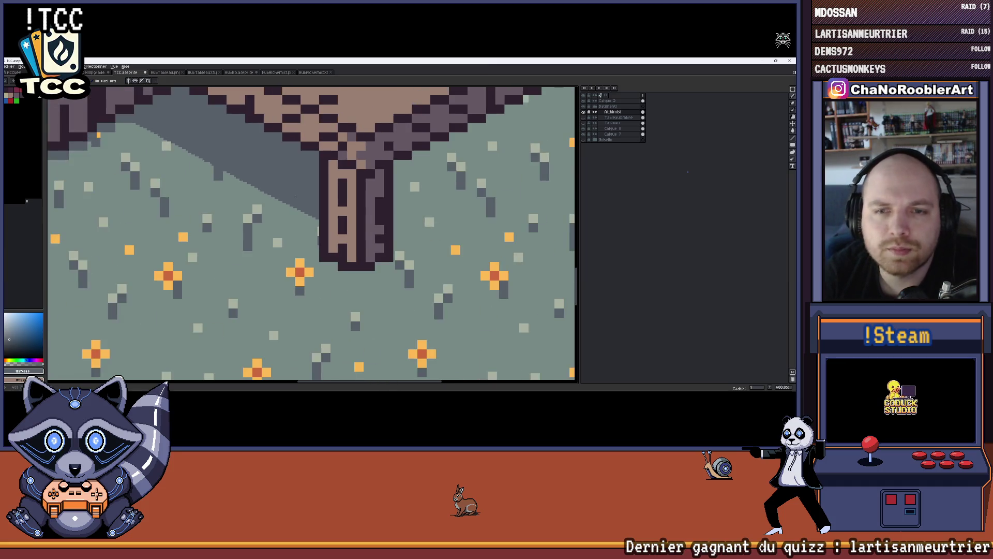
scroll(259, 208, "up", 4)
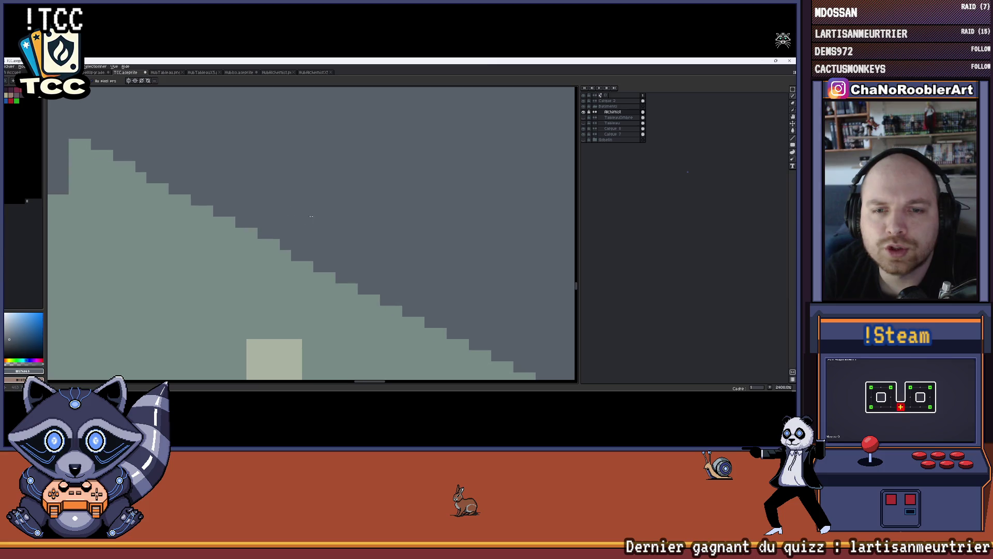
scroll(311, 211, "down", 1)
scroll(306, 205, "down", 4)
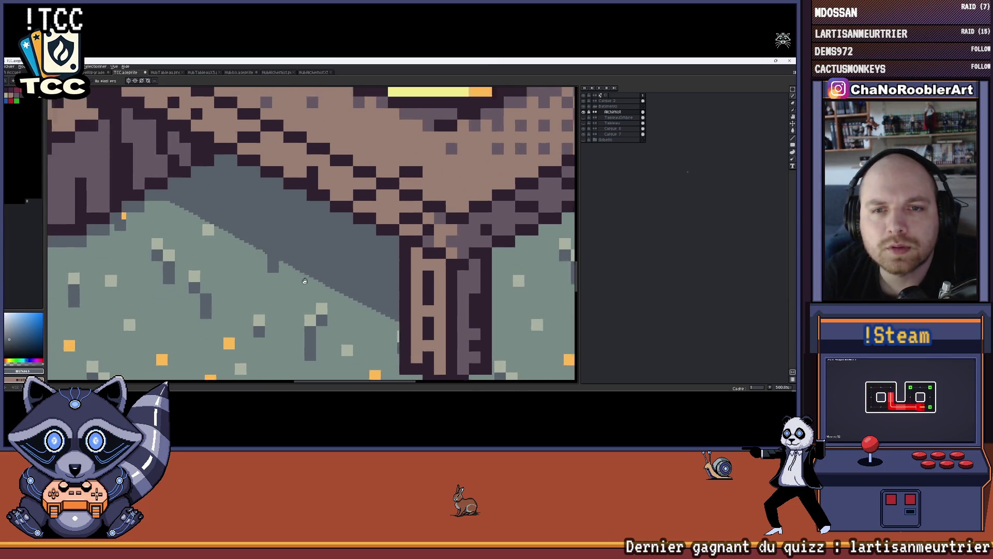
scroll(305, 218, "up", 4)
scroll(303, 248, "down", 4)
scroll(302, 256, "down", 4)
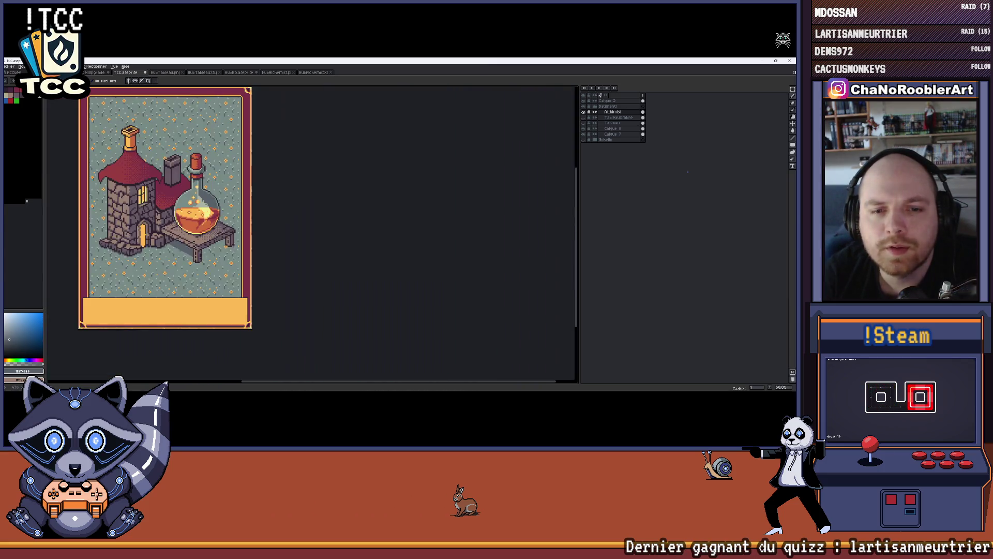
scroll(281, 251, "up", 4)
scroll(281, 250, "down", 3)
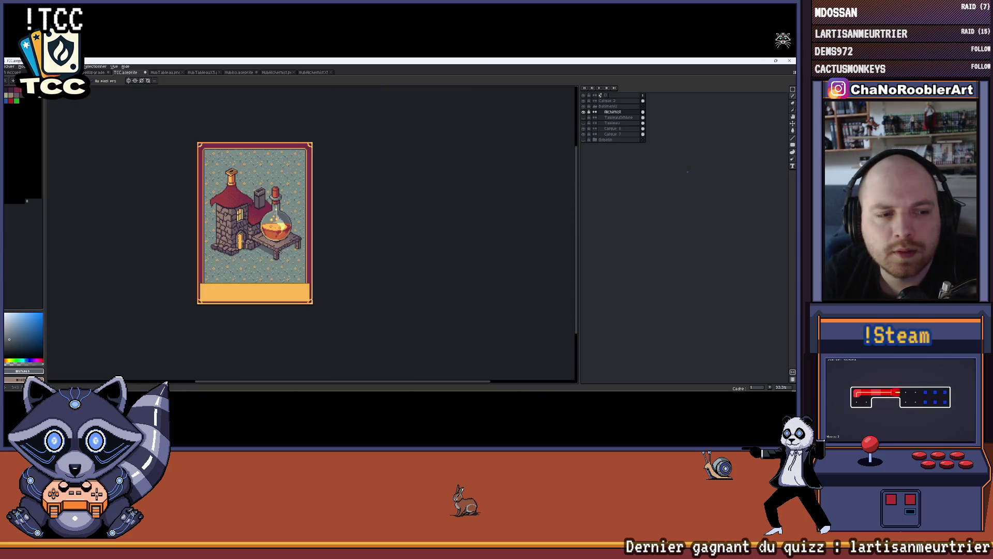
scroll(281, 250, "up", 1)
left_click_drag(271, 237, 294, 261)
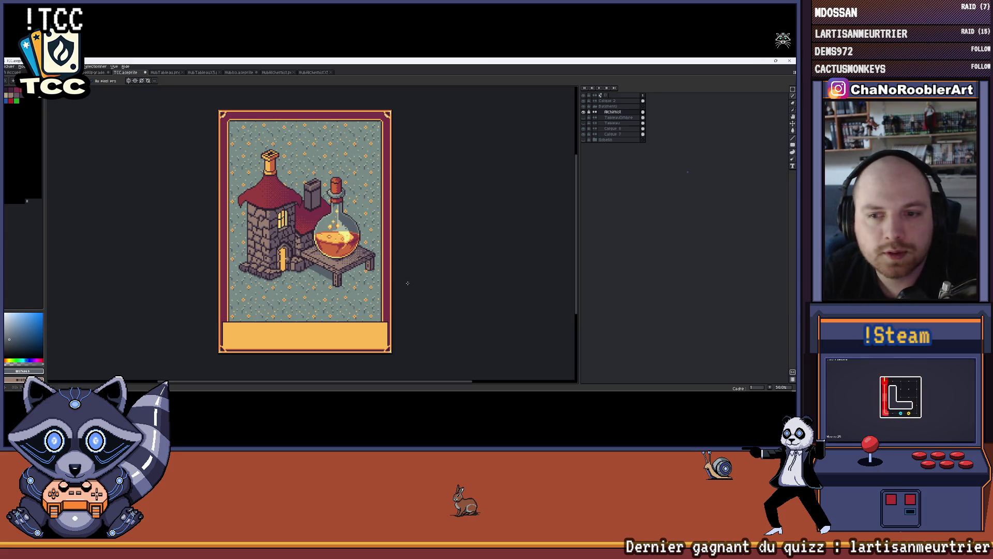
scroll(408, 283, "up", 6)
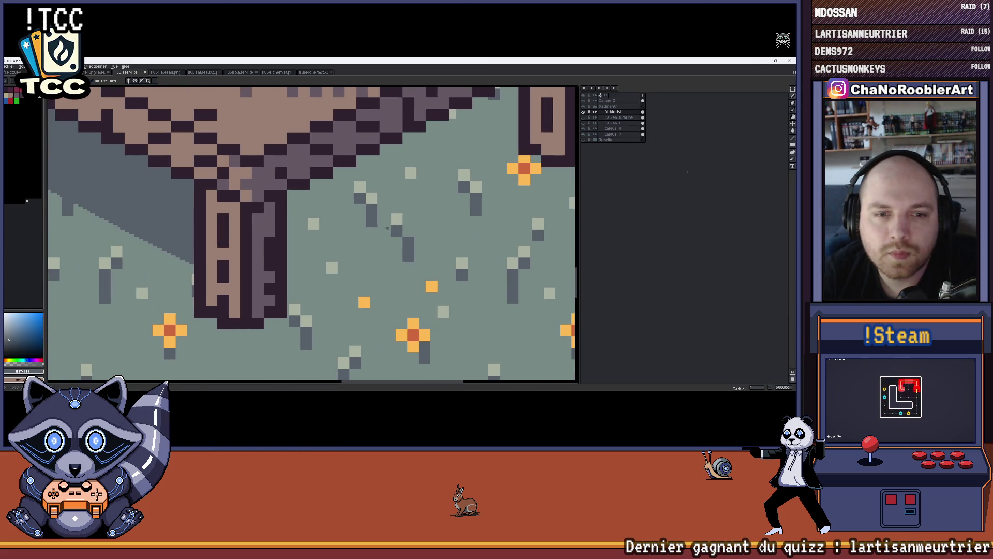
Draw the grey diagonal shadow edge from the table leg across the flowered floor.
left_click_drag(319, 250, 297, 267)
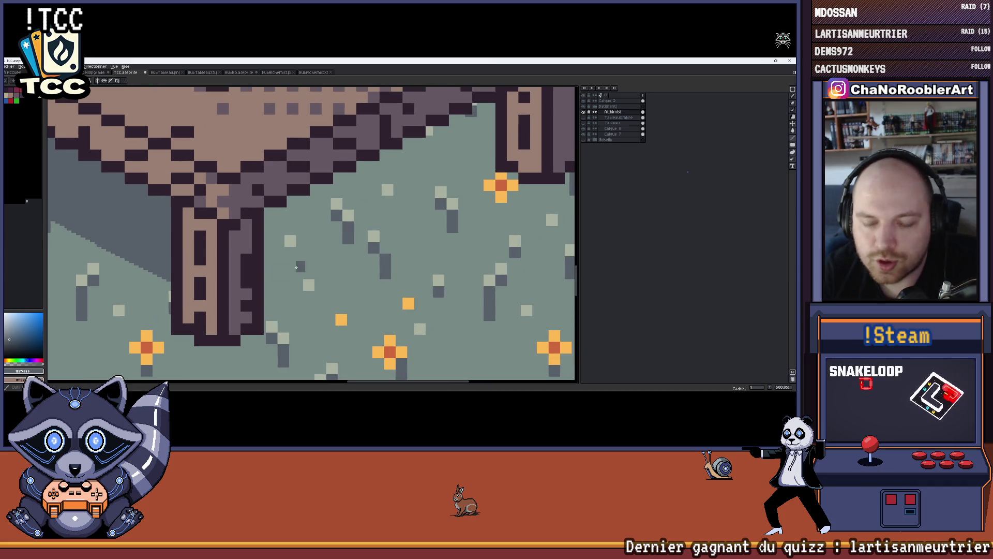
scroll(324, 274, "up", 2)
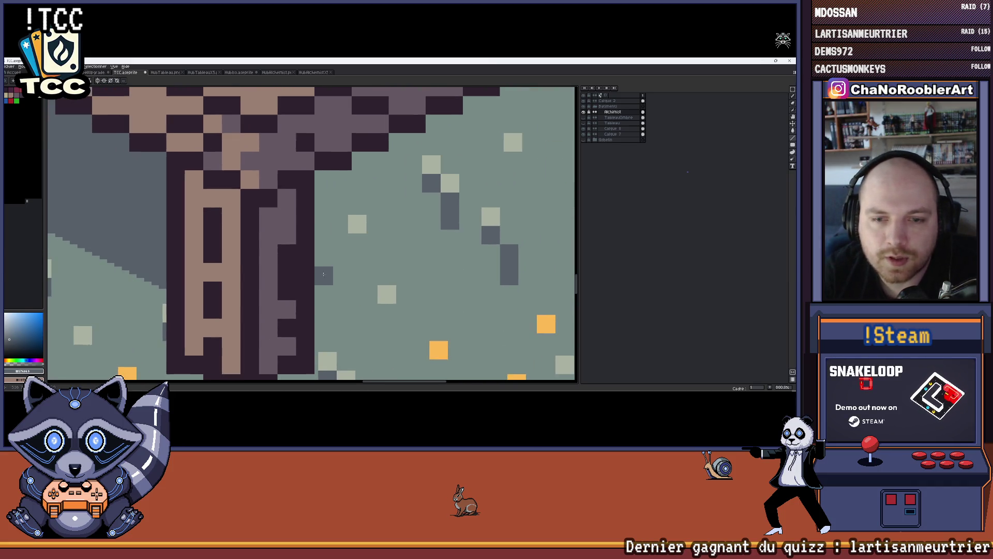
scroll(323, 275, "down", 2)
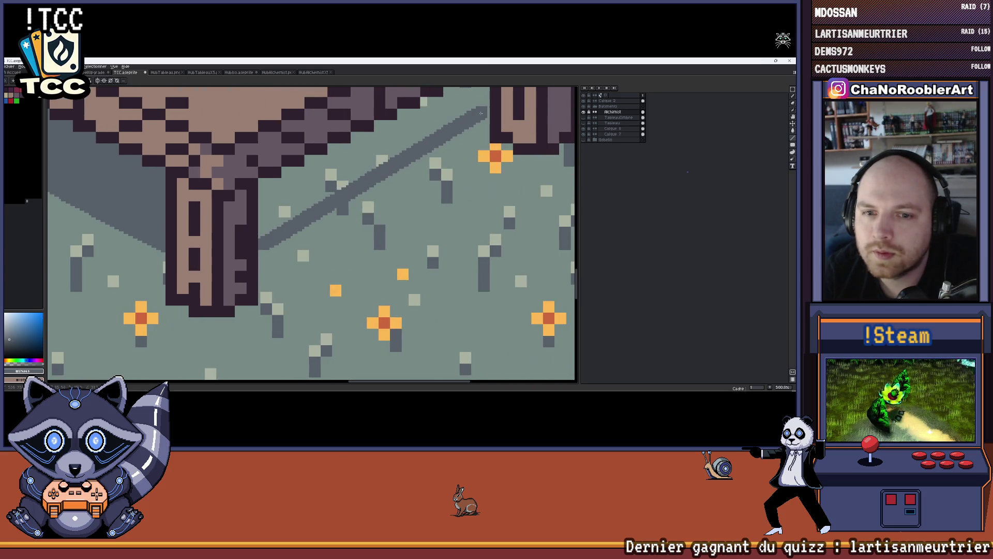
scroll(472, 183, "down", 3)
scroll(473, 181, "up", 1)
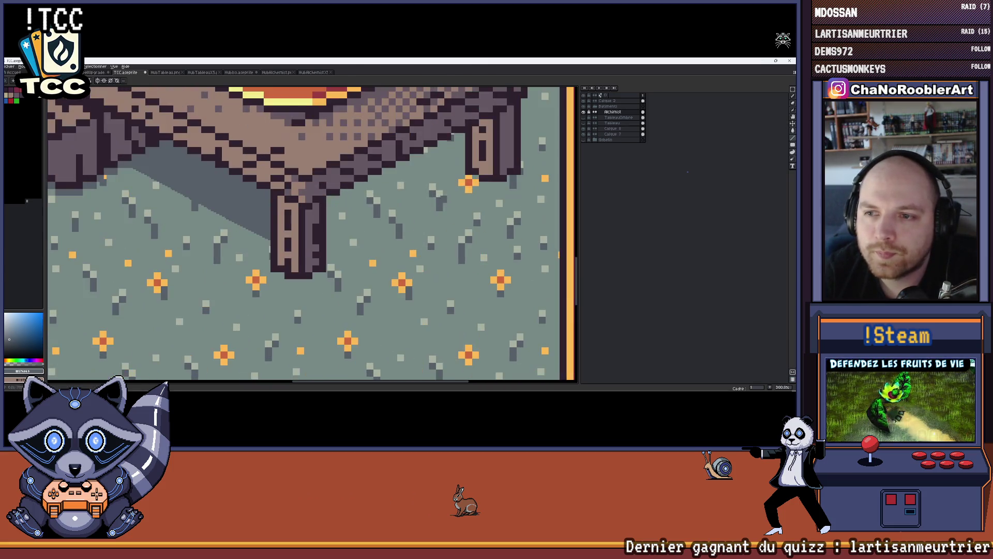
left_click_drag(438, 203, 330, 252)
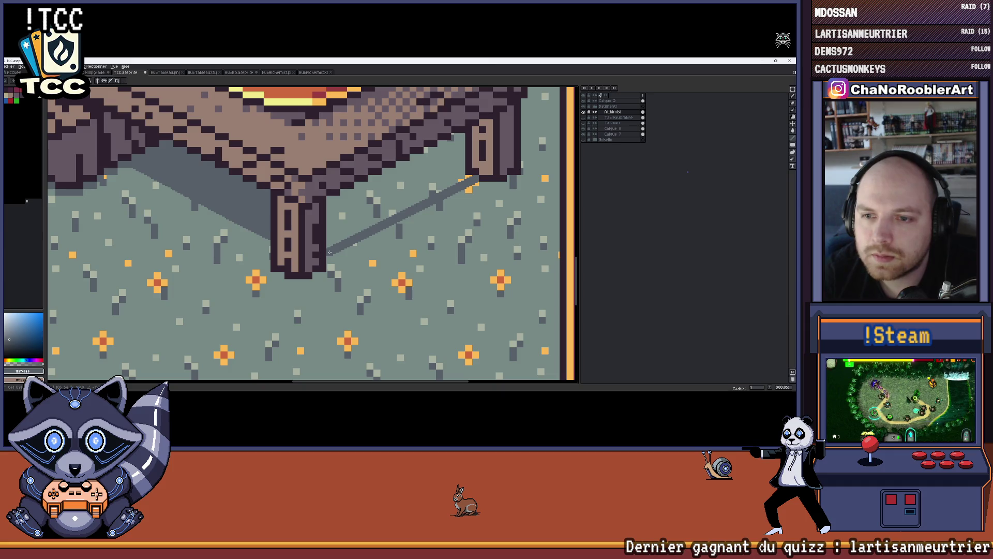
scroll(339, 243, "down", 1)
scroll(396, 189, "up", 1)
Fill the shadow area right of the table leg with the Paint Bucket.
left_click(396, 190)
scroll(397, 189, "down", 1)
scroll(397, 189, "down", 1)
mouse_move(397, 190)
left_mouse_down()
mouse_move(369, 223)
mouse_move(348, 225)
left_mouse_up()
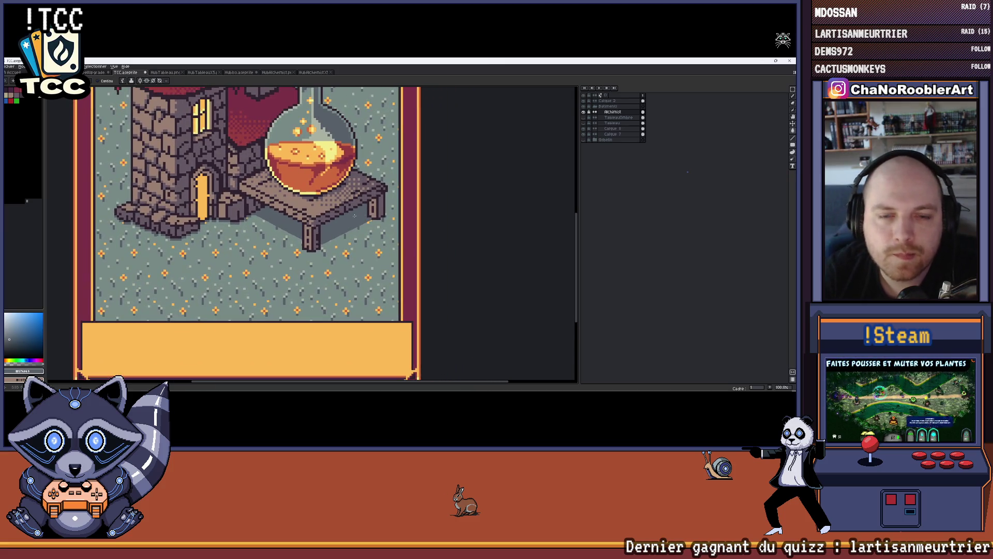
Undo the stray dark block and repaint the dark notch with floor colour.
scroll(253, 225, "up", 11)
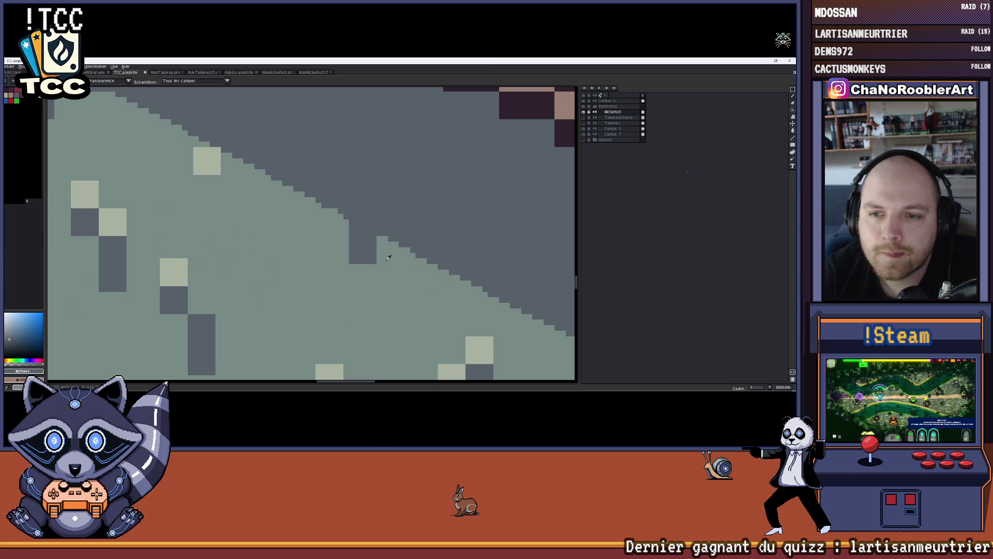
key("ctrl+z")
key("ctrl+z")
scroll(369, 266, "down", 8)
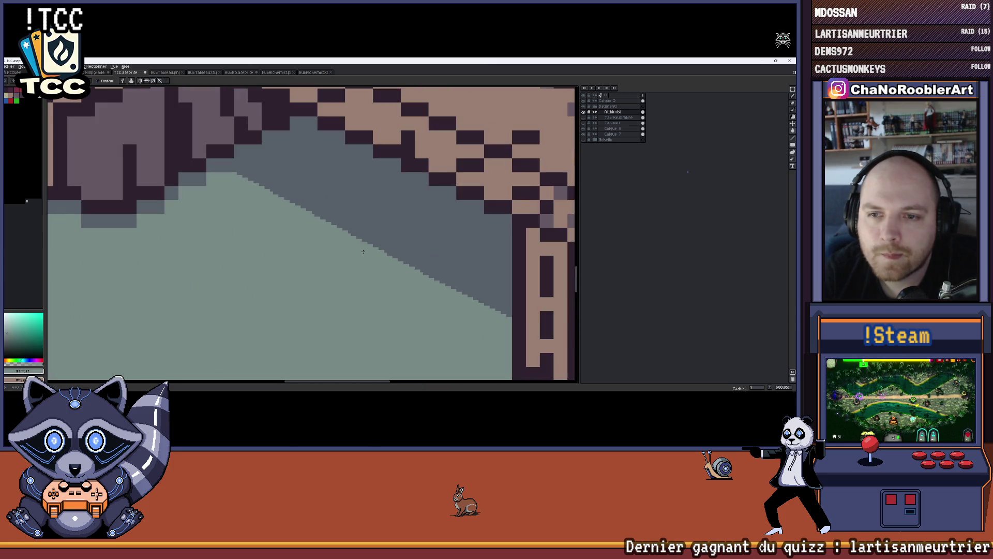
scroll(363, 248, "up", 3)
scroll(363, 248, "up", 1)
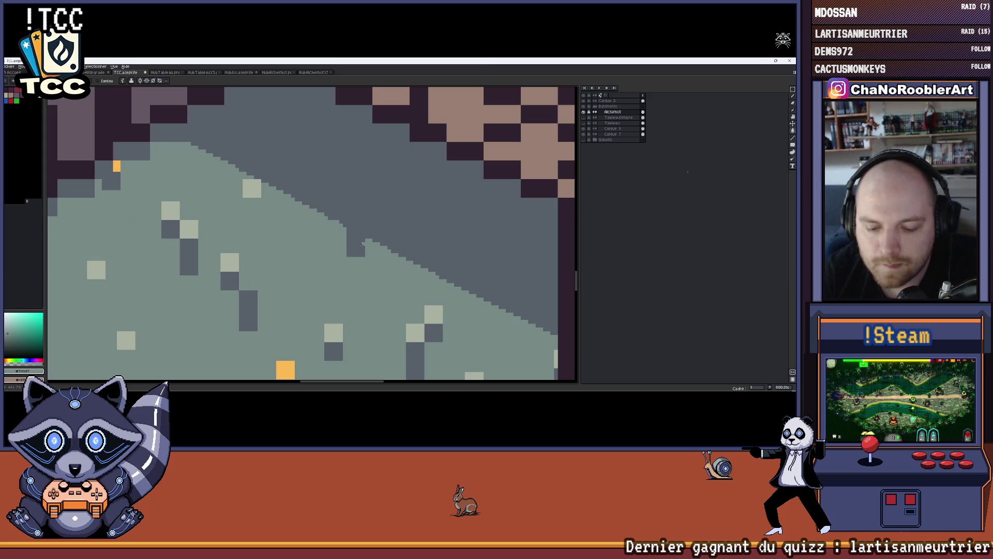
scroll(360, 236, "up", 4)
left_click_drag(365, 247, 363, 280)
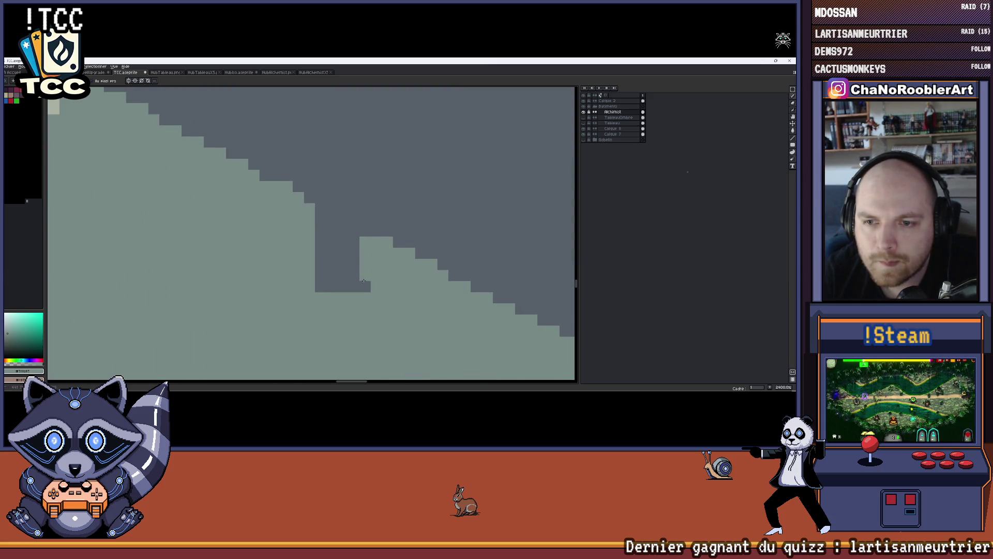
left_click(352, 230)
mouse_move(317, 216)
left_mouse_down()
mouse_move(321, 279)
mouse_move(332, 225)
mouse_move(348, 283)
left_mouse_up()
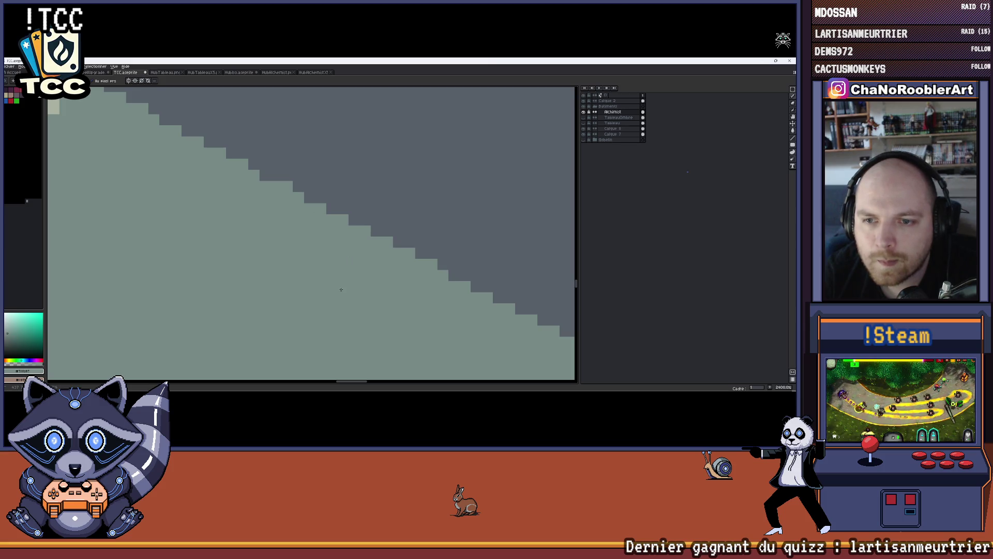
Cover the stray light speck on the shadow edge with shadow colour.
scroll(341, 289, "down", 3)
scroll(314, 226, "up", 3)
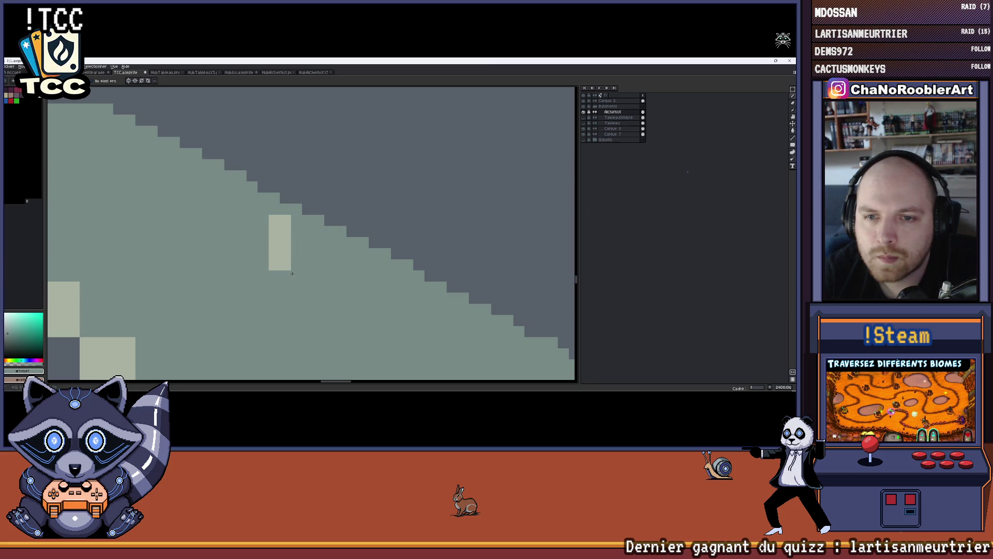
left_click_drag(292, 273, 277, 263)
scroll(283, 257, "down", 5)
scroll(412, 264, "up", 4)
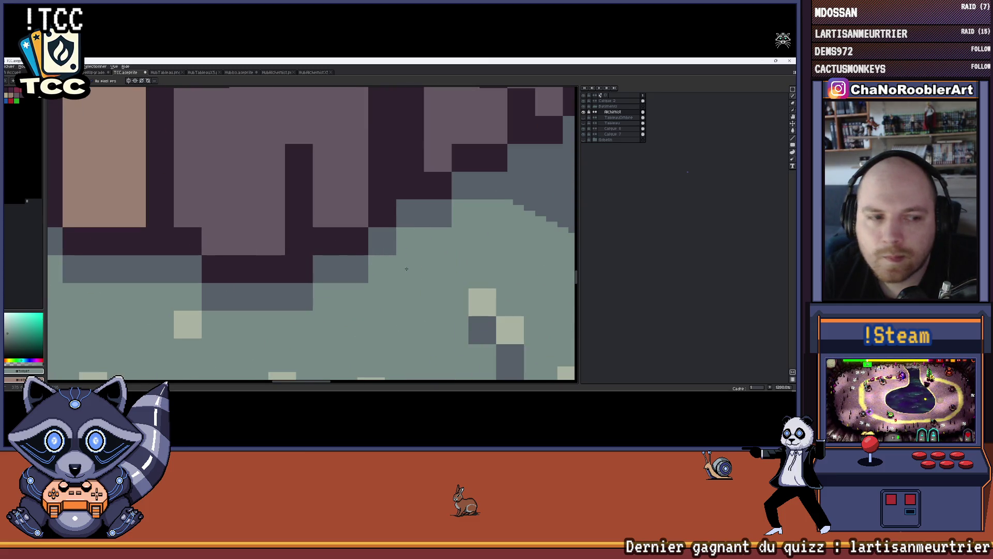
scroll(408, 267, "down", 3)
scroll(322, 253, "up", 3)
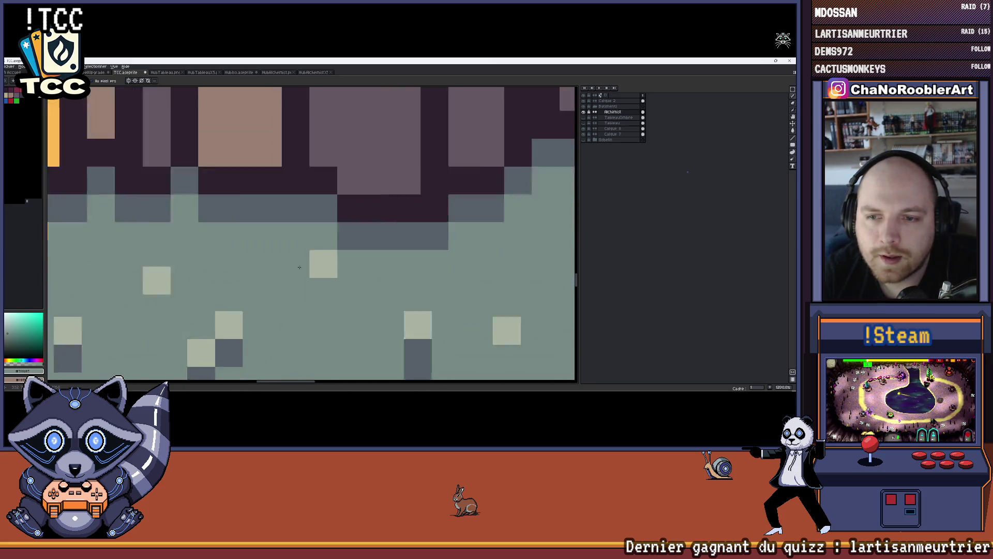
scroll(322, 254, "down", 1)
scroll(322, 253, "up", 4)
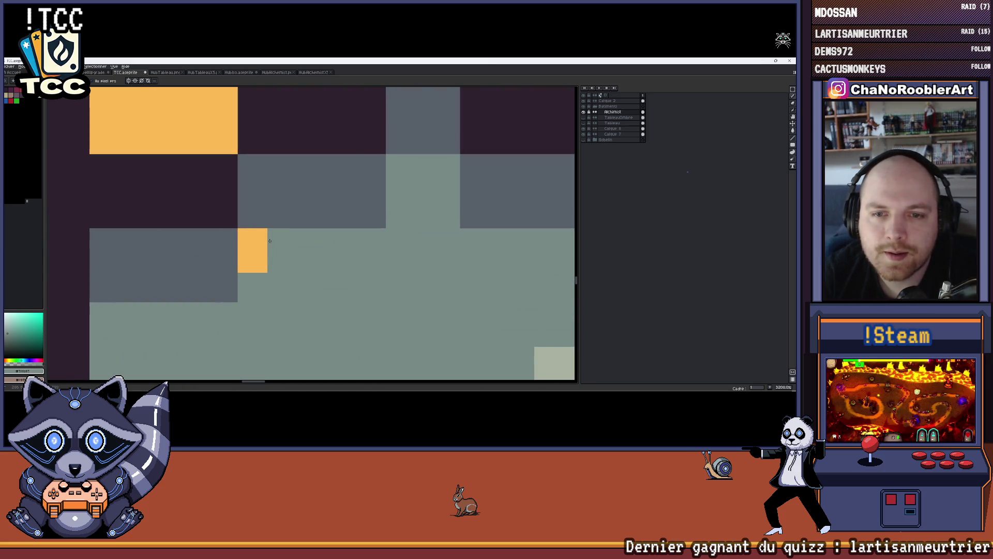
scroll(250, 260, "down", 6)
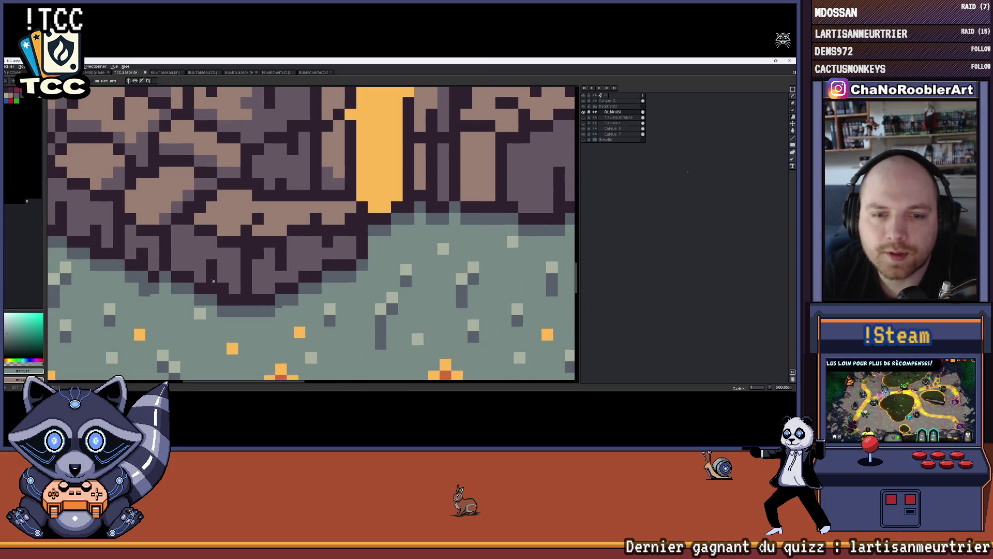
scroll(305, 297, "up", 5)
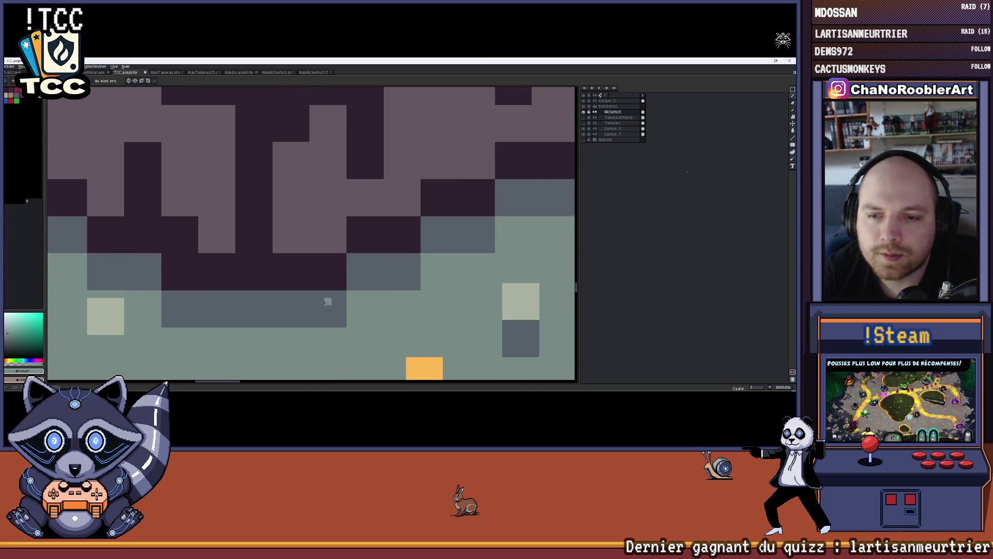
scroll(325, 303, "down", 3)
scroll(321, 273, "up", 4)
scroll(195, 291, "down", 6)
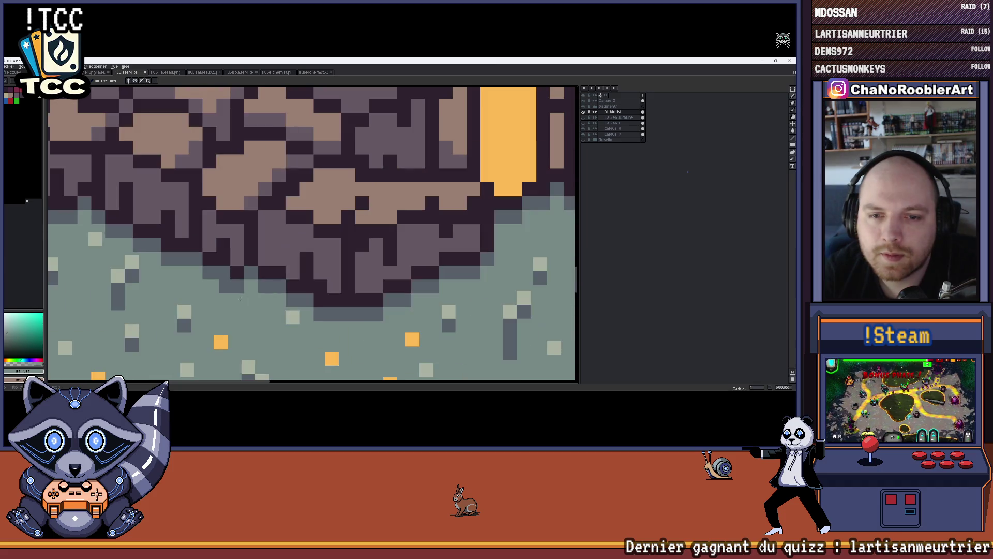
left_click_drag(162, 284, 282, 288)
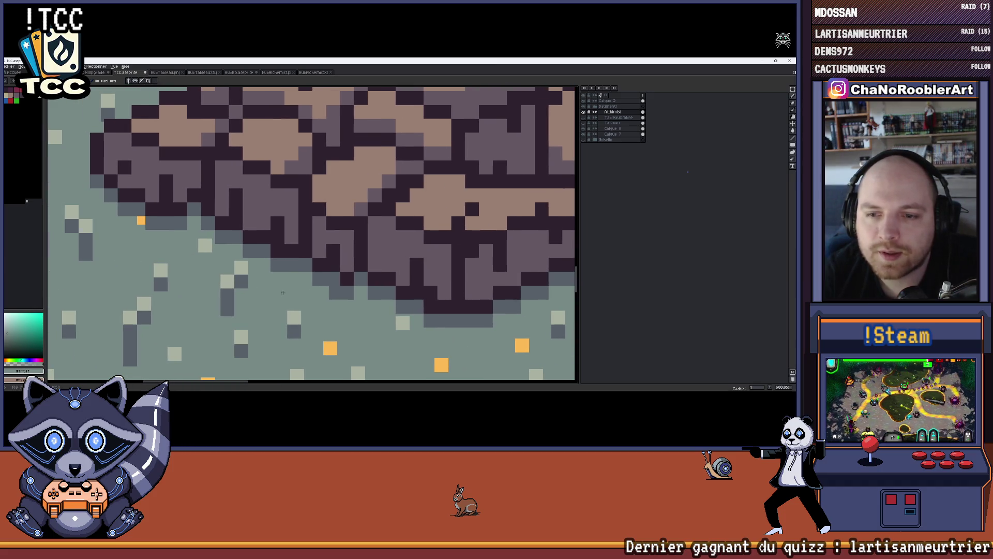
scroll(218, 267, "up", 6)
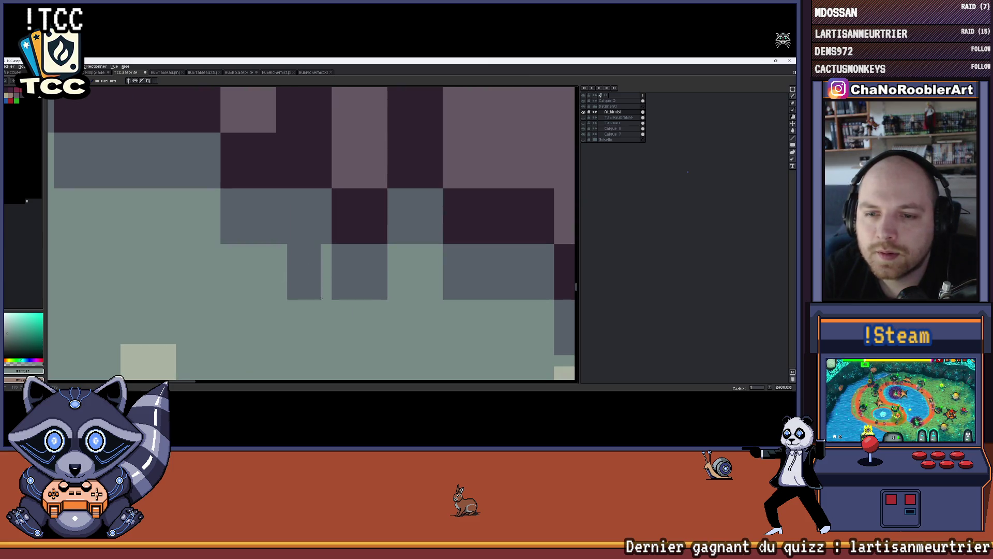
scroll(305, 254, "down", 3)
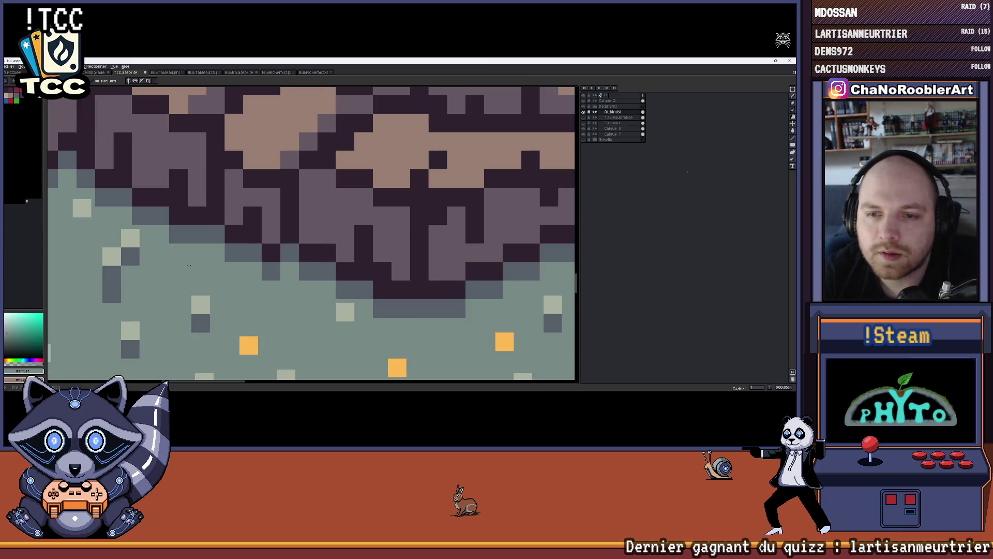
left_click_drag(183, 227, 277, 252)
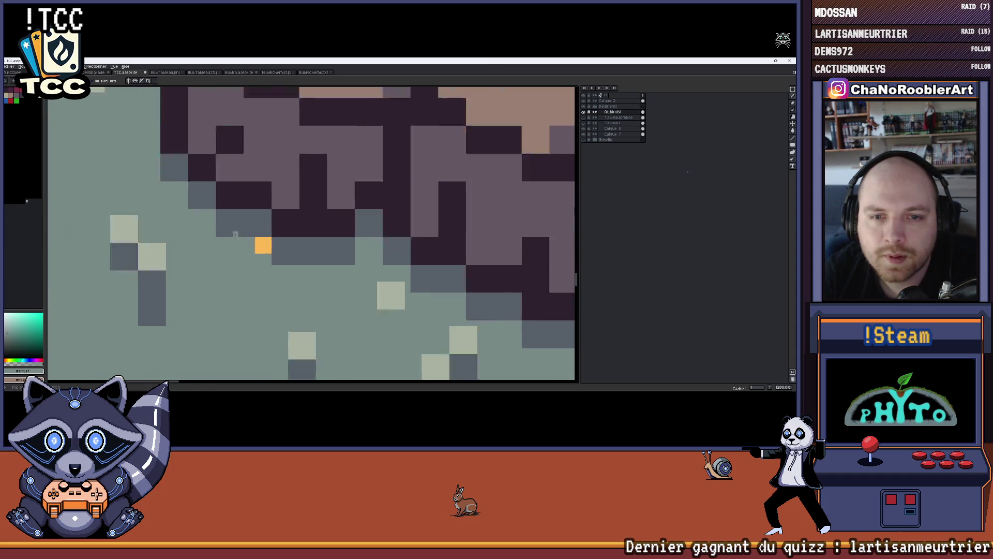
scroll(279, 246, "up", 3)
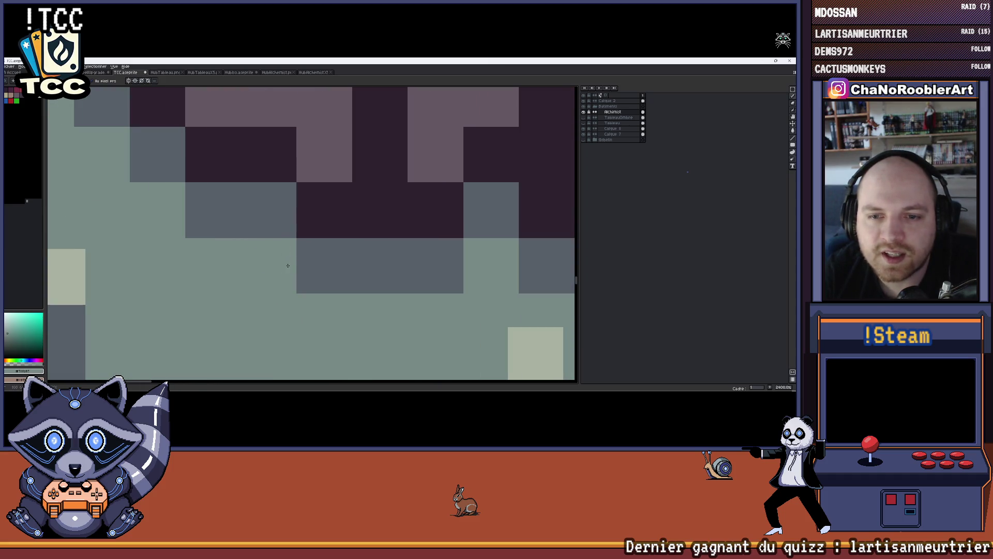
scroll(288, 265, "down", 4)
scroll(308, 267, "up", 2)
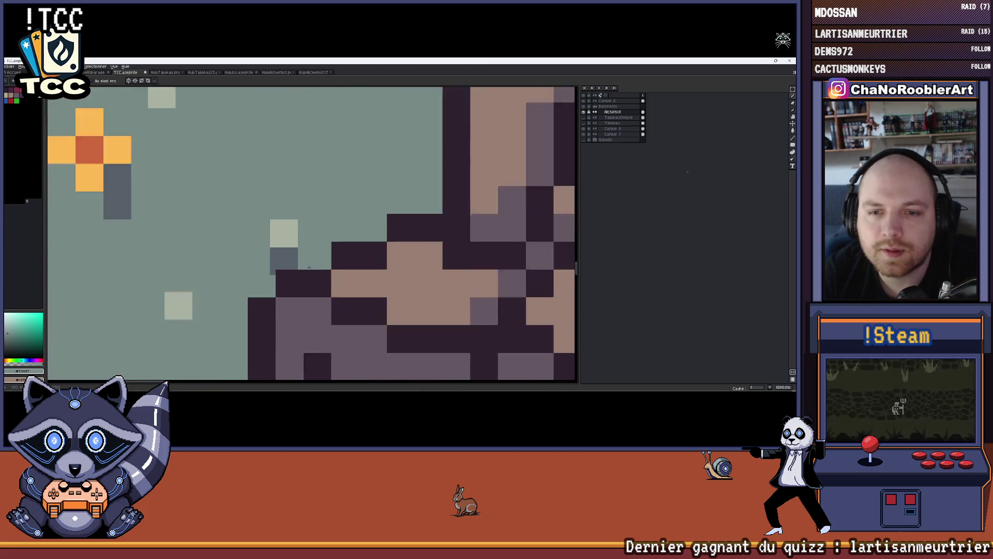
scroll(309, 267, "up", 2)
scroll(248, 250, "down", 4)
scroll(234, 242, "up", 4)
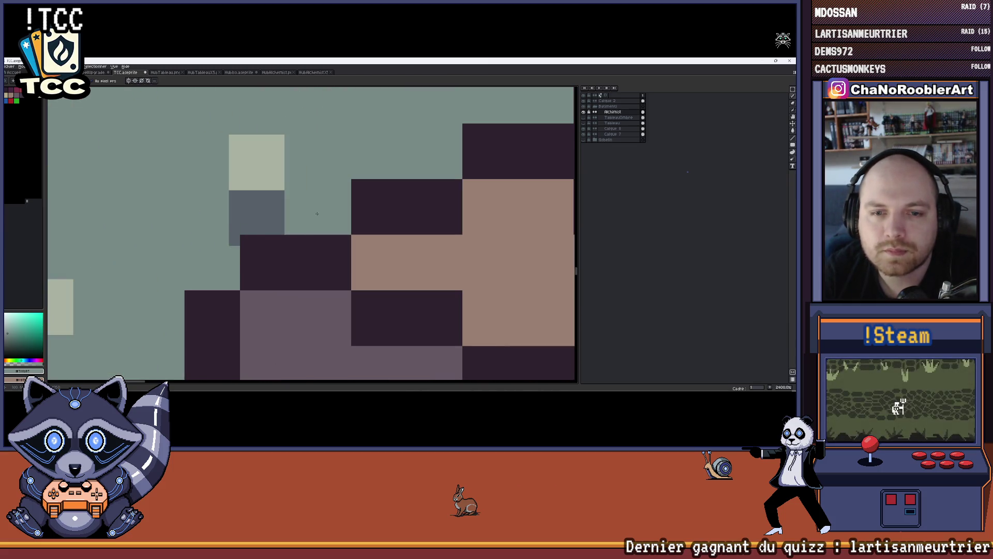
scroll(318, 214, "down", 8)
scroll(374, 230, "up", 1)
scroll(336, 243, "down", 2)
scroll(308, 253, "up", 3)
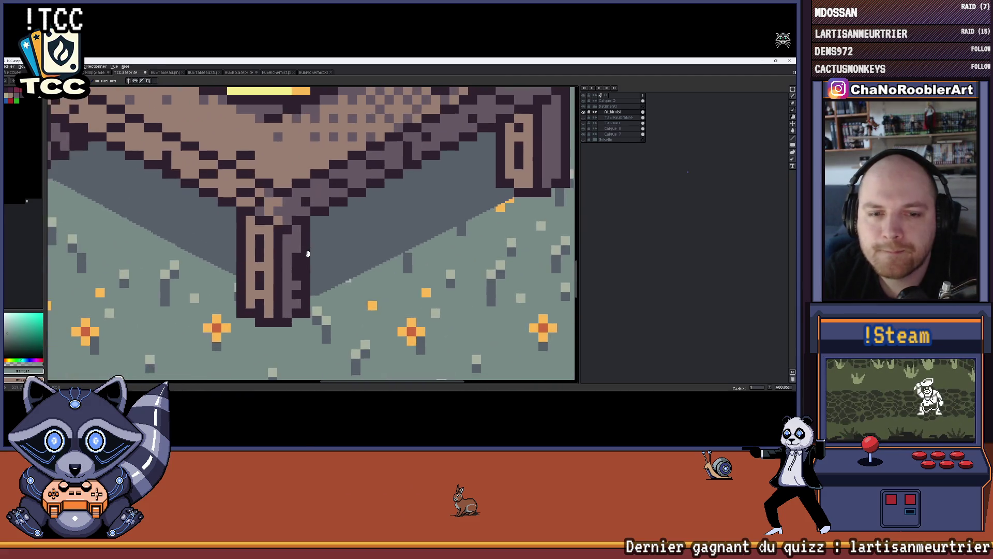
Paint a dark row of shadow pixels extending along the table leg's cast shadow.
scroll(308, 253, "down", 1)
scroll(195, 236, "up", 1)
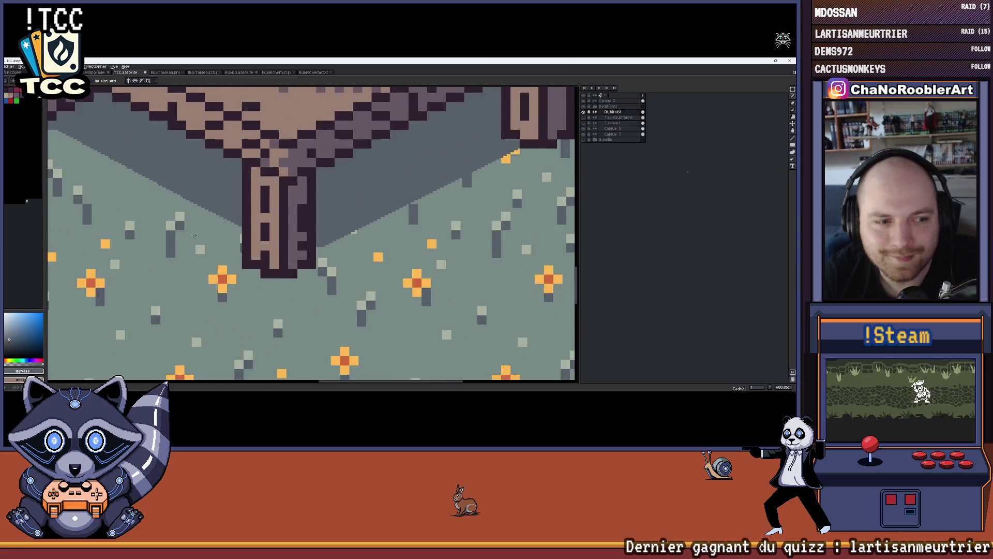
scroll(225, 271, "up", 3)
scroll(225, 270, "up", 5)
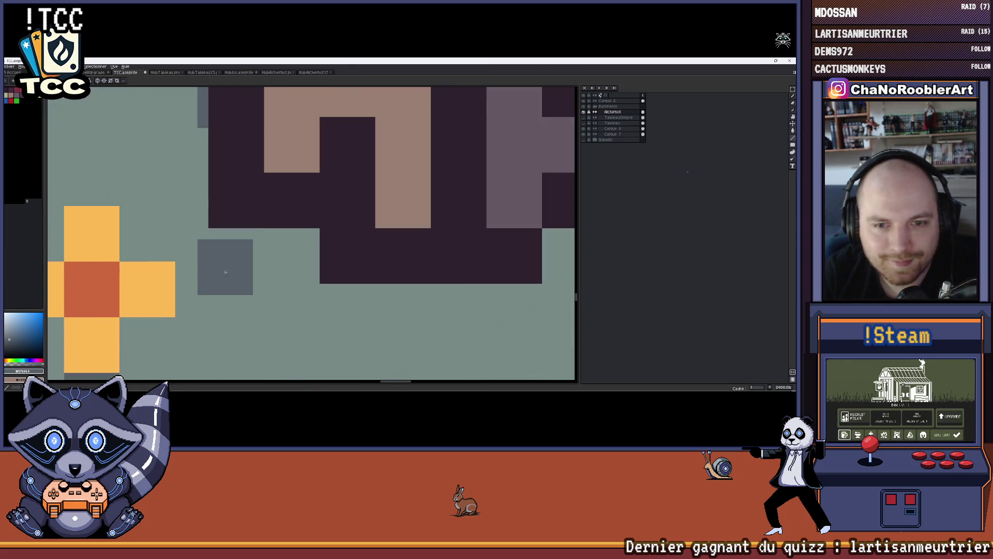
scroll(237, 283, "down", 5)
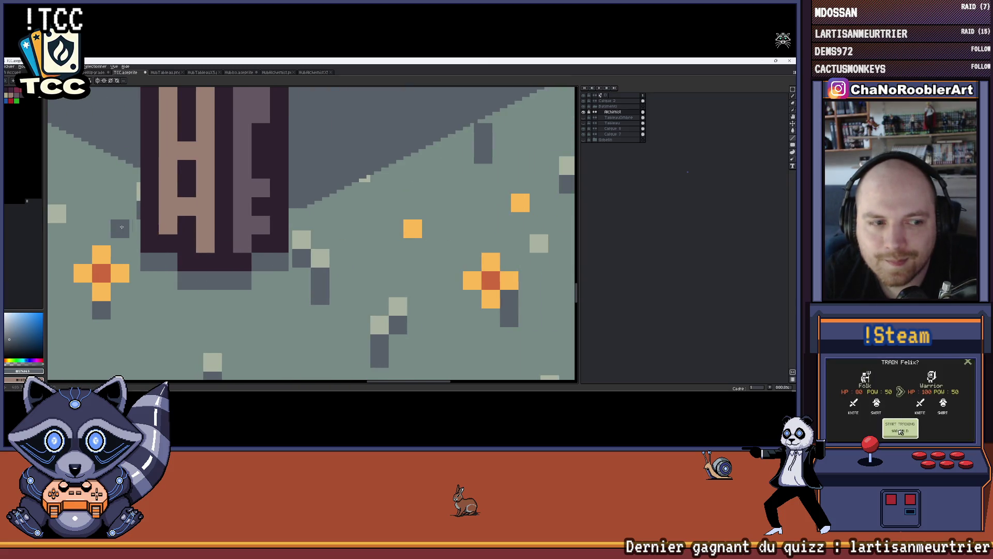
left_click_drag(145, 231, 256, 233)
scroll(262, 213, "up", 3)
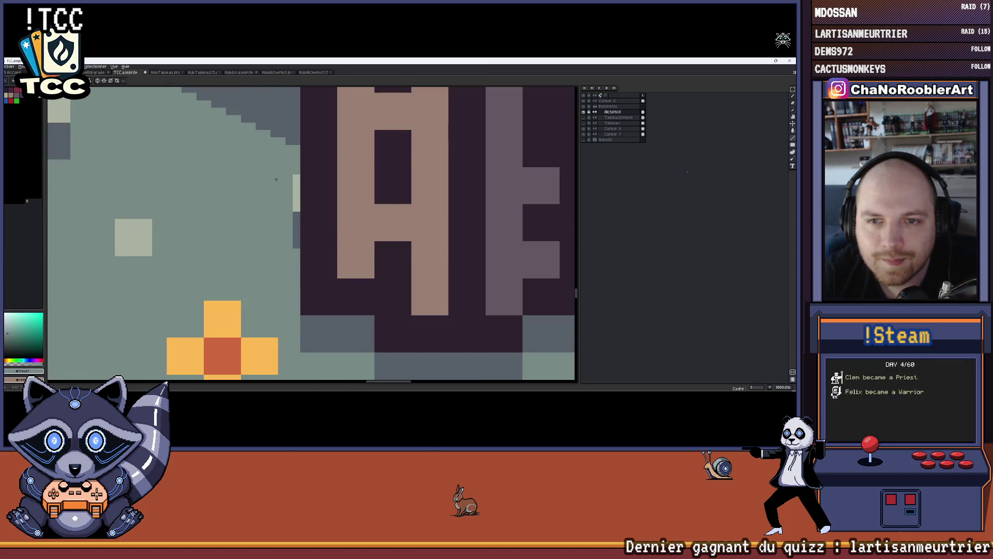
scroll(274, 232, "down", 3)
scroll(273, 233, "down", 3)
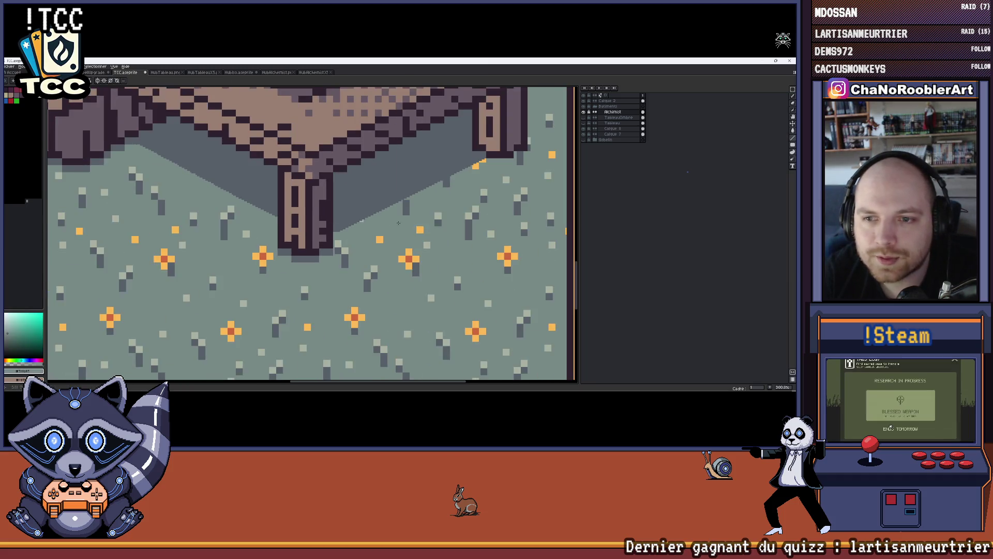
scroll(306, 226, "up", 3)
scroll(306, 226, "up", 2)
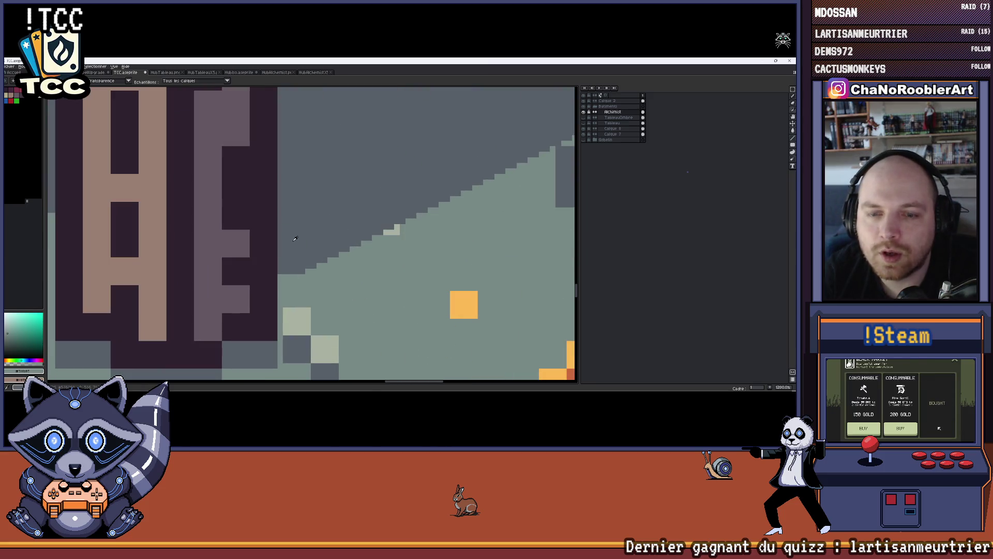
scroll(306, 233, "down", 2)
scroll(305, 248, "up", 2)
scroll(306, 266, "down", 2)
scroll(305, 266, "down", 2)
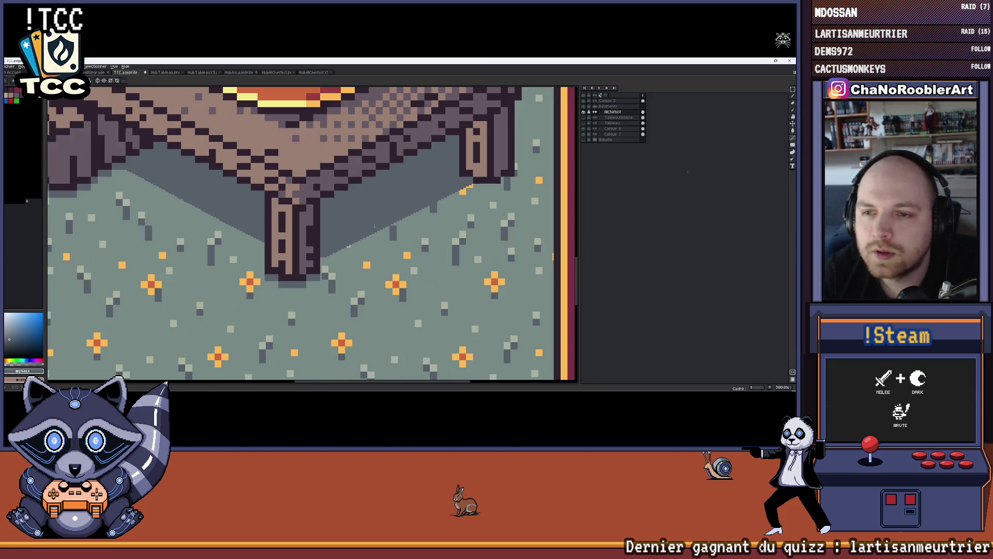
scroll(362, 203, "up", 4)
scroll(362, 204, "up", 1)
mouse_move(253, 210)
left_mouse_down()
mouse_move(431, 206)
mouse_move(320, 206)
mouse_move(327, 228)
mouse_move(339, 227)
left_mouse_up()
scroll(339, 227, "down", 3)
left_click_drag(414, 201, 385, 201)
scroll(385, 202, "up", 4)
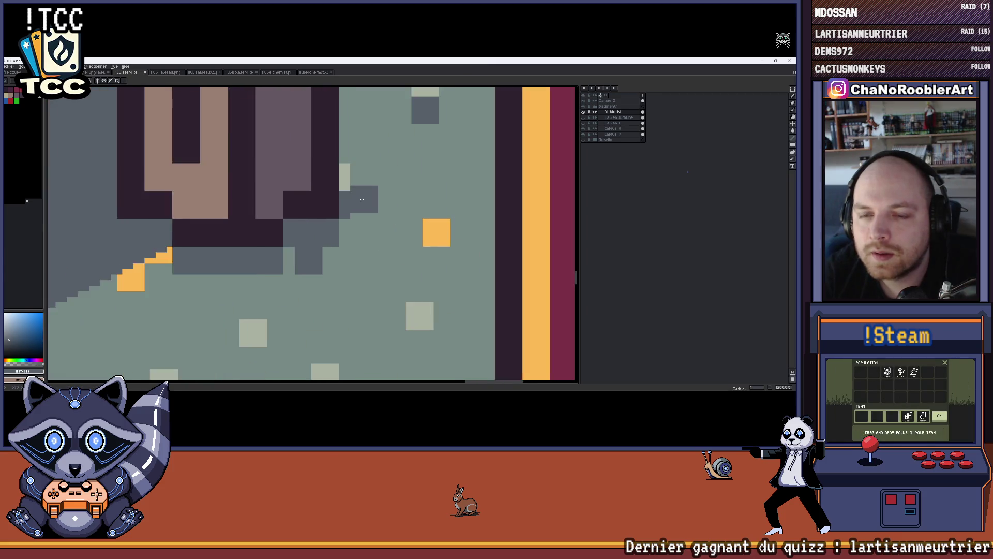
Pick the teal-grey floor colour and paint it over the top of the slate shadow block.
left_click(379, 162, "alt")
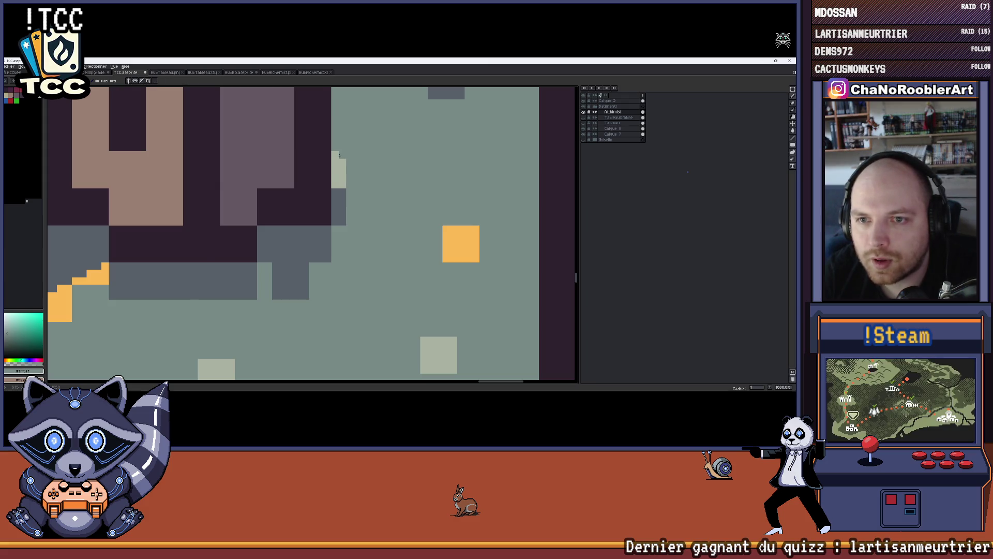
scroll(339, 155, "up", 2)
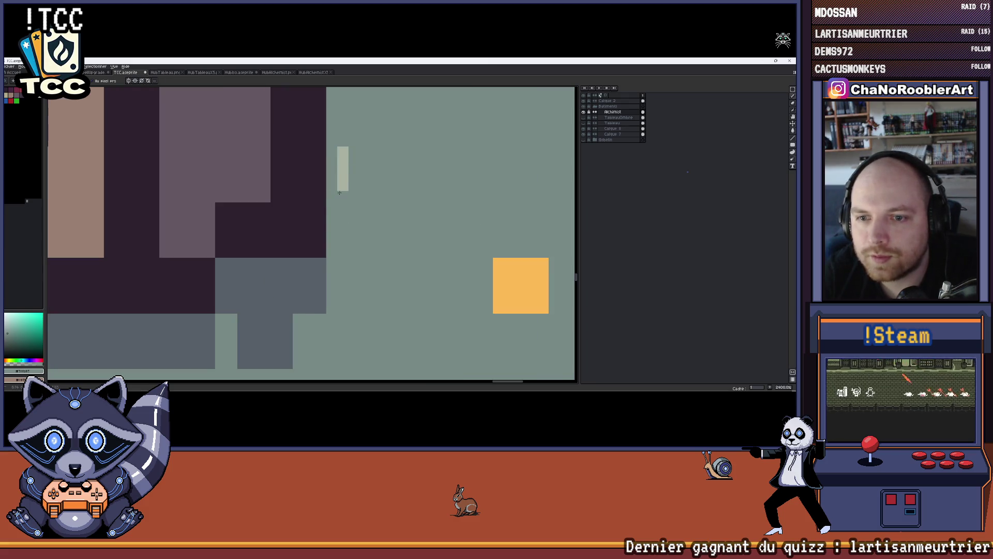
left_click_drag(341, 257, 375, 202)
mouse_move(276, 274)
left_mouse_down()
mouse_move(321, 277)
mouse_move(264, 290)
left_mouse_up()
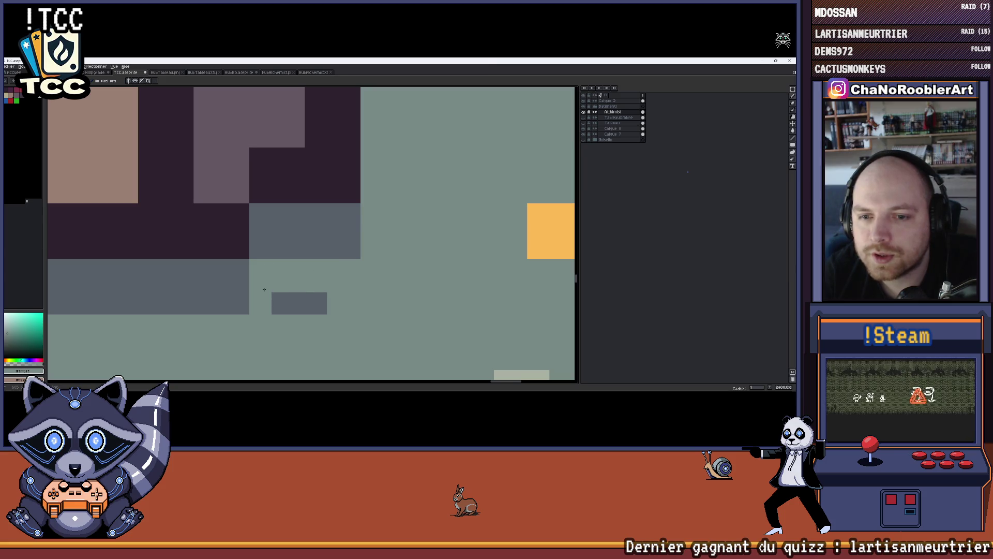
scroll(302, 294, "left", 6)
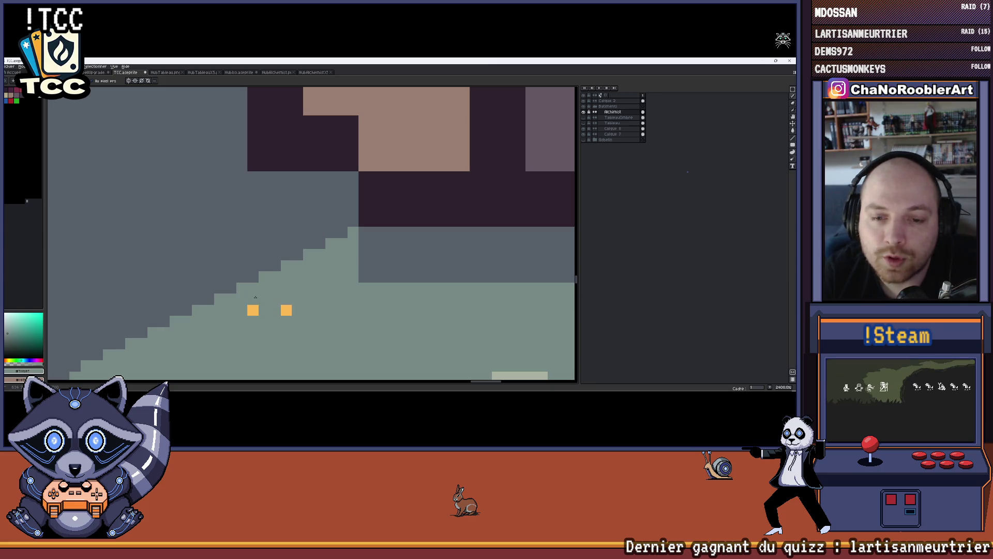
scroll(289, 307, "down", 10)
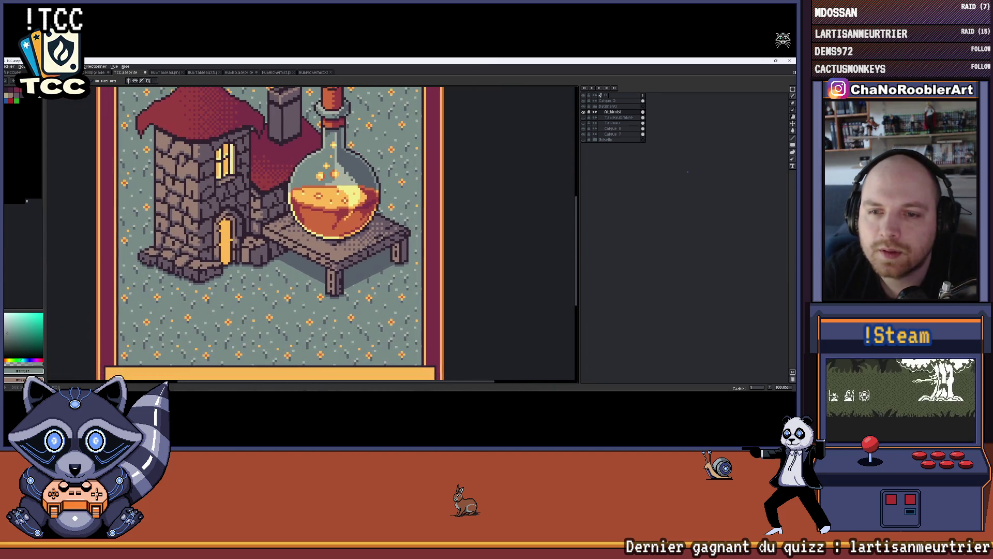
left_click_drag(331, 284, 366, 282)
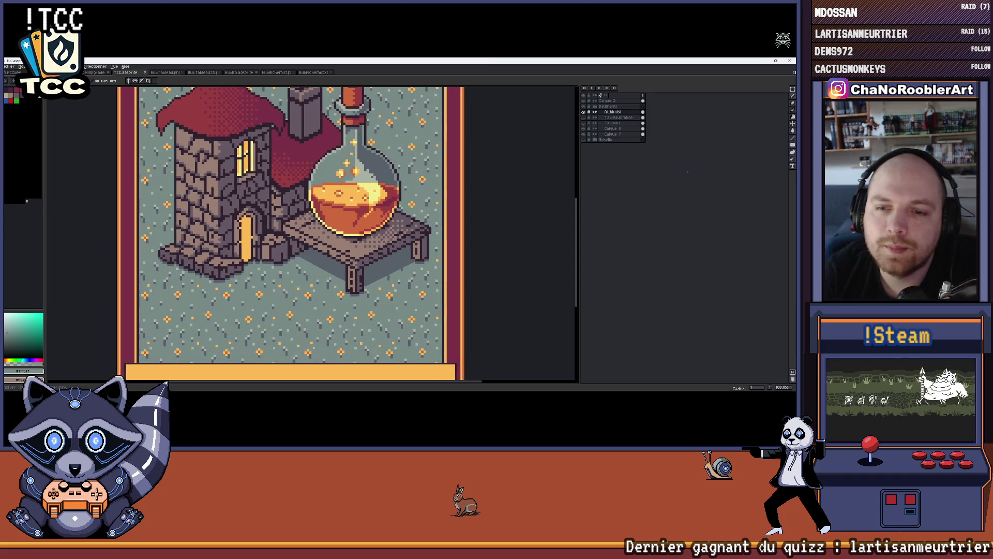
scroll(341, 283, "up", 2)
scroll(332, 284, "up", 2)
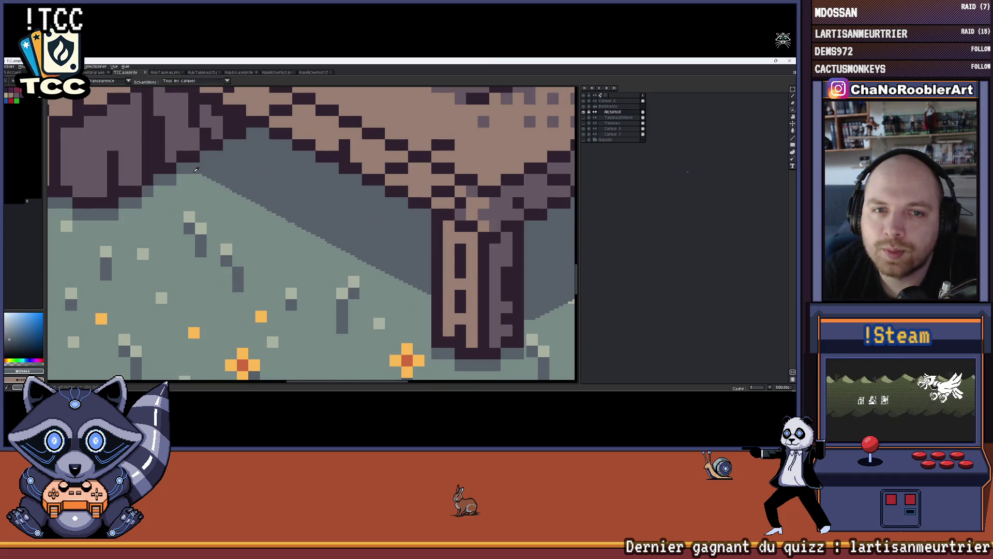
scroll(203, 192, "right", 1)
Cover the light stair-step pixels on the shadow edge using a different drawing tool.
key("h")
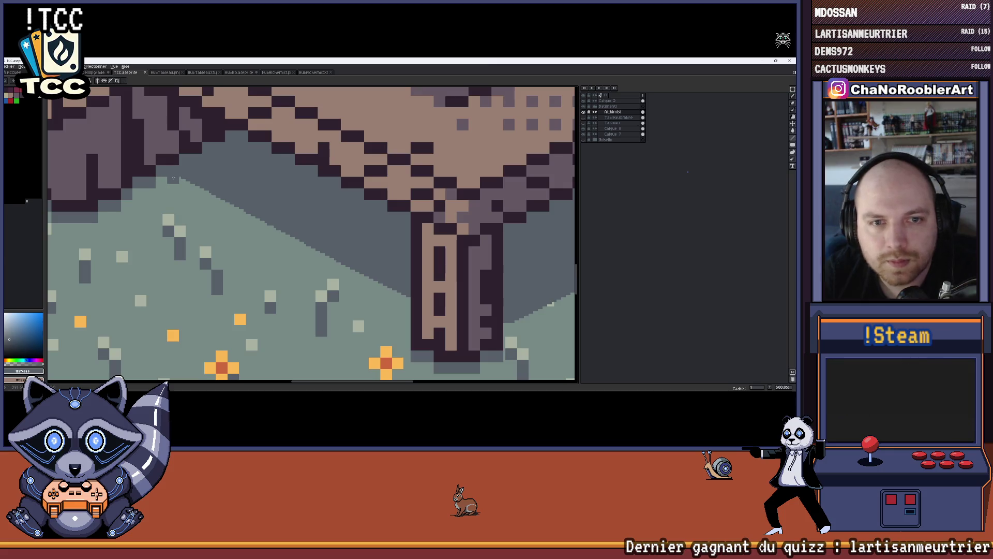
scroll(174, 178, "up", 2)
scroll(324, 248, "up", 5)
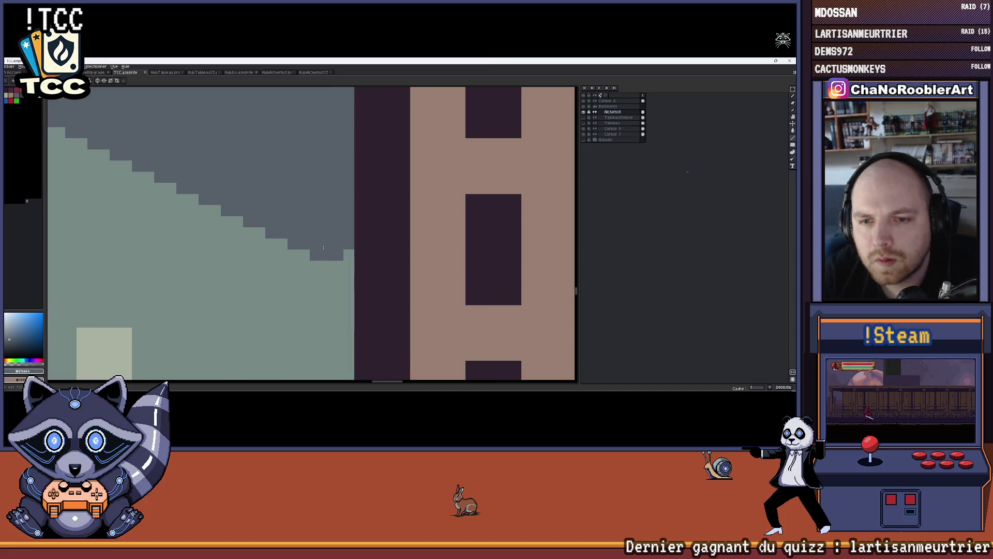
left_click_drag(329, 248, 341, 257)
key("i")
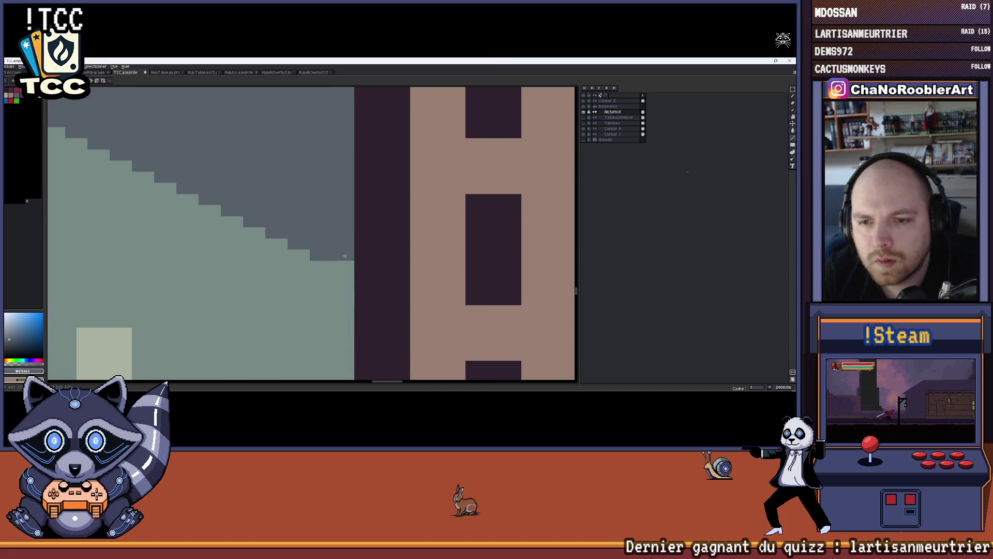
scroll(348, 250, "down", 10)
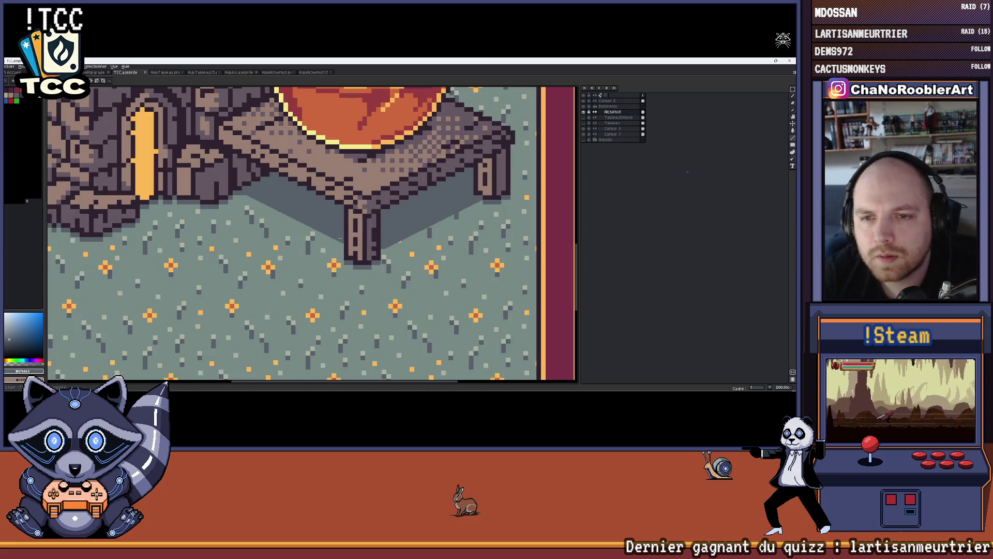
scroll(340, 239, "down", 4)
scroll(339, 237, "up", 2)
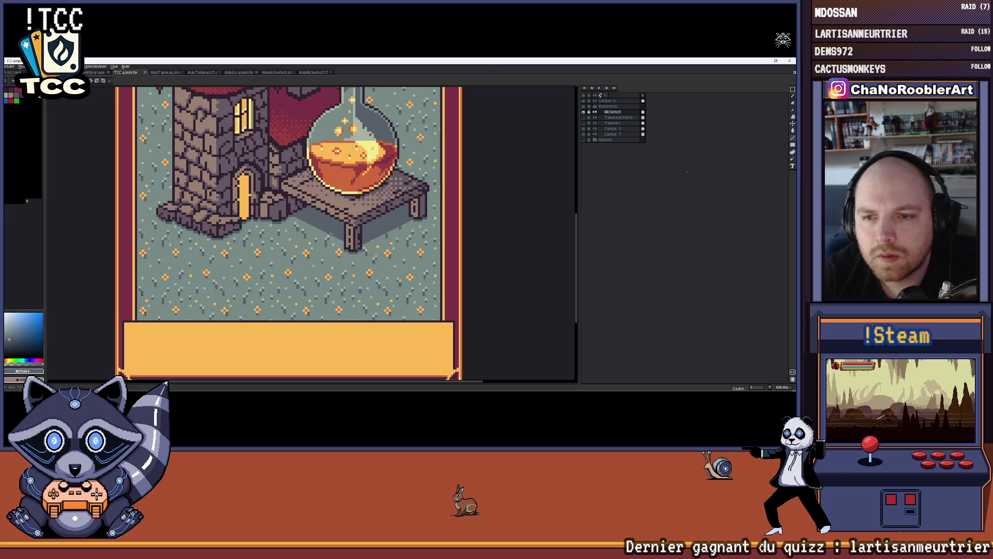
scroll(366, 238, "up", 6)
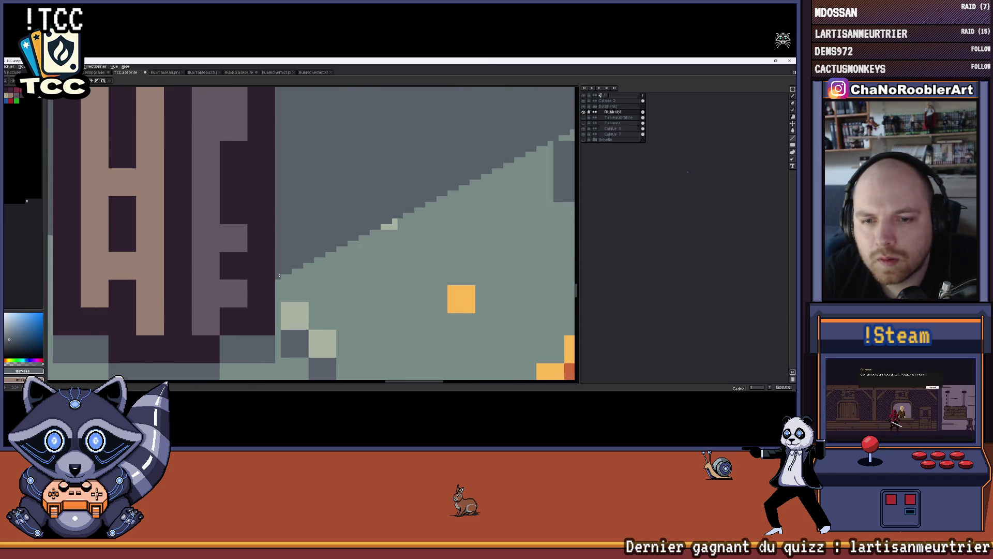
scroll(279, 276, "down", 9)
Zoom out and centre the whole card with the tower and potion in view.
left_click_drag(335, 250, 340, 292)
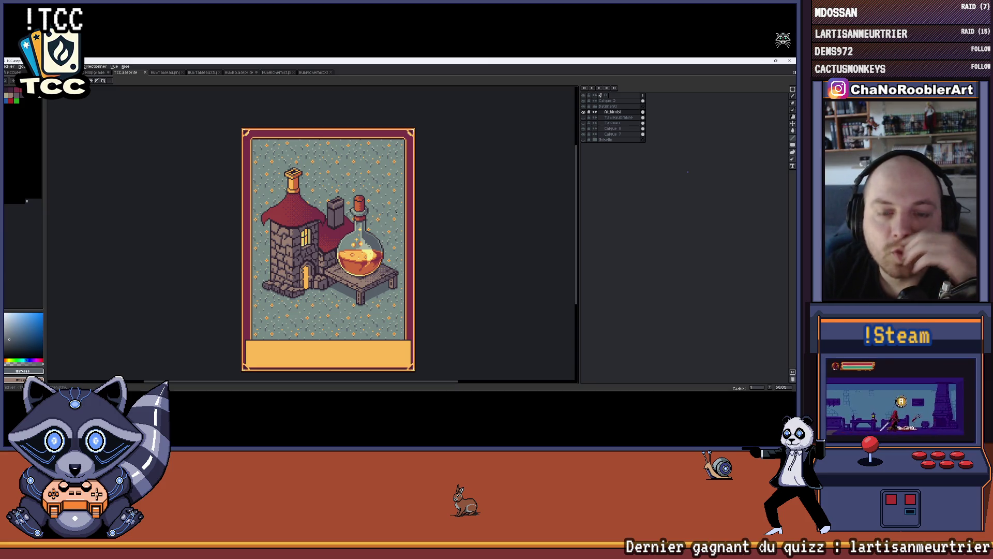
scroll(266, 287, "up", 5)
scroll(266, 287, "down", 3)
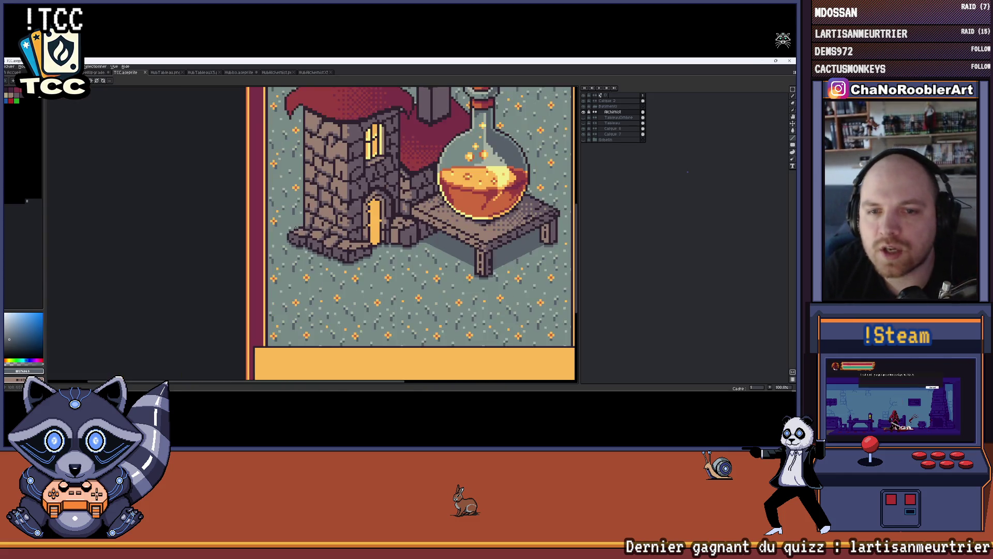
left_click_drag(284, 222, 258, 237)
scroll(259, 237, "down", 1)
left_click_drag(399, 211, 411, 217)
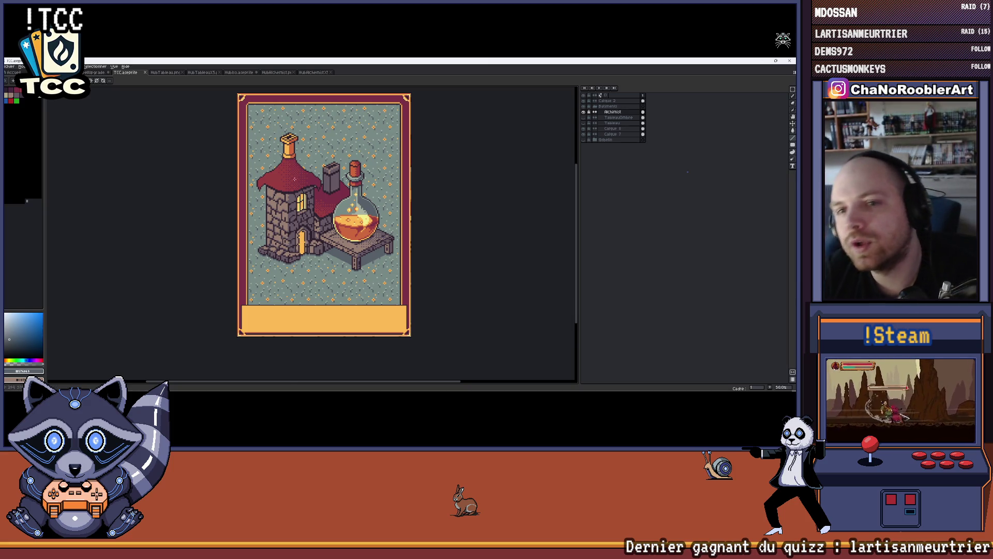
scroll(294, 179, "up", 4)
scroll(294, 179, "down", 4)
left_click_drag(332, 215, 342, 215)
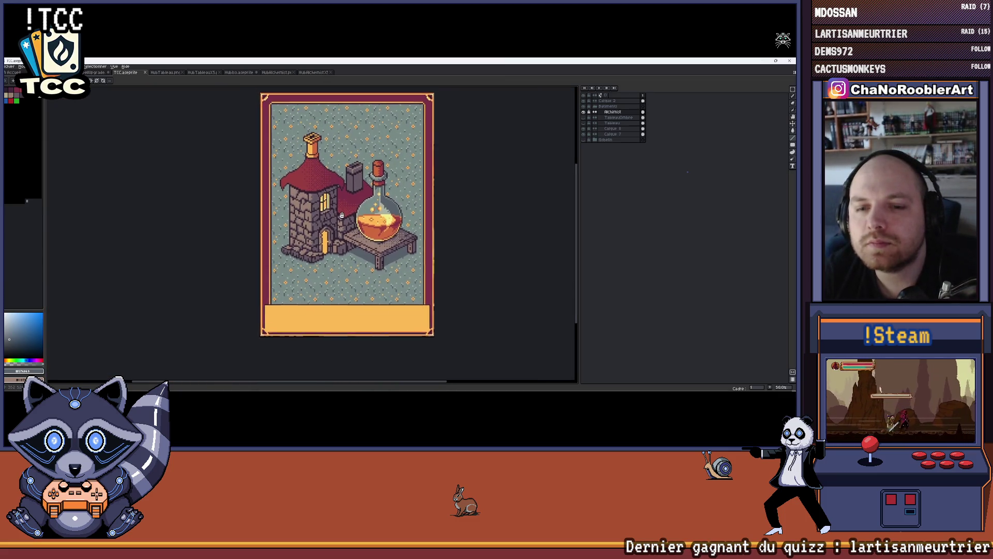
scroll(342, 215, "up", 1)
left_click_drag(342, 226, 354, 205)
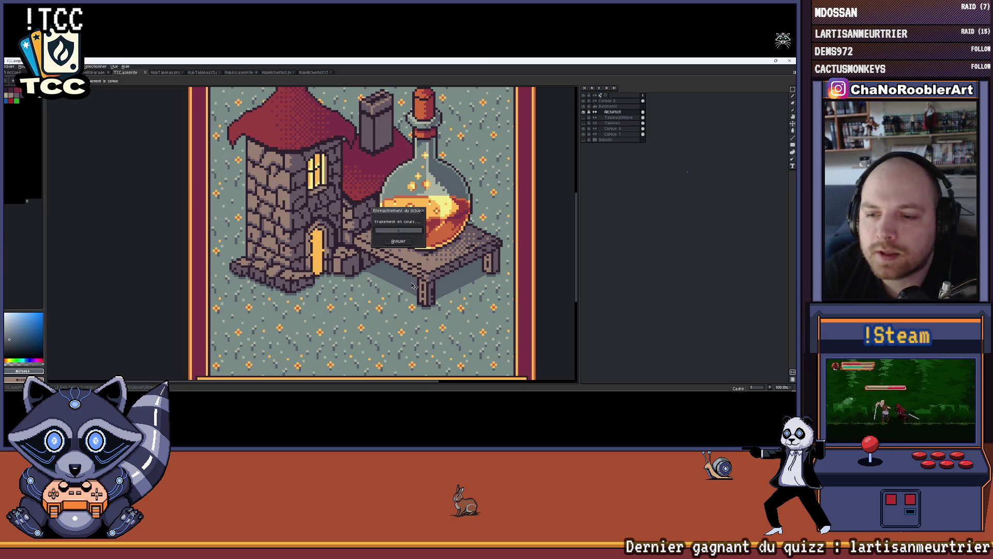
scroll(409, 258, "up", 5)
scroll(413, 281, "up", 7)
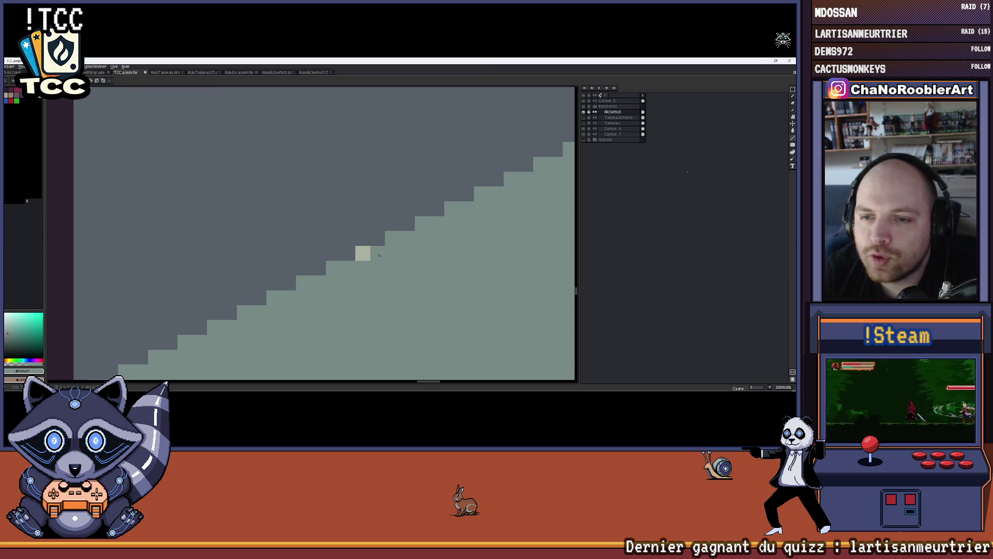
scroll(371, 254, "down", 6)
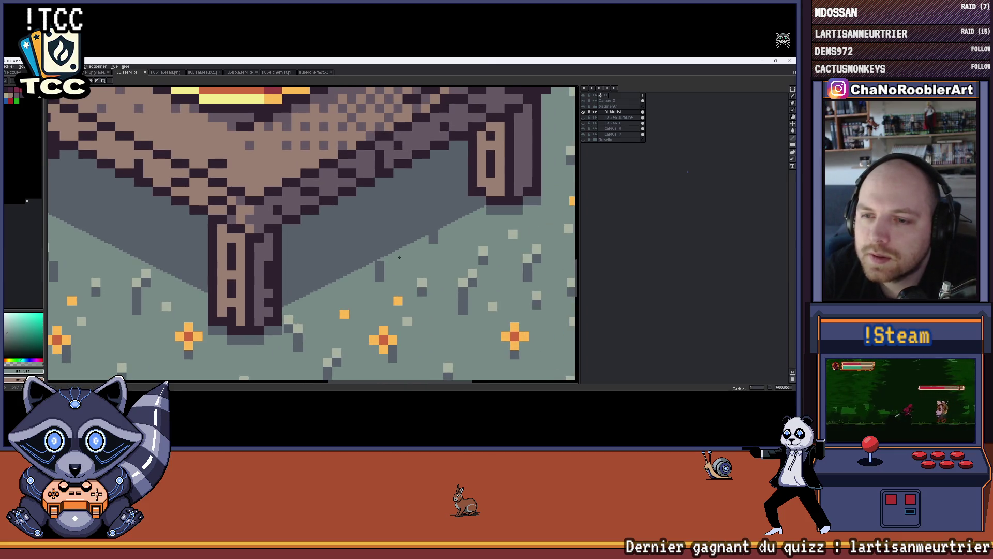
scroll(398, 257, "up", 8)
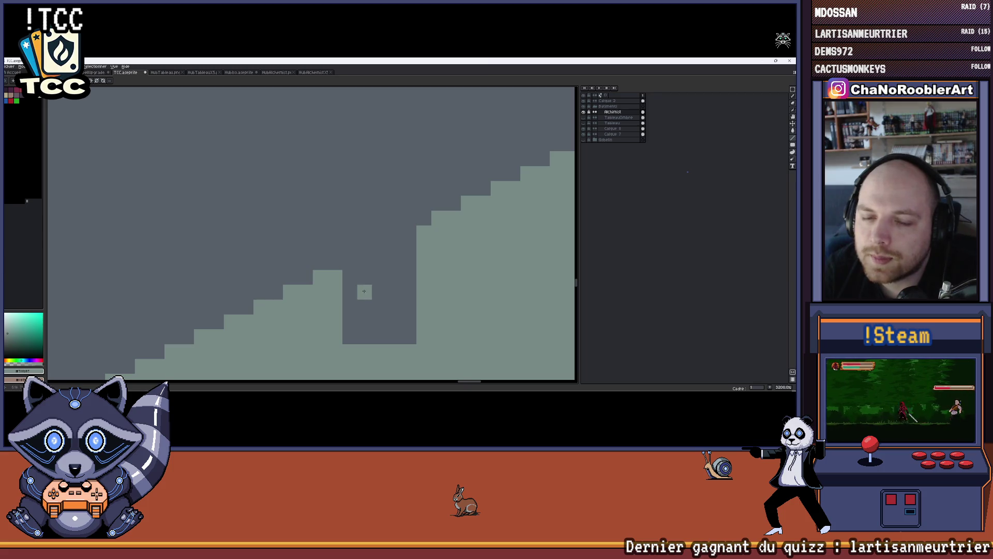
scroll(364, 291, "down", 10)
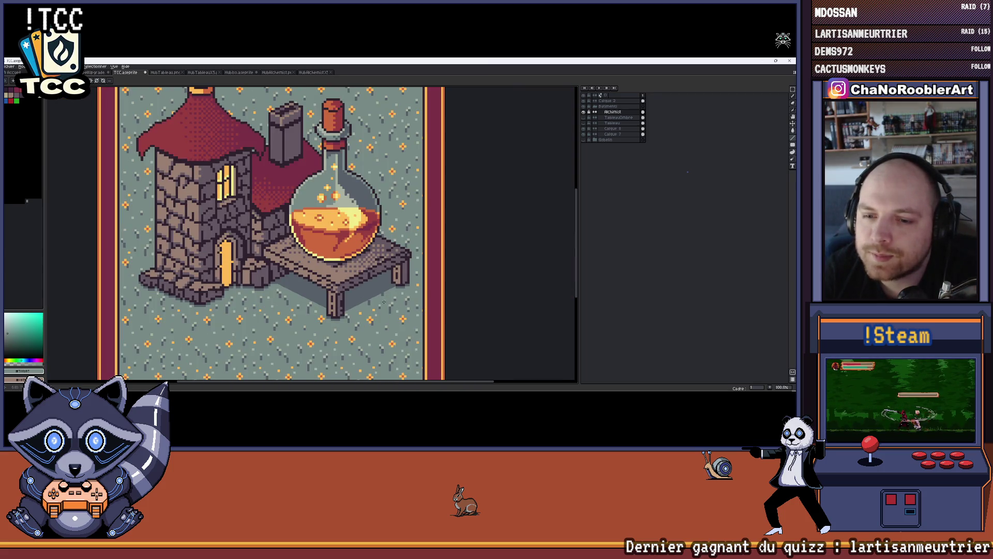
scroll(393, 305, "up", 5)
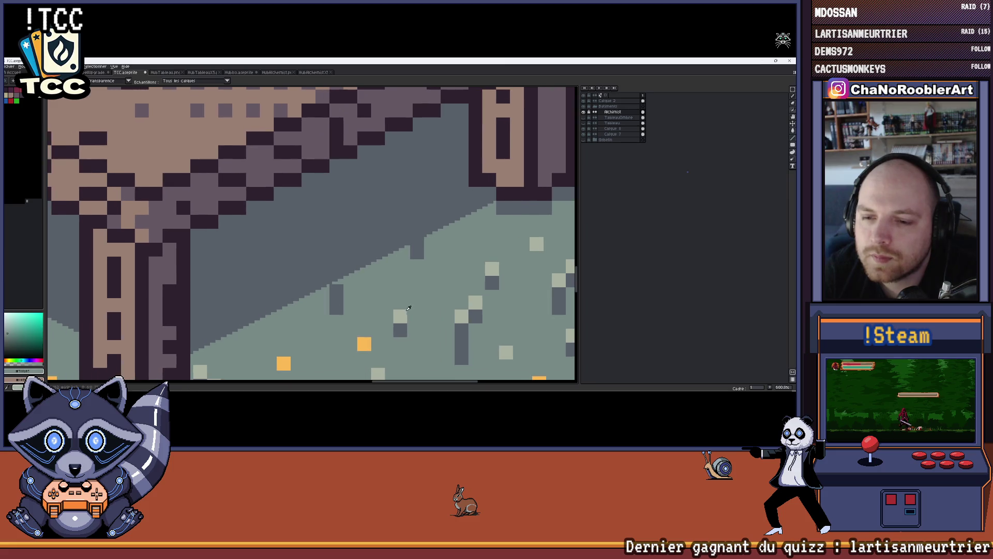
Pick the light square's colour, recentre the card, and hide the alchemist house layer.
left_click(408, 310, "alt")
scroll(337, 276, "up", 2)
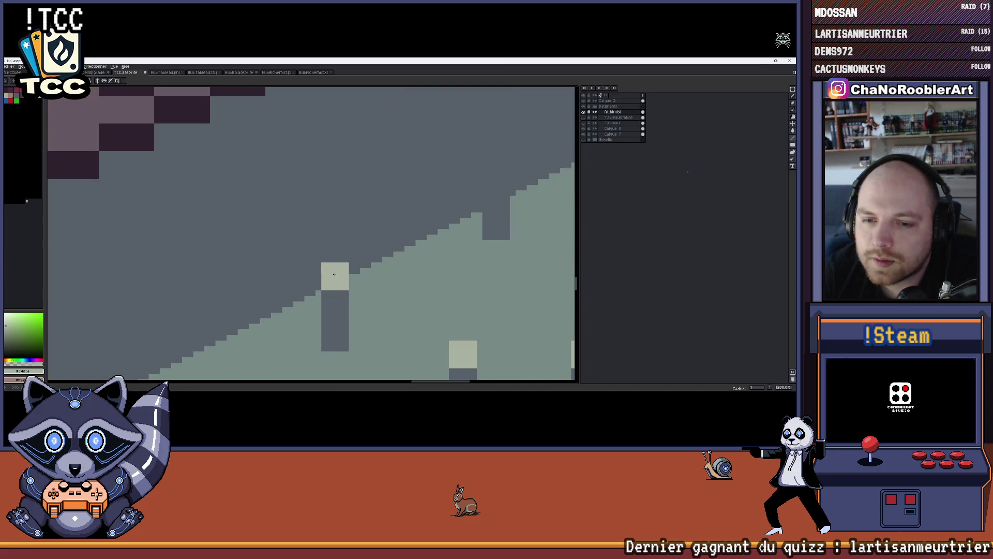
scroll(444, 278, "down", 6)
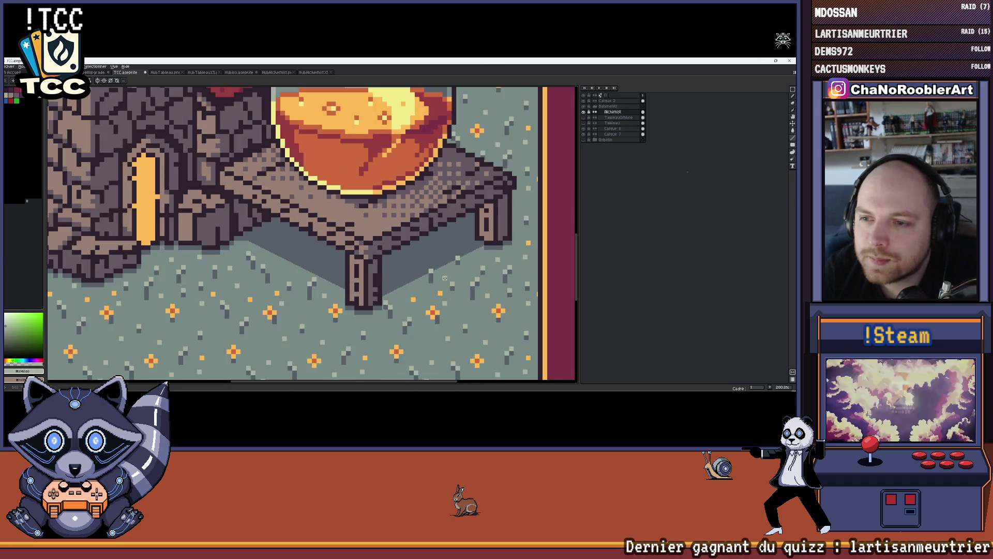
scroll(444, 278, "down", 2)
scroll(443, 281, "up", 1)
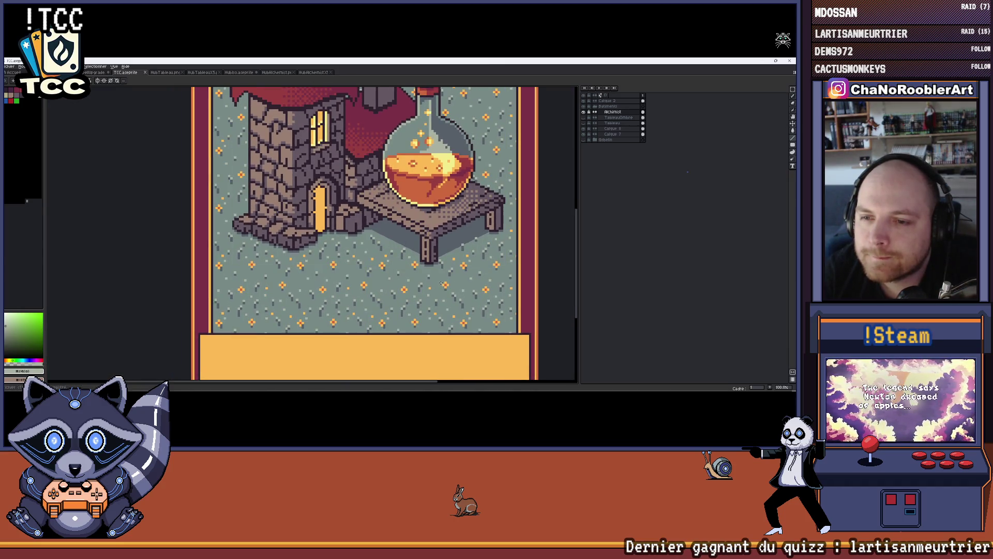
scroll(398, 273, "down", 1)
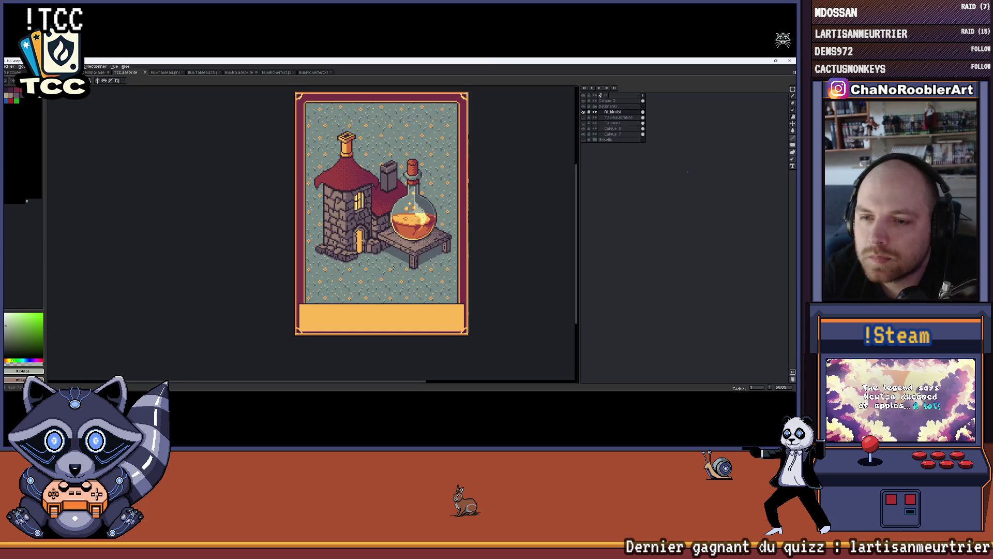
mouse_move(400, 250)
left_mouse_down()
mouse_move(383, 254)
mouse_move(384, 233)
left_mouse_up()
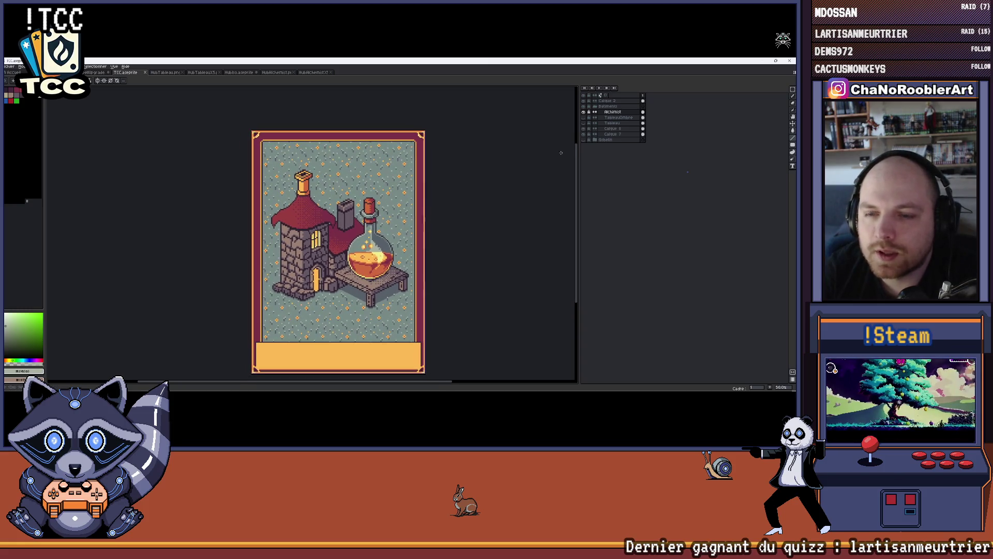
left_click(584, 118)
Show the alchemist house again and merge the TableauOmbre shadow down into the Tableau layer.
left_click(585, 123)
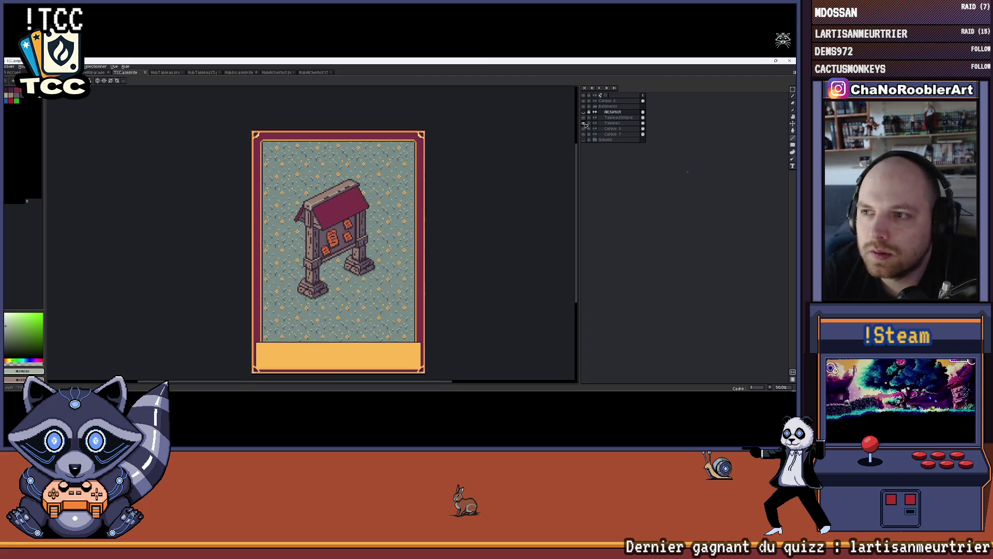
right_click(603, 118)
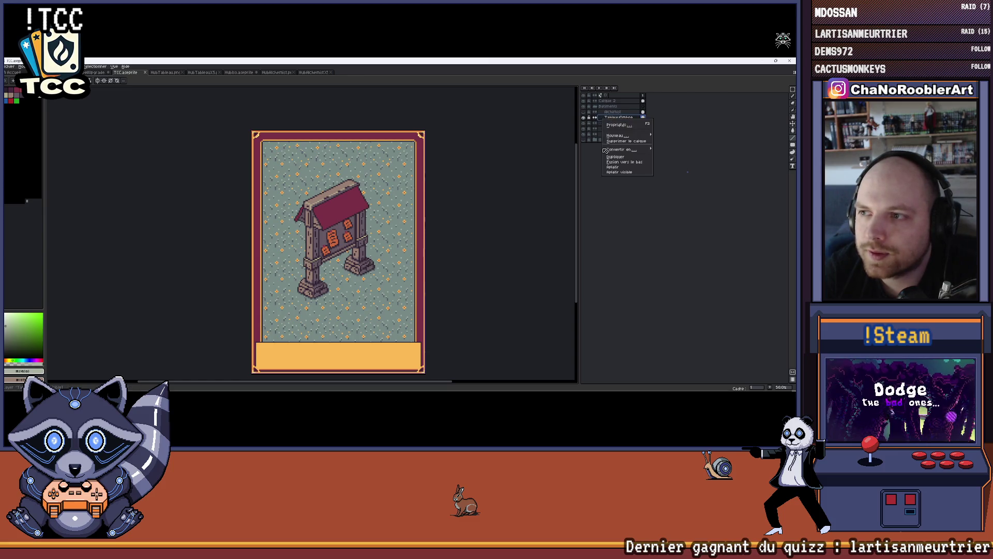
left_click(621, 162)
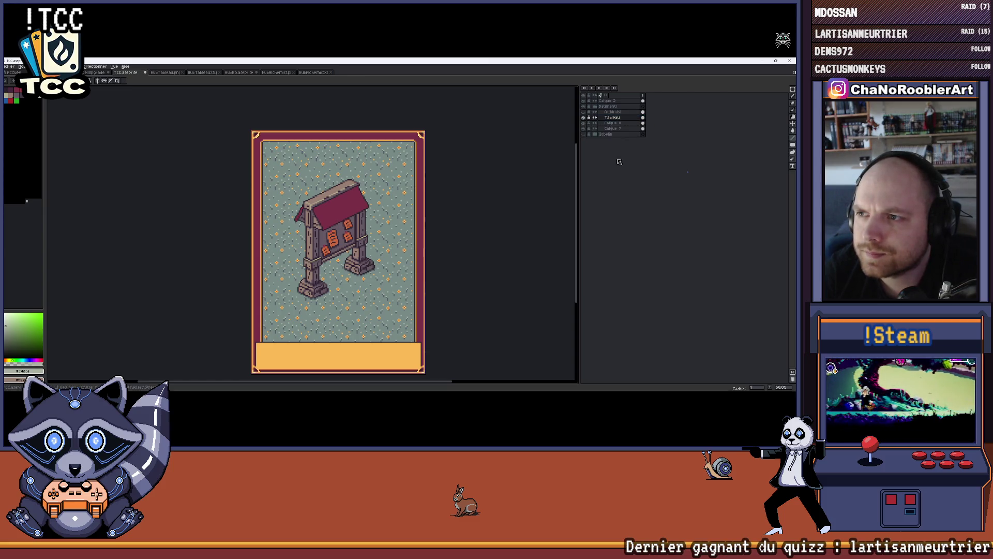
Hide both the alchemist house layer and the notice-board Tableau layer.
left_click(585, 112)
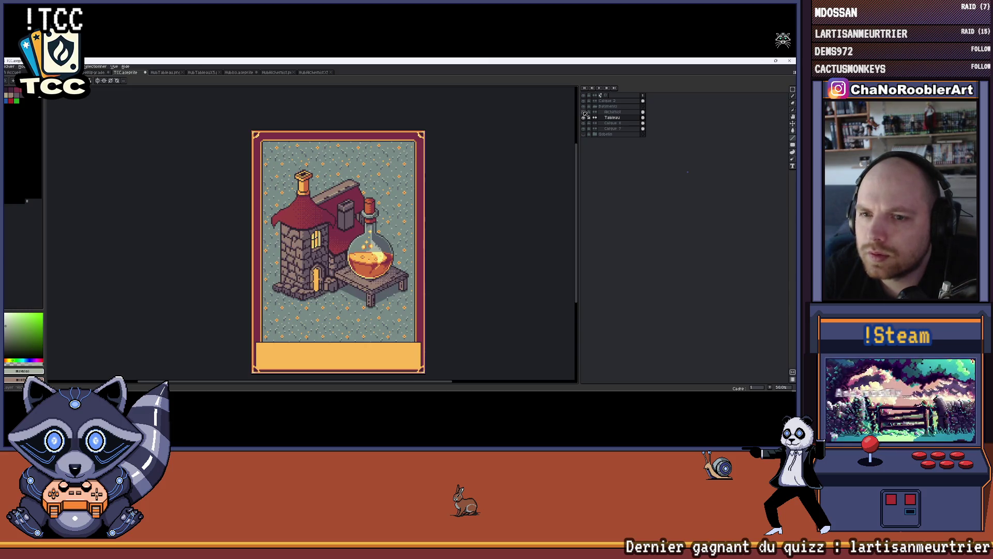
left_click(586, 117)
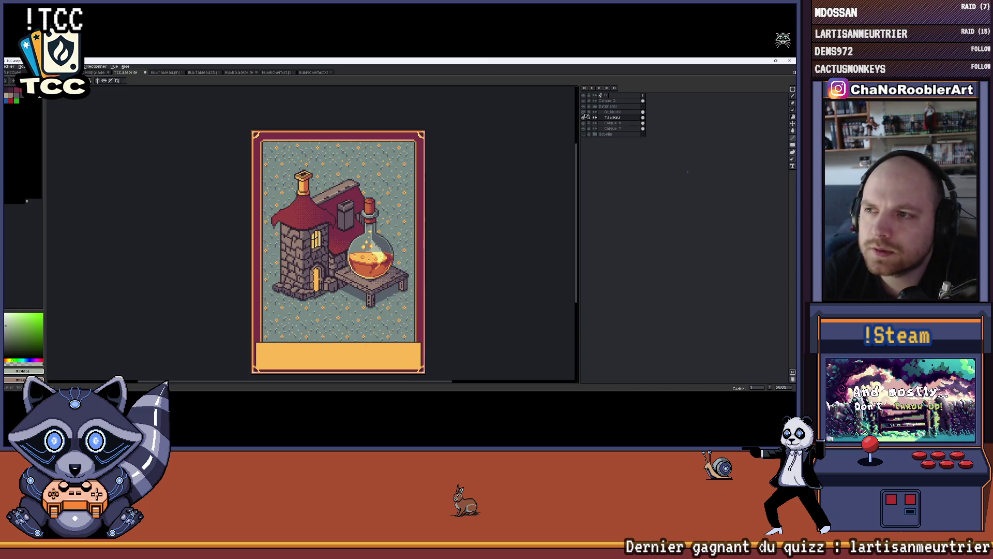
left_click(585, 113)
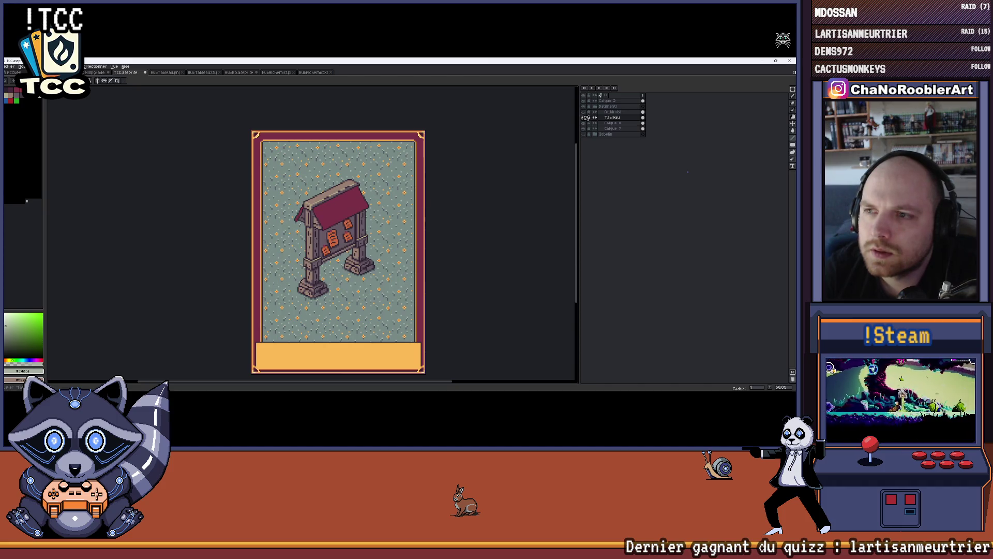
left_click(585, 117)
Switch to the HubAlo.aseprite village sheet document.
left_click(10, 67)
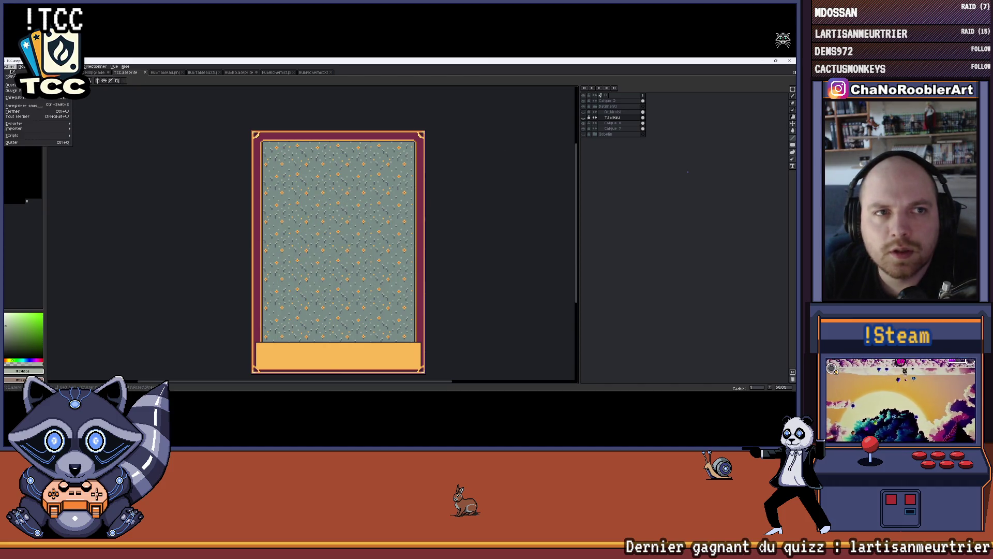
left_click(239, 74)
left_click(239, 74)
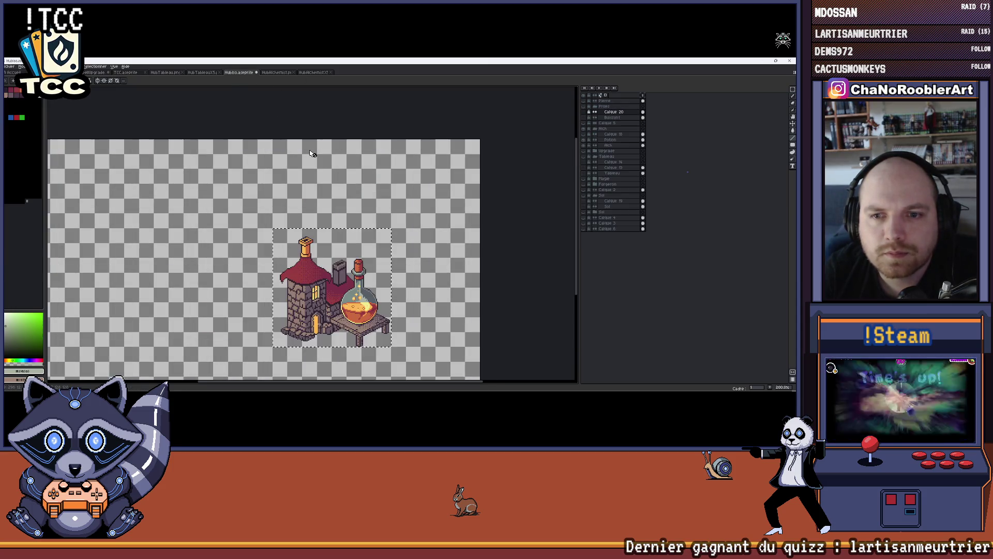
Bring up the Open file dialog from the File menu, then cancel it with Esc.
scroll(312, 154, "down", 1)
left_click(10, 67)
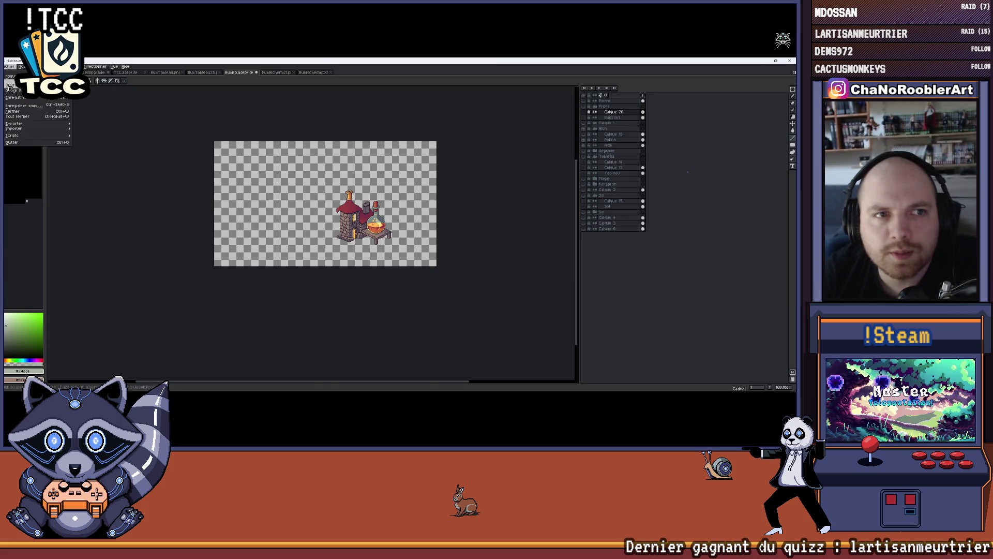
left_click(10, 86)
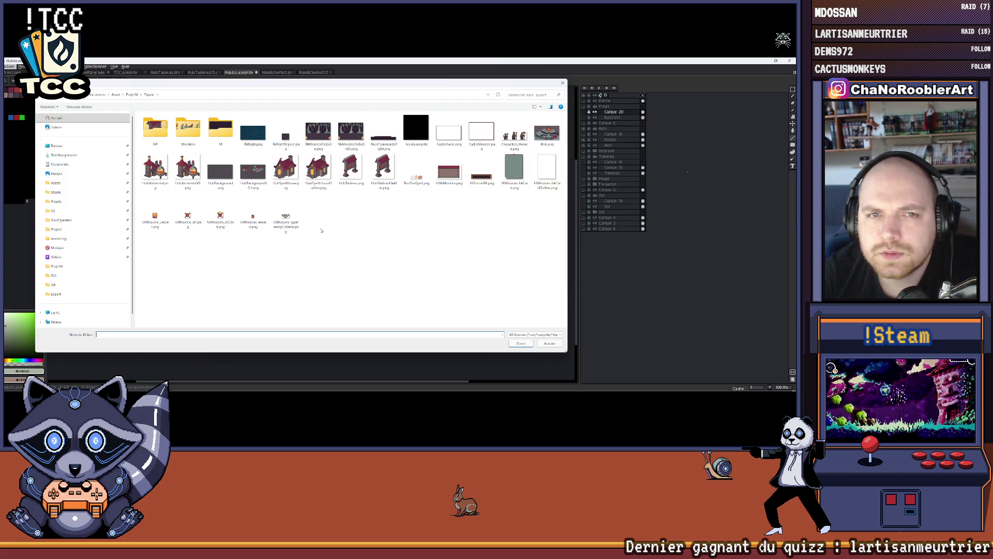
key("Escape")
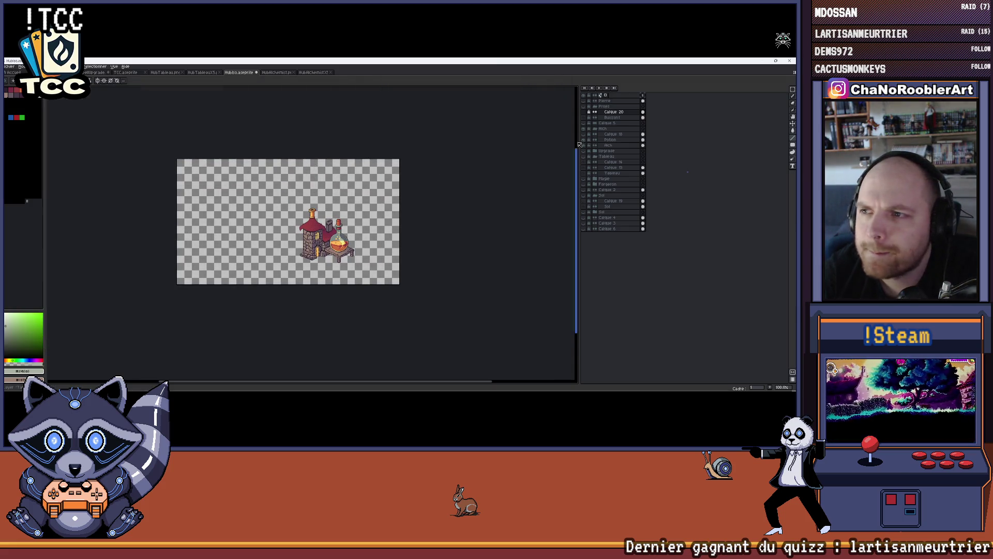
Make every village layer visible, including the Alch group, and hide the Sol ground texture layer.
left_click(587, 129)
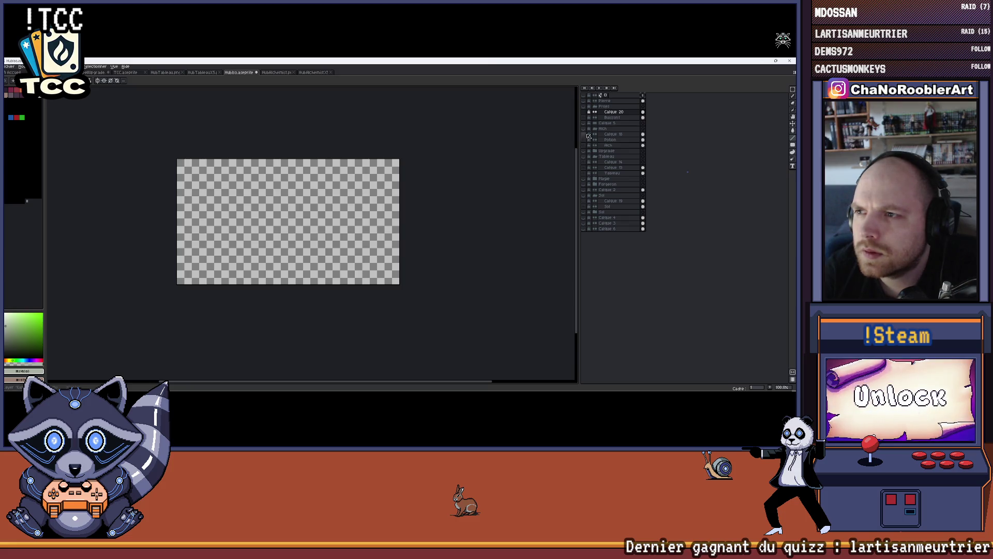
left_click(587, 98)
left_click(587, 97)
left_click(588, 97)
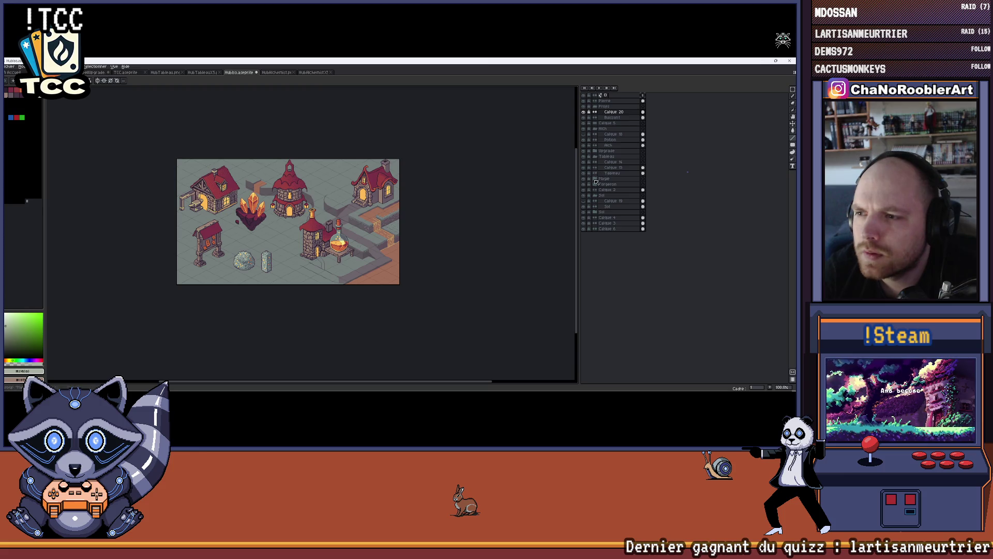
left_click(586, 213)
left_click(585, 209)
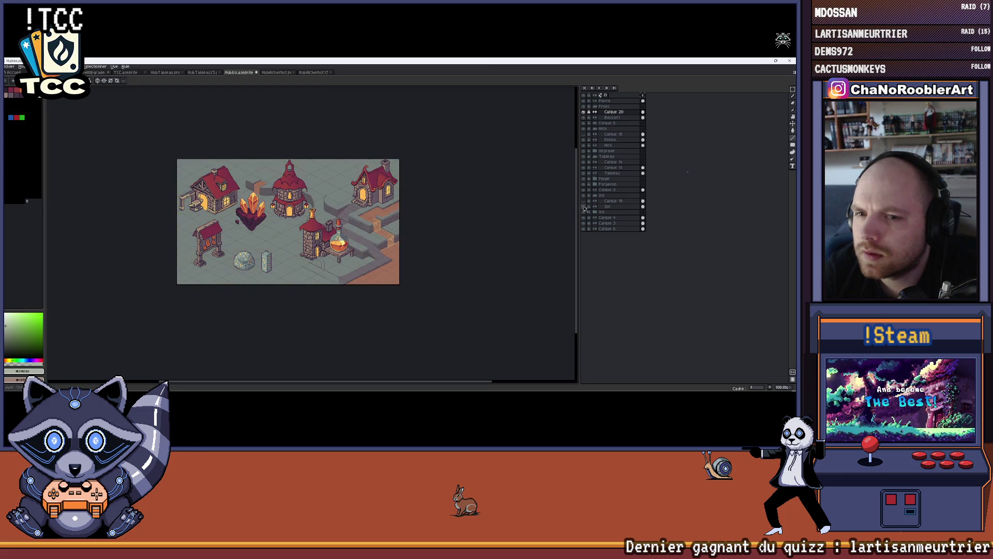
left_click(586, 193)
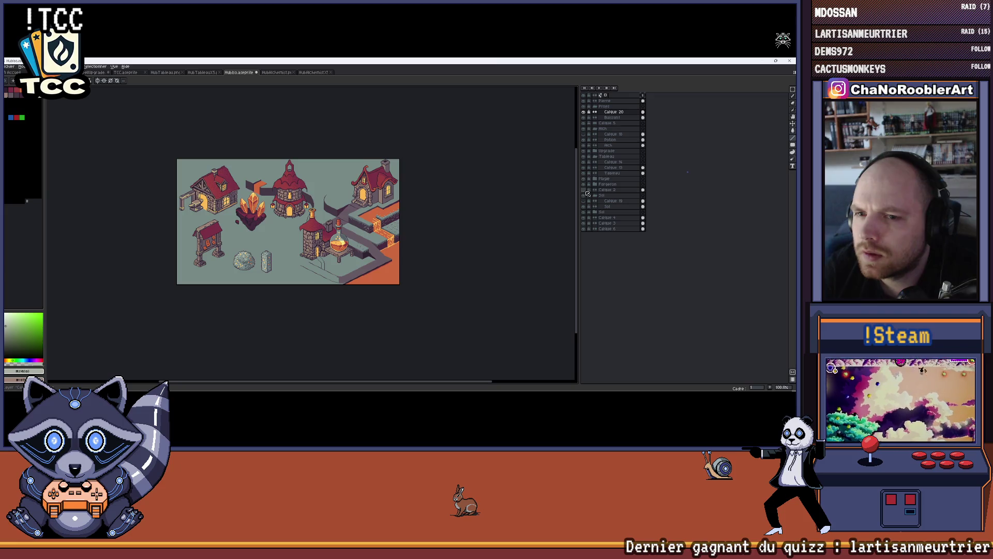
Zoom and shift the village scene left to inspect the buildings.
scroll(456, 218, "up", 2)
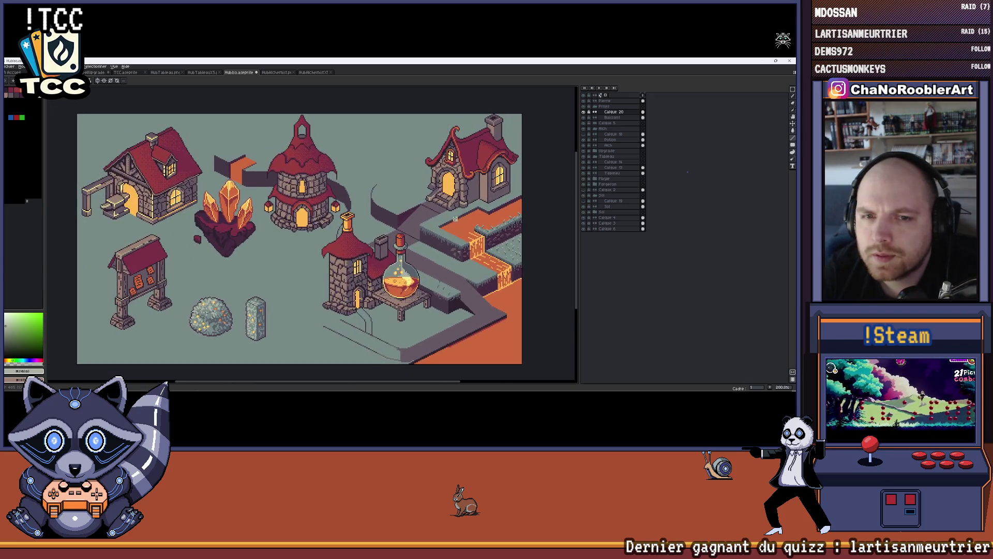
scroll(455, 218, "down", 2)
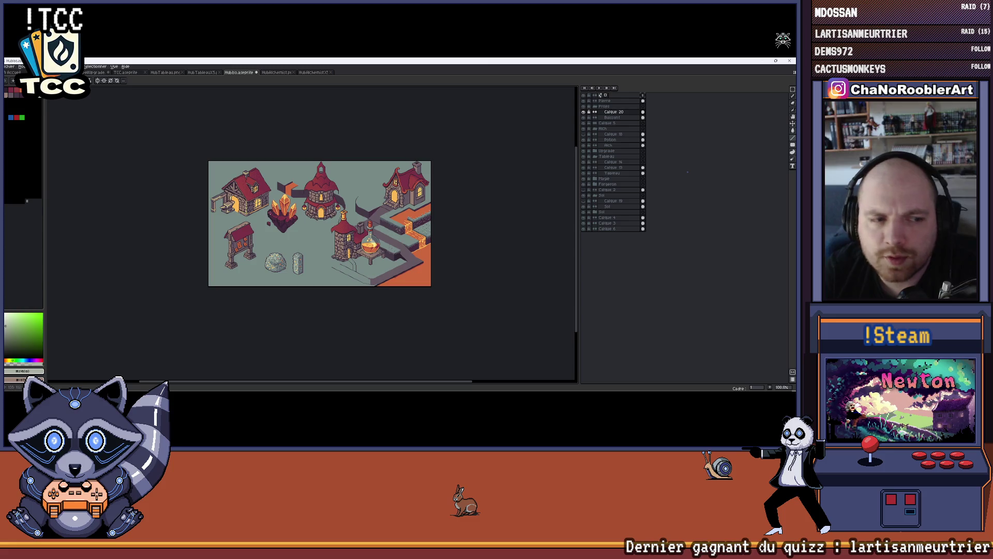
scroll(285, 204, "up", 1)
left_click_drag(380, 213, 368, 213)
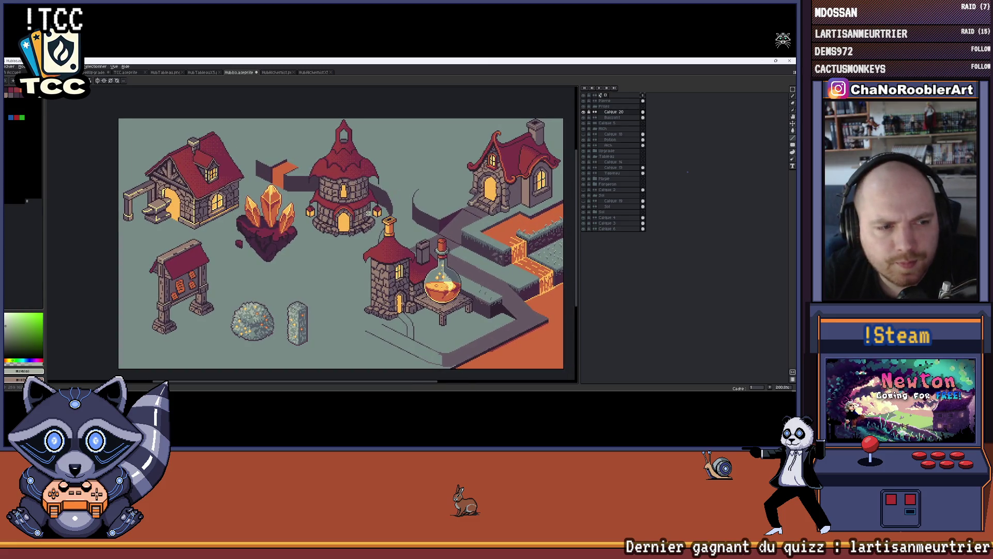
mouse_move(408, 254)
left_mouse_down()
mouse_move(390, 254)
mouse_move(401, 264)
mouse_move(373, 254)
mouse_move(361, 236)
left_mouse_up()
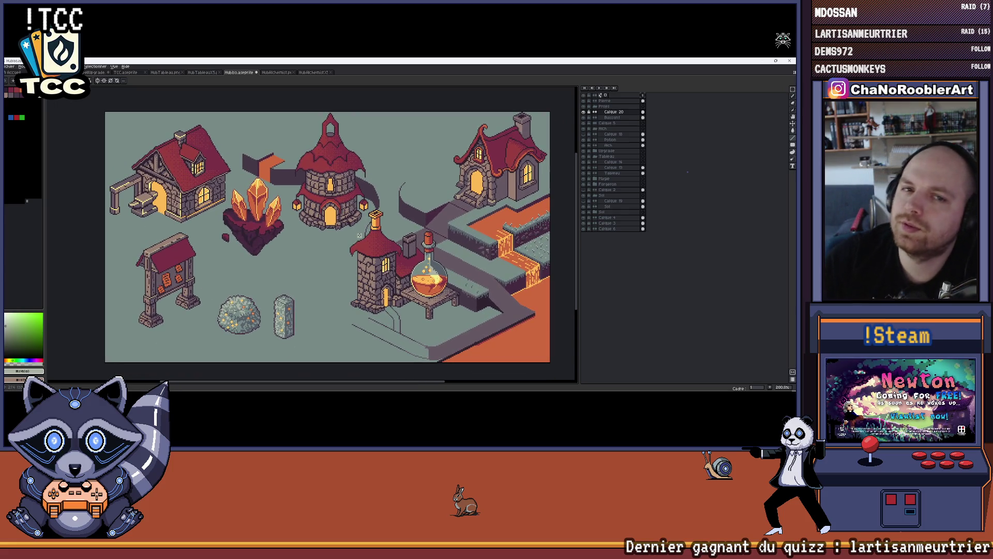
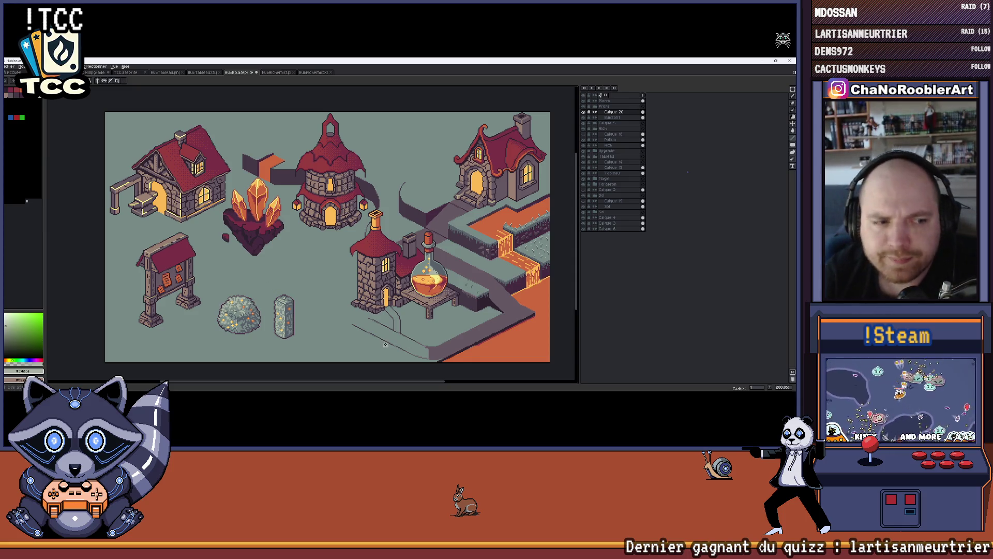
Hide every layer of the town scene except the wizard tower layer.
scroll(385, 344, "up", 1)
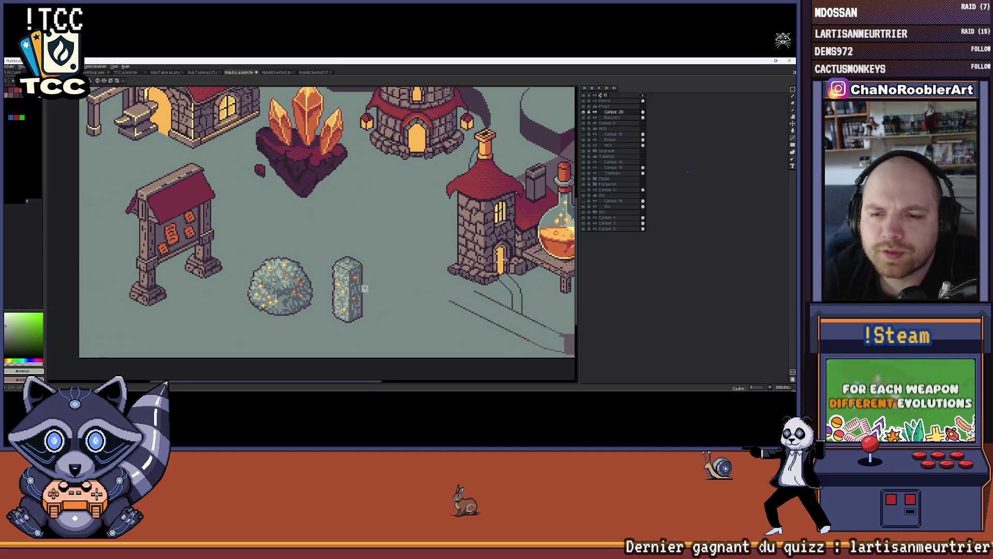
scroll(365, 288, "down", 2)
scroll(255, 288, "up", 1)
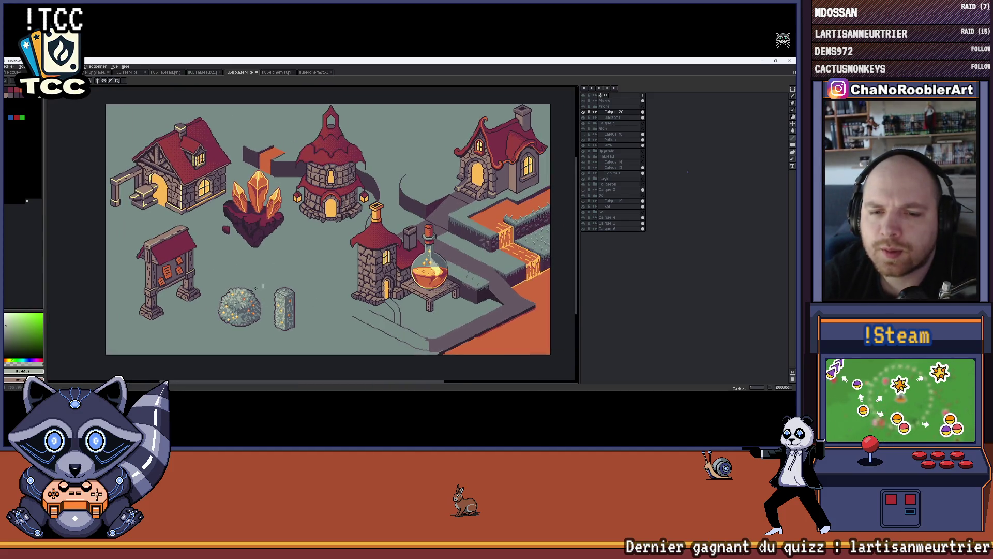
left_click_drag(331, 228, 325, 232)
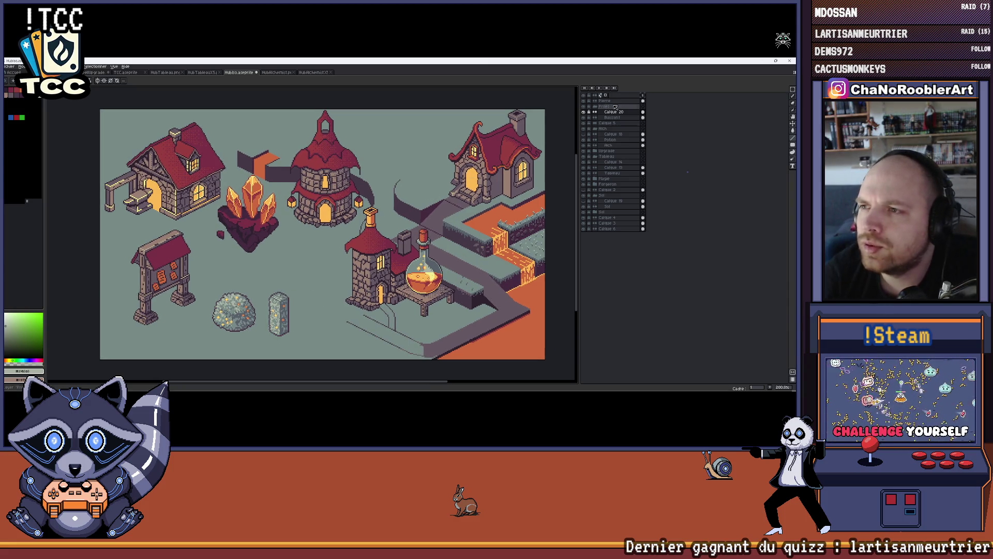
left_click(585, 99)
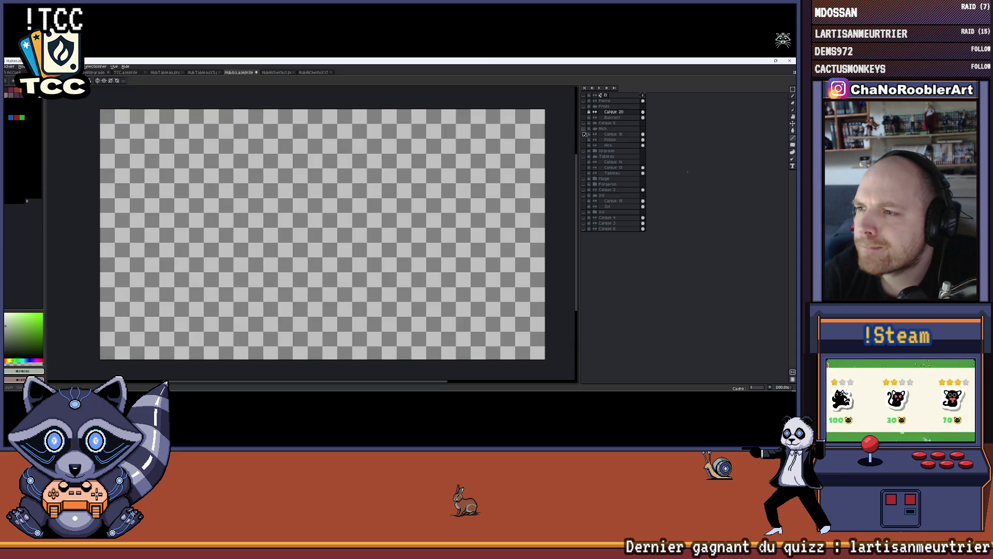
left_click(584, 150)
Draw a rectangular marquee selection enclosing the whole wizard tower.
scroll(327, 164, "up", 1)
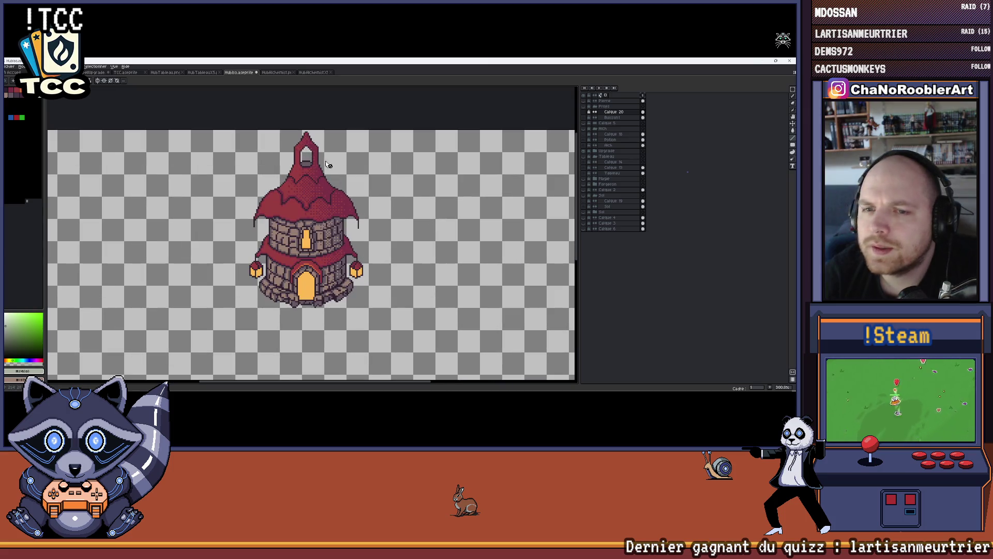
key("m")
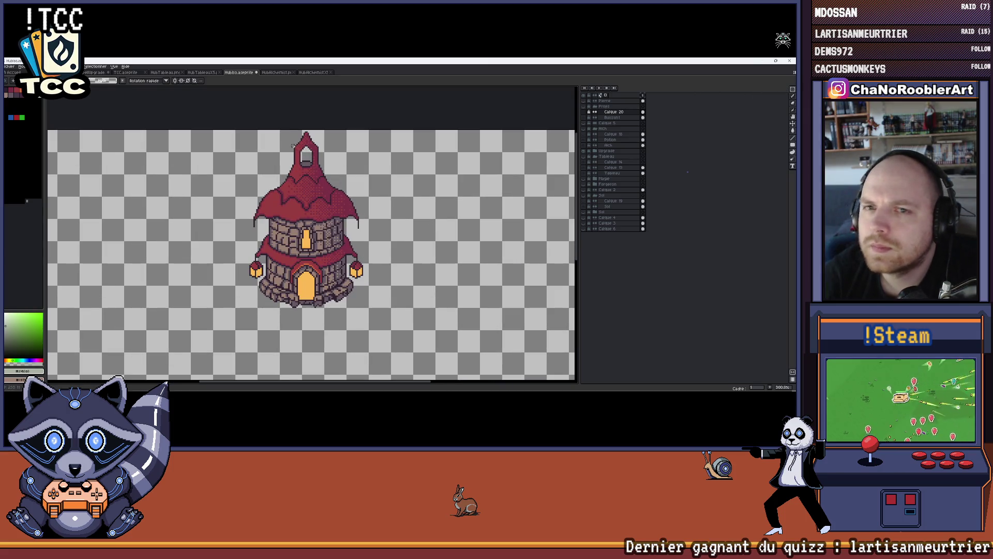
scroll(292, 145, "up", 1)
mouse_move(246, 120)
left_mouse_down()
mouse_move(230, 116)
mouse_move(213, 150)
mouse_move(245, 325)
left_mouse_up()
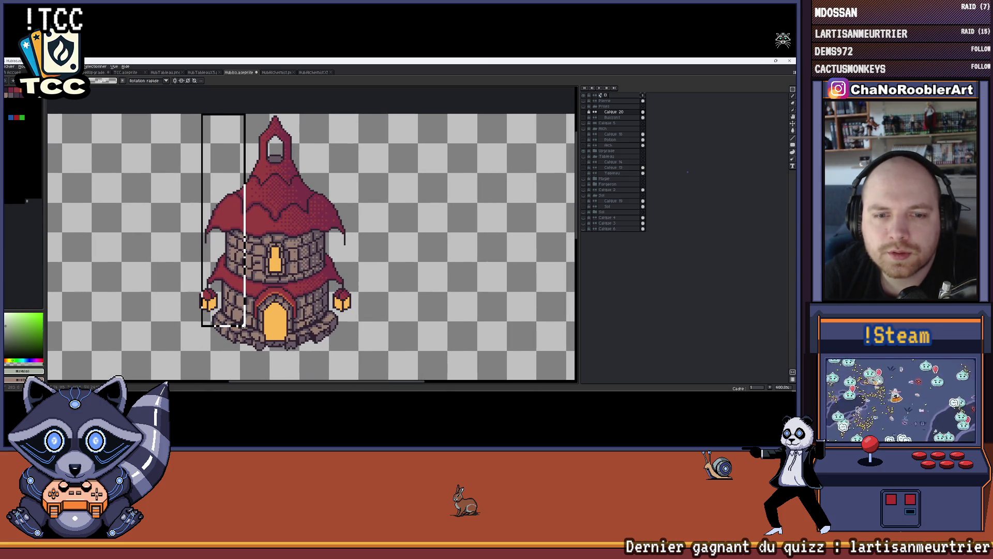
mouse_move(198, 114)
left_mouse_down()
mouse_move(265, 305)
mouse_move(337, 325)
mouse_move(351, 351)
left_mouse_up()
key("ctrl+z")
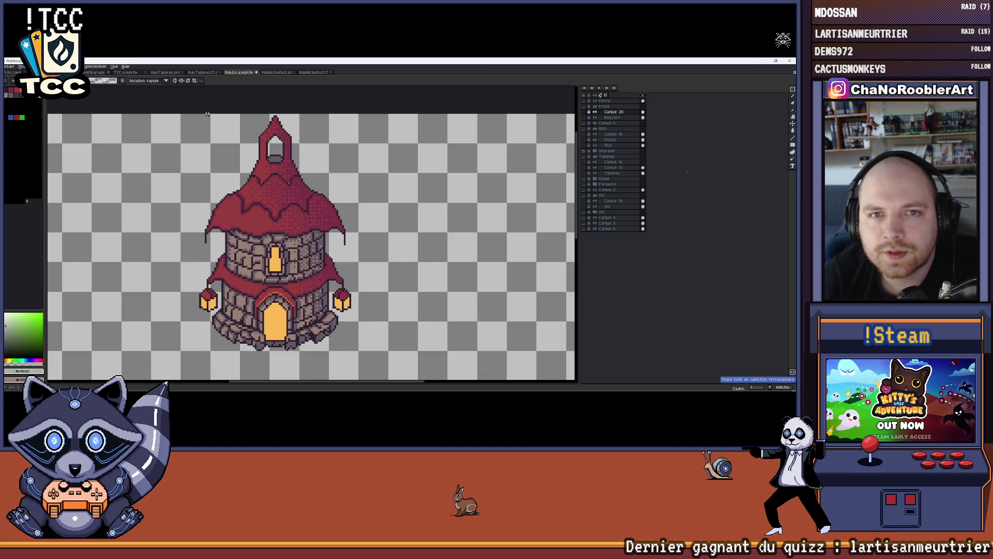
mouse_move(200, 115)
left_mouse_down()
mouse_move(268, 347)
mouse_move(353, 353)
left_mouse_up()
left_click_drag(360, 240, 331, 242)
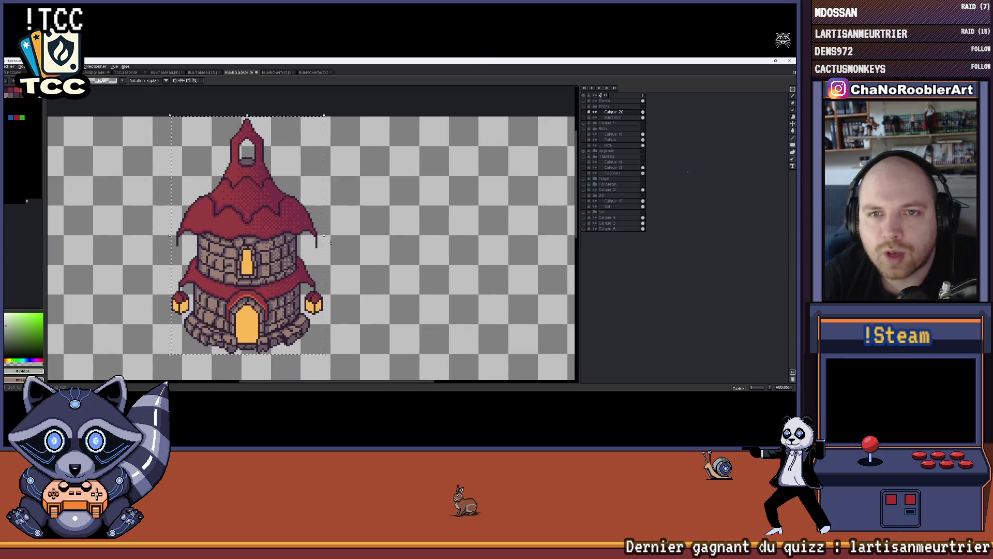
scroll(332, 242, "down", 1)
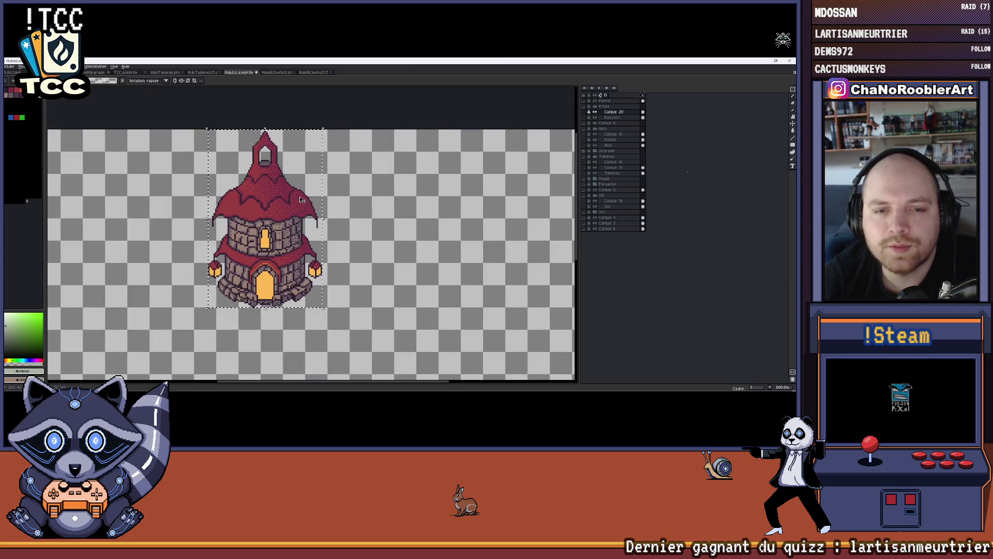
left_click(13, 67)
Export the selected tower as HubUpgrade.png, then bring up the Open File window.
mouse_move(57, 124)
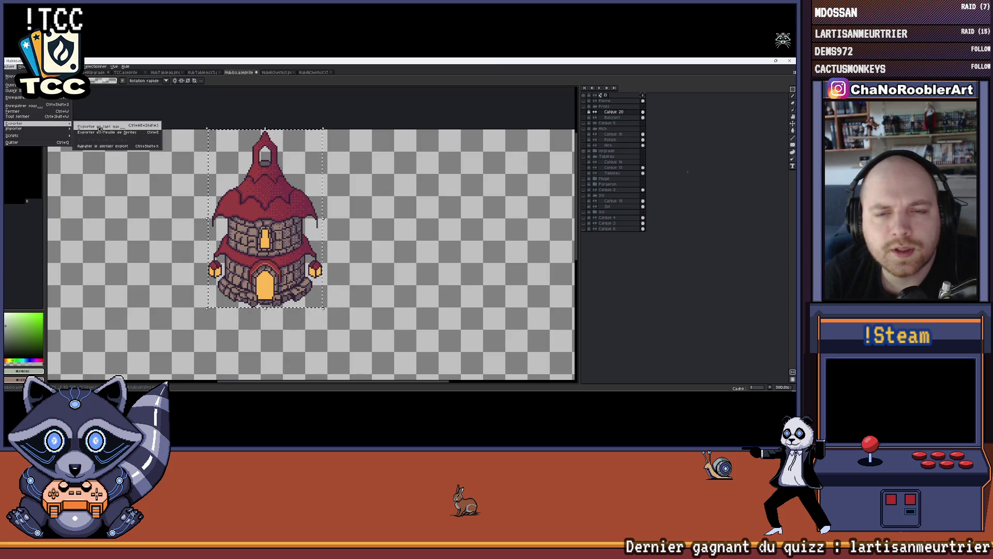
left_click(100, 126)
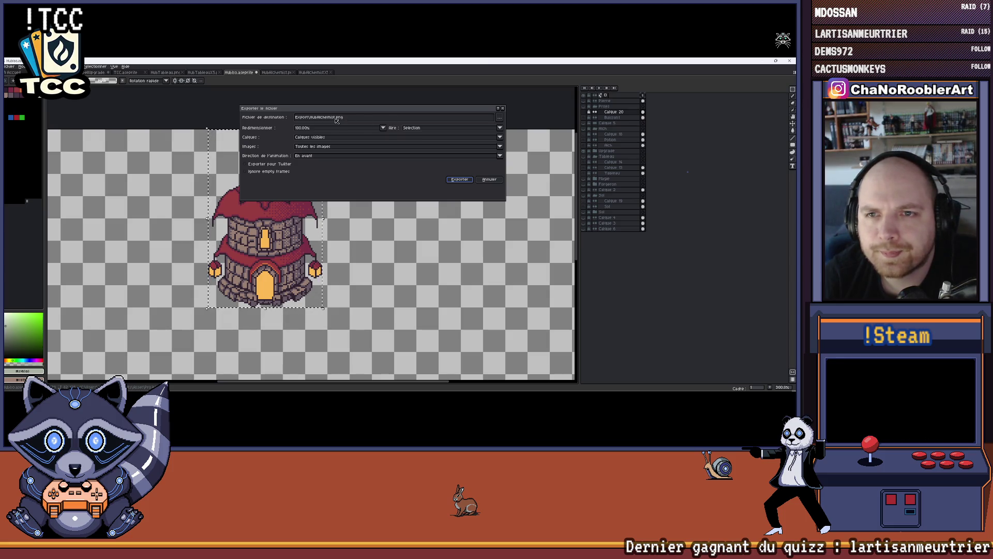
key("BackSpace")
key("BackSpace")
key("BackSpace")
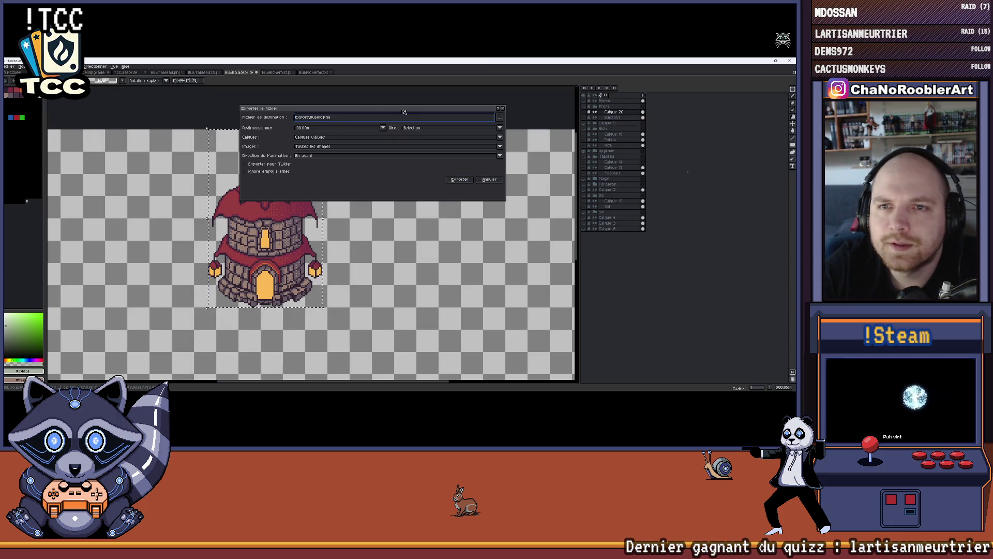
type("Upg")
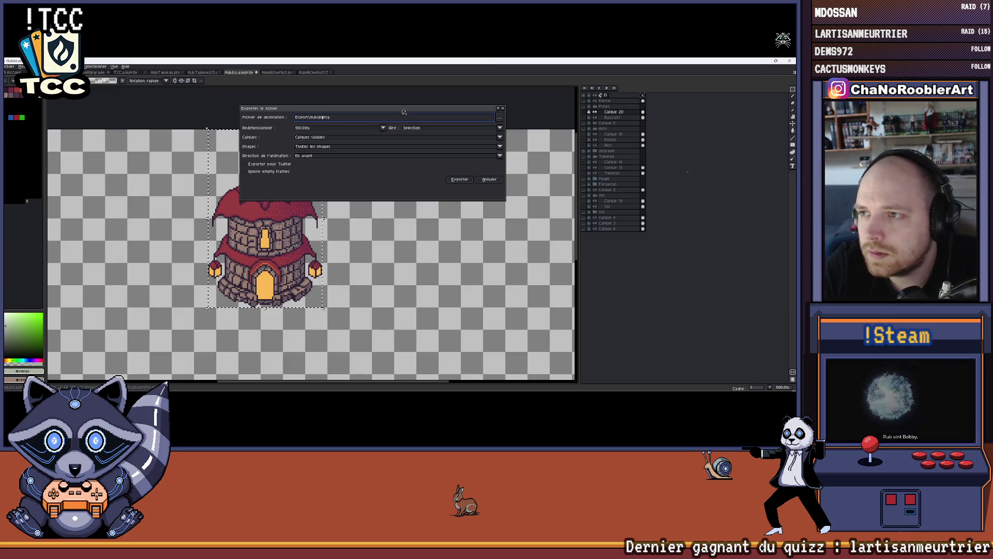
type("rade")
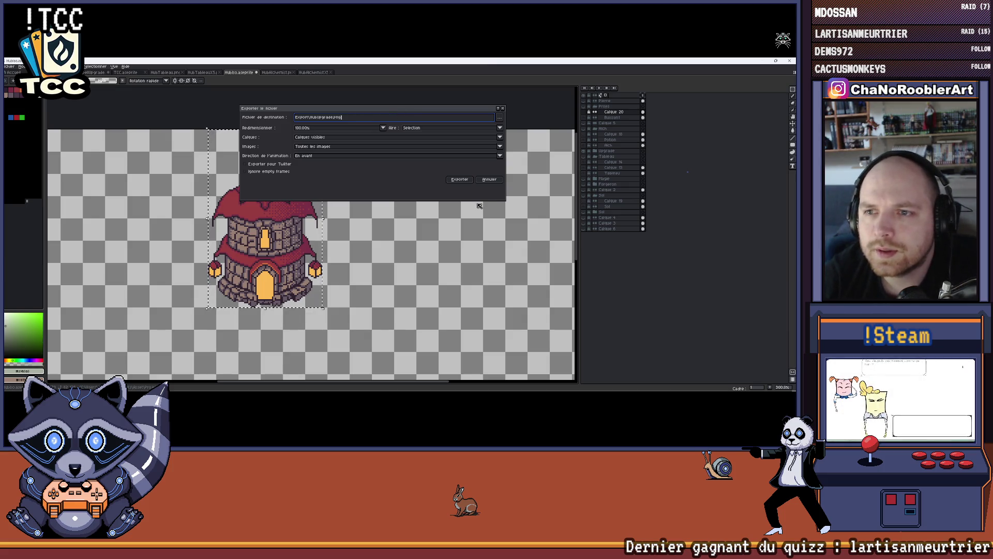
left_click(460, 179)
scroll(401, 130, "down", 1)
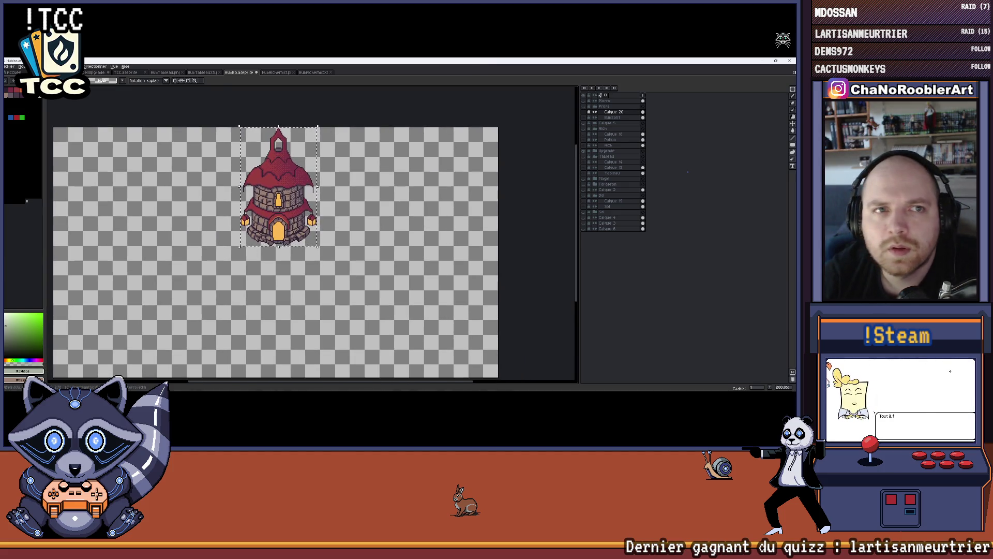
key("ctrl+o")
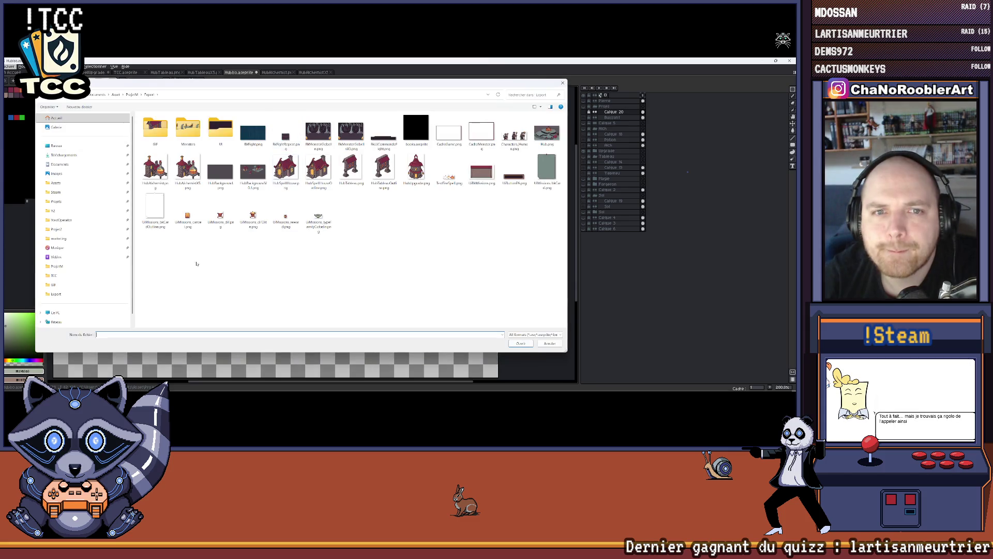
Open the exported HubUpgrade.png as its own document.
double_click(416, 167)
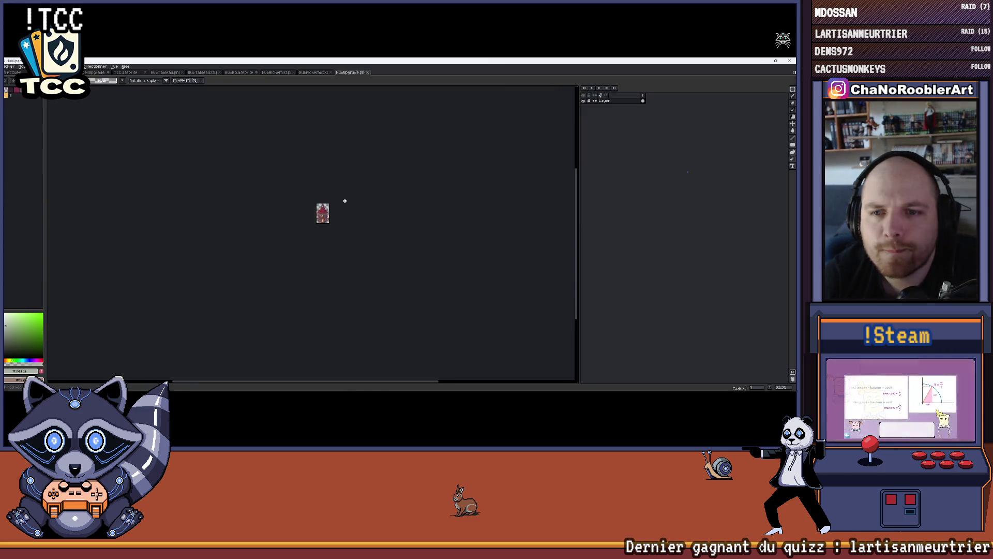
left_click(9, 67)
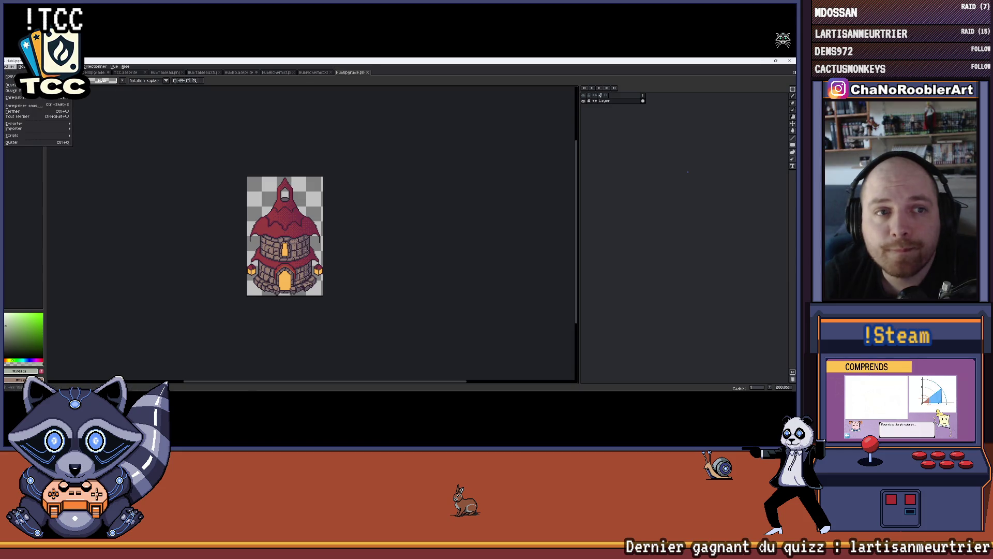
scroll(248, 280, "up", 1)
left_click(231, 215)
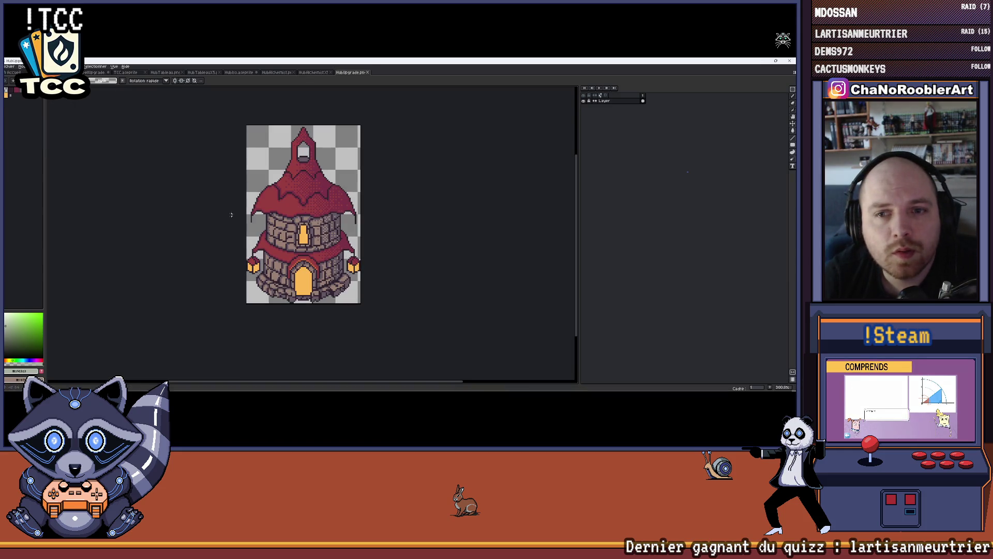
Export the tower at 500% resize as HubUpgradeX5.png.
left_click(10, 67)
mouse_move(57, 126)
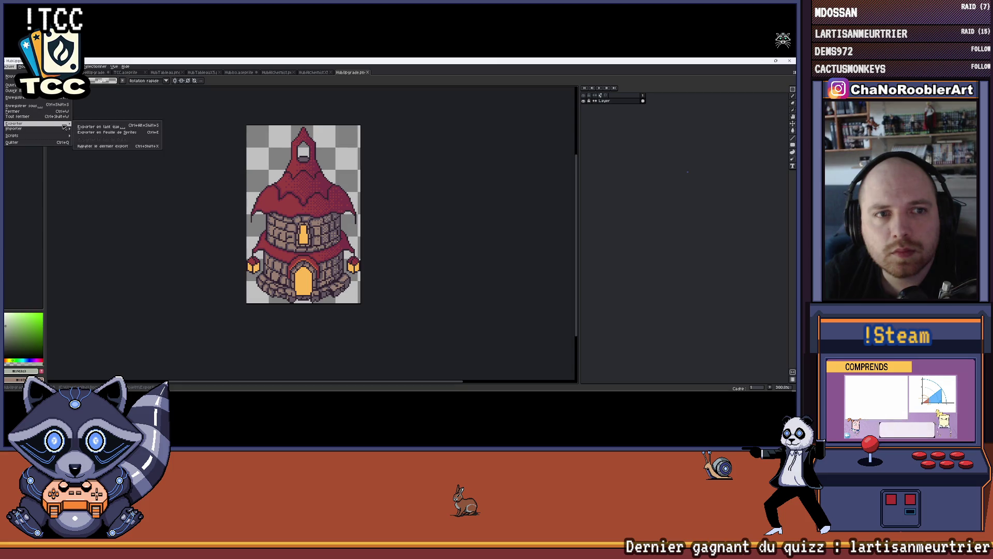
left_click(90, 126)
left_click(365, 118)
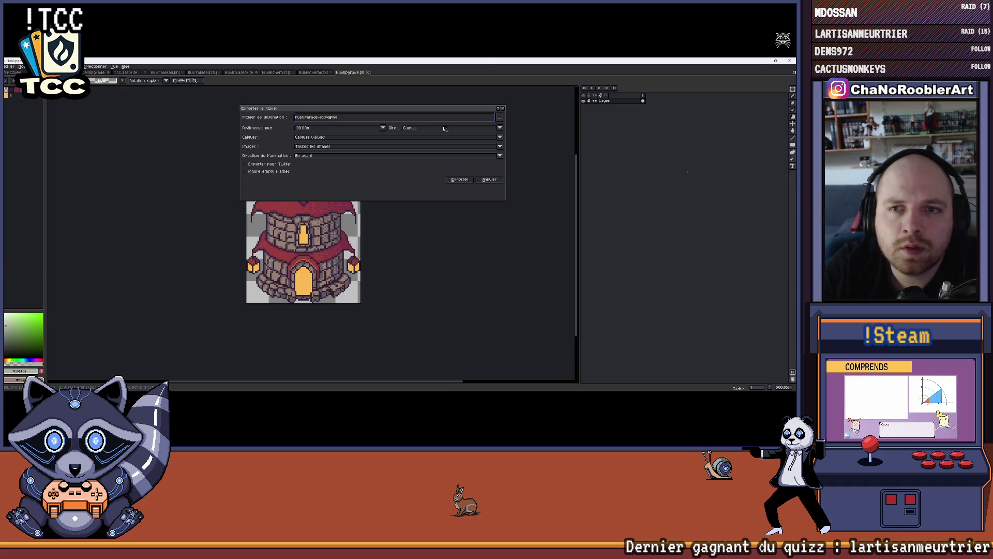
type("5")
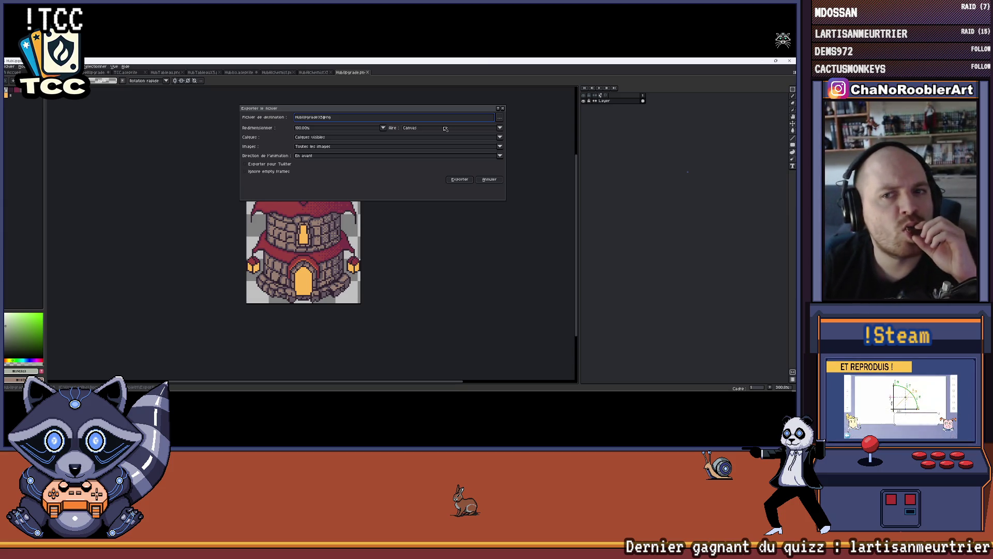
left_click(382, 128)
left_click(304, 161)
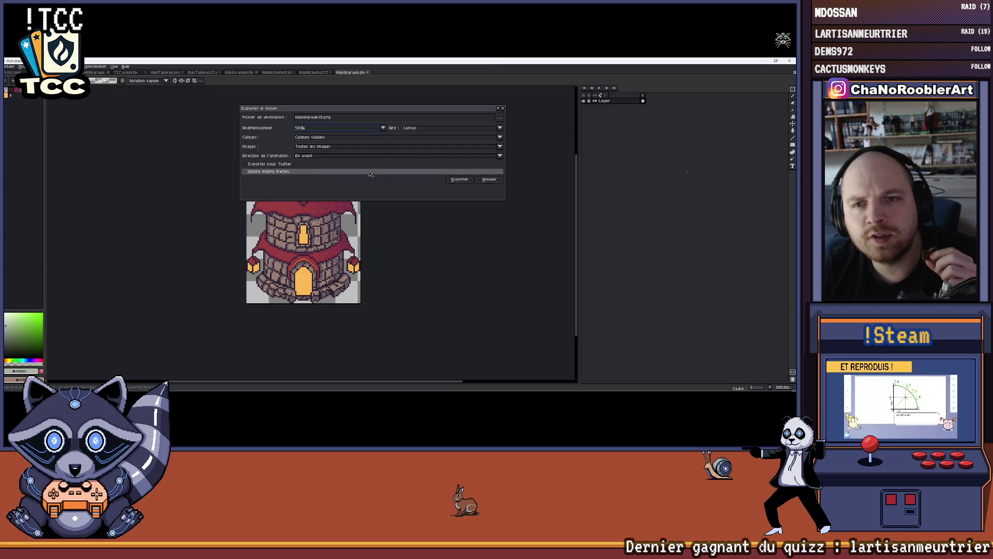
left_click(459, 179)
Open HubUpgradeX5.png to check it, then return to the TCC.aseprite card.
left_click(9, 66)
left_click(16, 78)
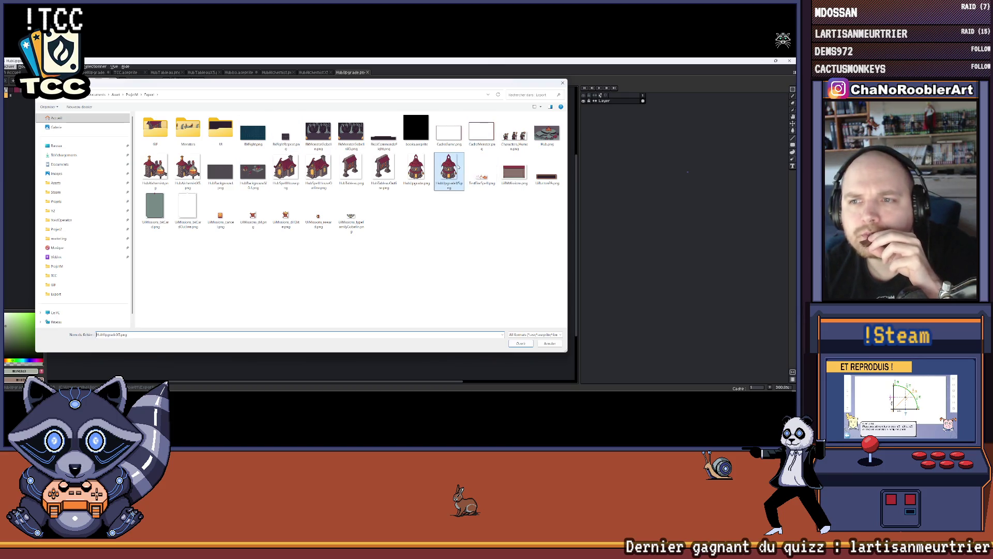
double_click(457, 165)
scroll(454, 163, "down", 1)
scroll(448, 160, "up", 1)
scroll(438, 160, "down", 1)
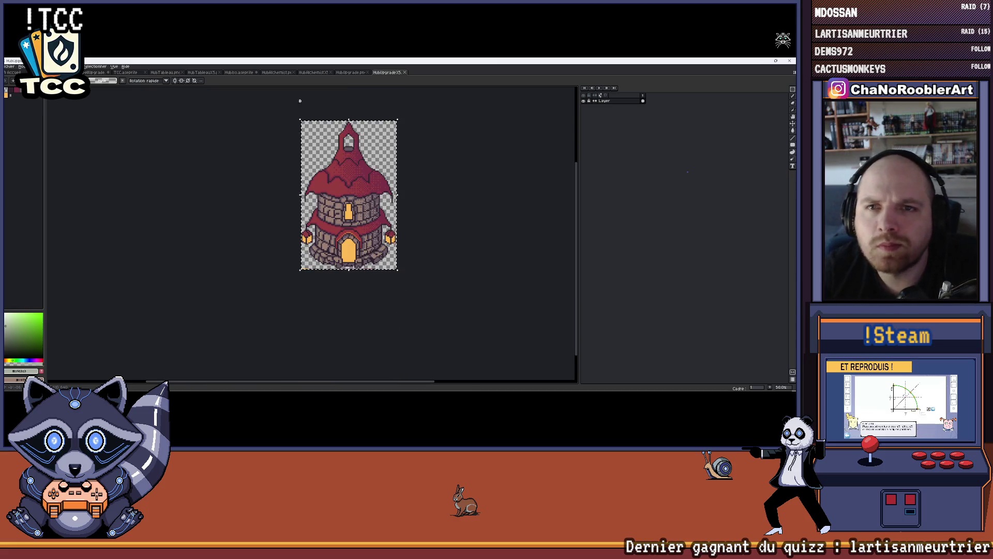
left_click(126, 73)
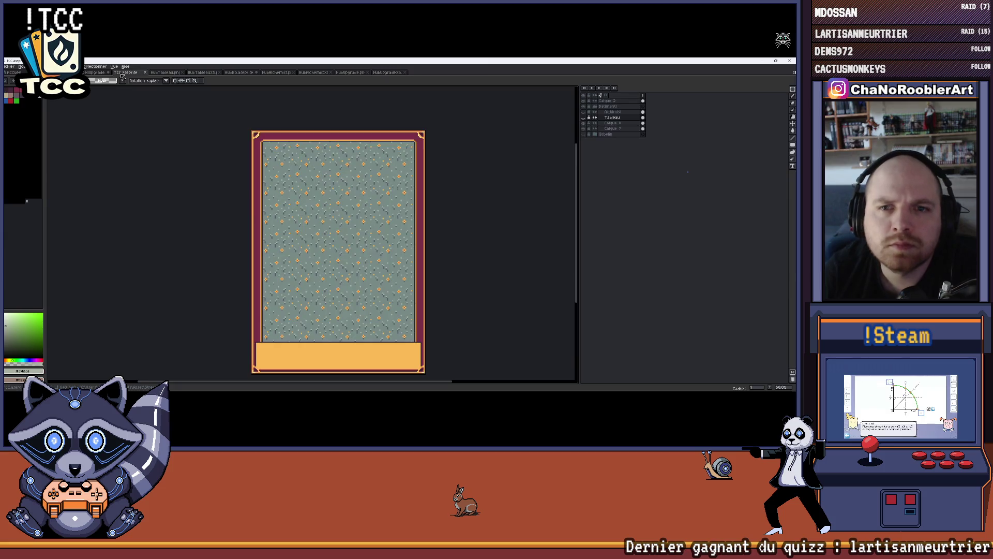
left_click(618, 113)
key("shift+n")
key("ctrl+v")
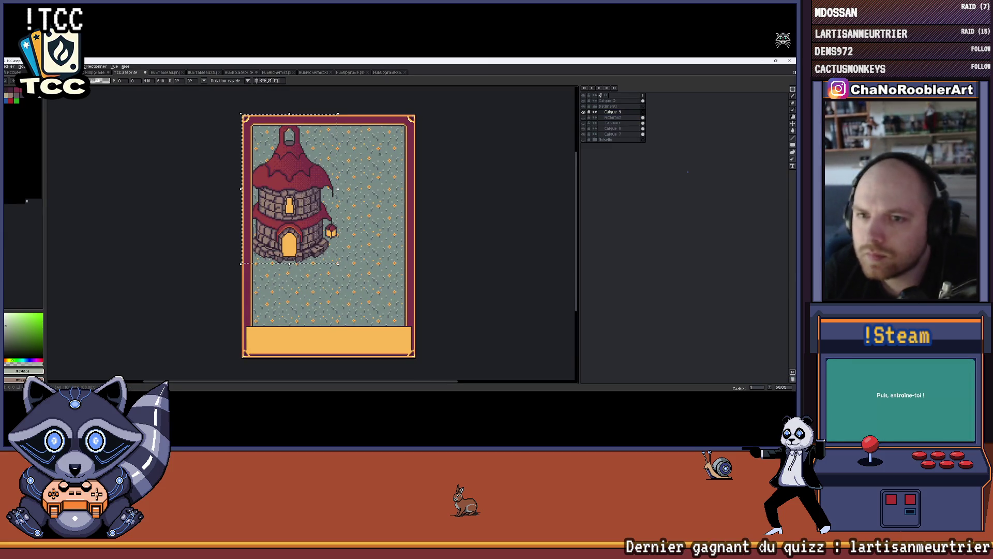
scroll(295, 196, "down", 1)
left_click_drag(295, 196, 321, 212)
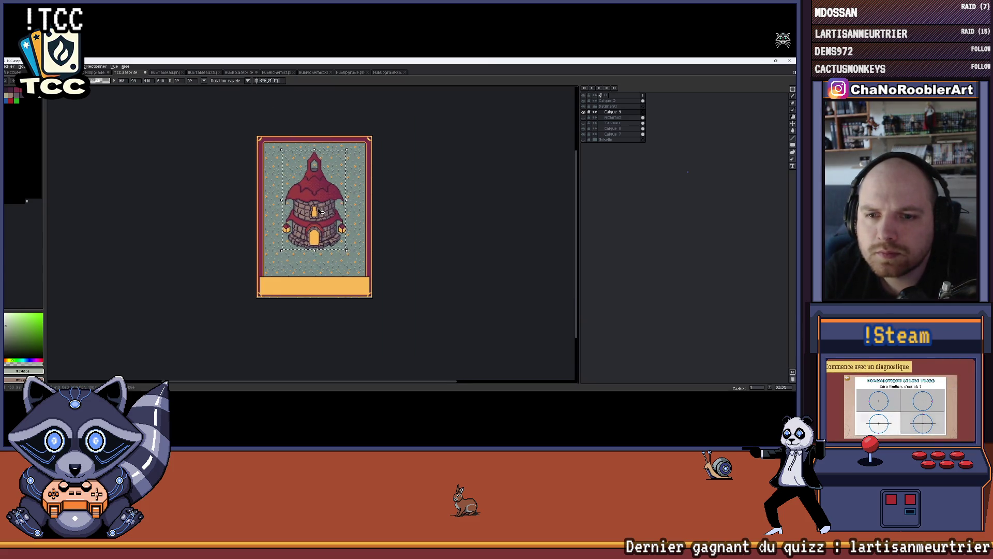
scroll(321, 212, "up", 1)
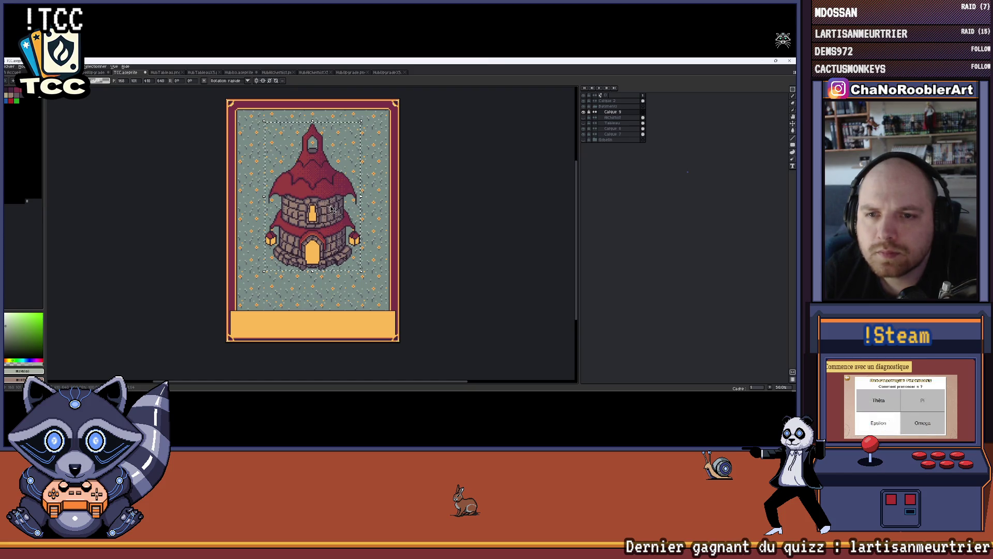
key("Return")
scroll(365, 208, "down", 1)
scroll(365, 207, "up", 2)
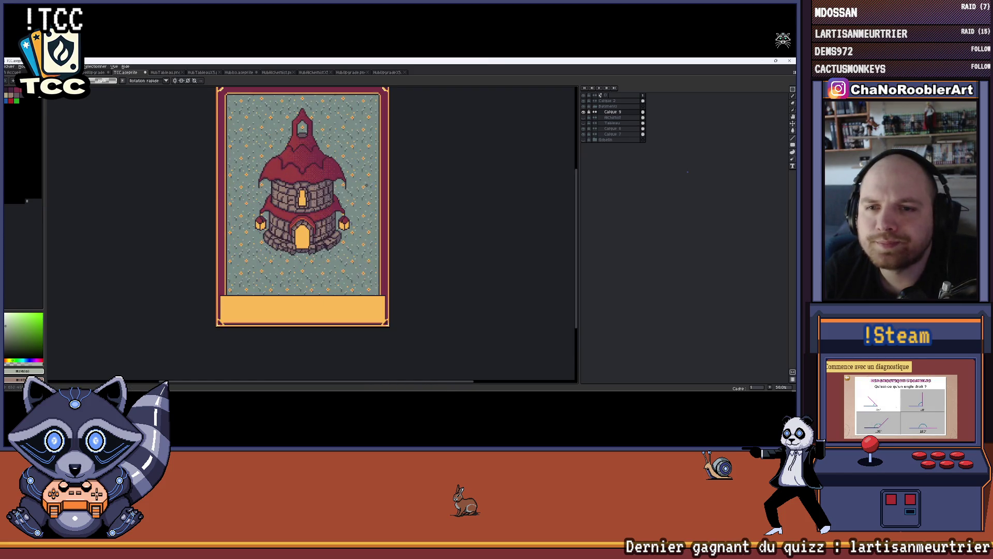
scroll(352, 198, "up", 1)
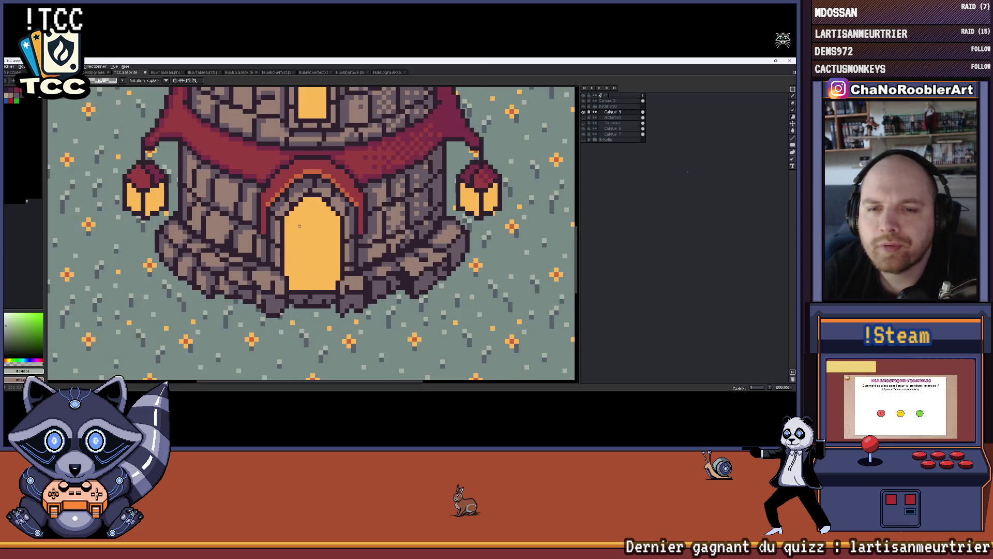
scroll(334, 219, "down", 2)
left_click_drag(334, 219, 321, 241)
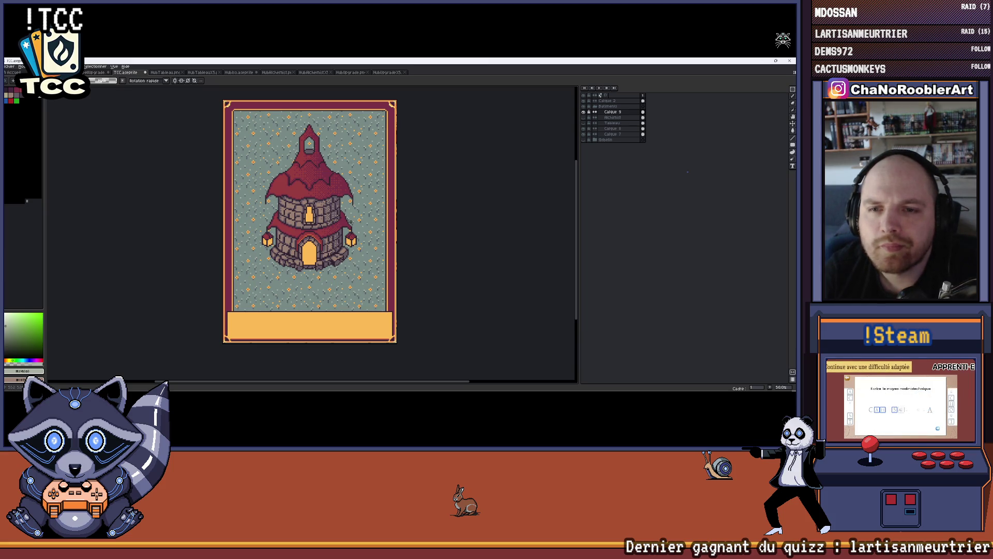
scroll(351, 222, "down", 1)
Zoom to 800% and pan to the left side of the tower's rock base.
left_click_drag(357, 215, 330, 267)
scroll(330, 267, "up", 5)
scroll(337, 268, "down", 2)
scroll(337, 268, "down", 1)
scroll(337, 268, "up", 3)
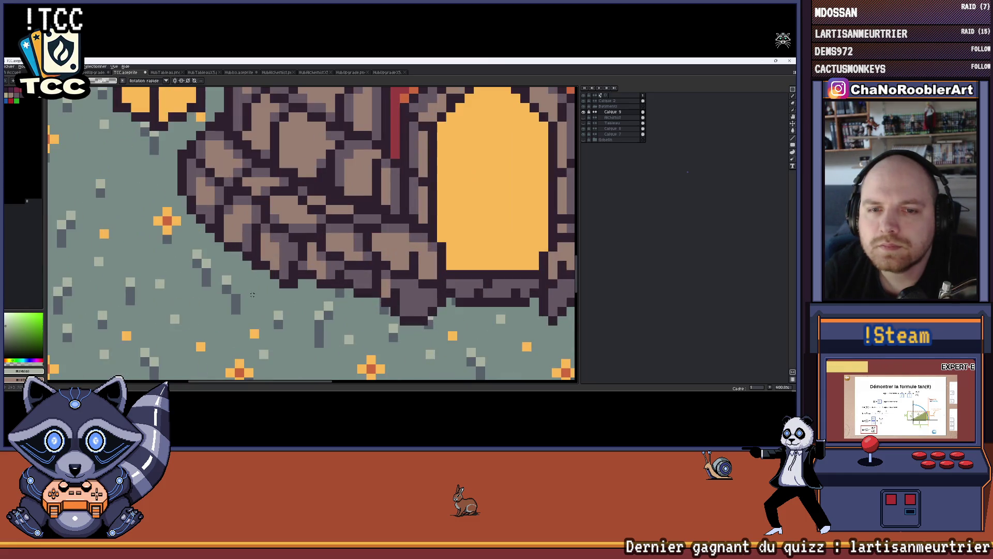
left_click_drag(258, 299, 299, 289)
scroll(270, 258, "up", 2)
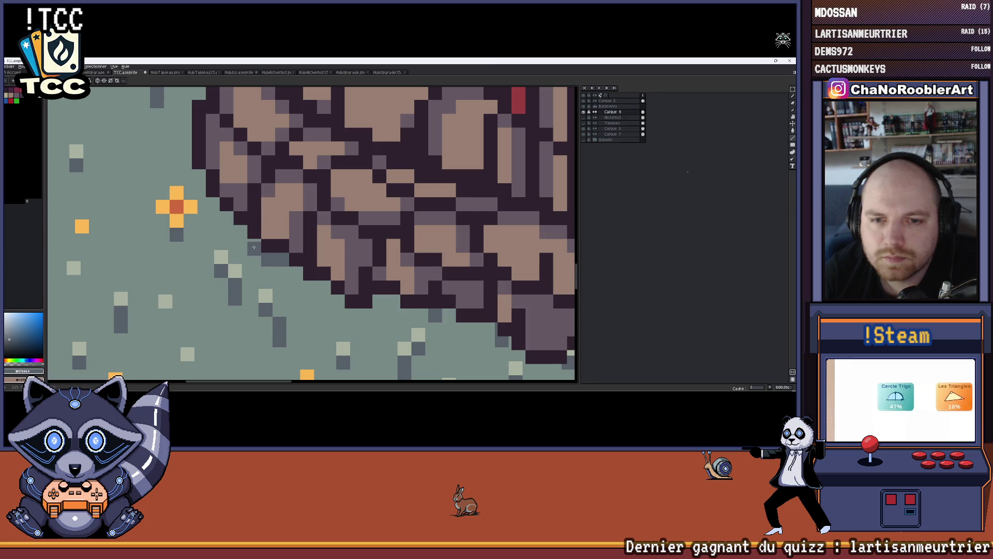
left_click_drag(237, 238, 281, 283)
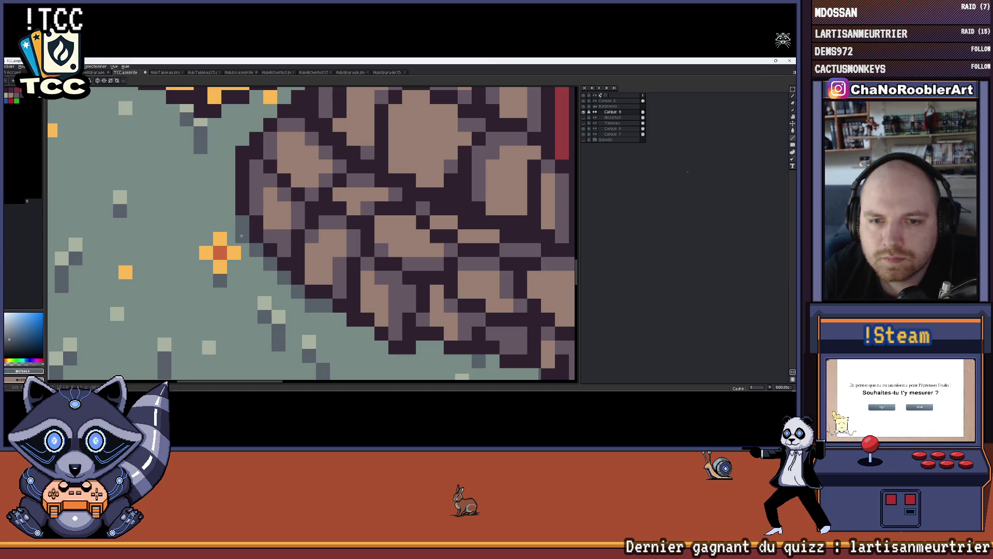
scroll(242, 236, "down", 3)
scroll(248, 248, "right", 4)
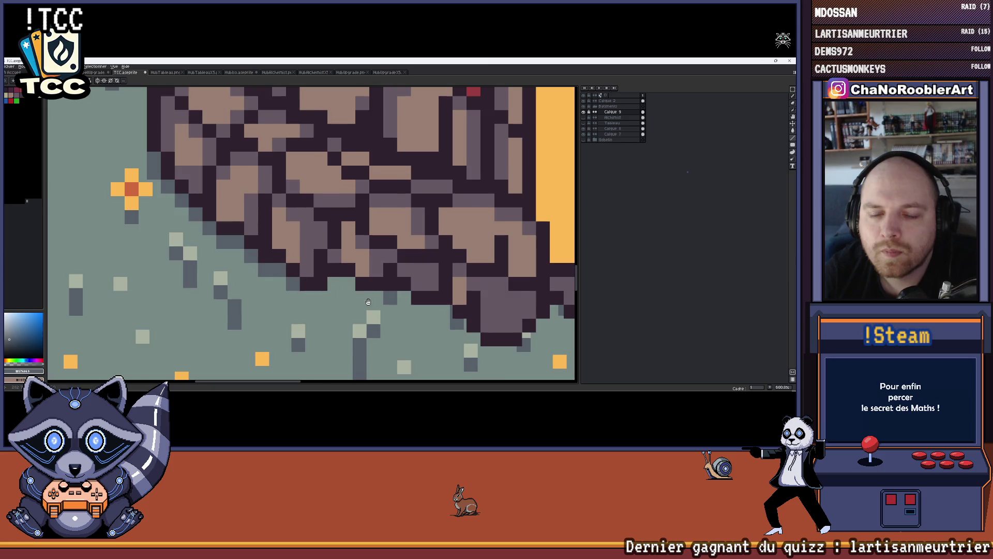
left_click_drag(294, 283, 215, 276)
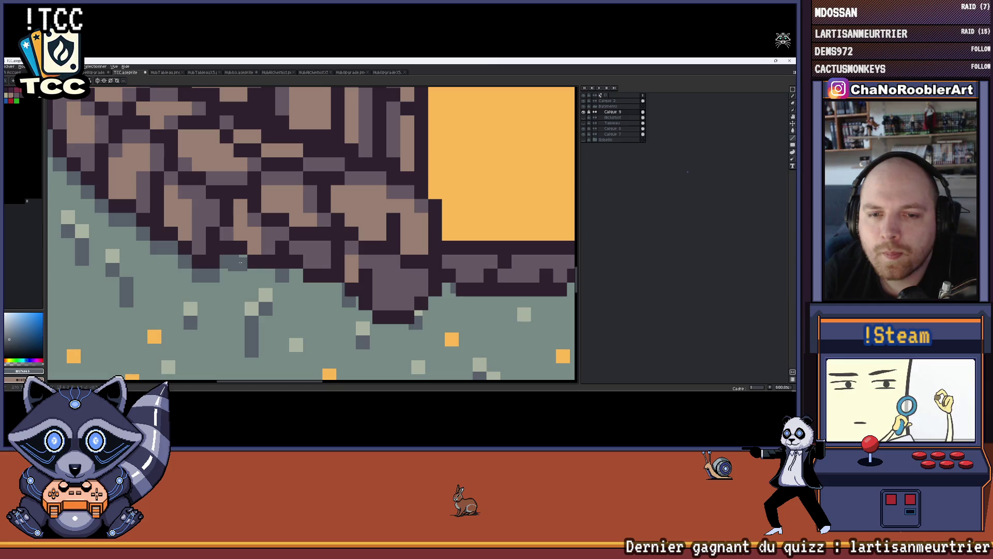
Try a dark slate line along the rock edge, then undo the stray strokes.
scroll(233, 263, "right", 2)
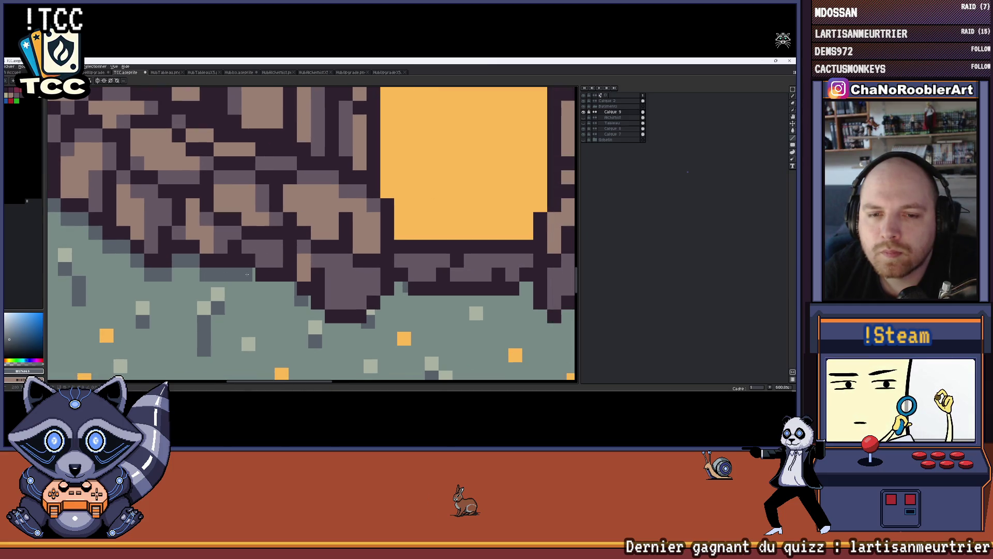
scroll(219, 257, "right", 3)
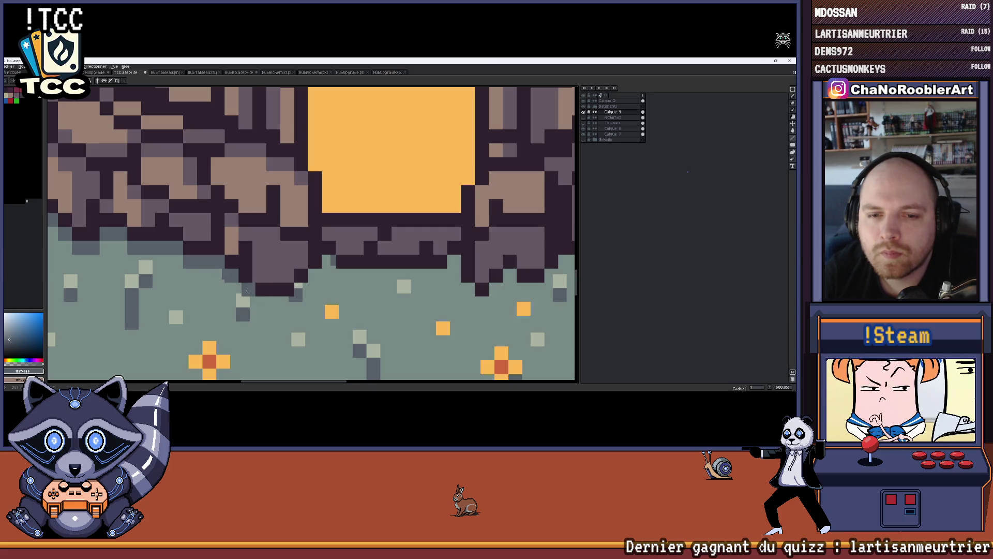
scroll(243, 287, "up", 1)
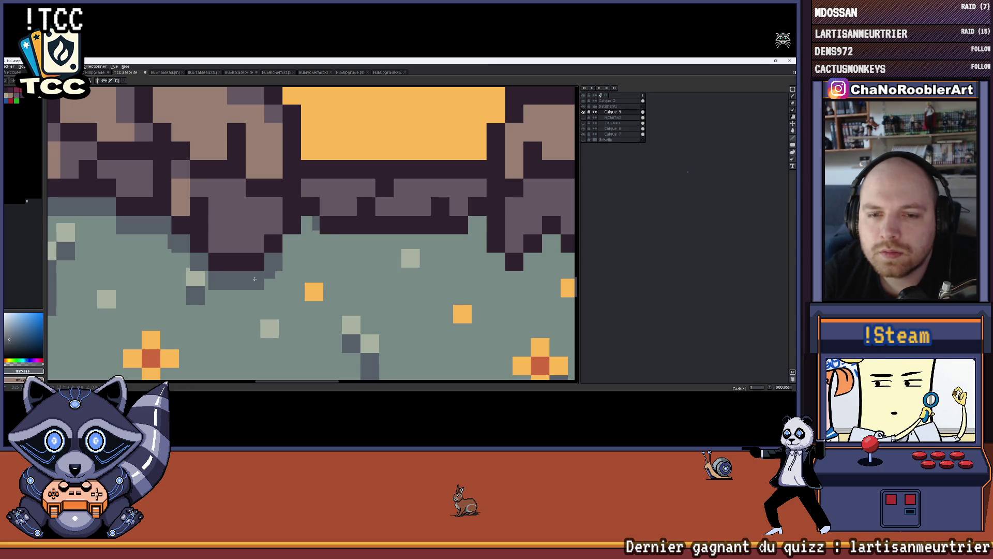
scroll(311, 264, "right", 1)
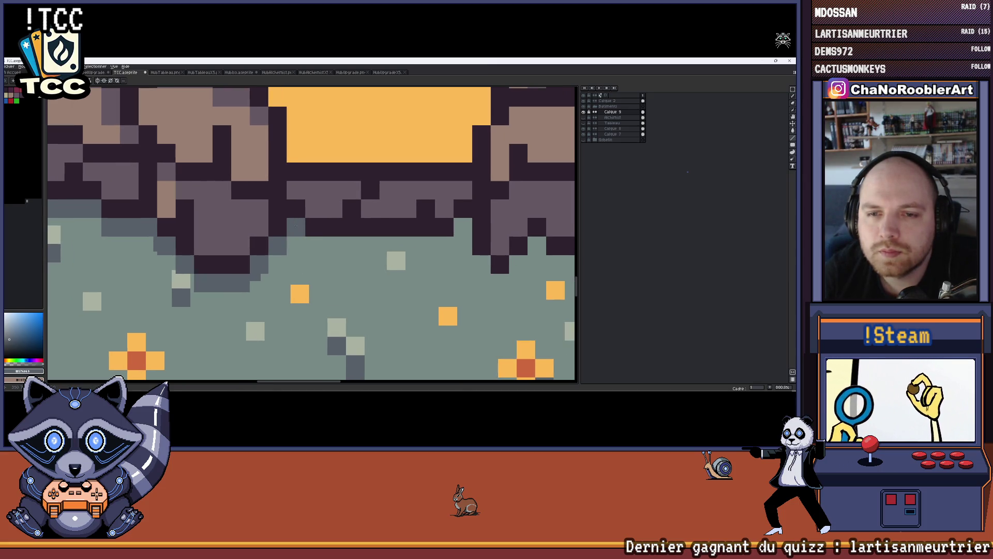
scroll(282, 241, "right", 5)
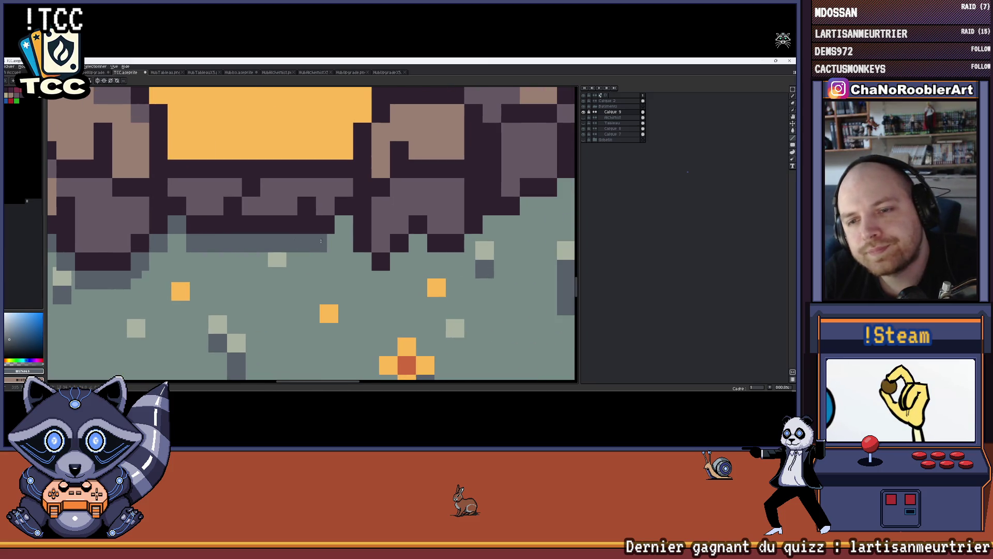
scroll(223, 223, "right", 5)
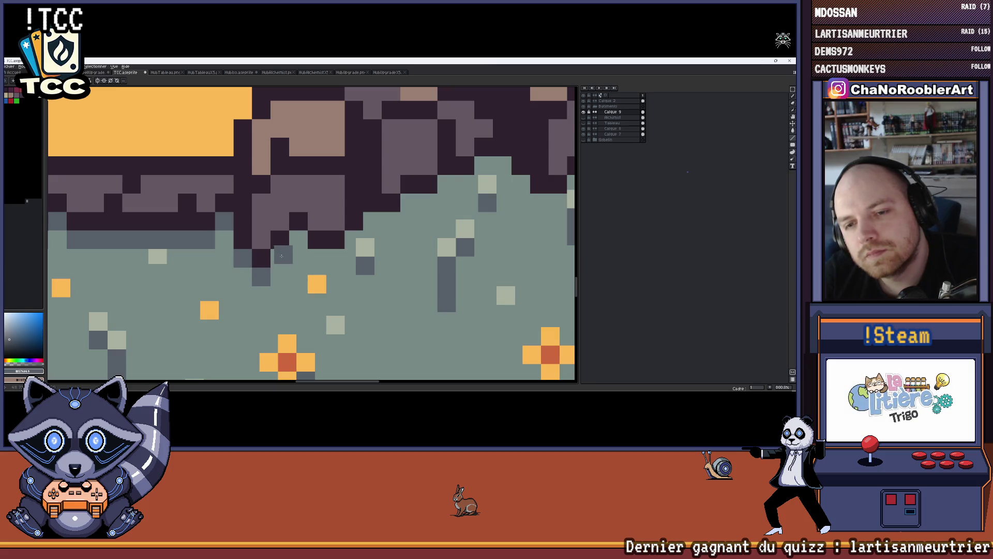
scroll(282, 261, "right", 3)
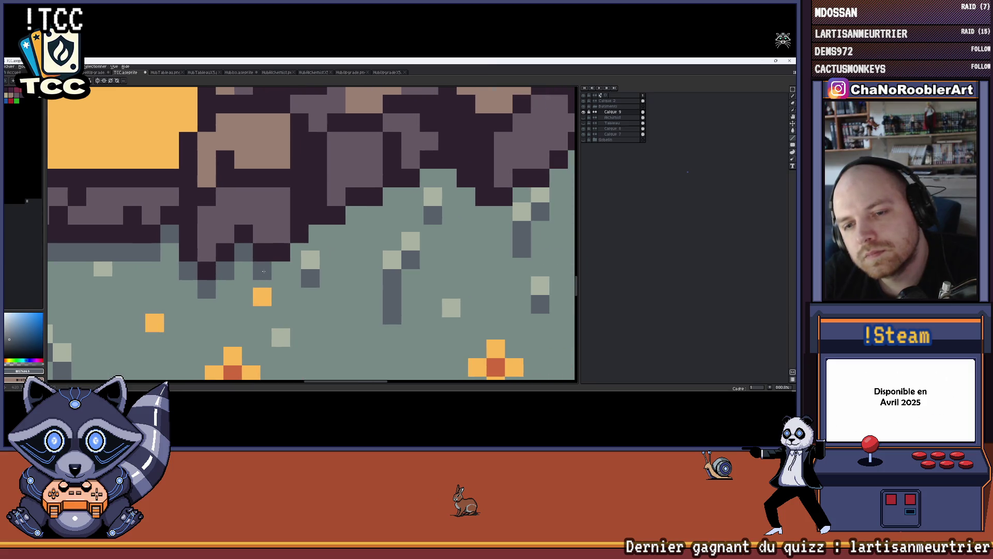
scroll(280, 271, "right", 2)
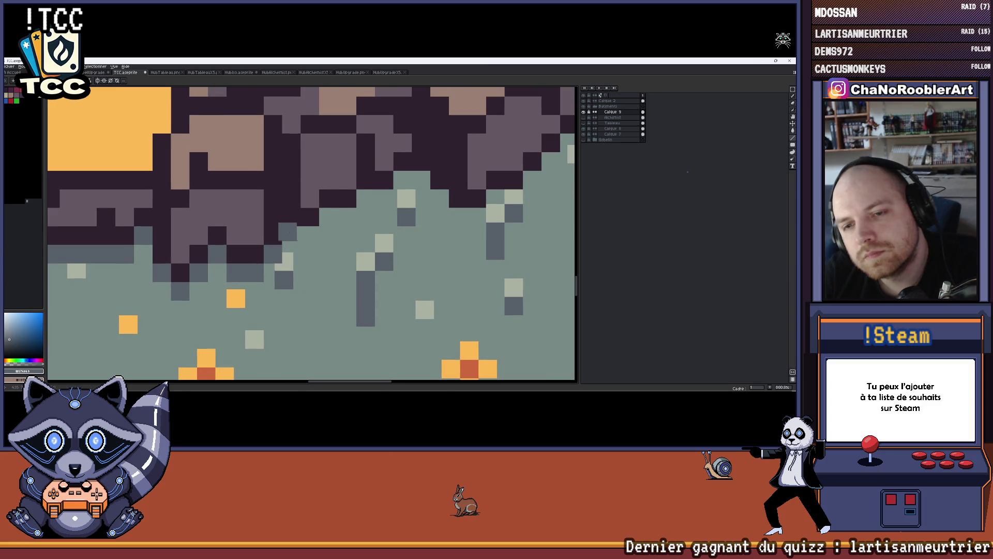
scroll(312, 235, "right", 3)
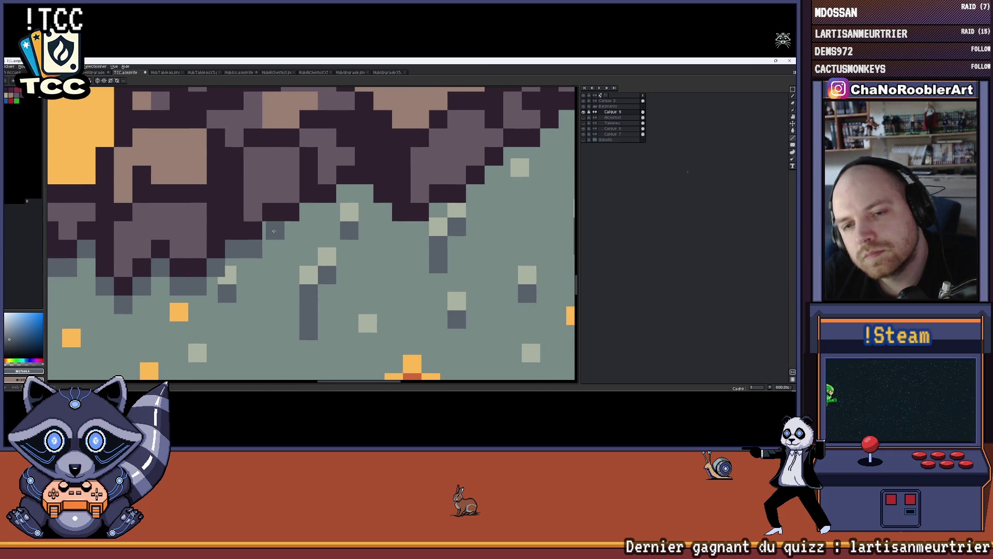
scroll(290, 230, "right", 2)
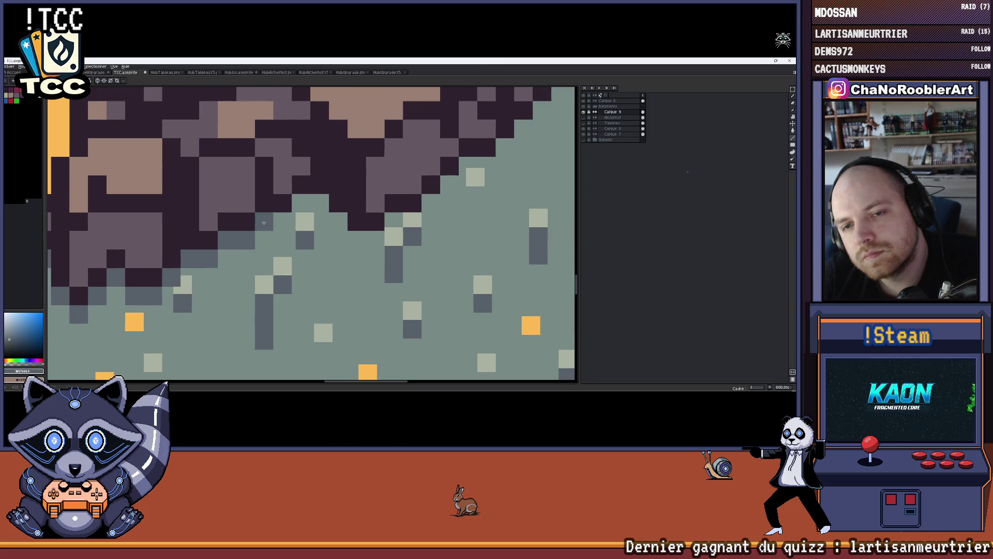
scroll(323, 221, "right", 2)
mouse_move(259, 210)
left_mouse_down()
mouse_move(281, 210)
mouse_move(311, 247)
left_mouse_up()
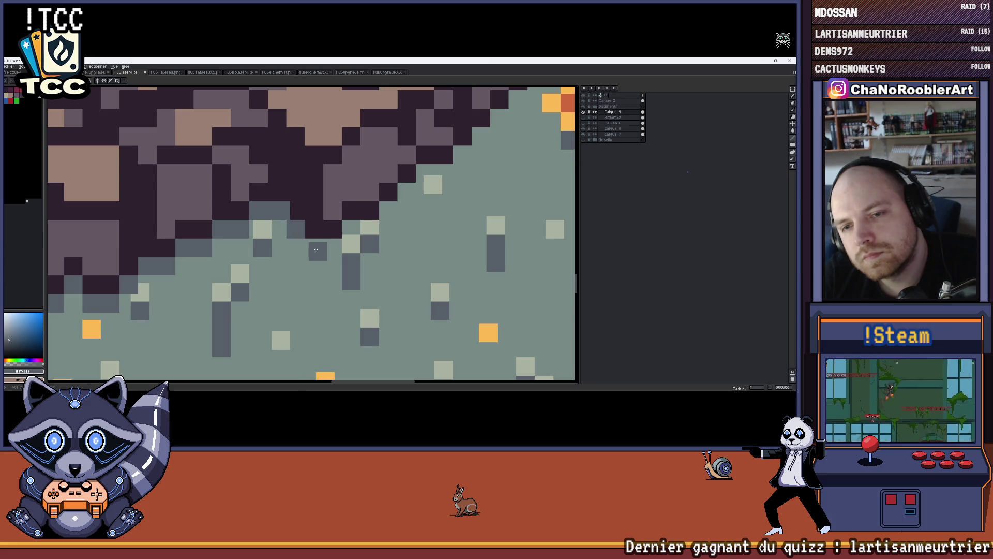
key("ctrl+z")
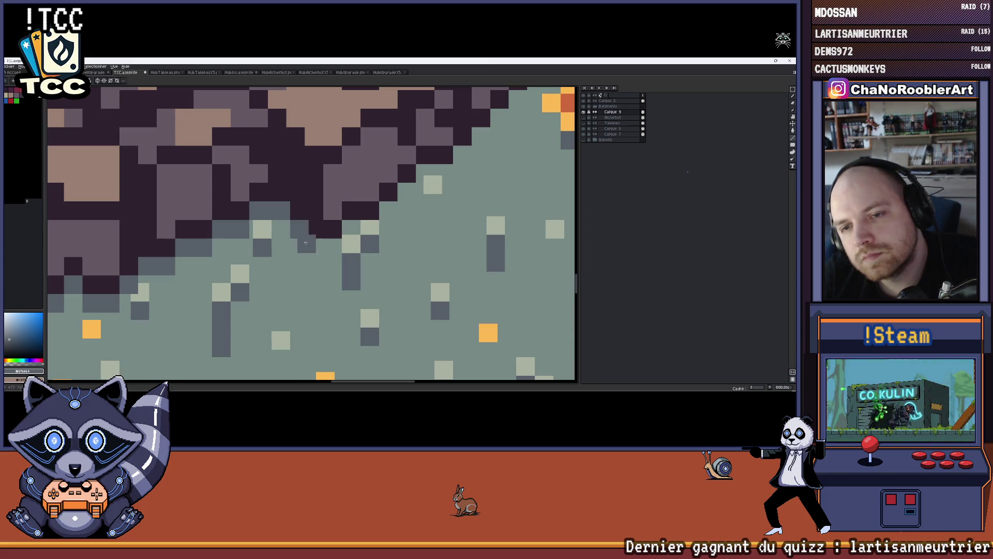
key("ctrl+z")
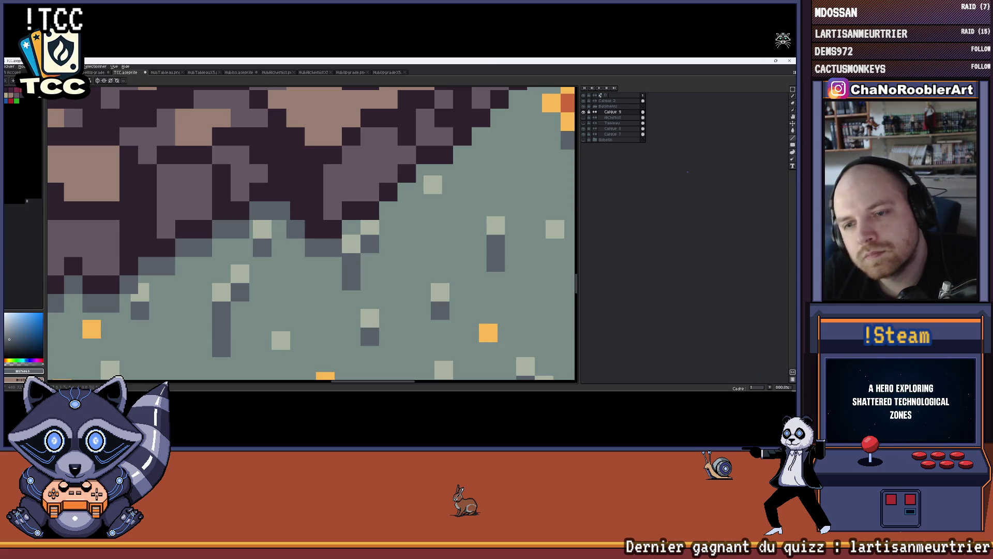
Paint dark grey pixels along the rock base's diagonal edge against the grass.
scroll(363, 265, "down", 5)
scroll(363, 264, "down", 1)
scroll(331, 263, "up", 4)
scroll(320, 261, "up", 5)
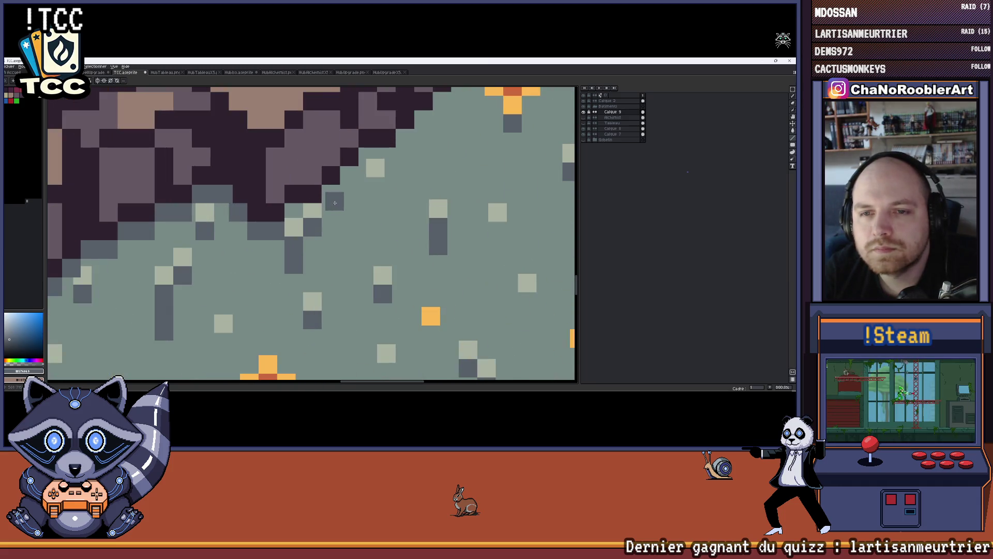
left_click(312, 211)
left_click_drag(338, 202, 310, 235)
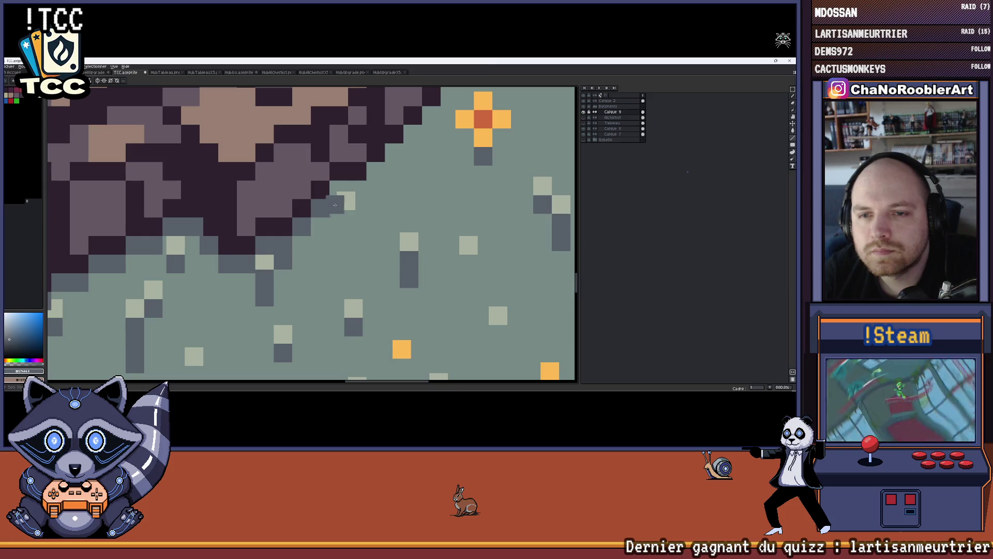
left_click_drag(376, 186, 314, 236)
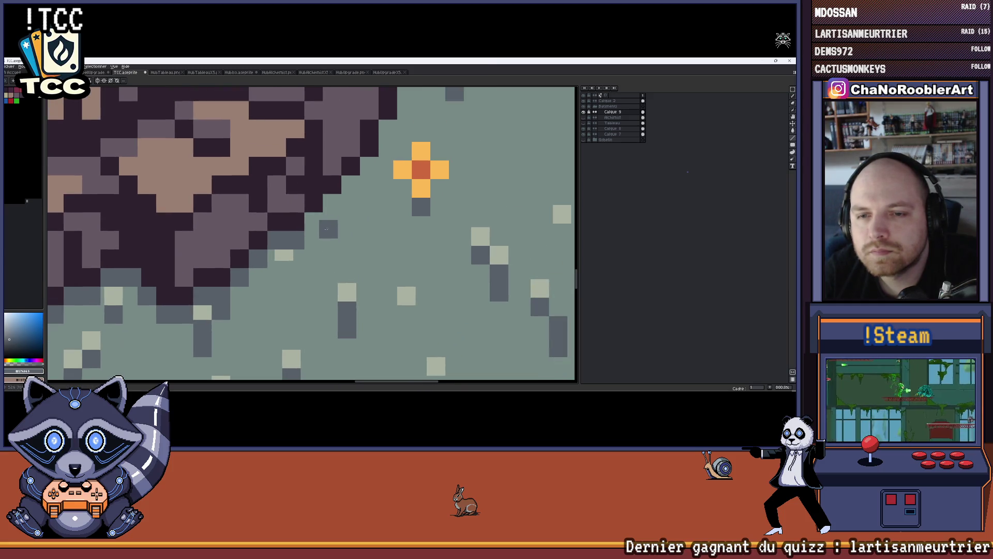
left_click_drag(353, 185, 280, 285)
left_click(295, 265)
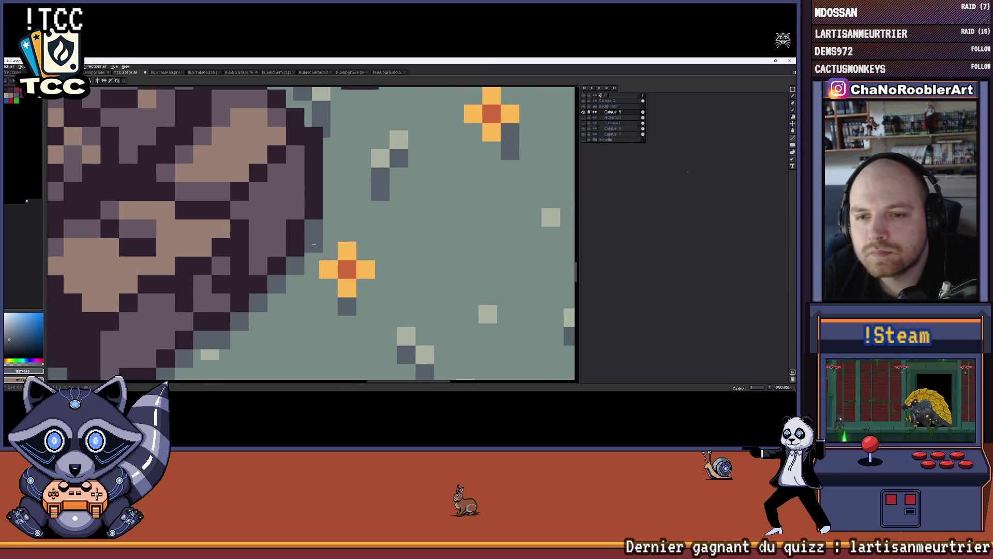
scroll(314, 244, "down", 5)
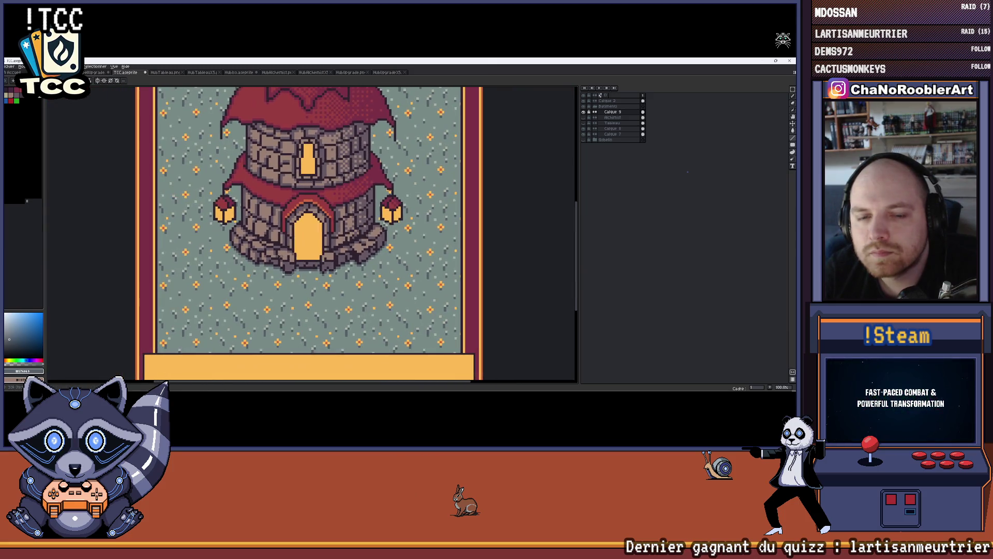
Zoom out to about 50% so the card, from spire to caption band, fits the window.
scroll(275, 234, "up", 2)
scroll(276, 234, "down", 1)
scroll(275, 234, "up", 2)
scroll(282, 237, "up", 2)
left_click(301, 242, "alt")
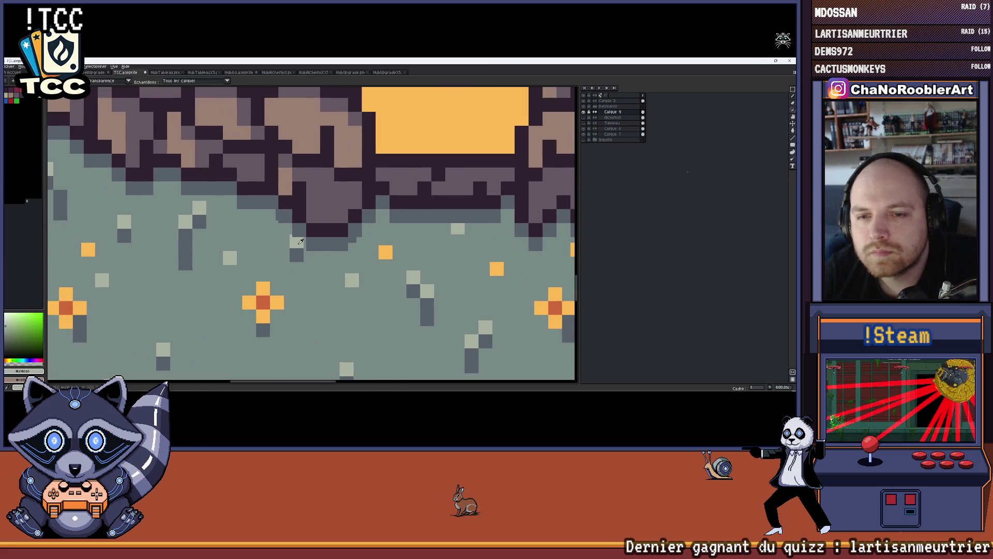
scroll(300, 244, "right", 5)
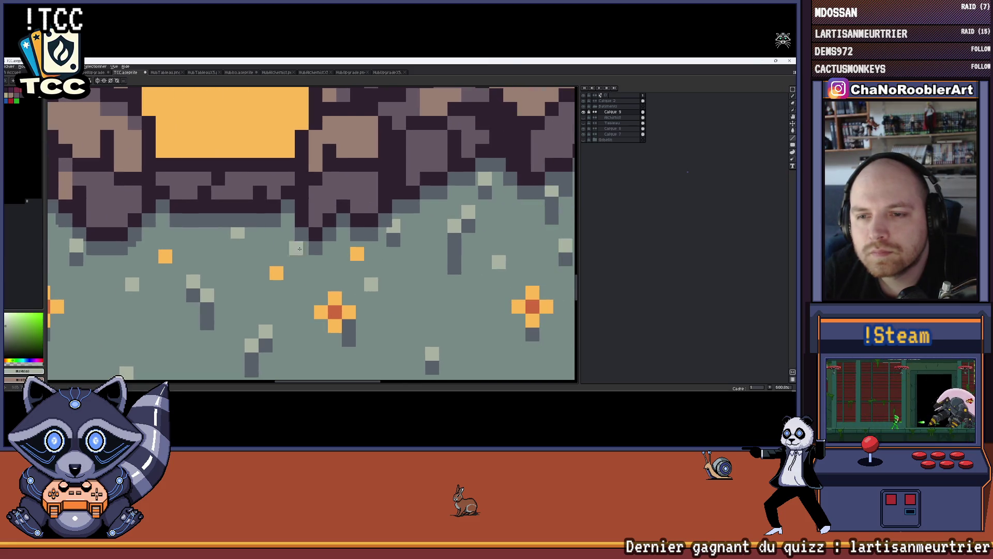
scroll(394, 226, "right", 3)
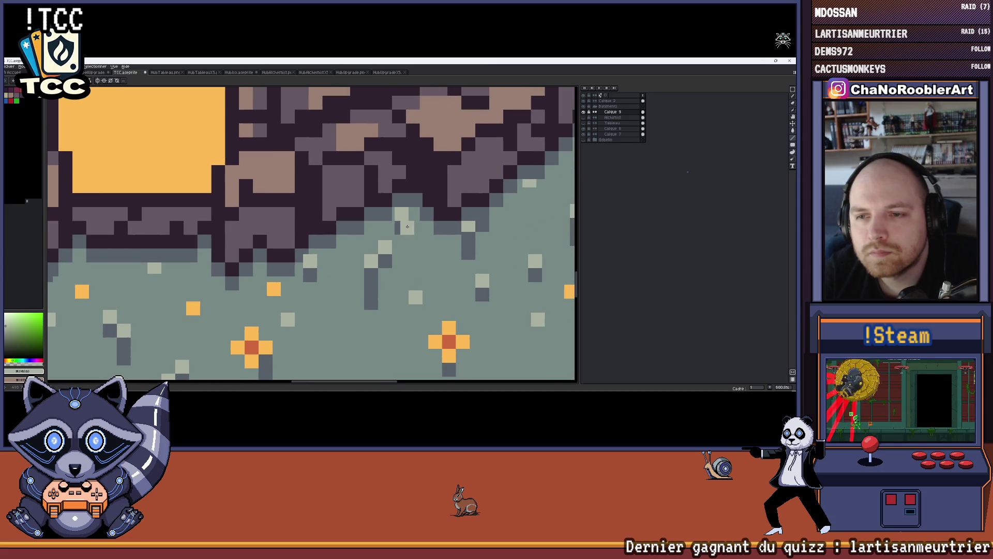
scroll(467, 223, "up", 1)
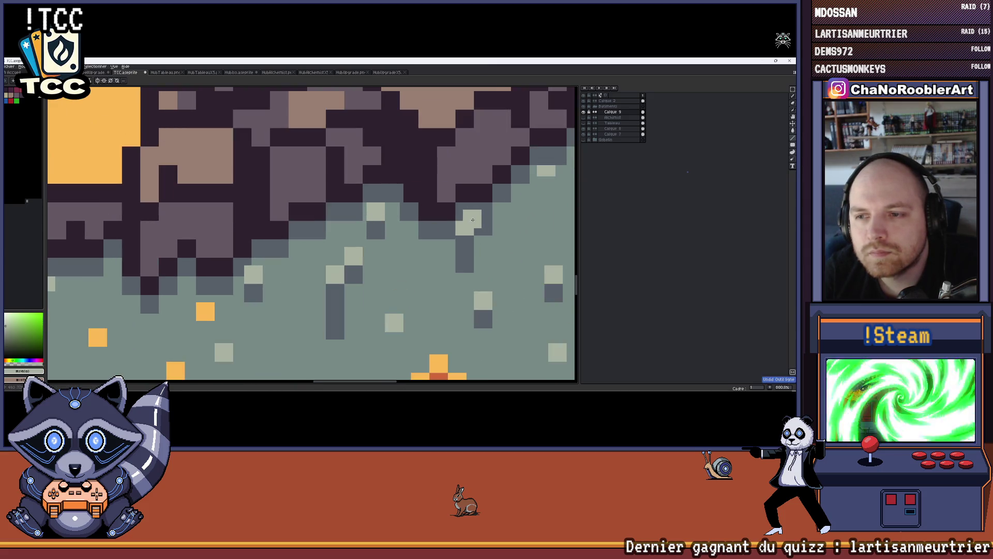
scroll(465, 226, "down", 5)
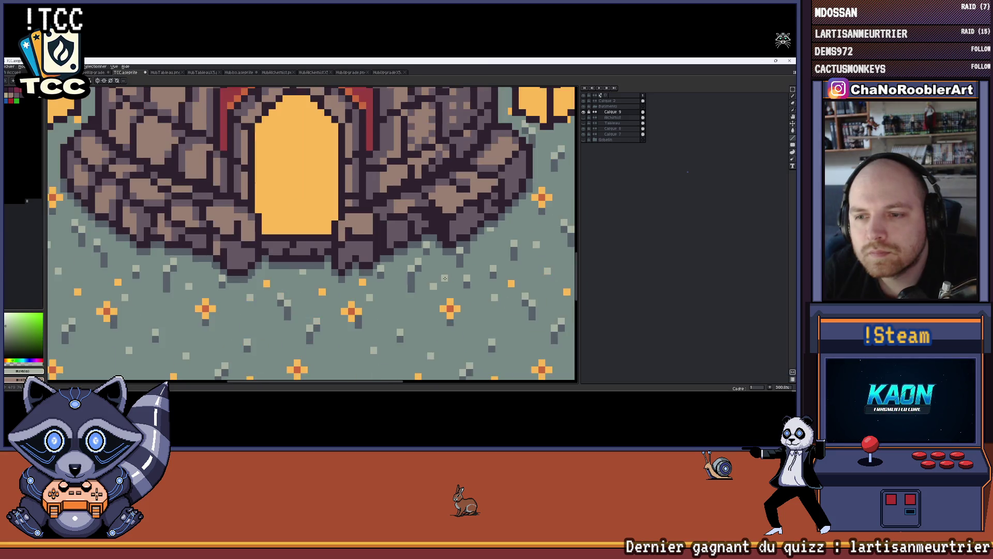
scroll(446, 307, "up", 2)
left_click_drag(447, 307, 448, 294)
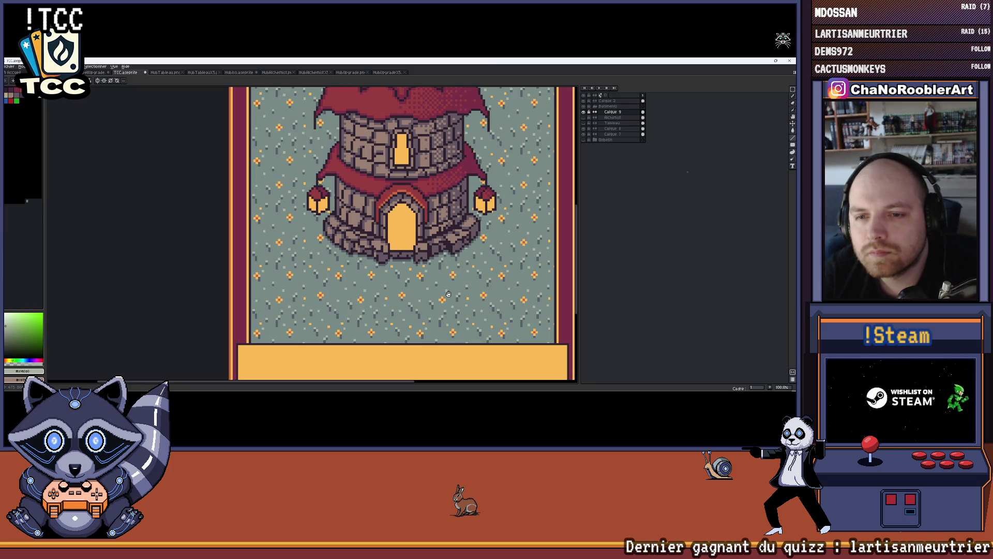
mouse_move(449, 294)
left_mouse_down()
mouse_move(403, 288)
mouse_move(432, 274)
mouse_move(419, 283)
left_mouse_up()
scroll(403, 287, "down", 1)
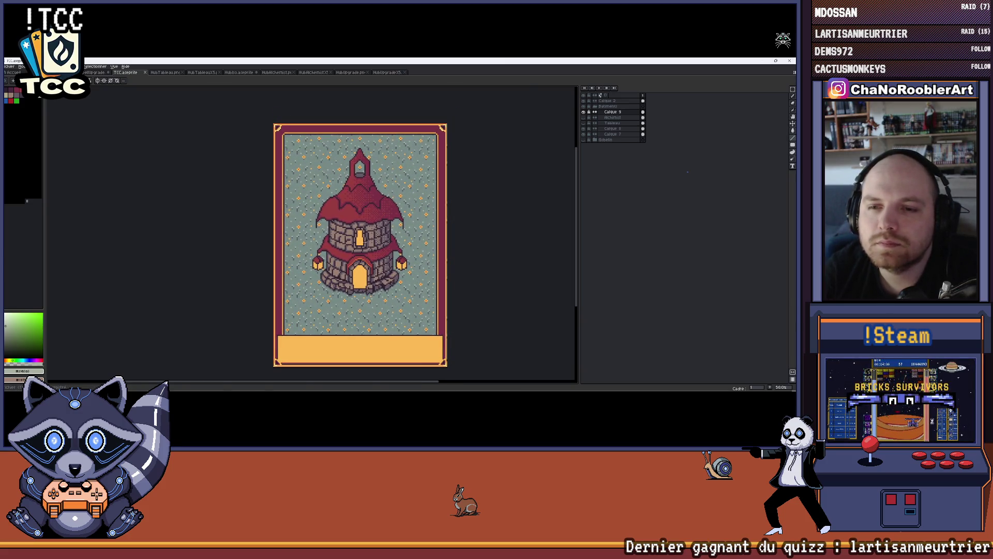
scroll(373, 241, "down", 1)
Save the TCC card file with Ctrl+S.
key("ctrl+s")
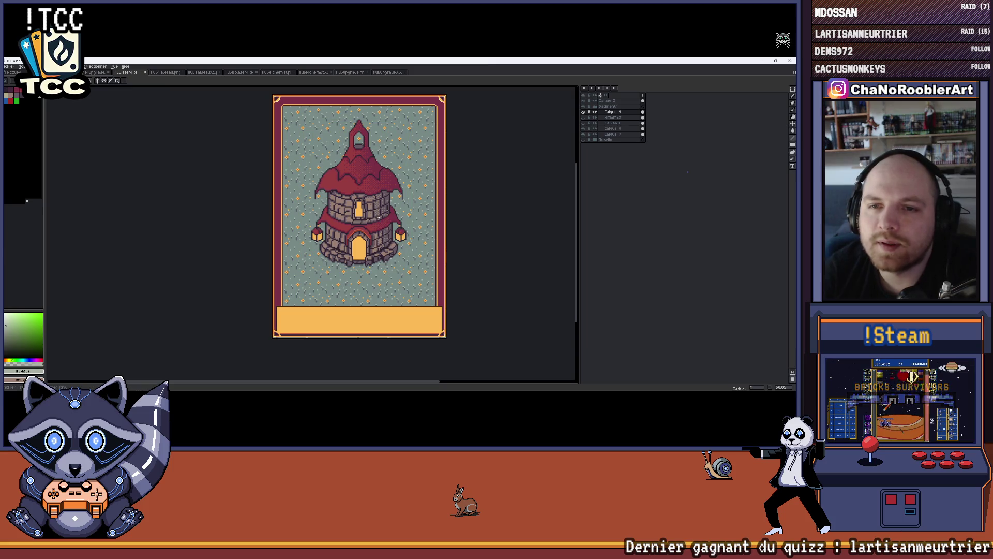
scroll(375, 204, "up", 1)
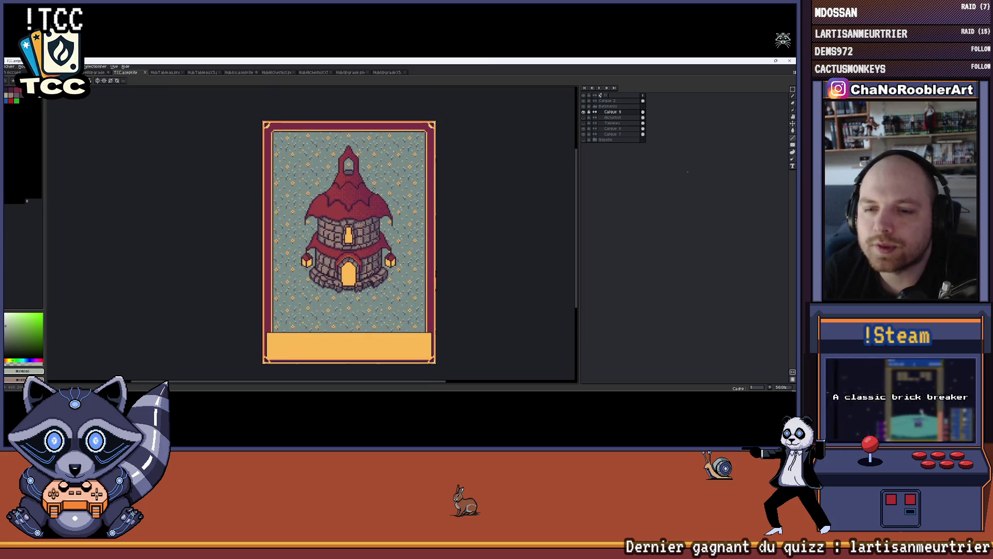
scroll(373, 189, "up", 1)
scroll(373, 189, "down", 1)
left_click_drag(386, 207, 378, 219)
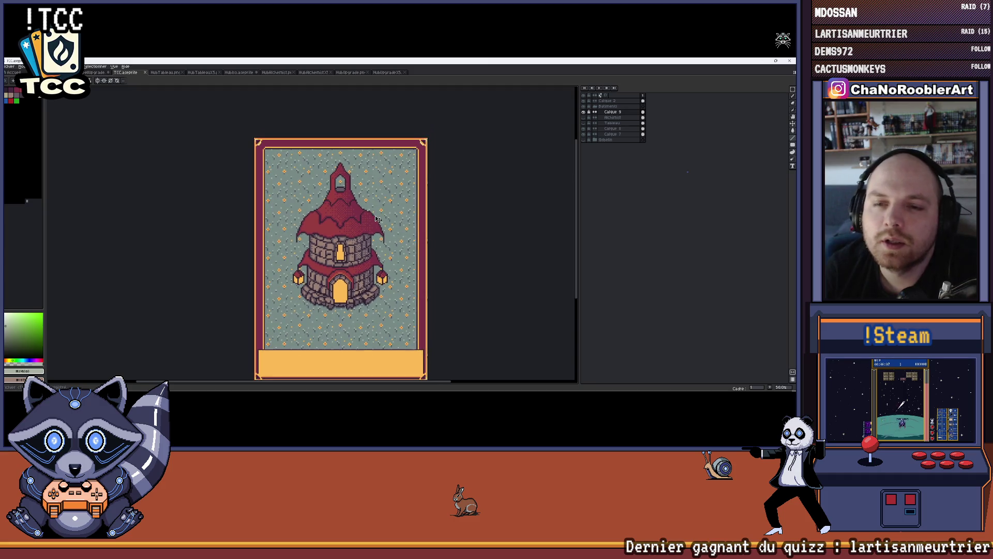
scroll(339, 178, "up", 3)
scroll(347, 195, "down", 3)
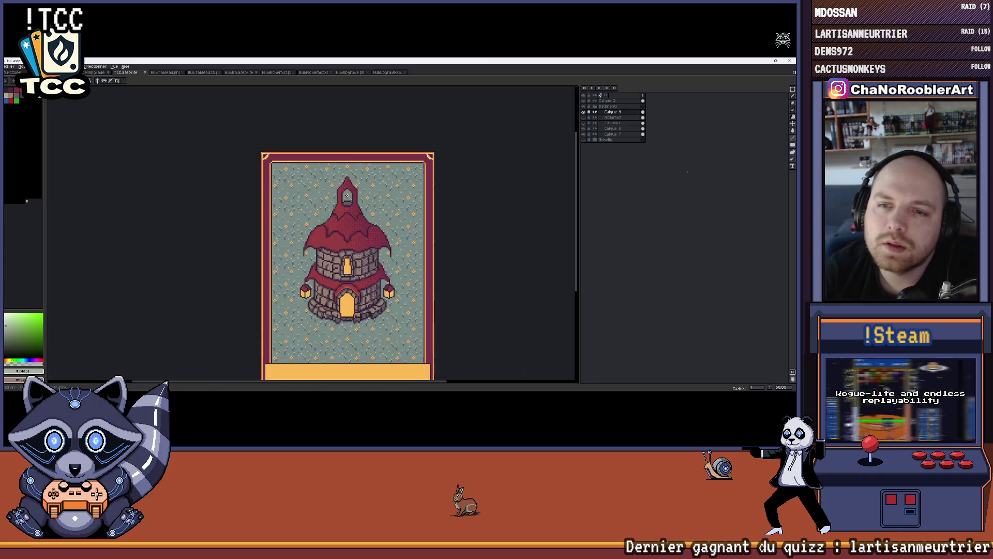
scroll(347, 196, "down", 1)
scroll(373, 222, "up", 1)
key("ctrl+s")
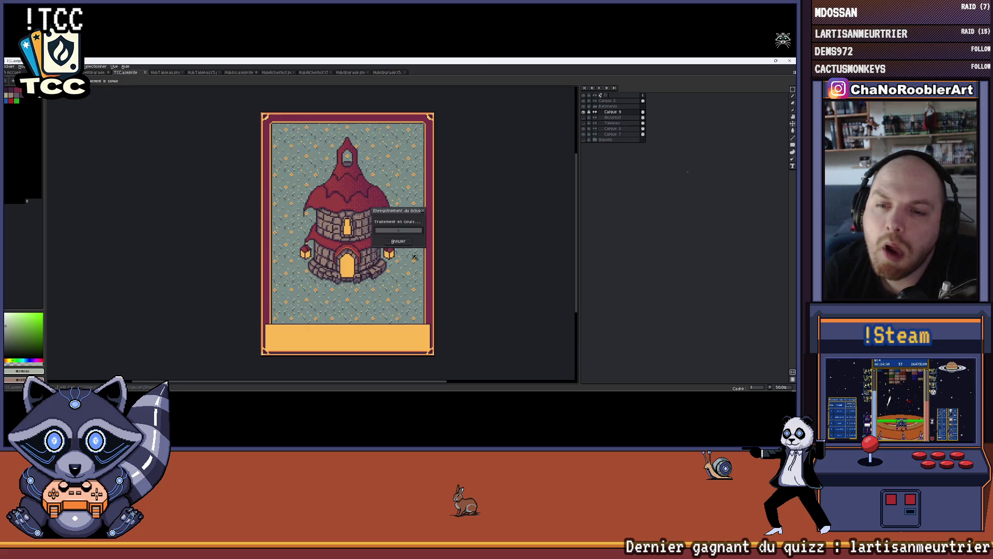
scroll(414, 257, "up", 1)
scroll(320, 238, "down", 1)
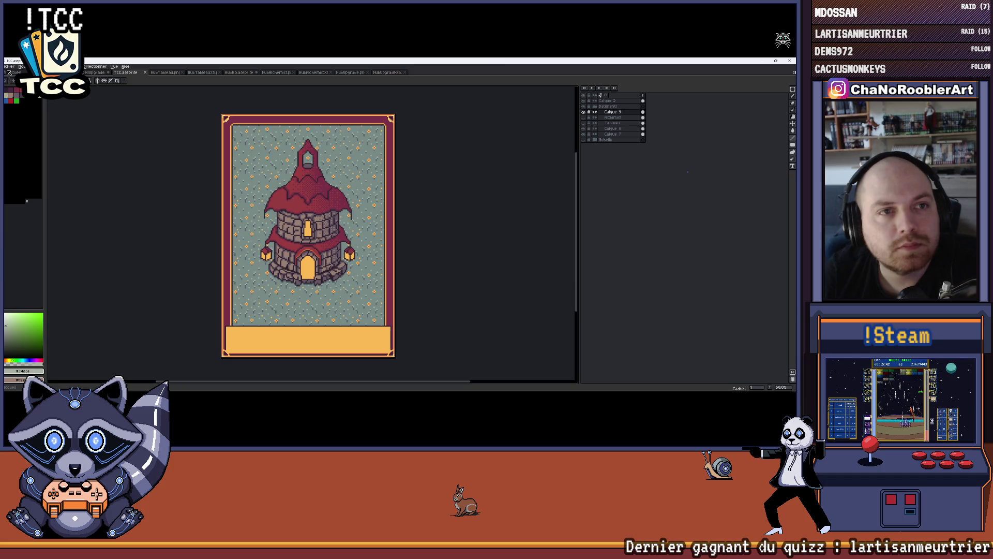
Look through the Home tab and other open sprites, then return to TCC.aseprite.
left_click(9, 72)
left_click(387, 73)
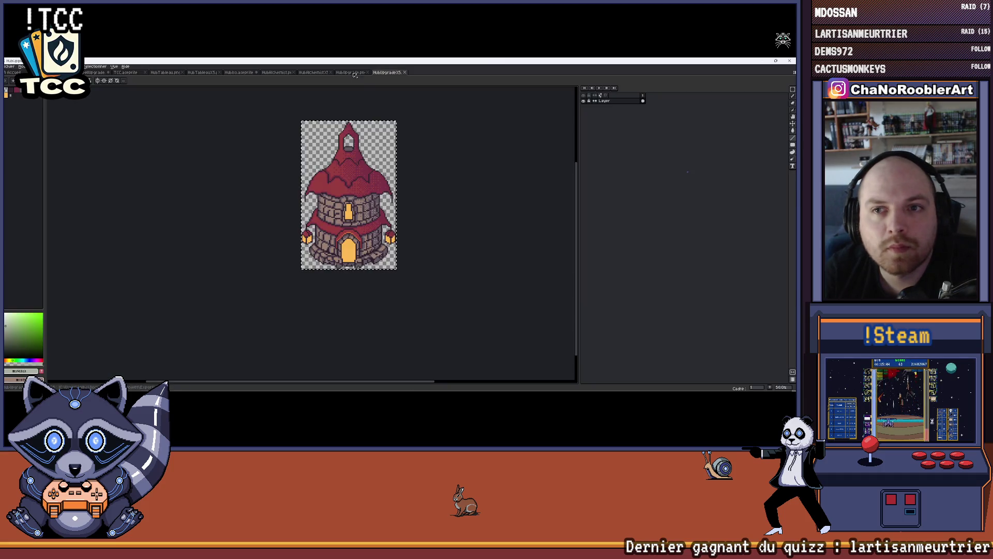
left_click(316, 72)
left_click(276, 73)
left_click(239, 73)
left_click(202, 72)
left_click(164, 73)
left_click(125, 73)
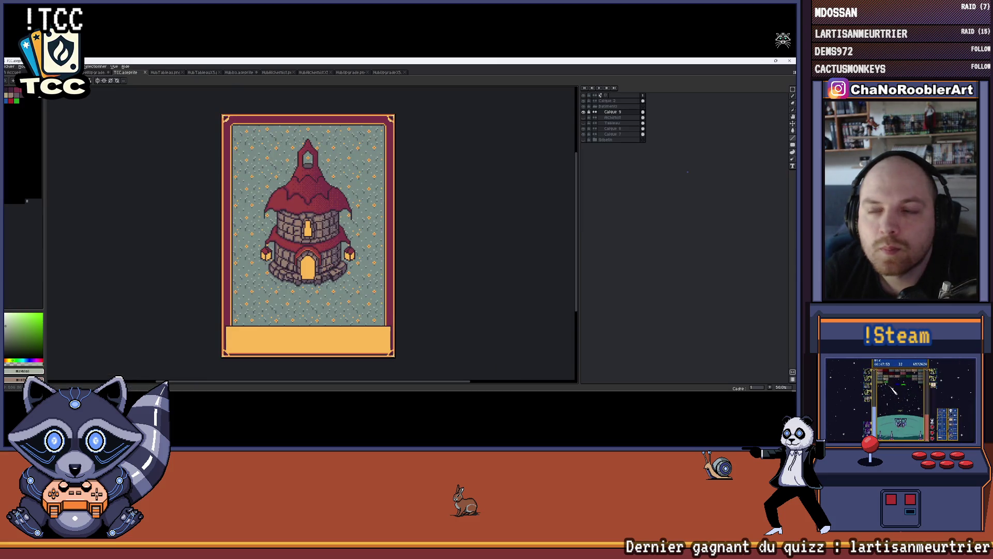
Rename the Calque 9 tower art layer to Upgrade.
double_click(621, 113)
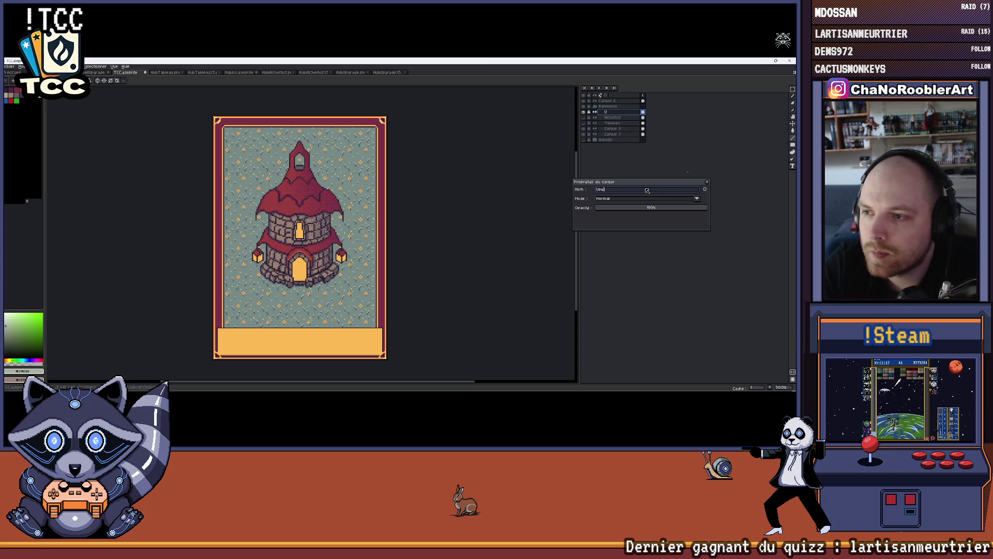
key("Return")
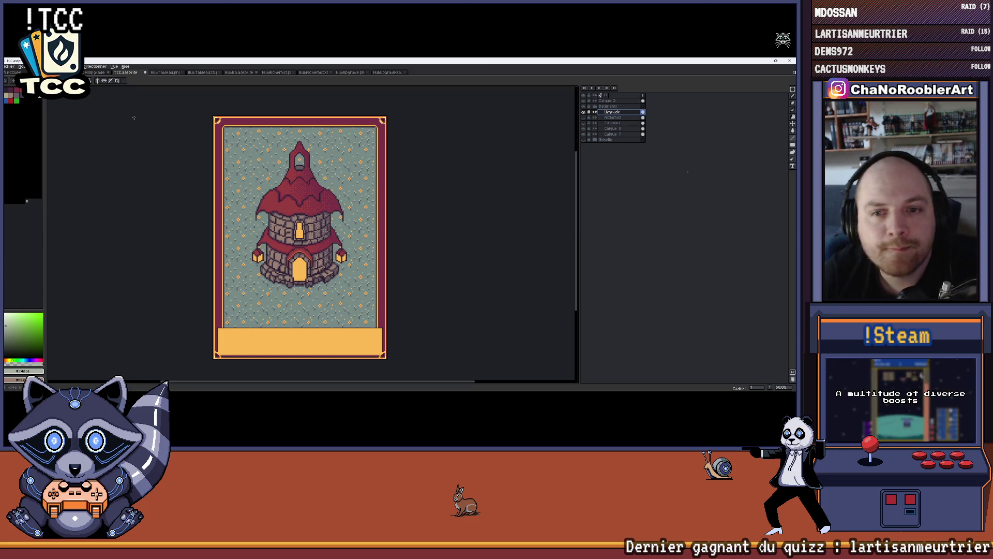
left_click(10, 67)
mouse_move(21, 123)
left_click(117, 126)
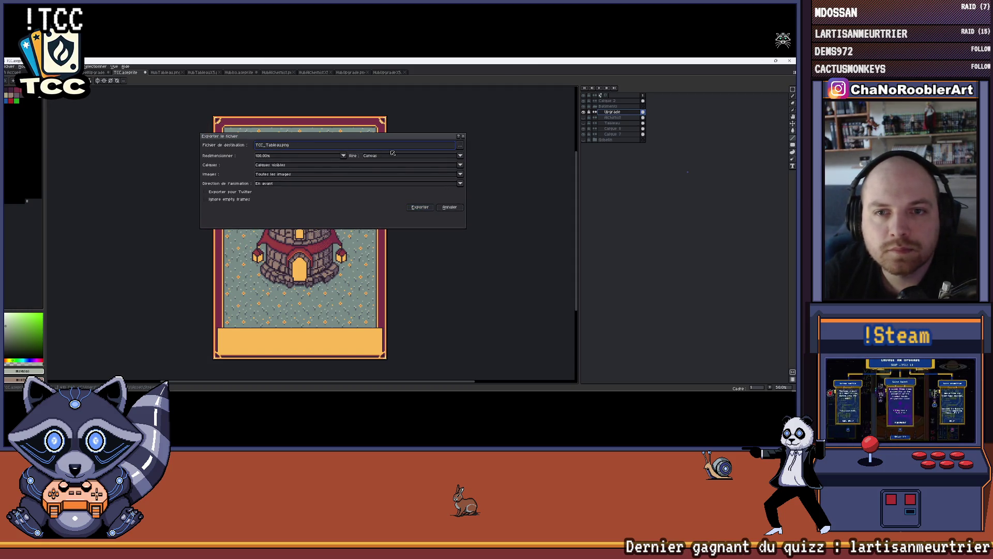
Export the card as TCC_Upgrade.png and hide the Upgrade layer.
key("BackSpace")
key("BackSpace")
key("BackSpace")
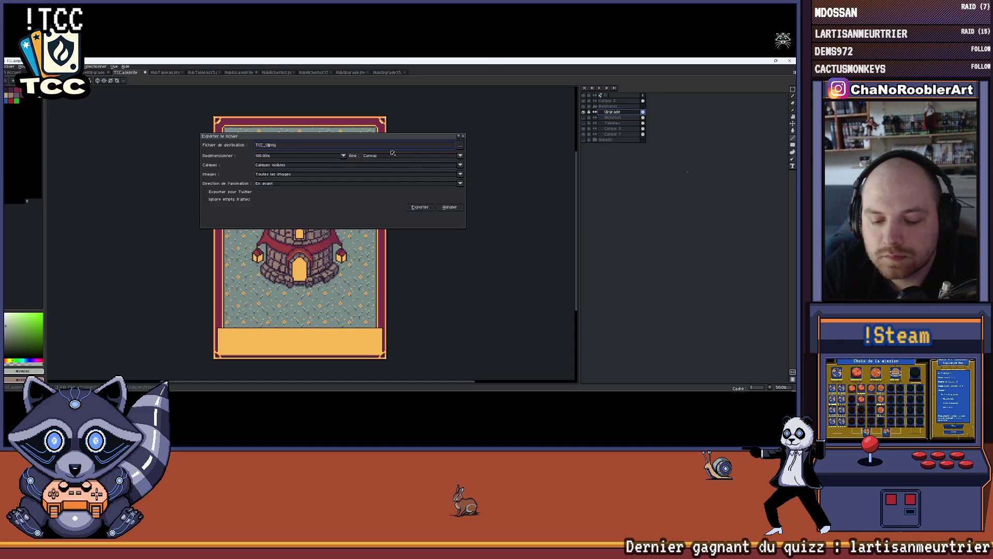
type("Upgrade")
key("Return")
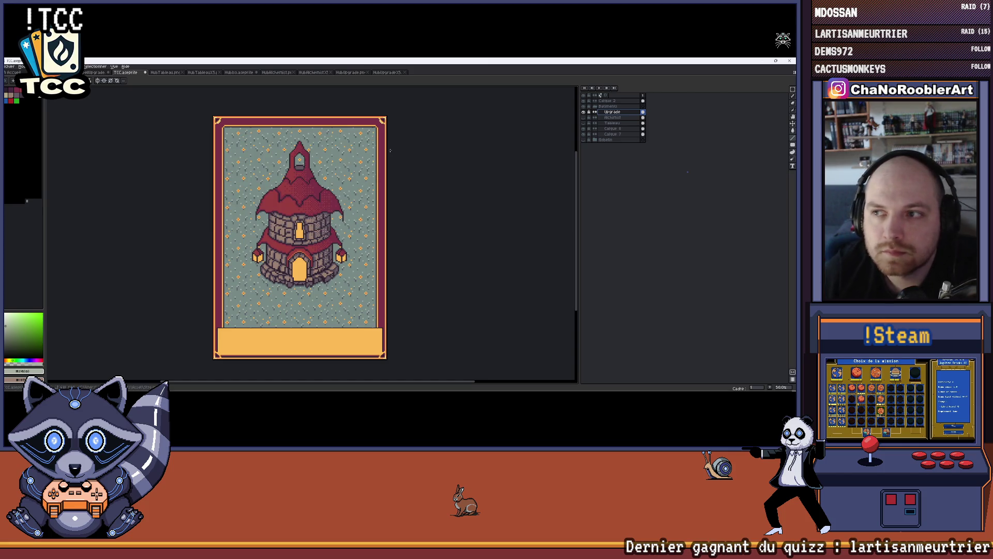
left_click(584, 112)
Show the Alchimist layer and export the alchemist card as TCC_Alchimiste.png.
left_click(584, 117)
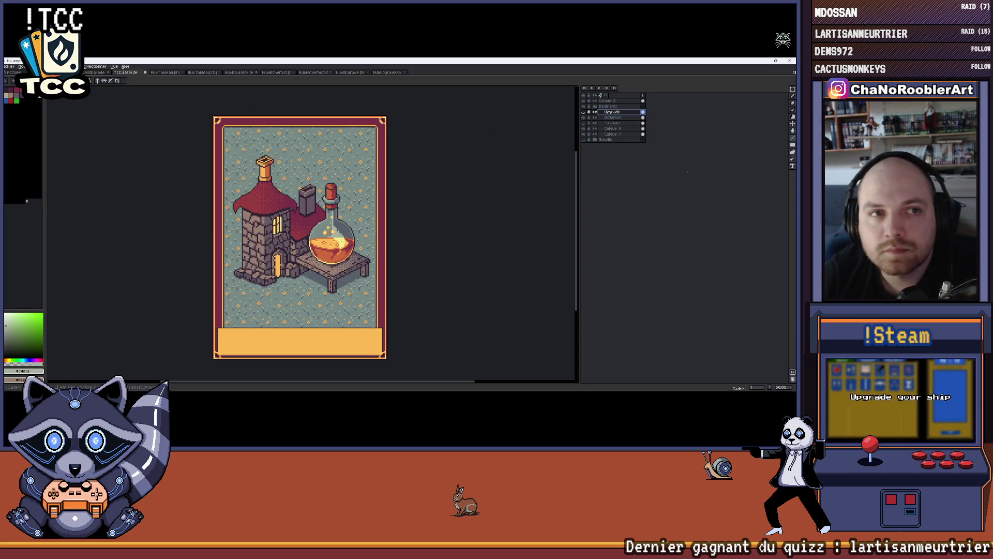
left_click(9, 67)
mouse_move(21, 124)
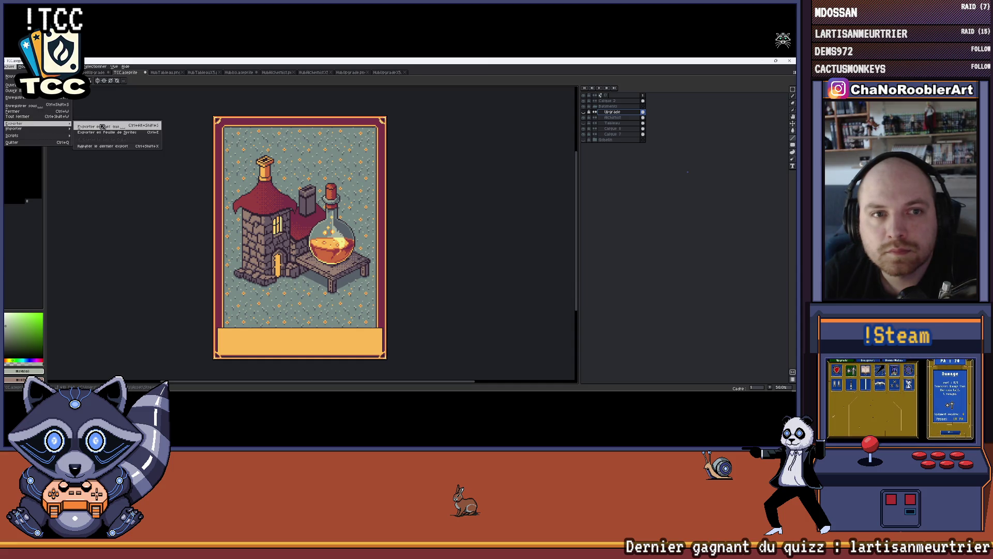
left_click(143, 126)
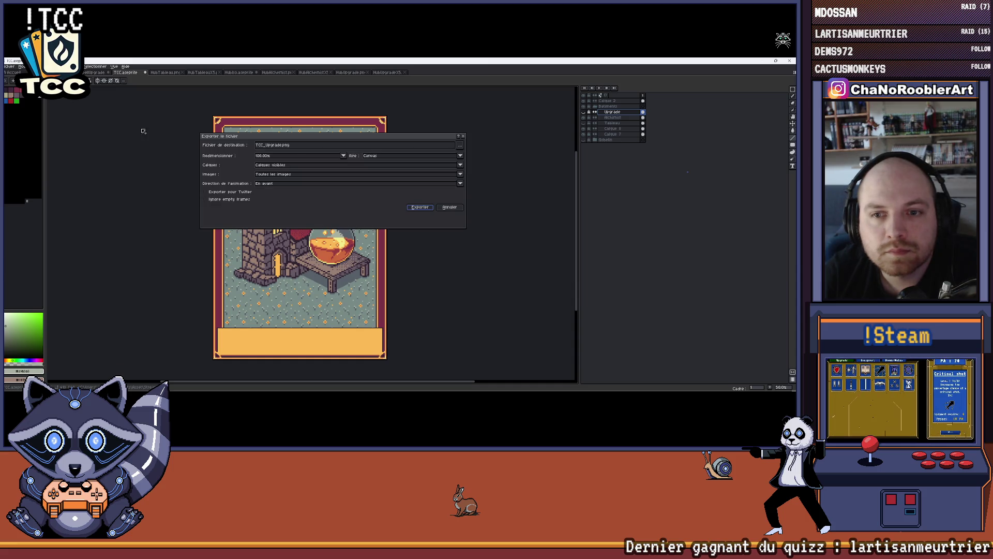
left_click(460, 147)
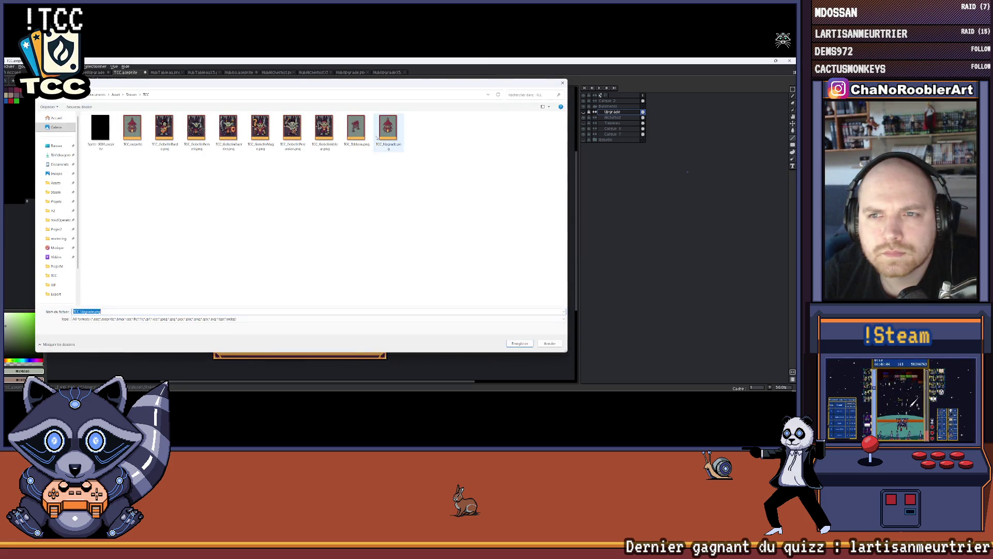
left_click(562, 83)
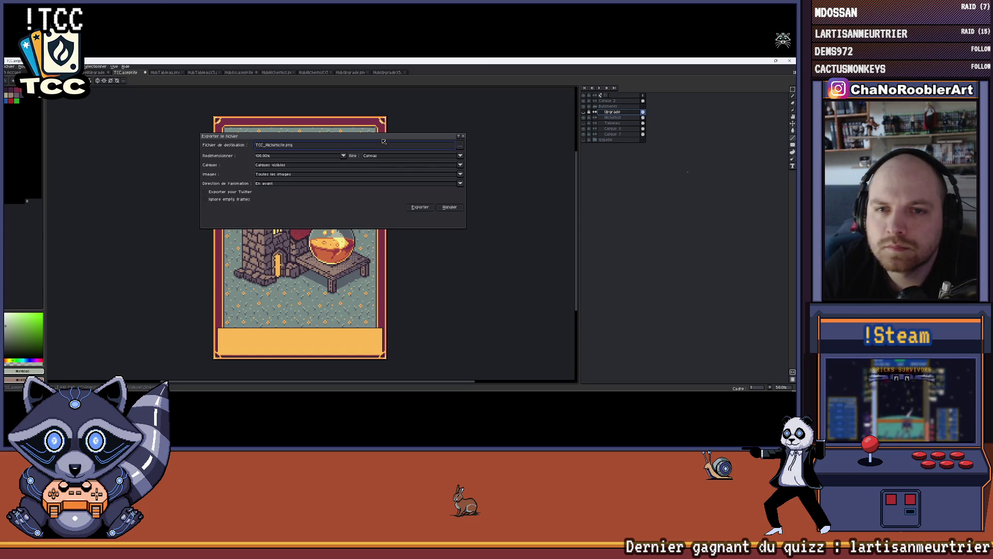
left_click(420, 208)
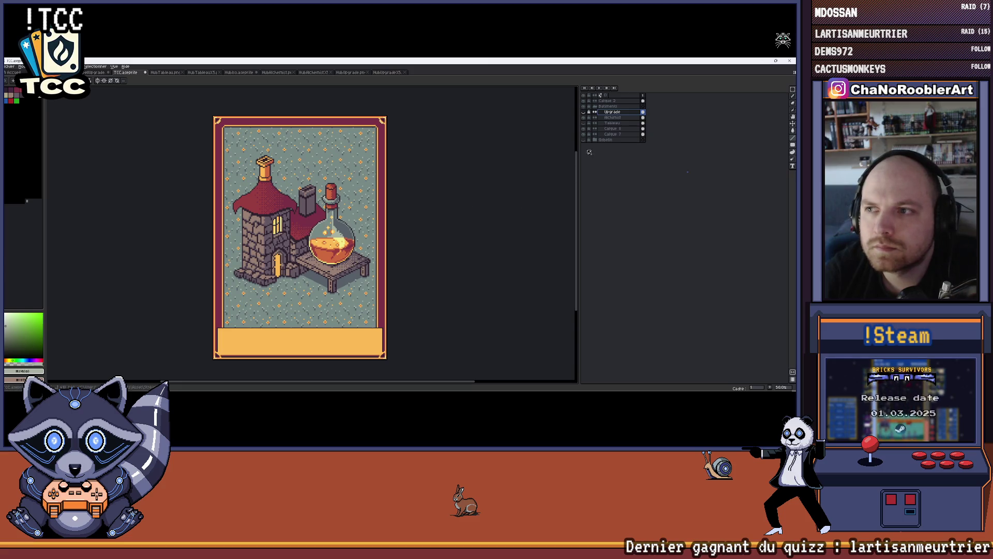
Hide the alchemist art, close the extra sprite files, and switch to HubIso.aseprite.
left_click(584, 118)
left_click(603, 106)
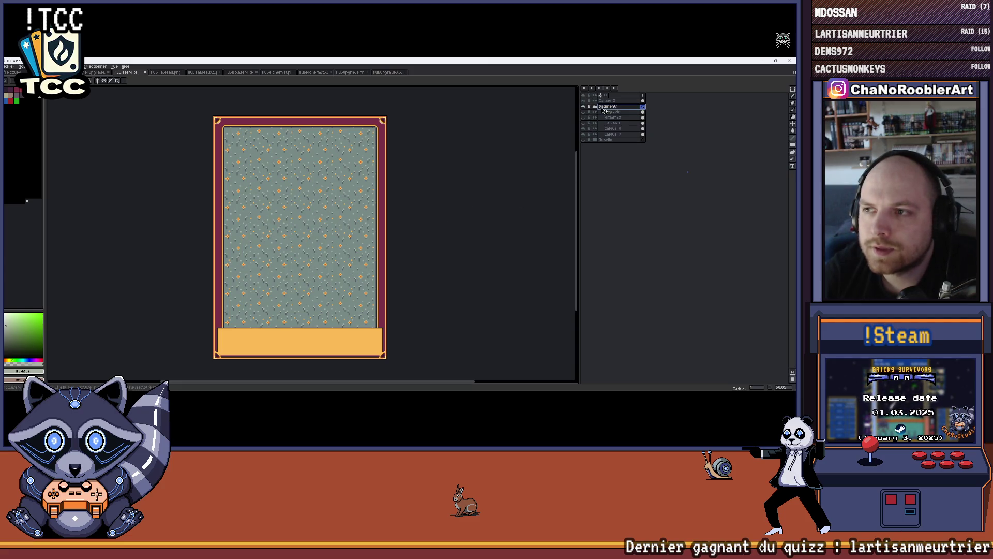
left_click(363, 73)
left_click(368, 73)
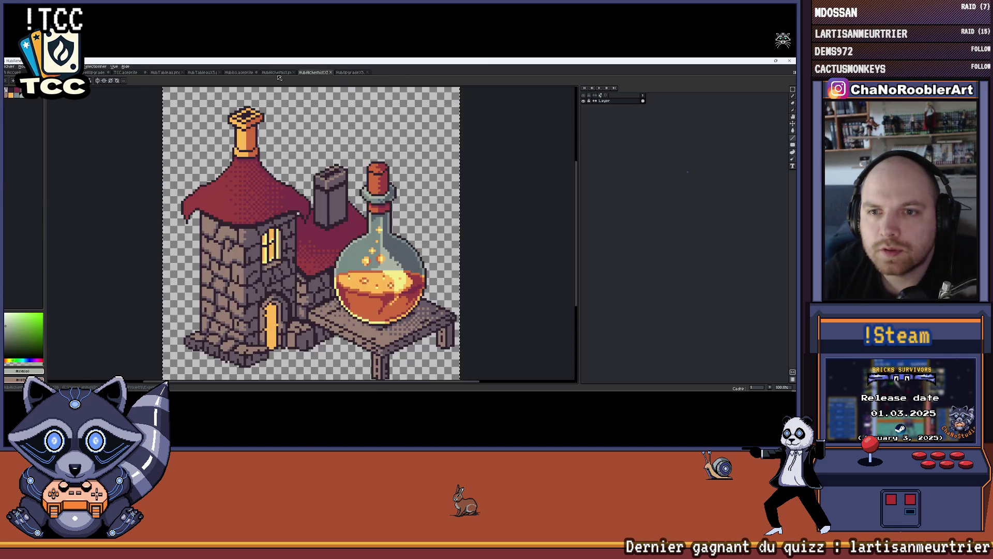
left_click(331, 73)
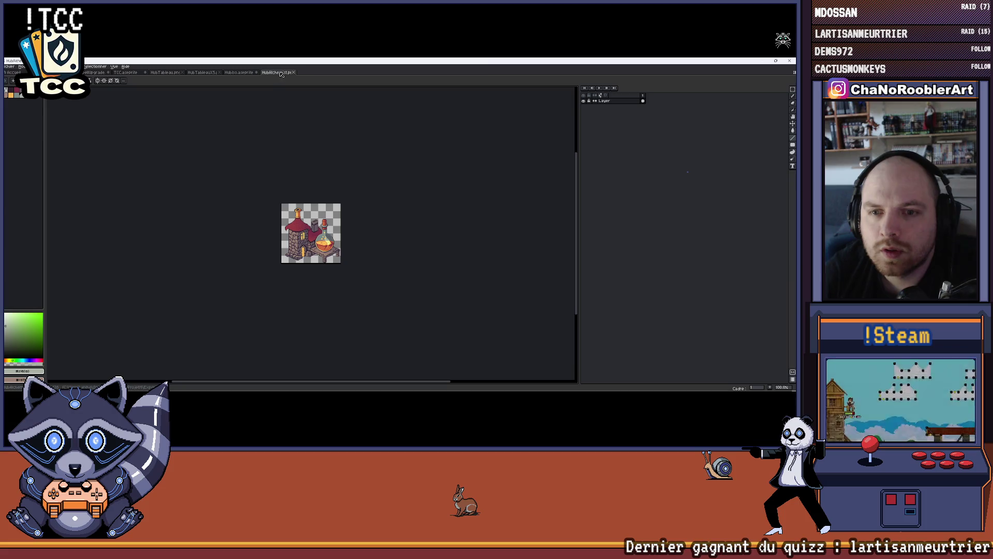
left_click(243, 73)
left_click(198, 73)
left_click(238, 72)
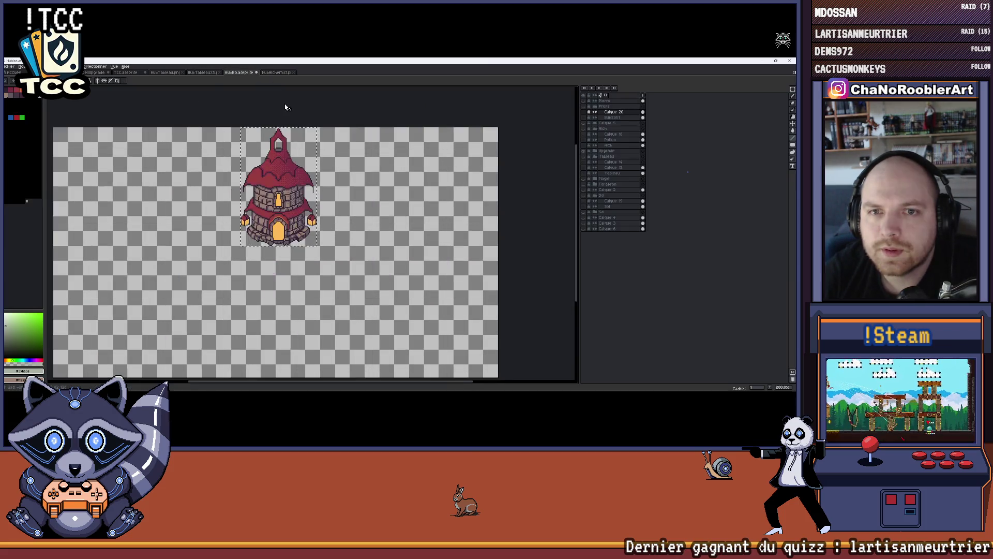
Hide the Upgrade tower layer and show the Forgeron forge house layer.
scroll(284, 135, "down", 2)
scroll(289, 154, "up", 1)
scroll(310, 176, "up", 1)
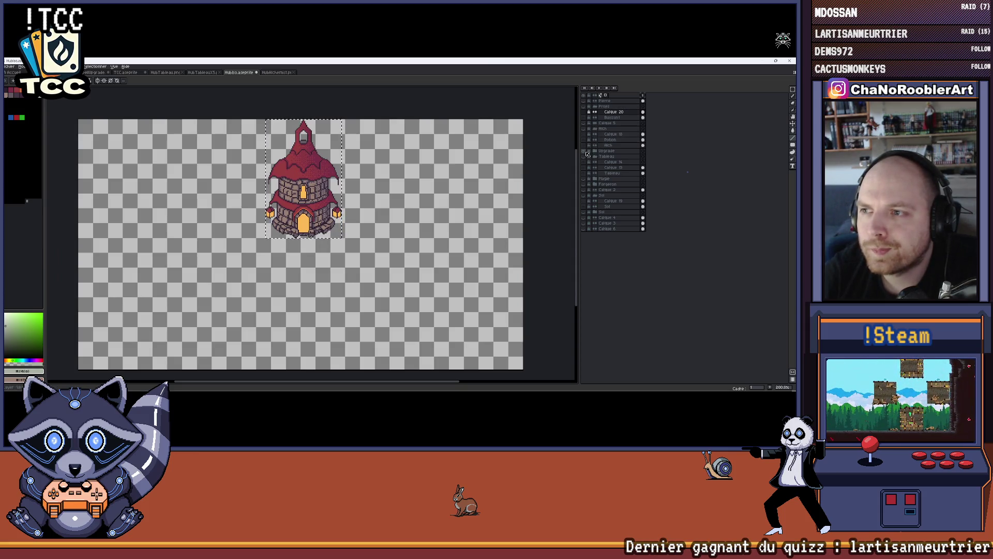
left_click(588, 154)
left_click(584, 184)
left_click_drag(213, 158, 310, 168)
Draw a rectangular marquee selection enclosing the whole forge house.
scroll(216, 155, "up", 2)
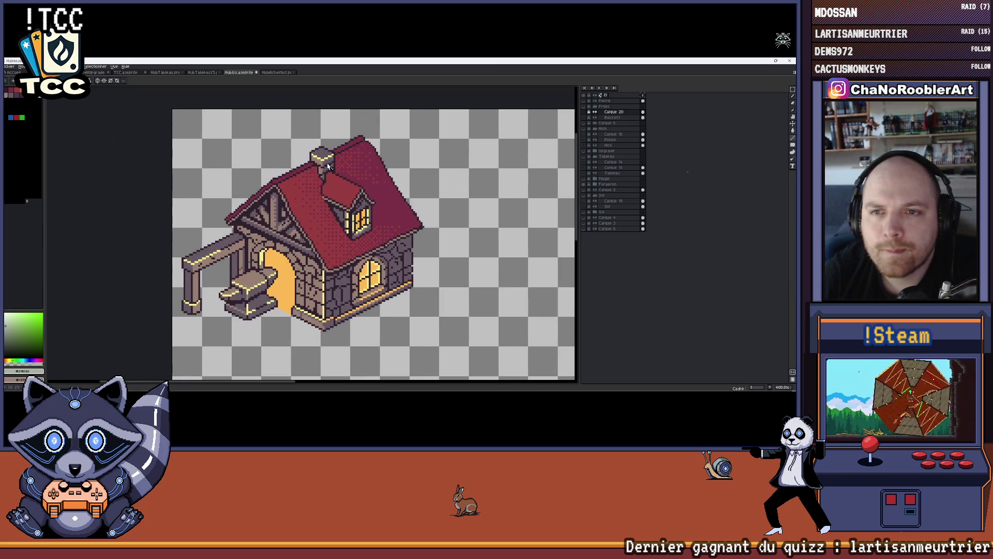
left_click(793, 89)
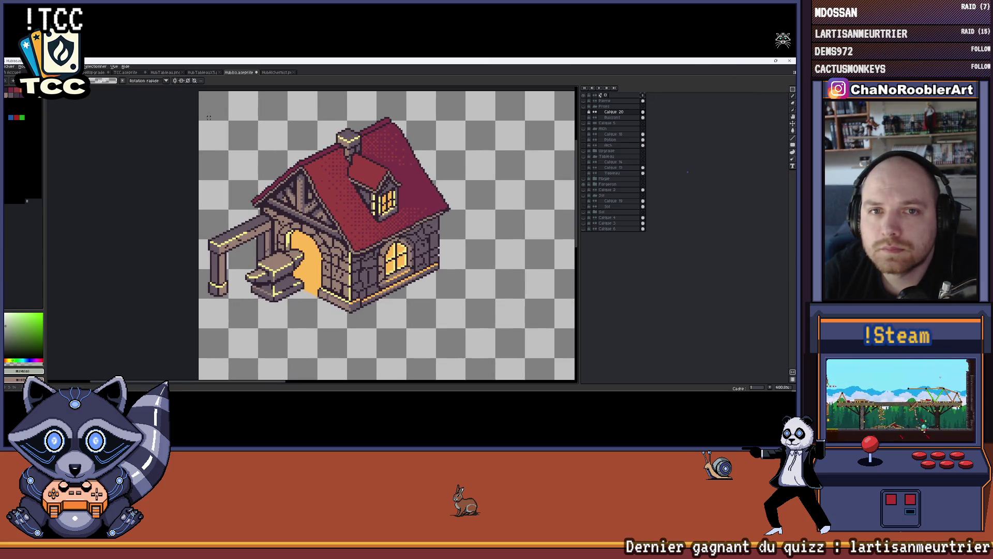
mouse_move(206, 120)
left_mouse_down()
mouse_move(245, 272)
mouse_move(411, 305)
left_mouse_up()
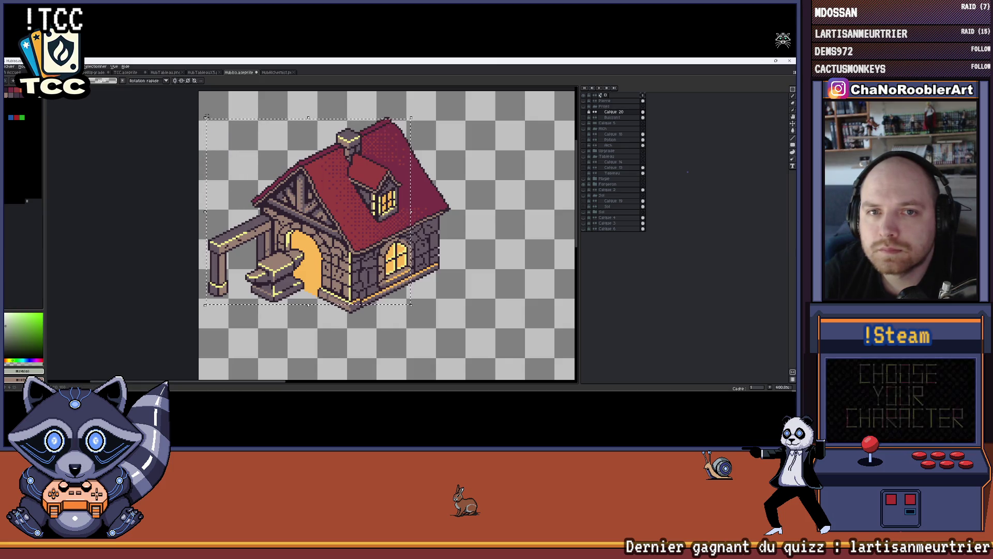
key("ctrl+z")
mouse_move(208, 116)
left_mouse_down()
mouse_move(273, 129)
mouse_move(479, 256)
mouse_move(471, 305)
left_mouse_up()
left_click_drag(449, 320, 450, 314)
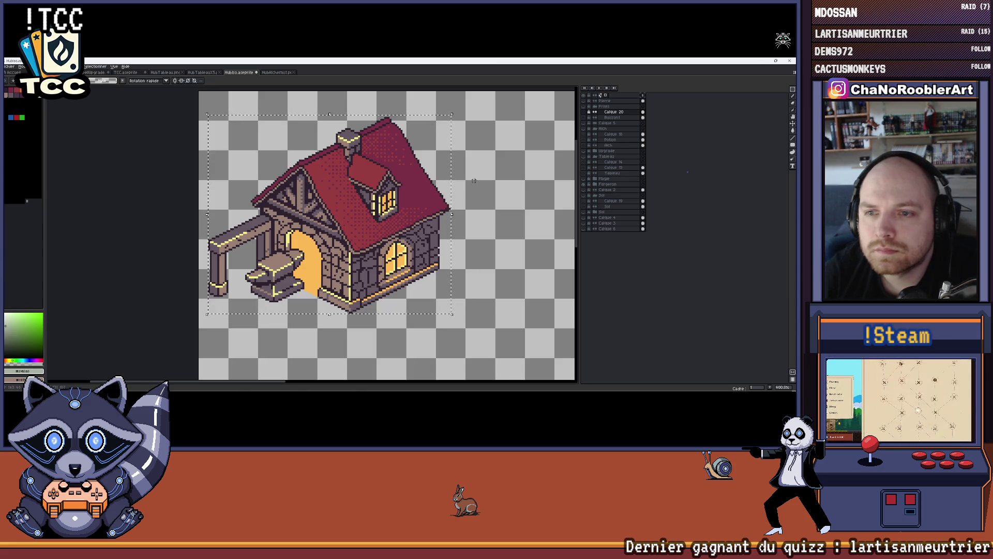
left_click_drag(467, 181, 456, 188)
scroll(455, 189, "down", 2)
scroll(262, 167, "up", 2)
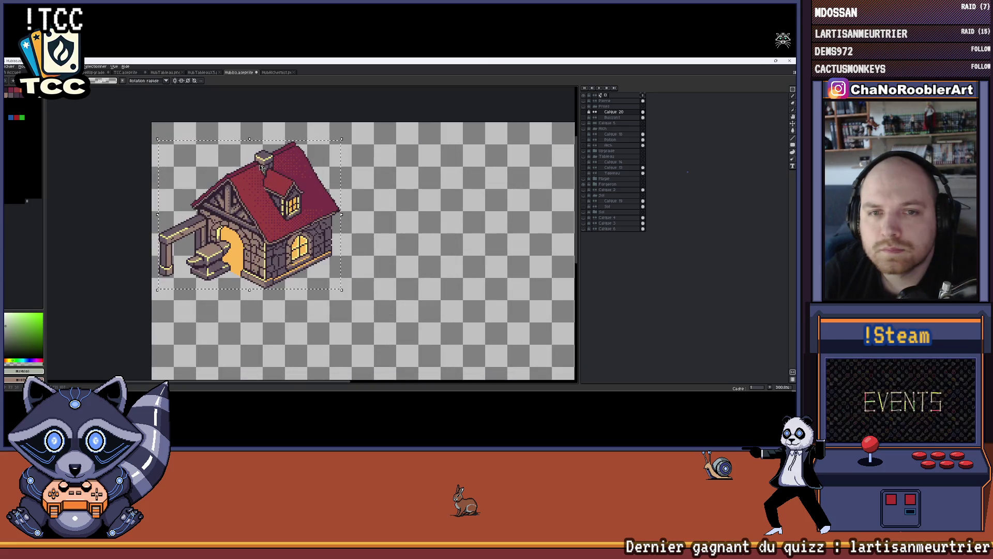
left_click(7, 67)
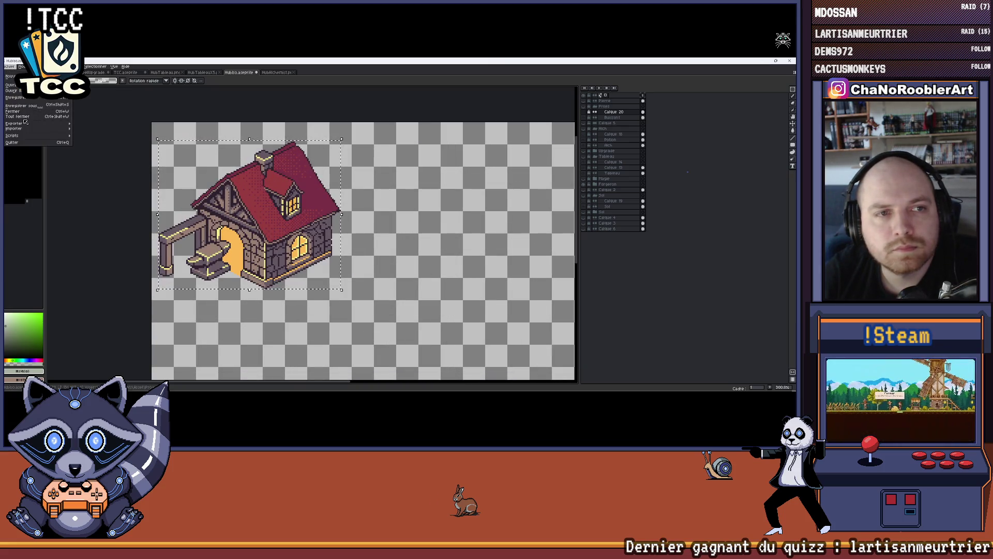
Export the selected forge house as HubForge.png.
mouse_move(17, 125)
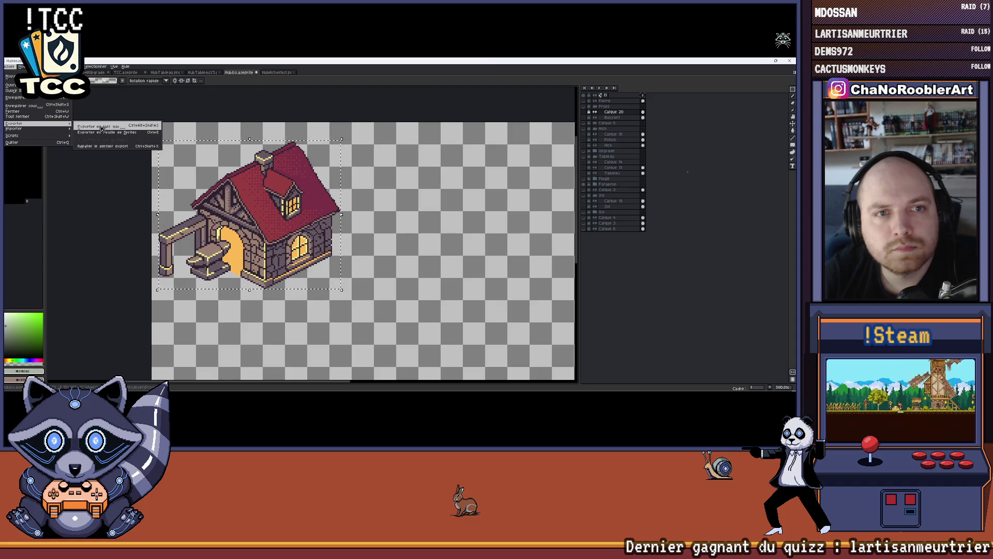
left_click(103, 128)
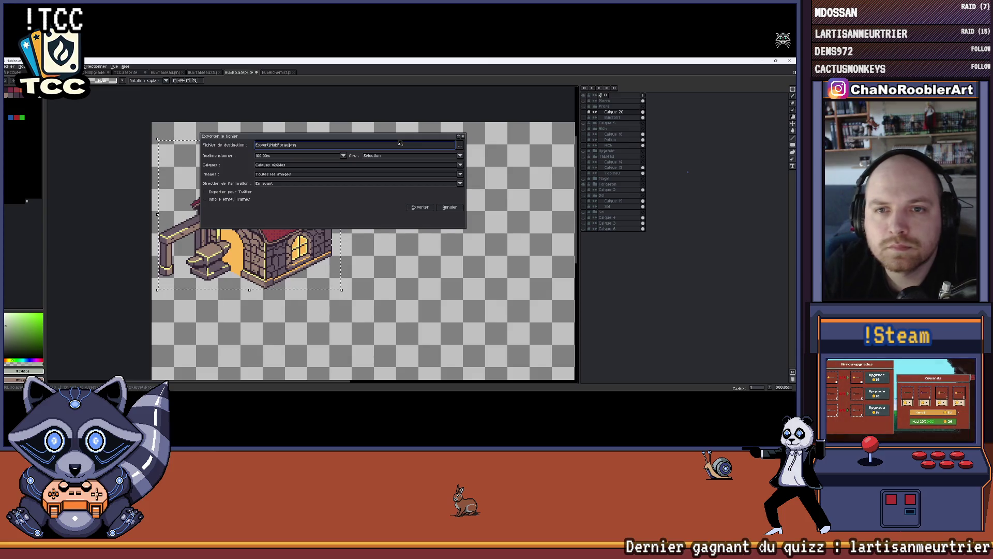
key("Return")
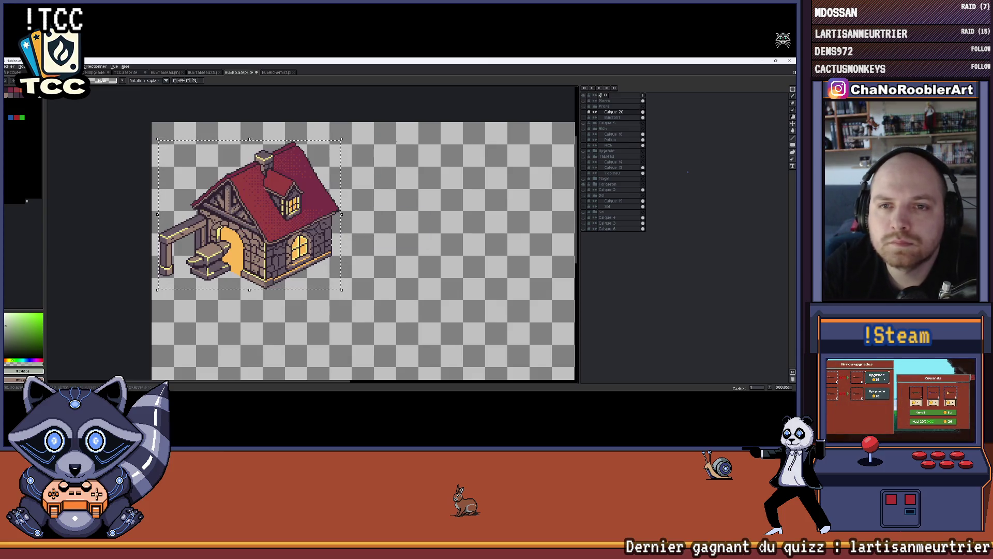
Open the exported HubForge.png in its own tab.
scroll(290, 104, "down", 1)
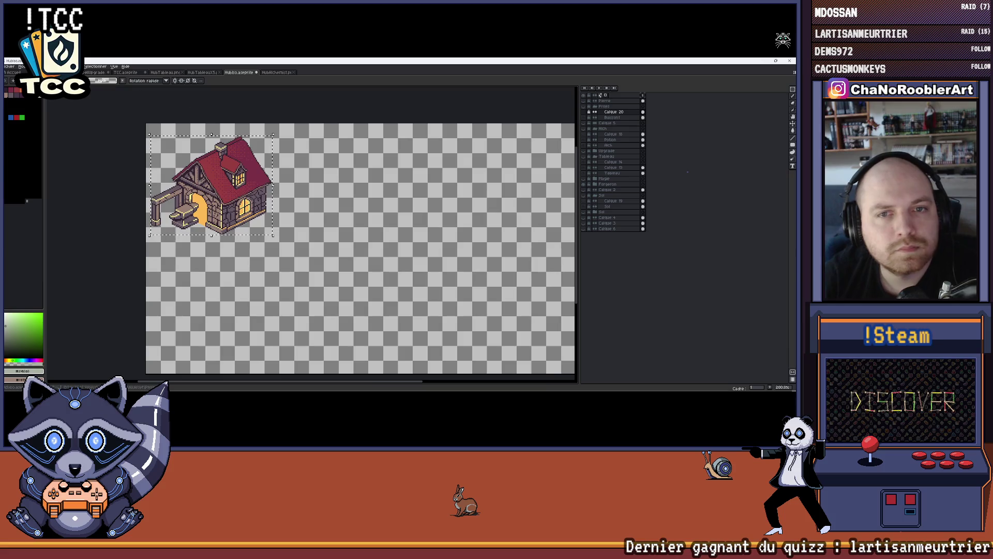
left_click(9, 66)
left_click(15, 77)
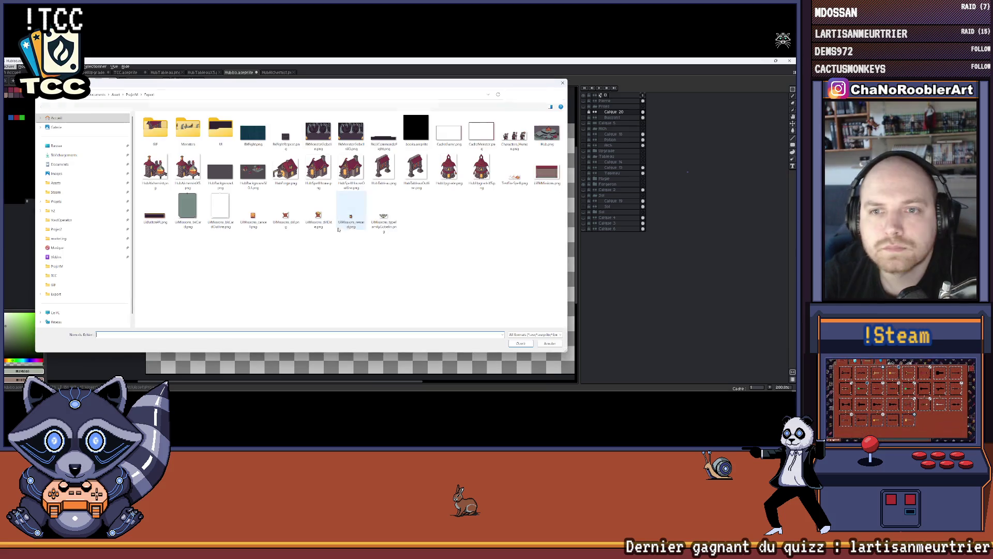
double_click(286, 168)
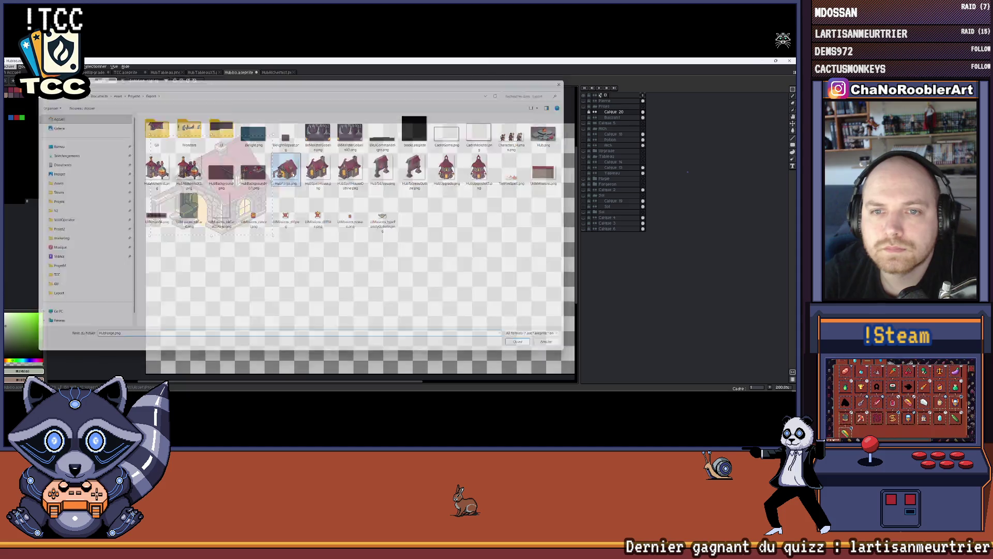
scroll(391, 226, "up", 1)
scroll(175, 207, "up", 1)
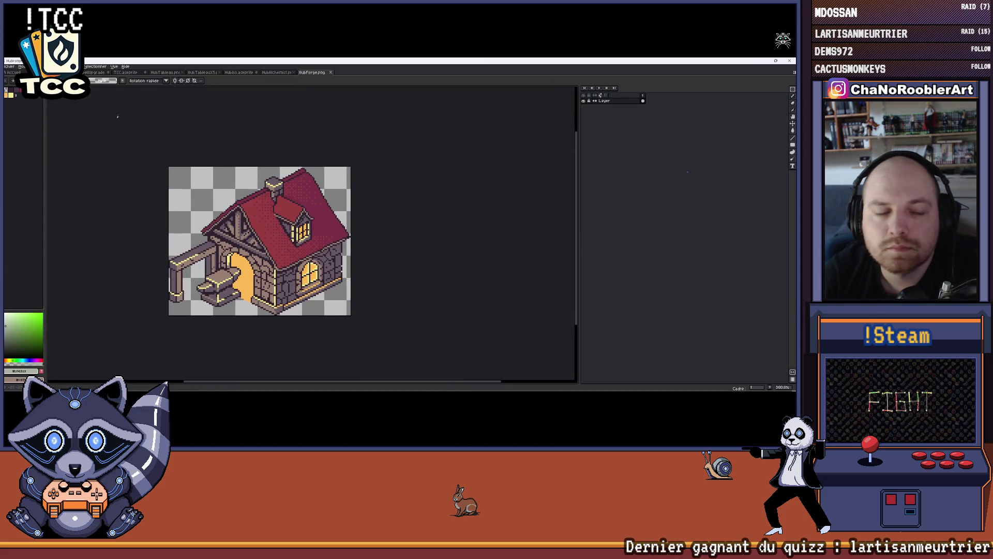
Export the forge at a larger resize scale as HubForgeX5.png.
left_click(12, 67)
mouse_move(14, 125)
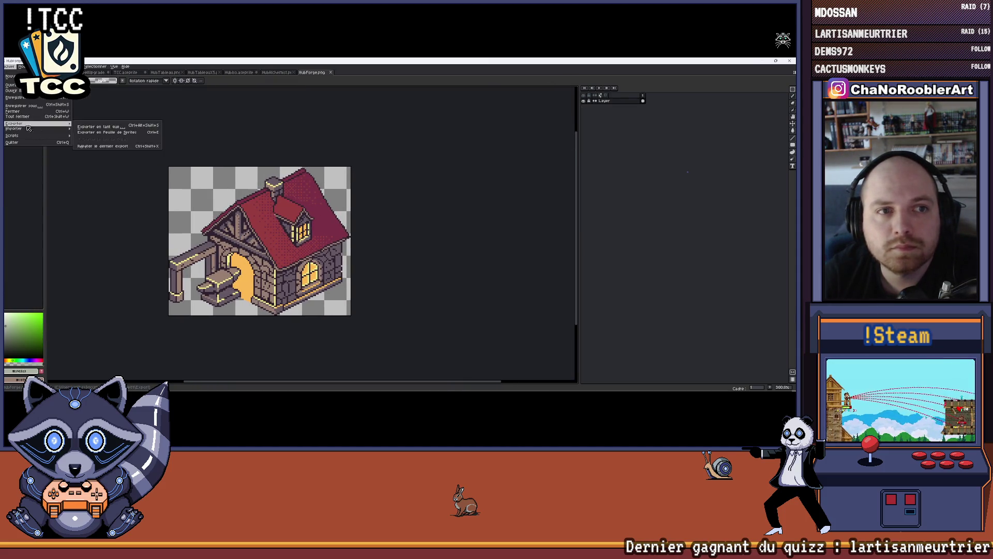
left_click(91, 128)
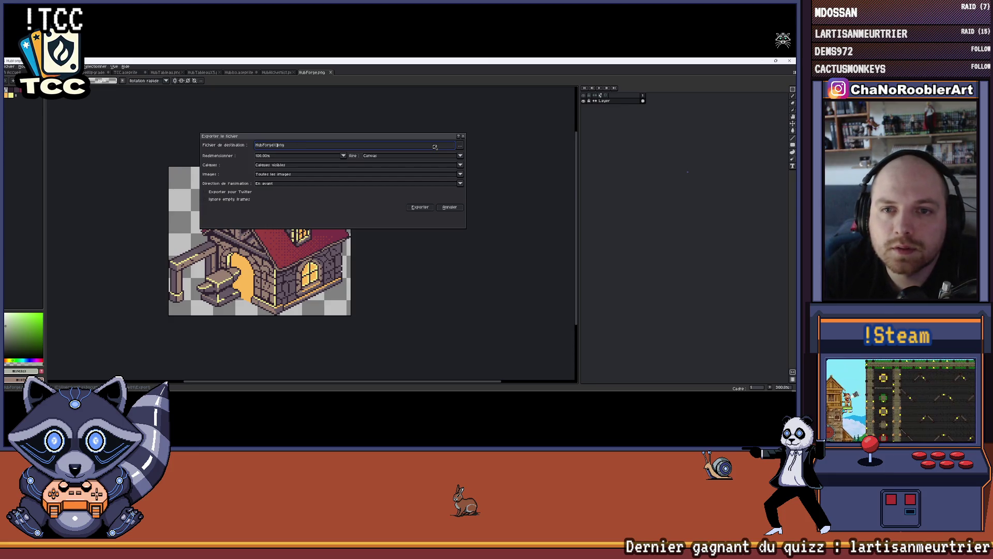
left_click(344, 156)
left_click(310, 191)
left_click(409, 207)
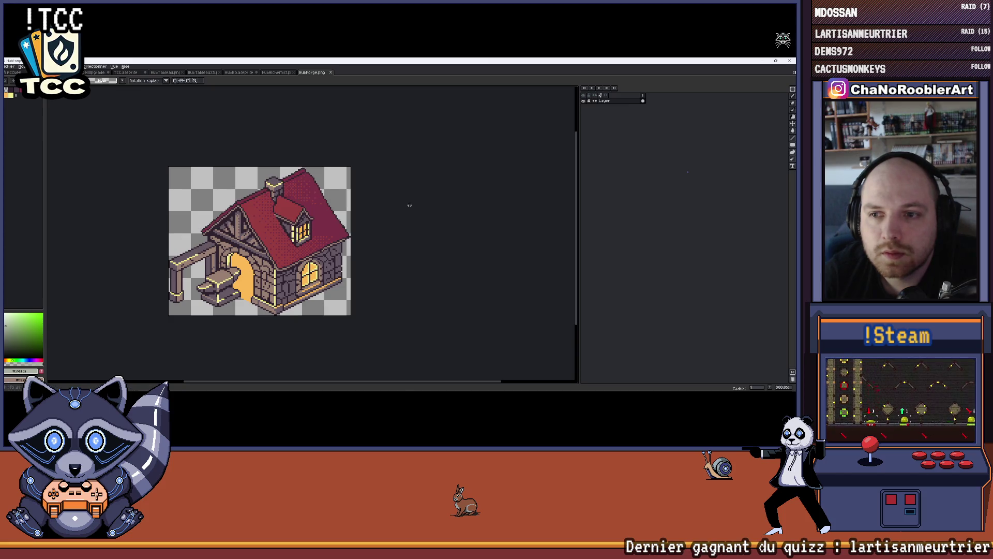
left_click_drag(357, 181, 343, 182)
Open HubForgeX5.png, select all of it, and return to the TCC card.
left_click(10, 67)
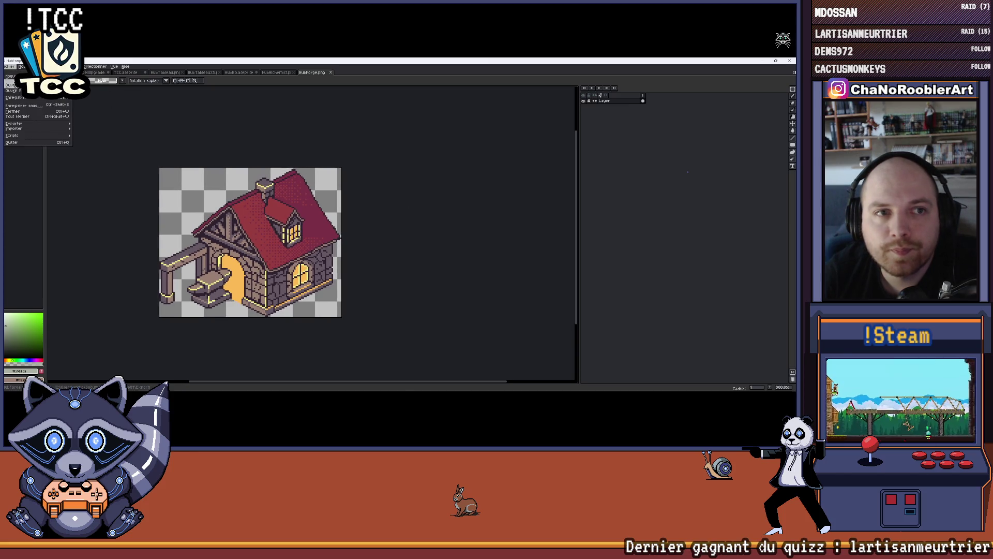
left_click(12, 85)
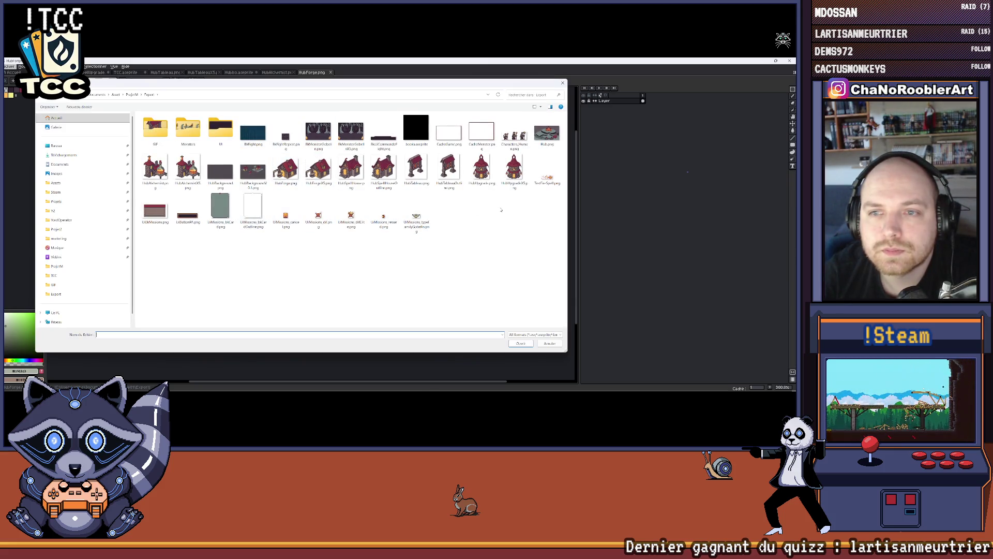
double_click(326, 173)
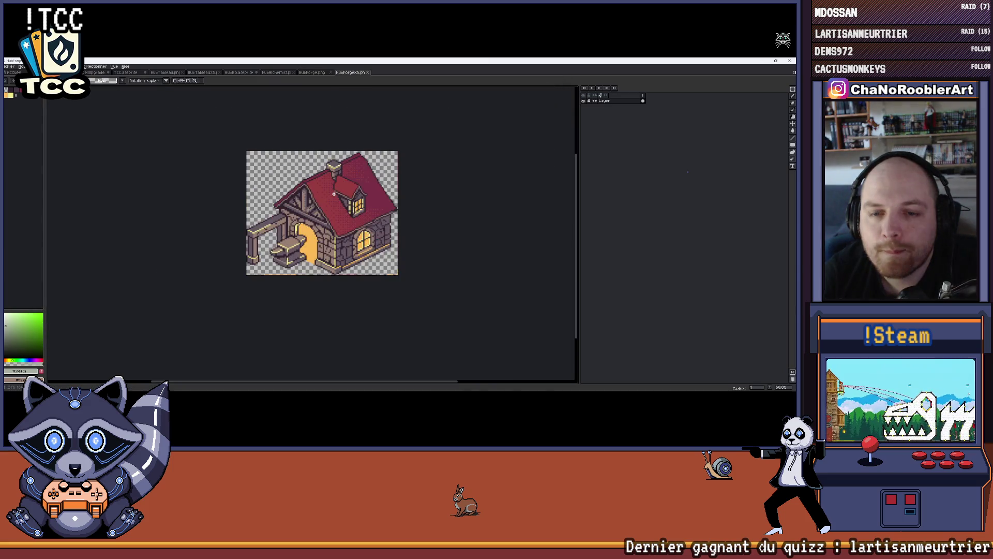
scroll(321, 248, "down", 1)
scroll(331, 233, "up", 1)
key("ctrl+a")
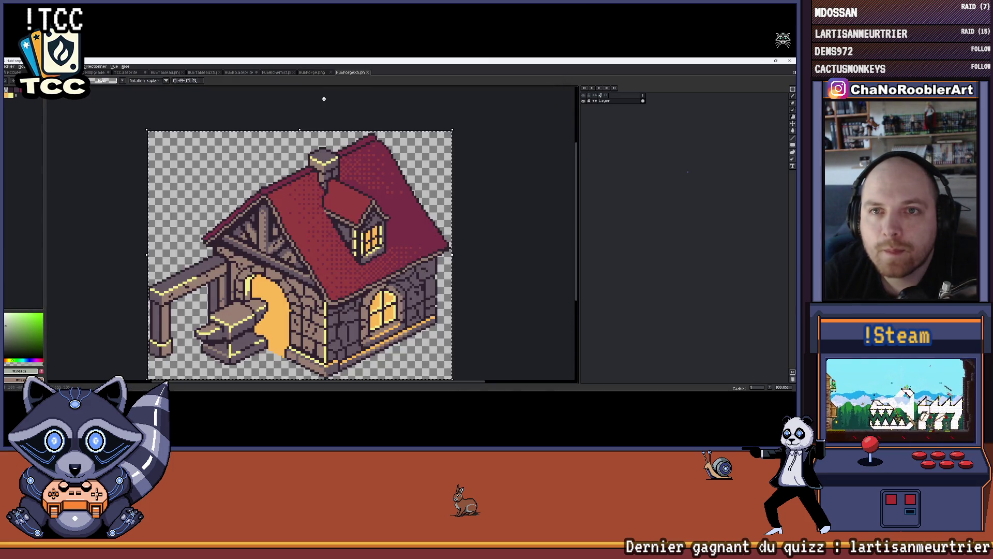
left_click(122, 75)
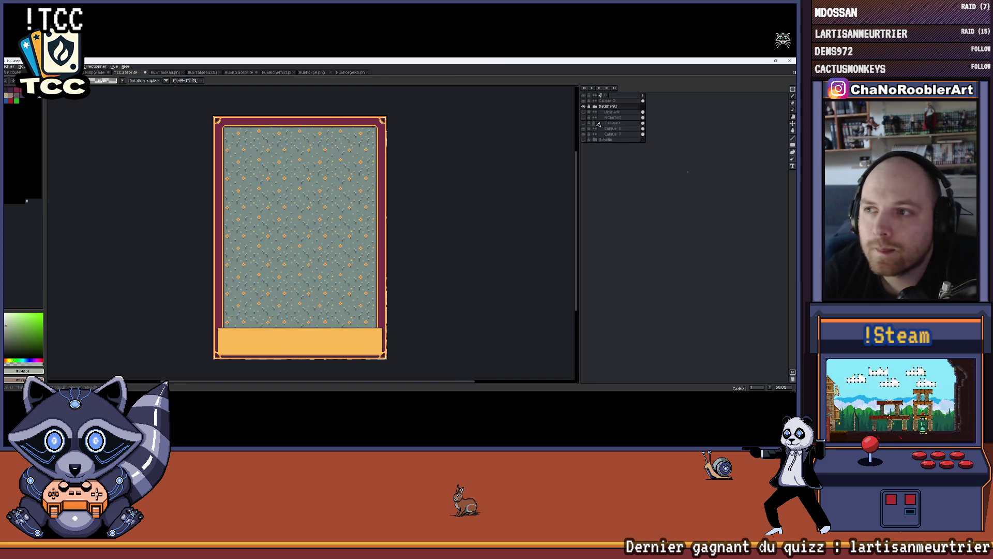
Add a new layer named Forge above the Upgrade layer.
left_click(611, 113)
key("shift+n")
double_click(612, 112)
type("Forge")
key("Return")
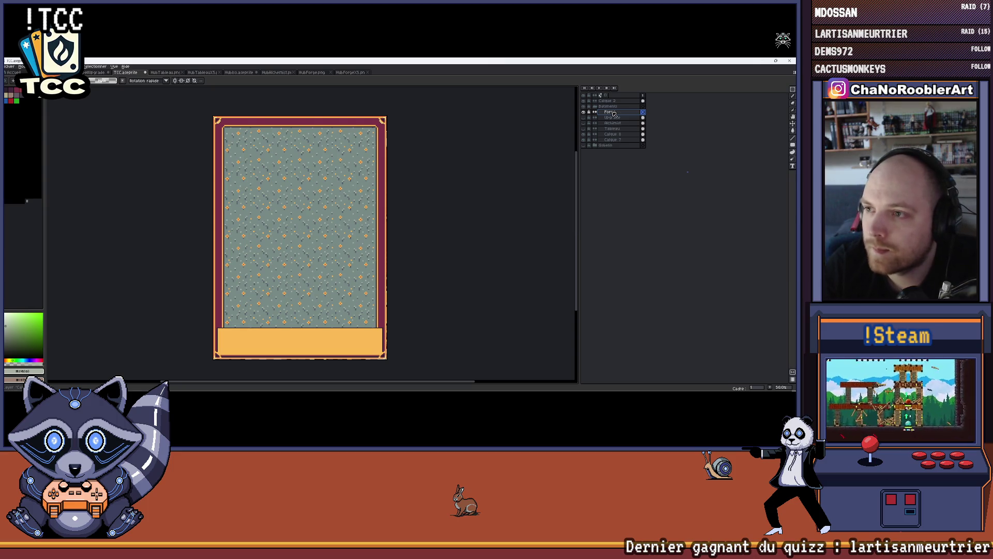
Paste the forge house onto the card's centre and nudge it one pixel right.
key("ctrl+v")
left_click_drag(331, 206, 341, 256)
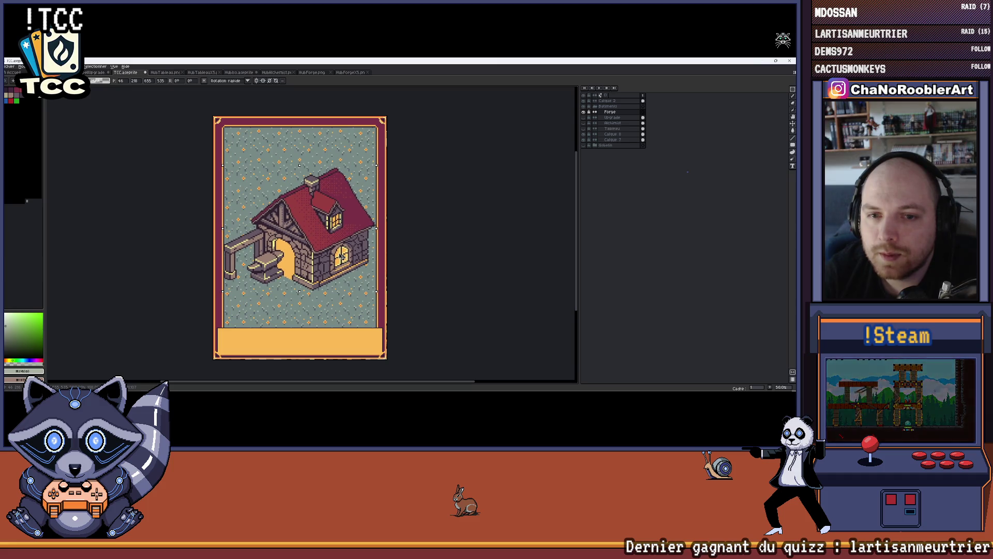
scroll(337, 243, "up", 3)
scroll(339, 243, "down", 3)
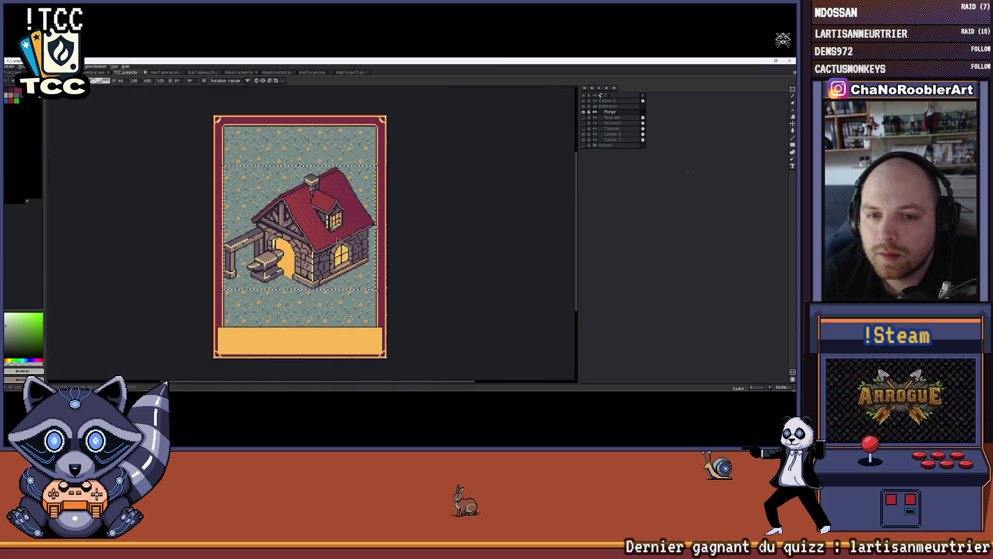
scroll(341, 242, "up", 3)
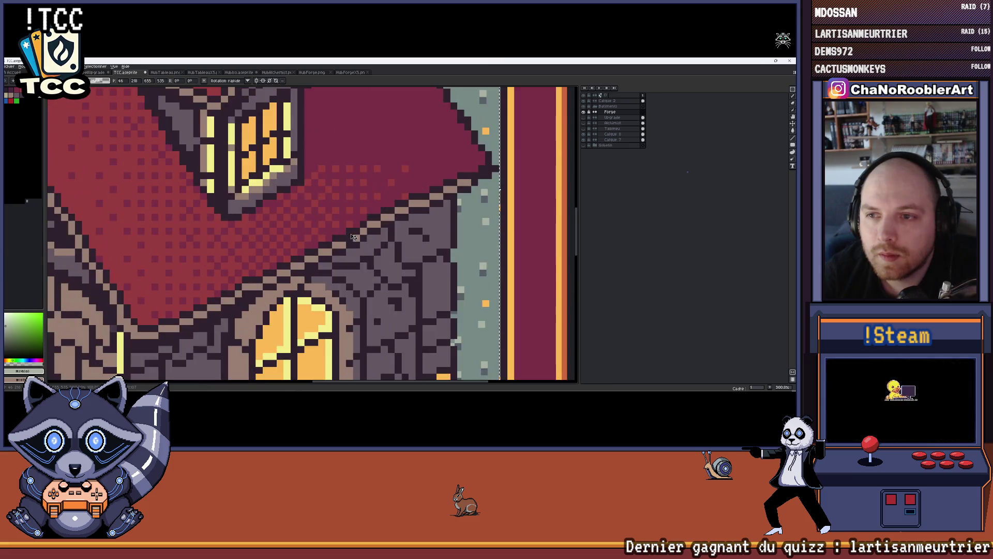
key("Right")
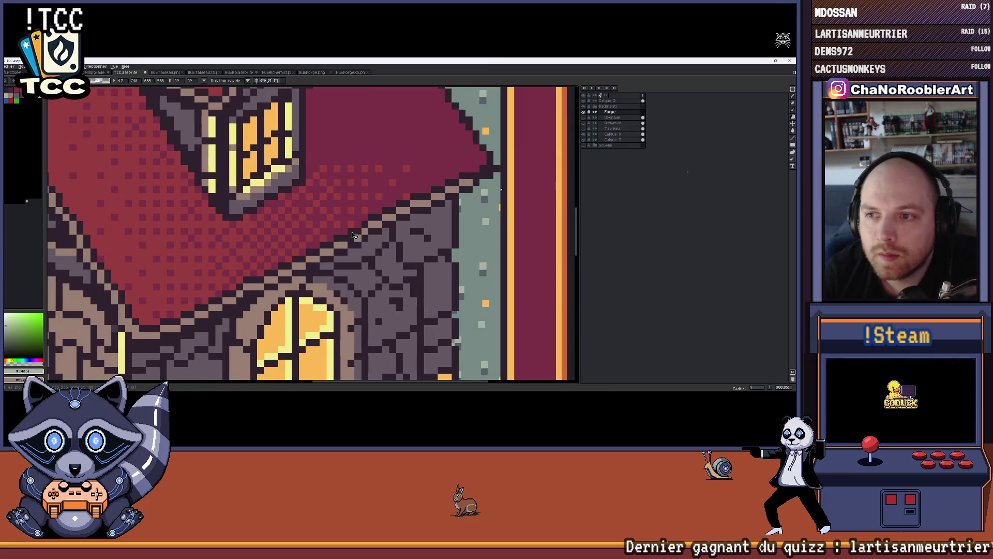
scroll(345, 236, "down", 2)
scroll(212, 220, "up", 2)
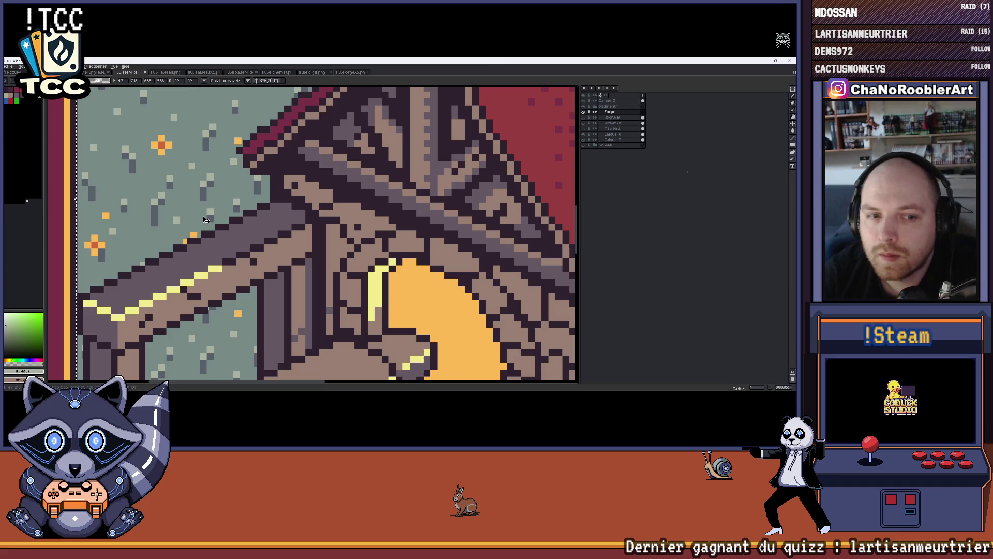
scroll(212, 219, "down", 2)
scroll(212, 220, "down", 1)
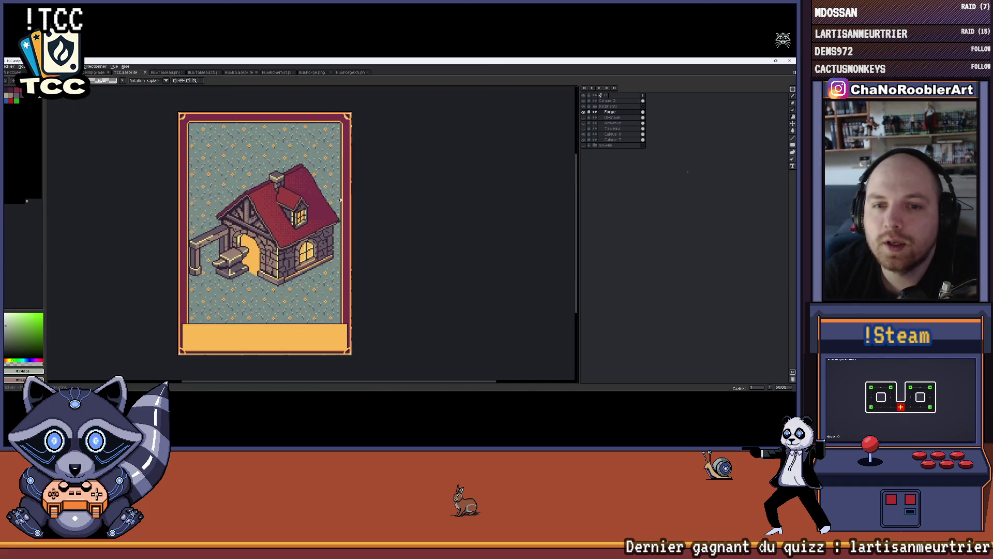
scroll(331, 199, "down", 1)
scroll(331, 199, "up", 1)
Raise the forge house one pixel on the card with the Move tool.
left_click_drag(331, 198, 336, 182)
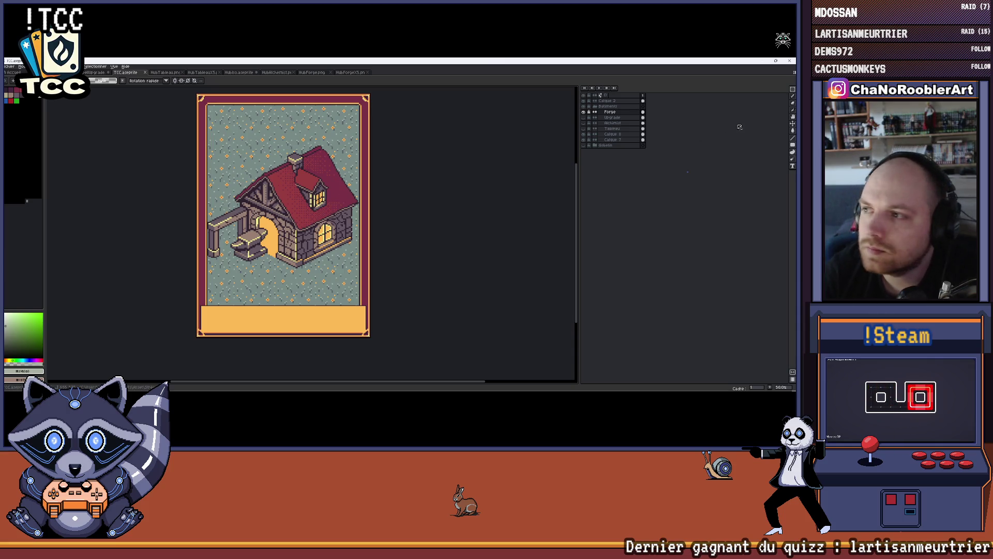
key("v")
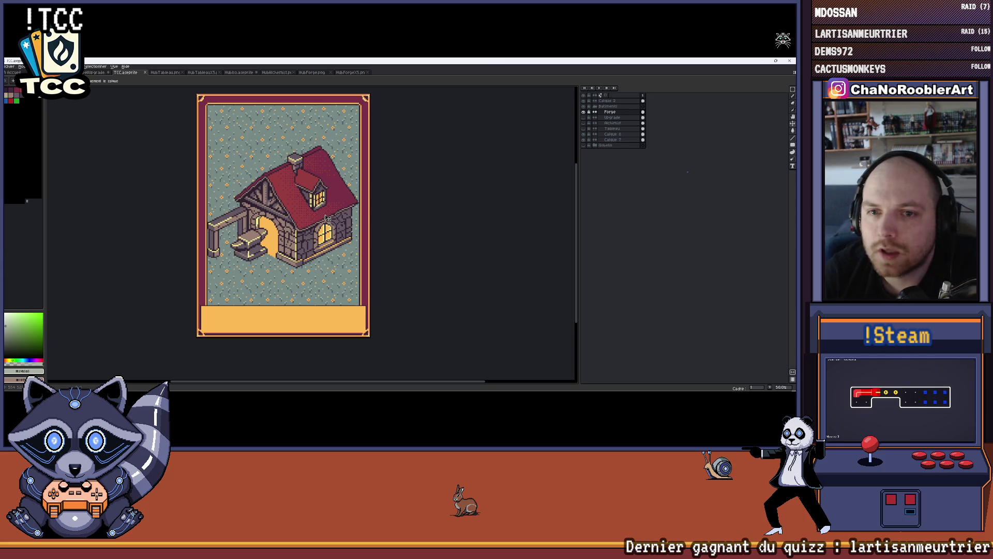
scroll(327, 216, "up", 2)
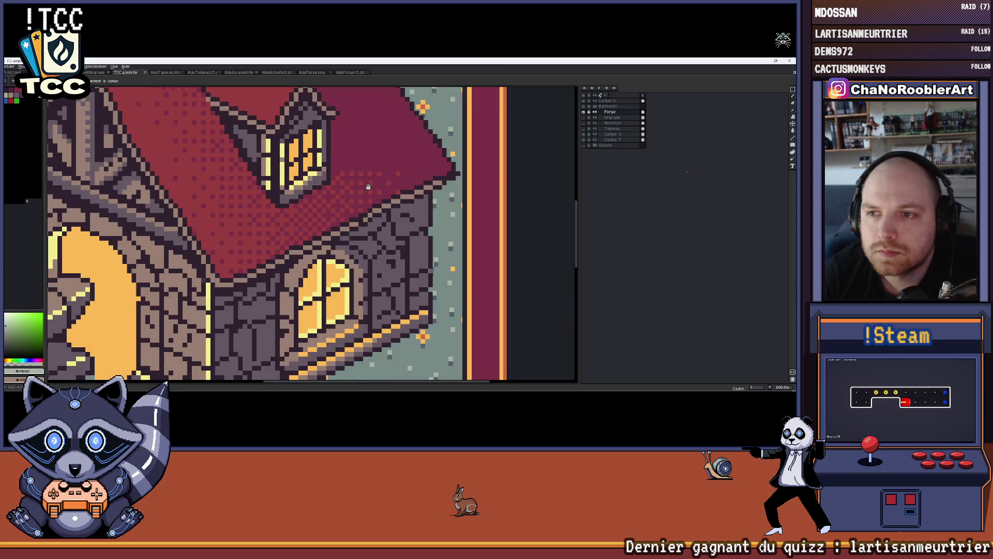
left_click_drag(332, 205, 345, 200)
scroll(332, 200, "down", 2)
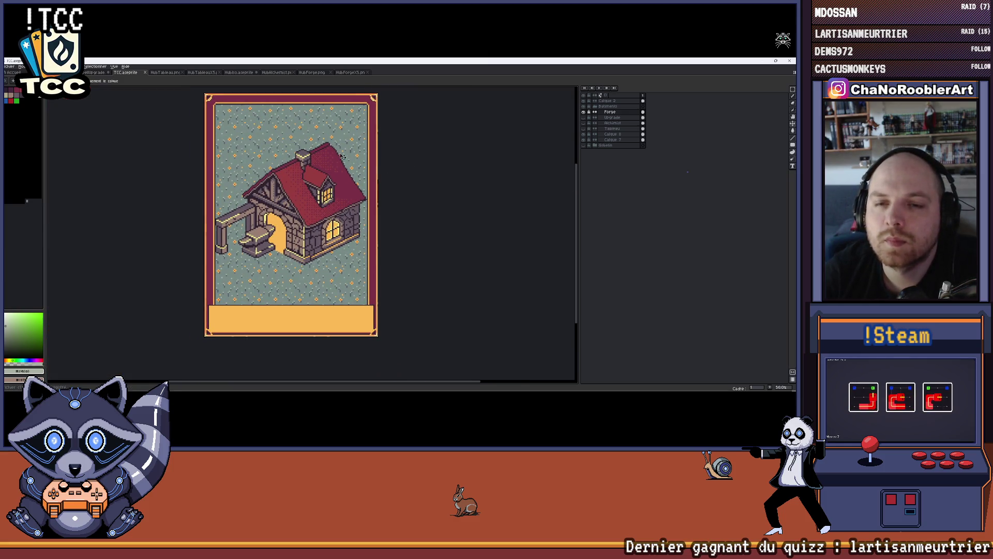
left_click_drag(320, 145, 305, 159)
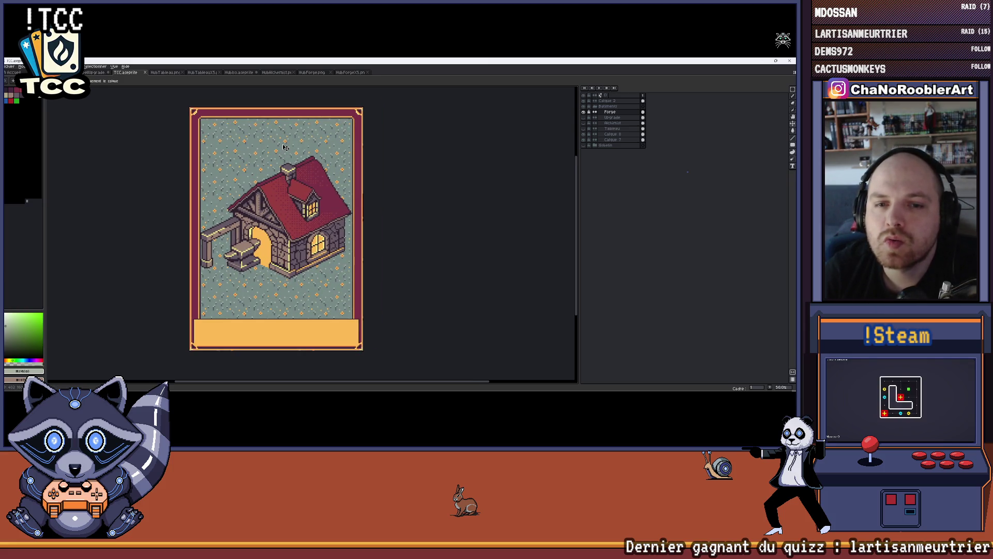
left_click_drag(284, 148, 299, 153)
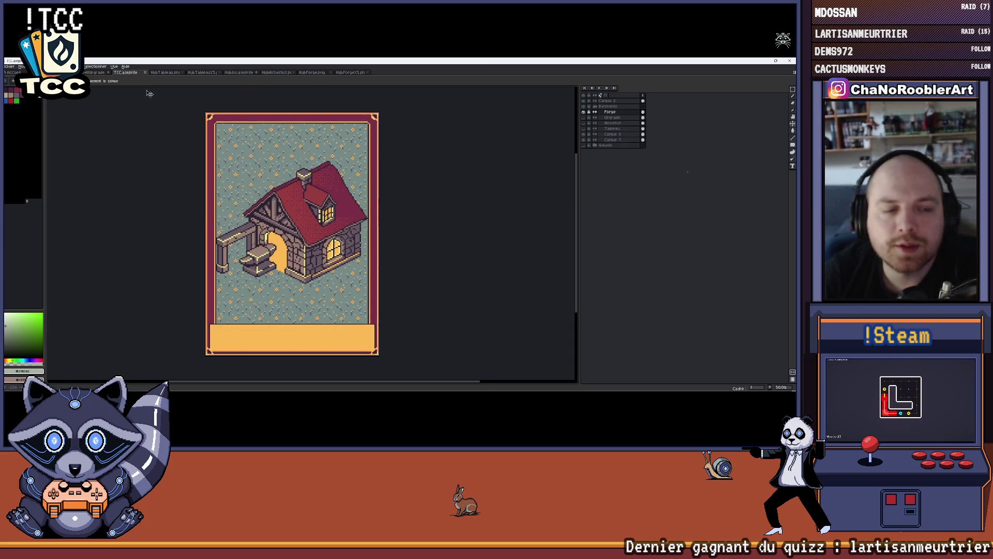
Switch to the HubIso village file and hide a ground layer.
left_click(237, 72)
scroll(310, 233, "down", 2)
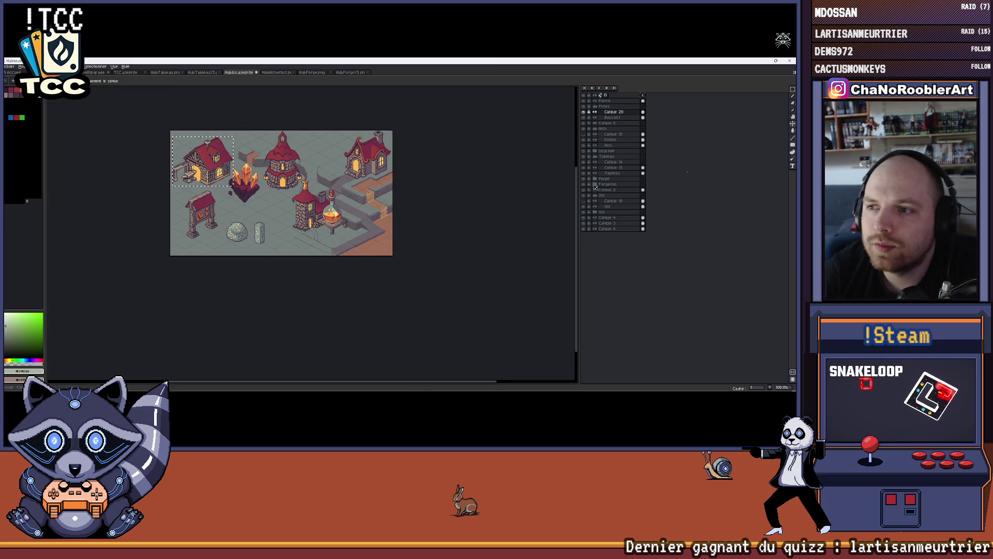
left_click(586, 213)
Show the ground layer again and clear the selection around the house.
left_click(585, 212)
key("ctrl+d")
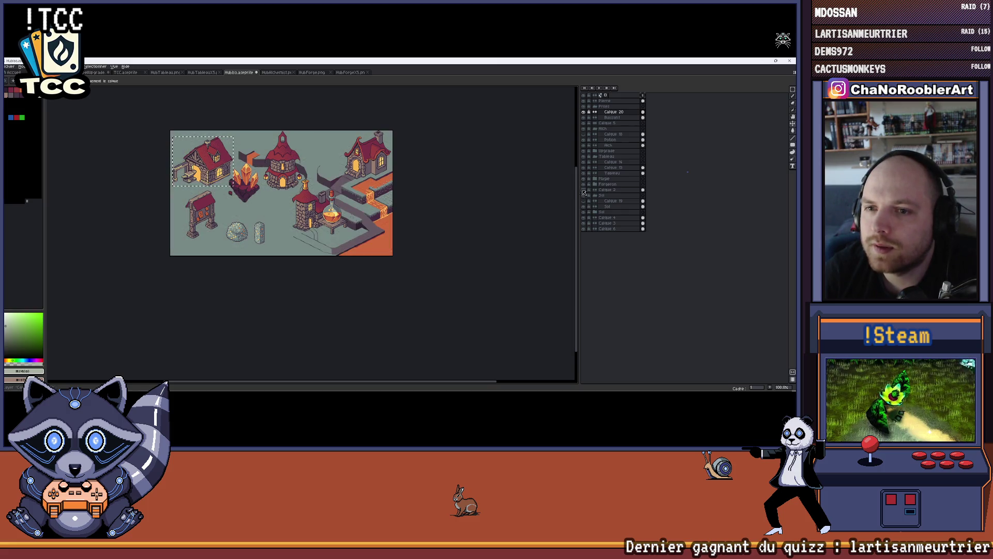
left_click_drag(299, 147, 318, 165)
scroll(317, 166, "up", 1)
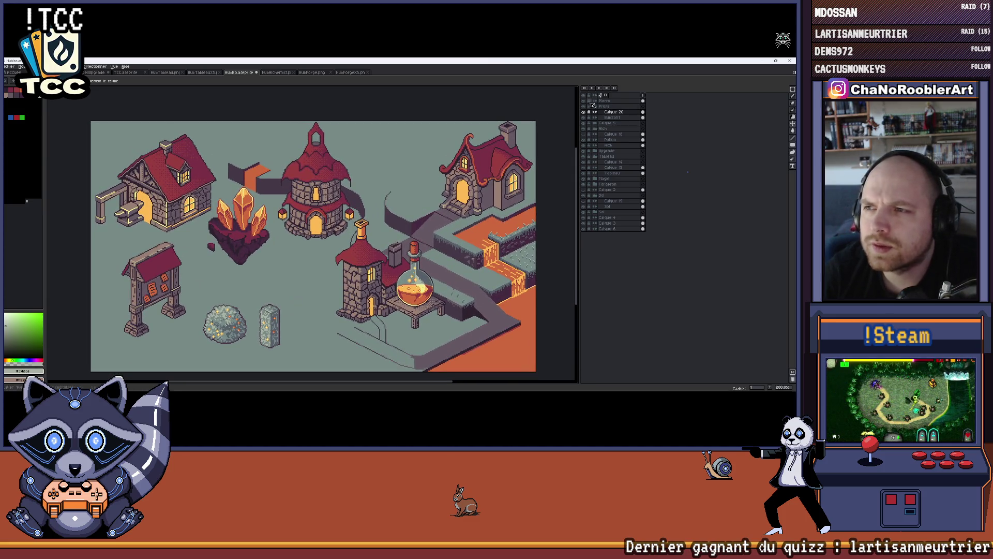
scroll(372, 155, "down", 1)
scroll(371, 154, "up", 1)
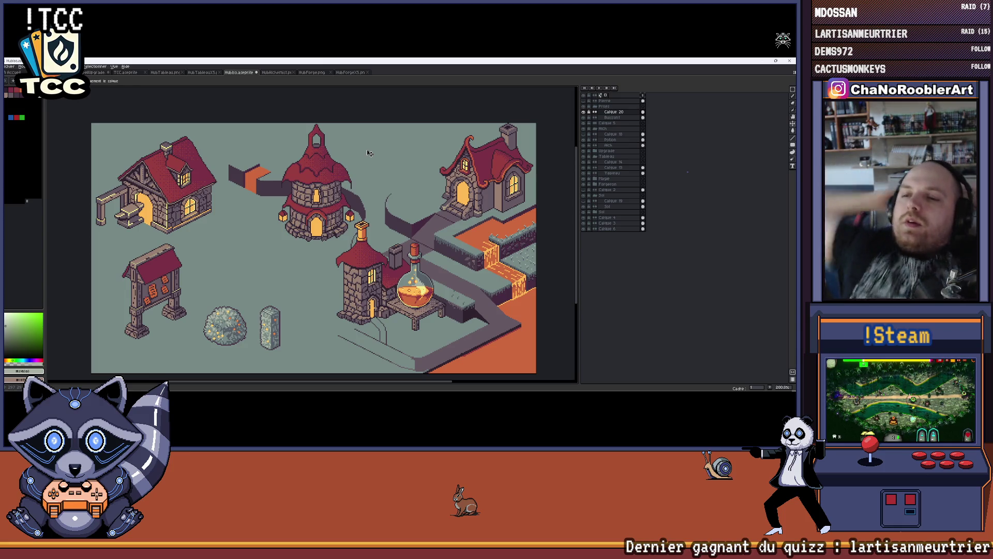
Switch to the UI sprite sheet document.
scroll(405, 225, "up", 7)
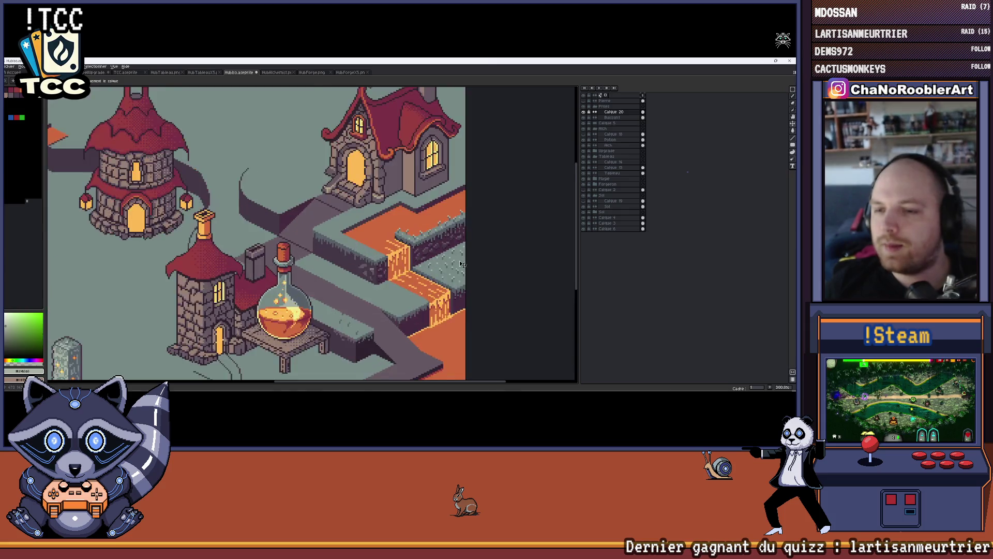
scroll(428, 269, "down", 6)
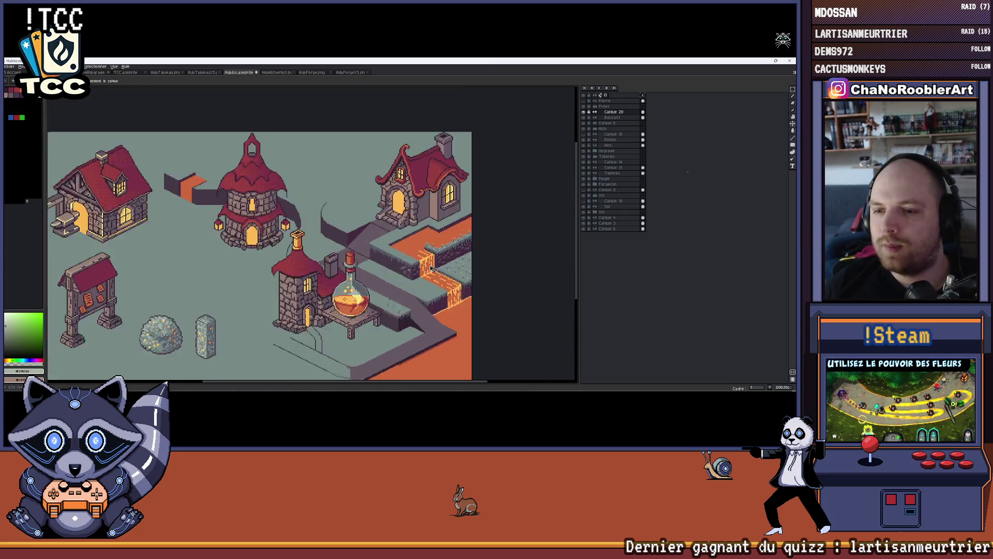
scroll(428, 269, "up", 1)
left_click(52, 72)
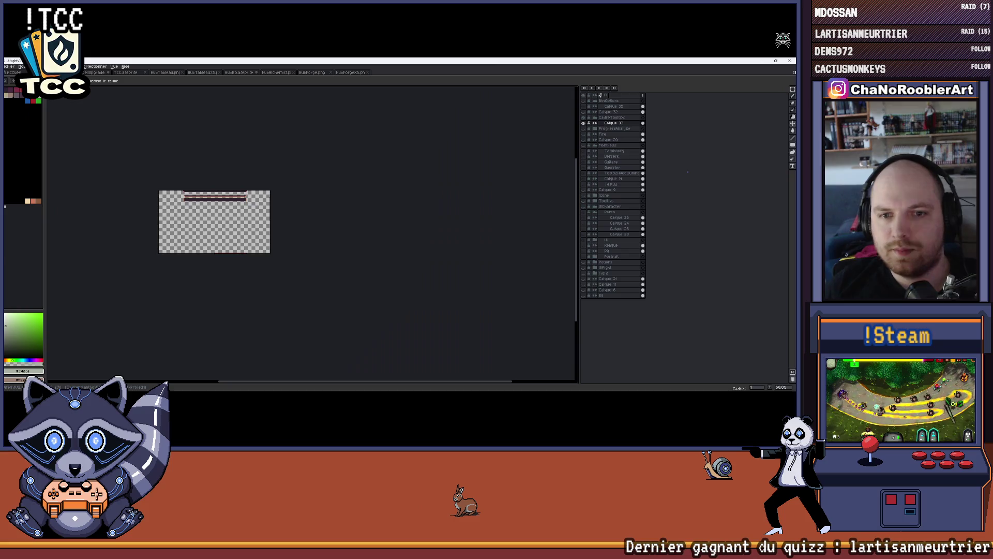
Bring up the TCC forge card and look it over.
left_click(118, 73)
left_click(129, 73)
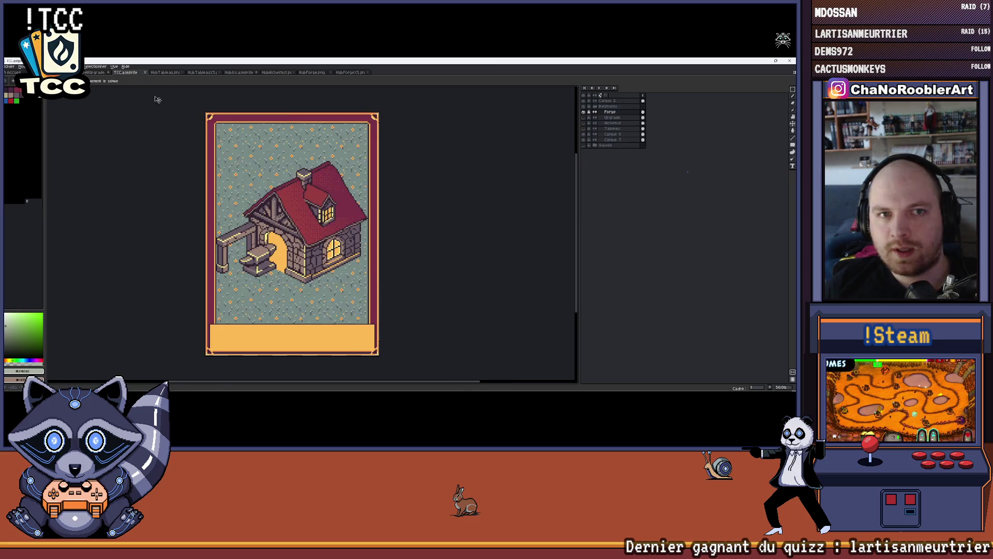
scroll(228, 278, "up", 3)
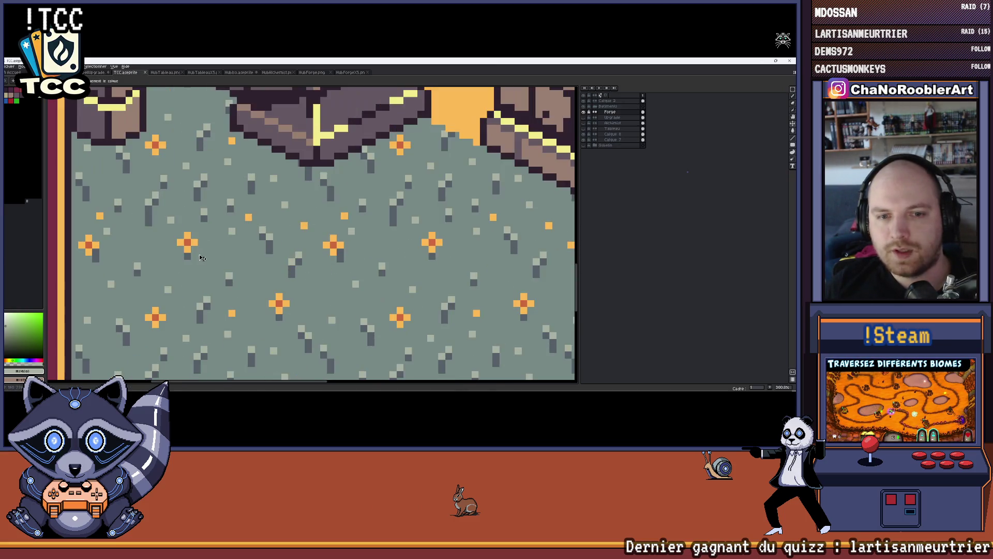
scroll(227, 278, "down", 4)
scroll(228, 278, "up", 1)
left_click_drag(237, 276, 256, 303)
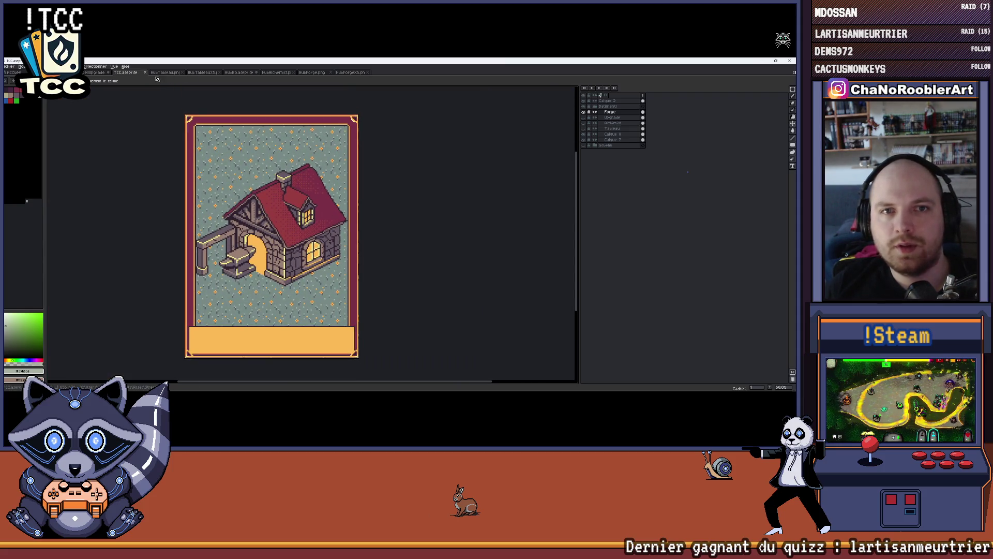
left_click_drag(163, 126, 161, 132)
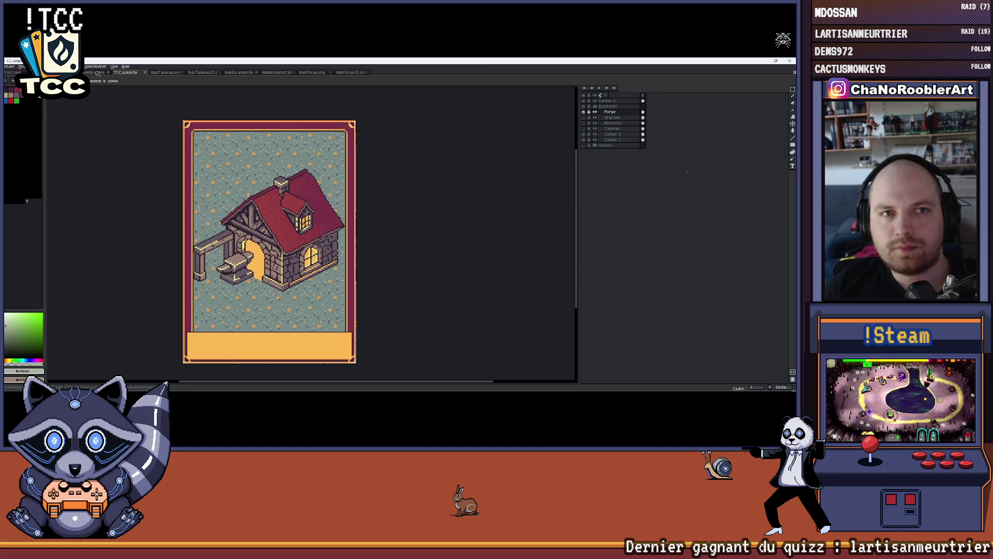
Cycle through the UI sheet and notice-board sprites, then reframe the HubIso town scene.
left_click(98, 73)
left_click(157, 75)
left_click(162, 75)
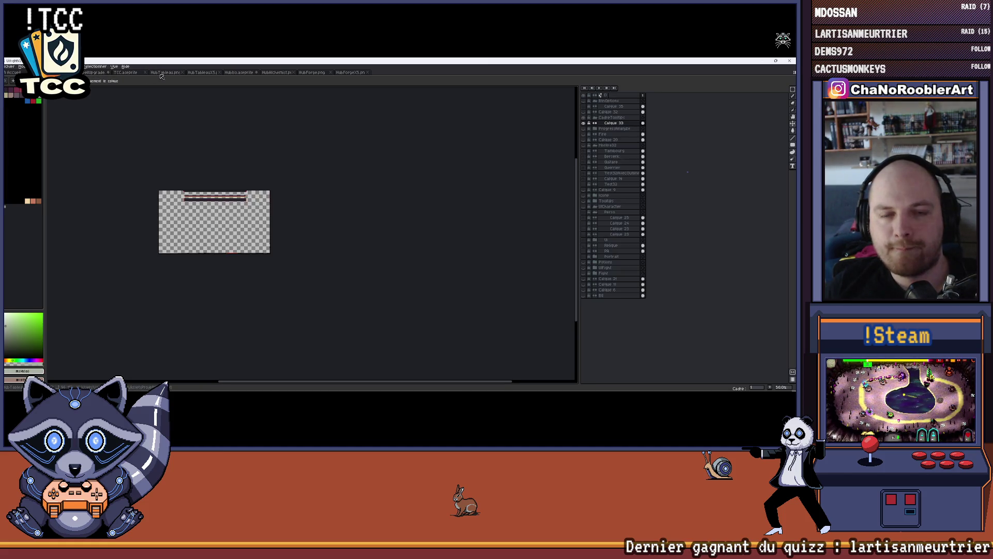
left_click(194, 73)
left_click(165, 74)
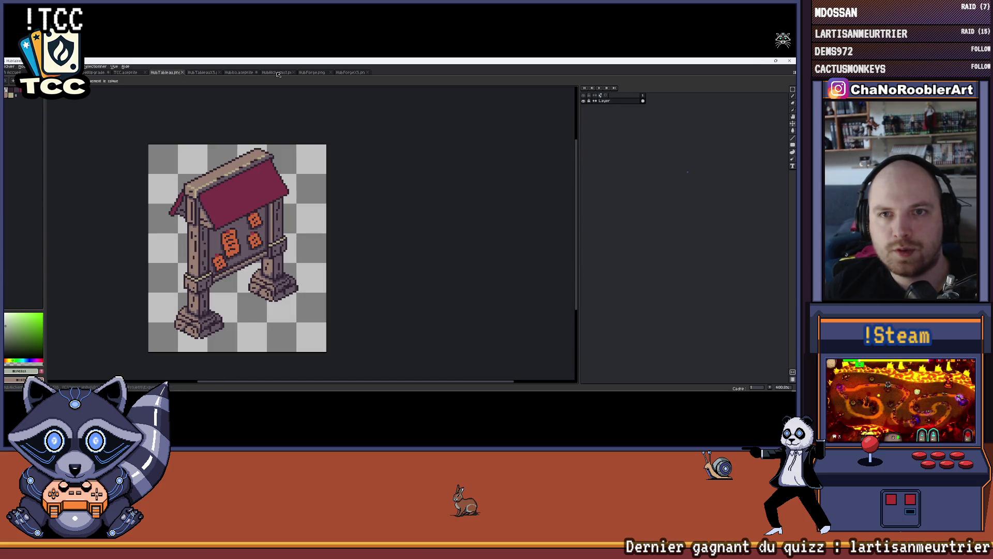
left_click(235, 73)
scroll(255, 171, "down", 3)
scroll(256, 171, "up", 2)
mouse_move(268, 169)
left_mouse_down()
mouse_move(308, 193)
mouse_move(337, 193)
left_mouse_up()
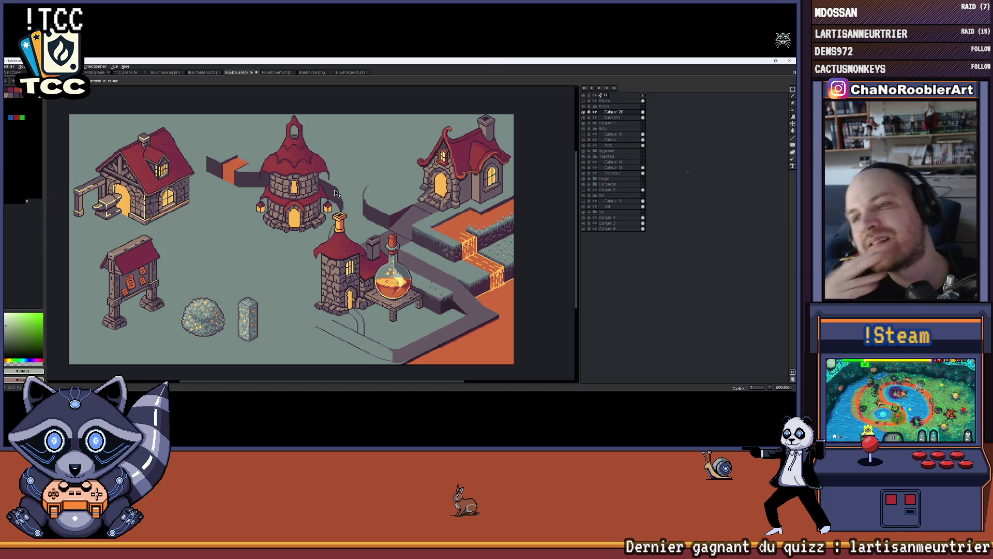
Survey the potion and houses in HubIso, then return to the TCC forge card.
scroll(538, 248, "up", 4)
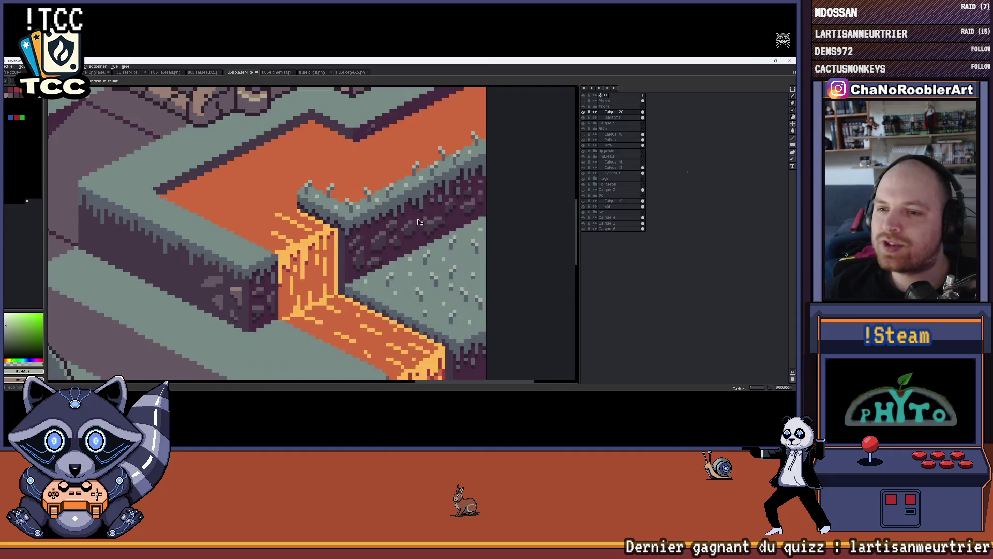
scroll(367, 222, "down", 3)
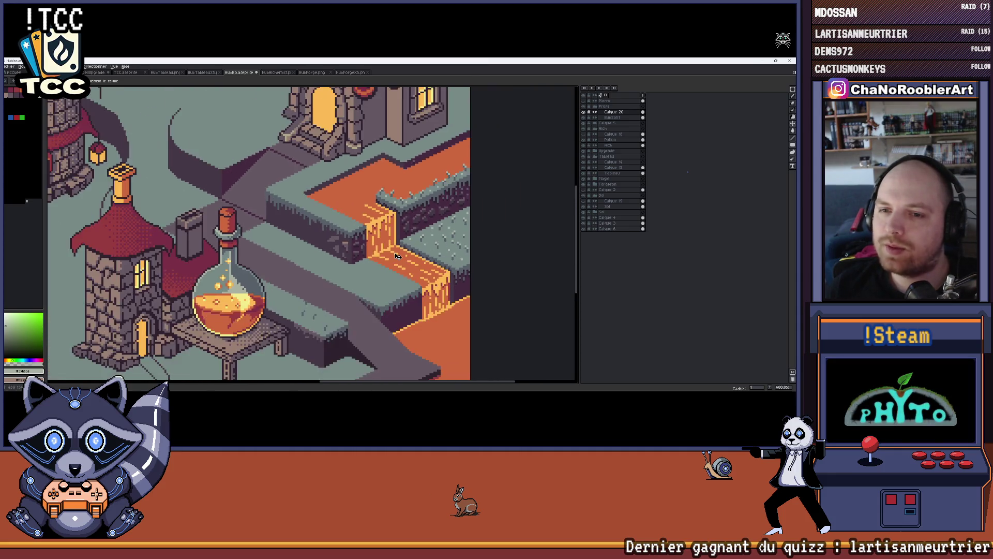
left_click_drag(428, 241, 418, 259)
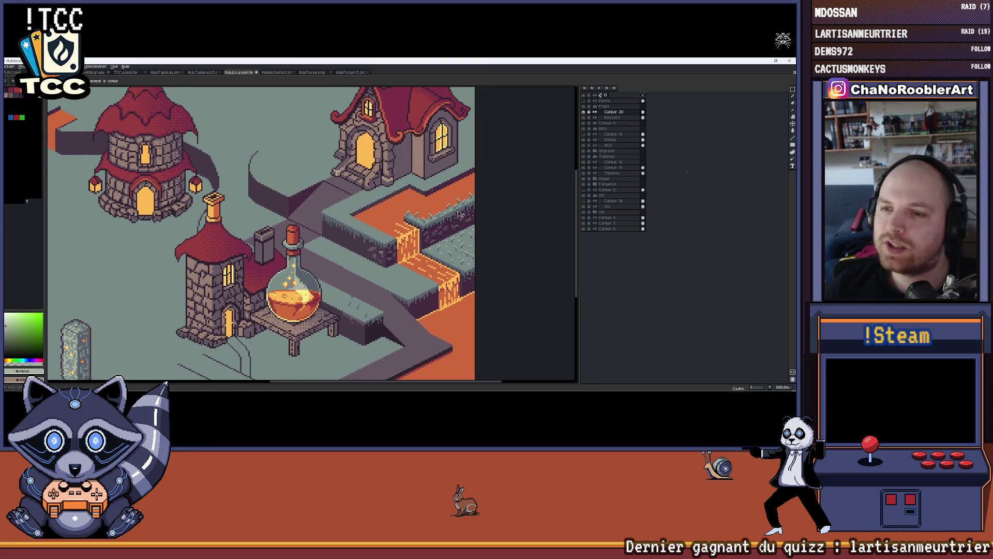
scroll(460, 215, "down", 2)
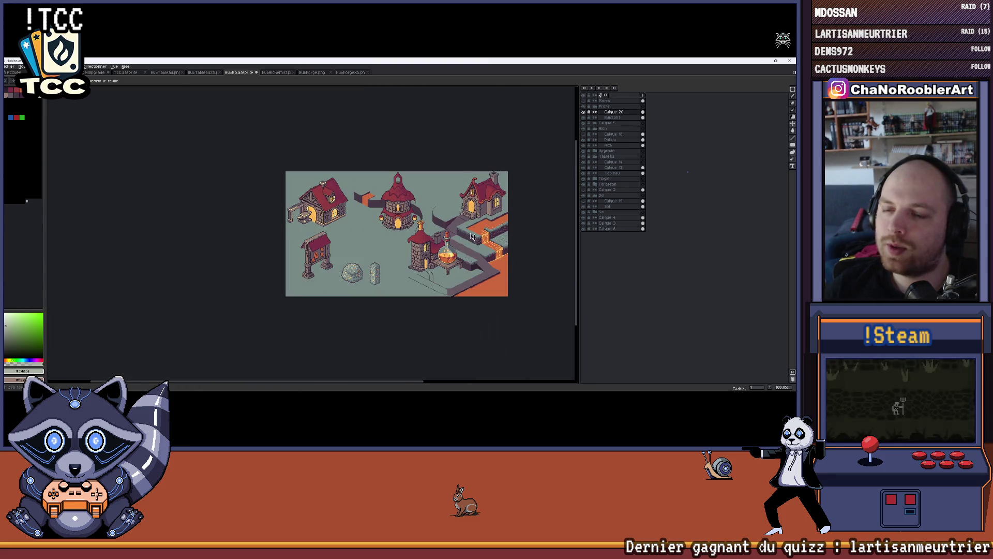
scroll(466, 233, "right", 3)
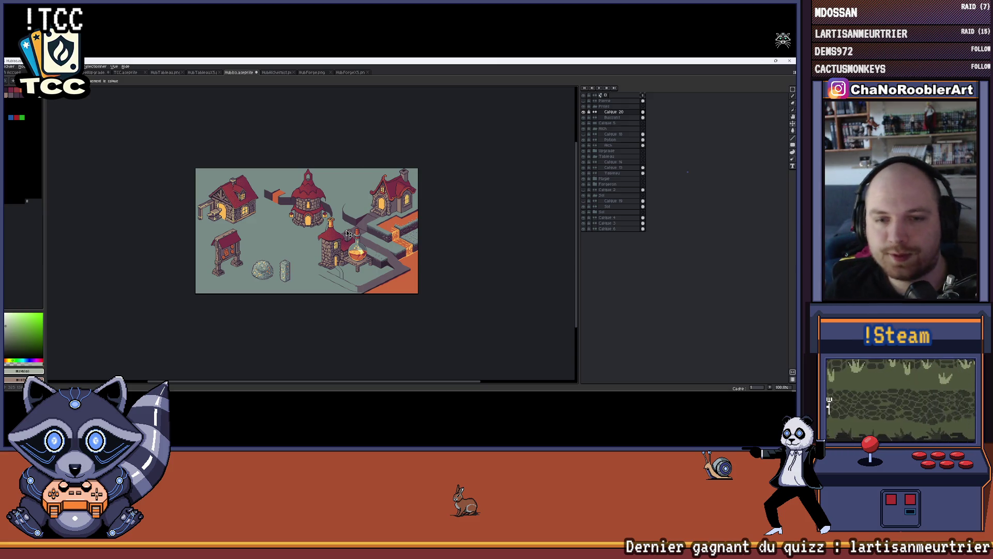
scroll(319, 173, "up", 1)
mouse_move(319, 174)
left_mouse_down()
mouse_move(328, 150)
mouse_move(299, 143)
left_mouse_up()
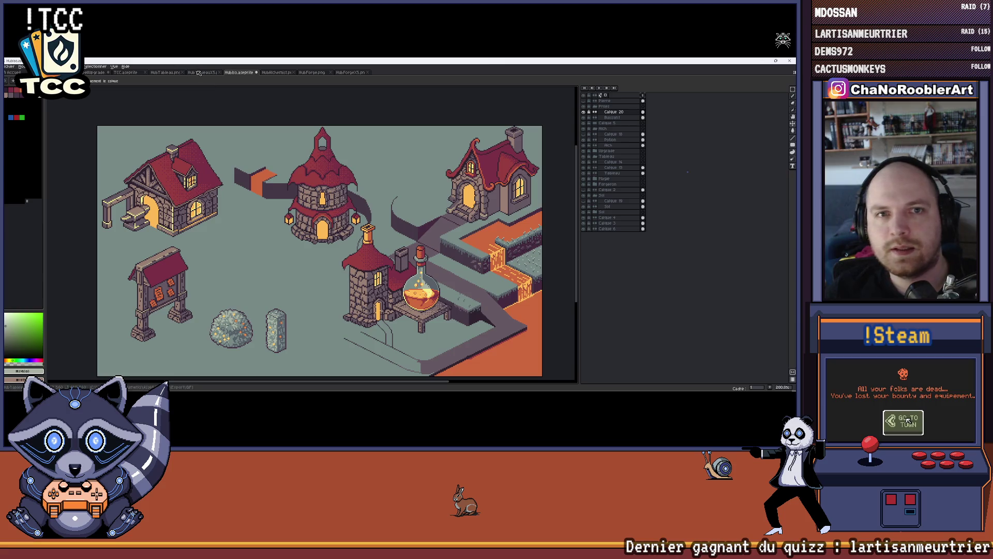
left_click(115, 73)
scroll(280, 194, "up", 3)
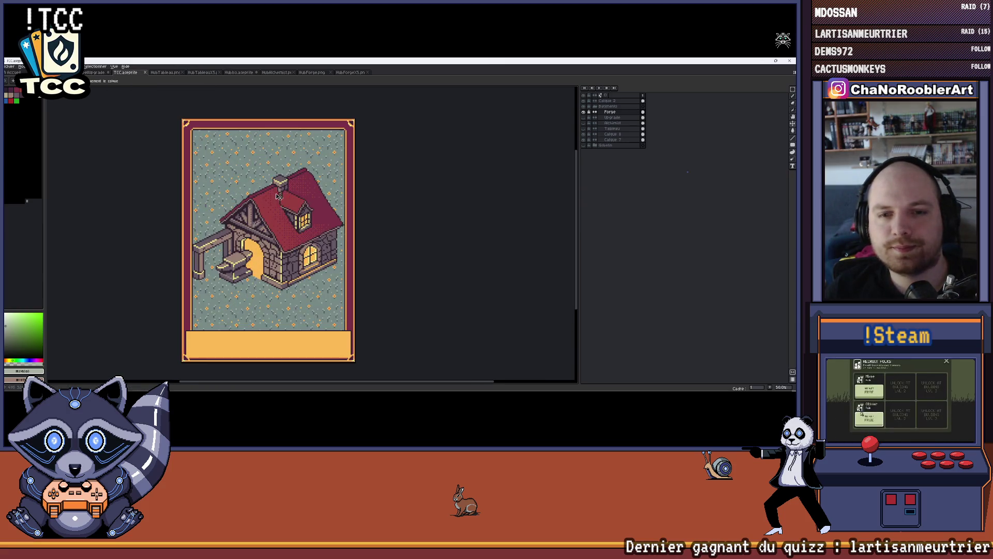
Zoom in on the forge wall's base and paint a grey shadow stroke beneath it.
scroll(217, 230, "down", 3)
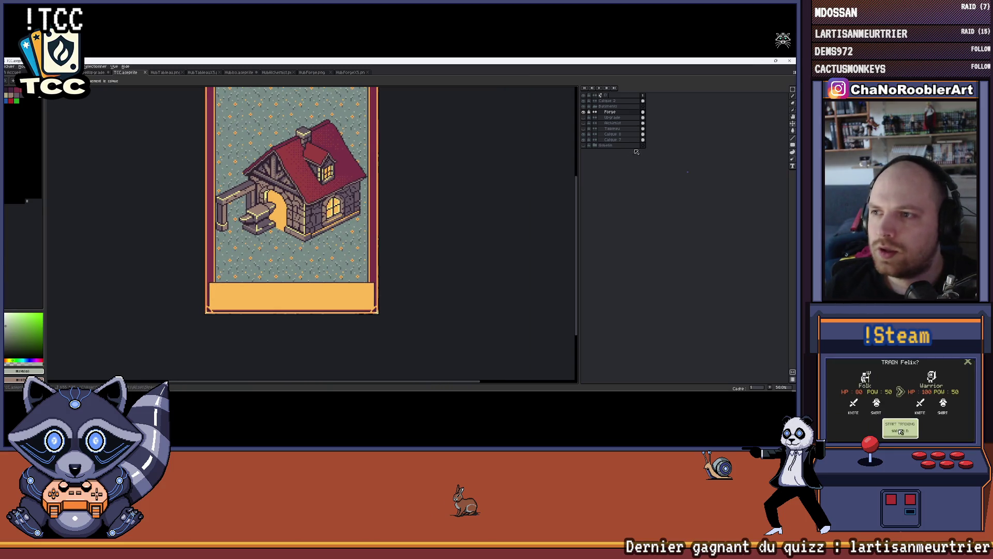
scroll(304, 243, "up", 2)
scroll(304, 243, "right", 5)
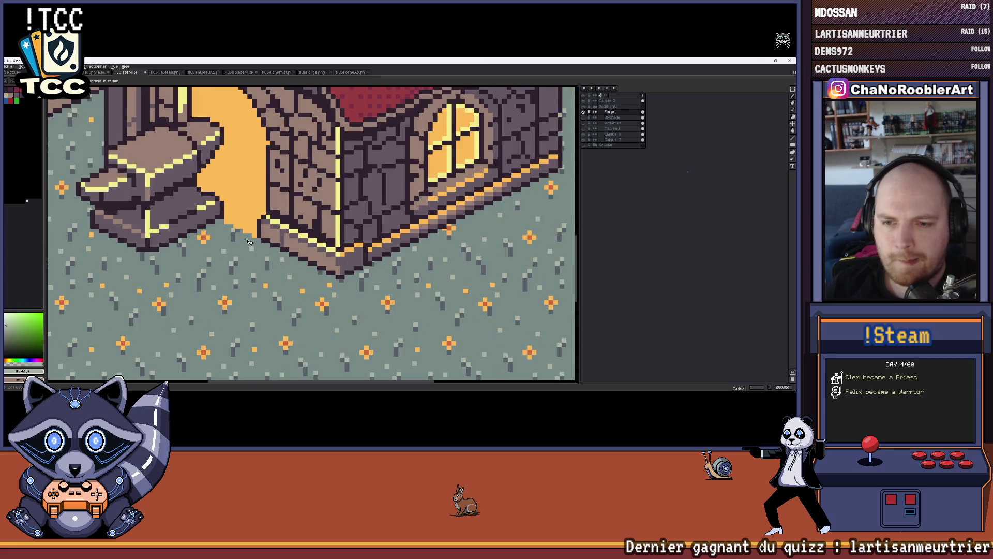
scroll(312, 284, "up", 2)
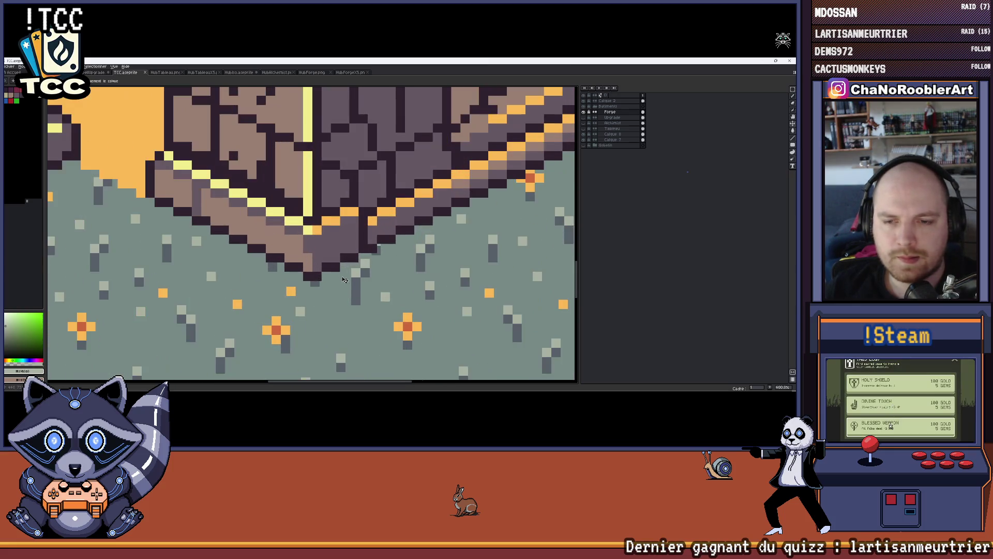
scroll(312, 285, "up", 1)
scroll(312, 283, "up", 1)
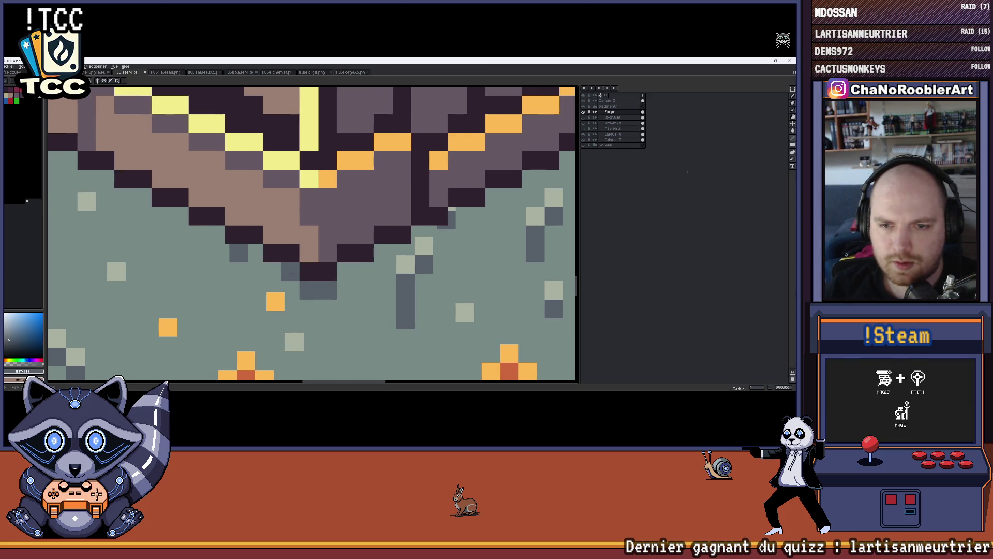
mouse_move(278, 274)
left_mouse_down()
mouse_move(233, 252)
mouse_move(274, 249)
mouse_move(250, 247)
mouse_move(252, 231)
mouse_move(303, 277)
left_mouse_up()
Add dark grey shading pixels along the wall corner, undoing one misplaced pixel.
left_click(322, 258)
left_click(301, 257)
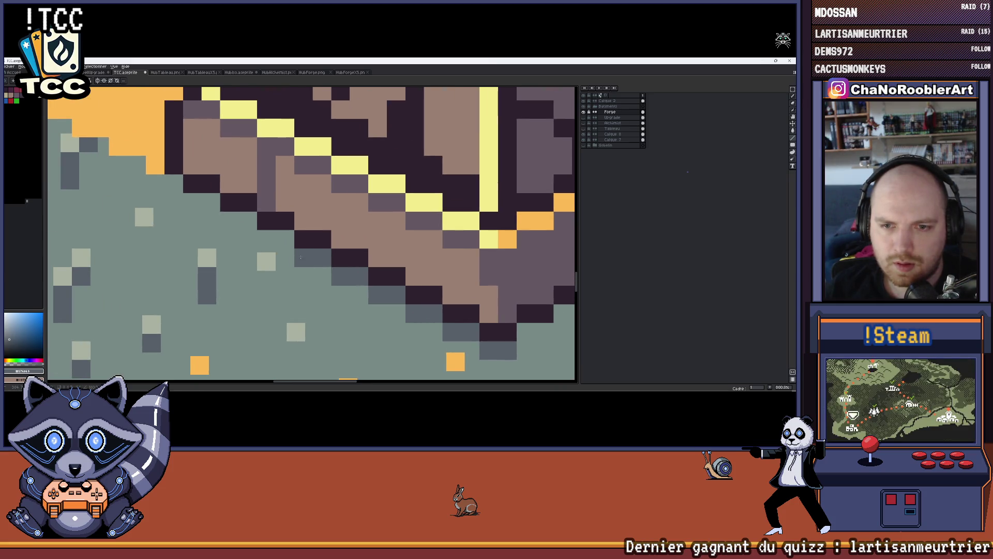
key("ctrl+z")
left_click(308, 257)
left_click(284, 242)
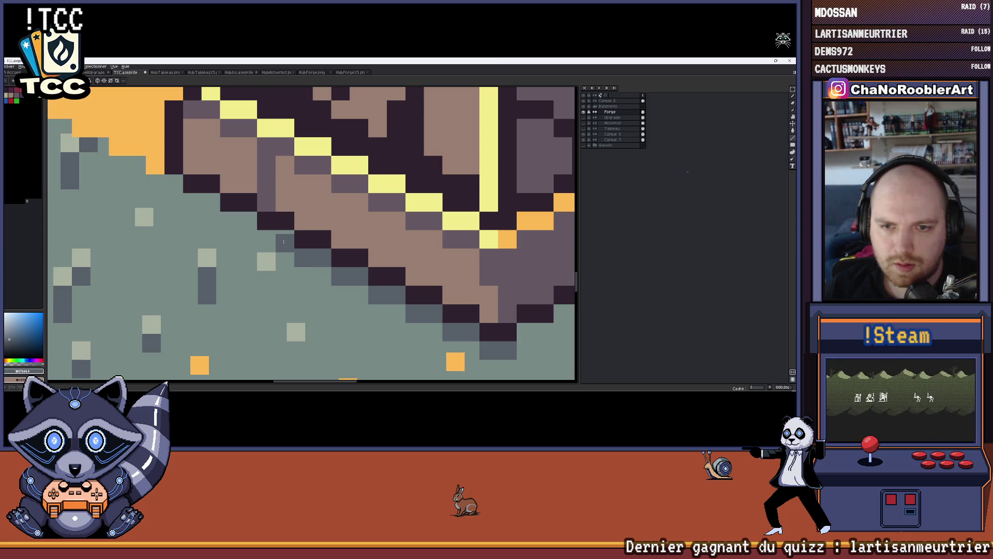
left_click(266, 239)
scroll(280, 249, "up", 3)
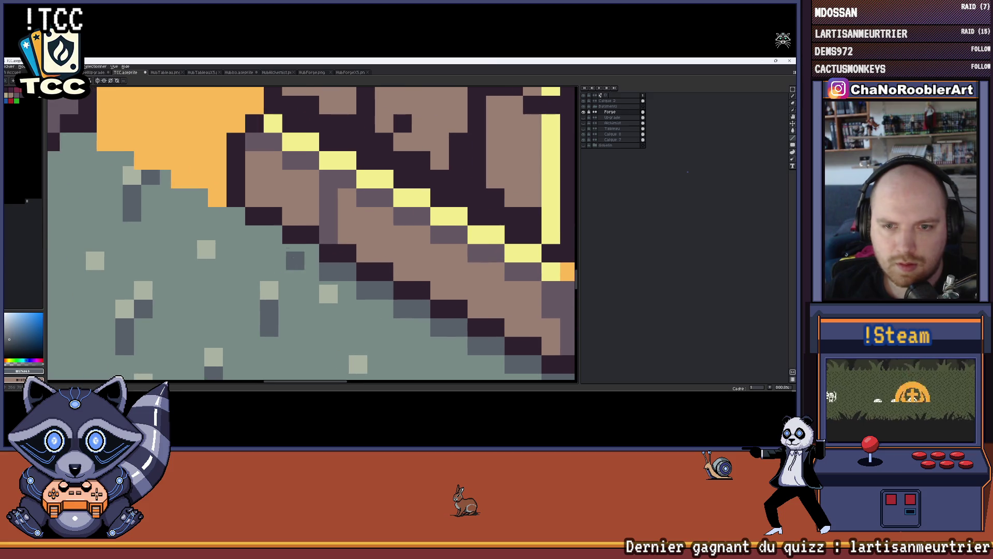
left_click(309, 252)
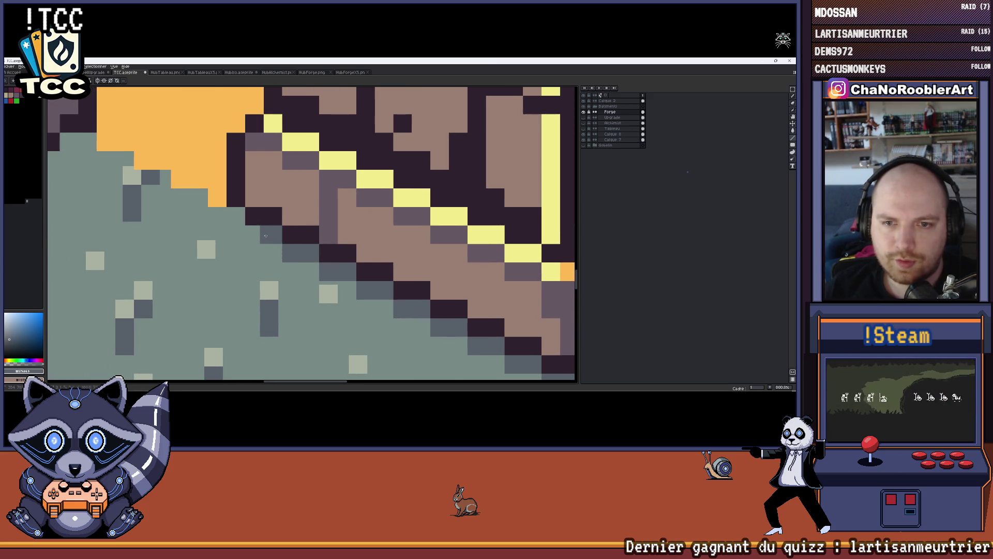
scroll(237, 216, "down", 4)
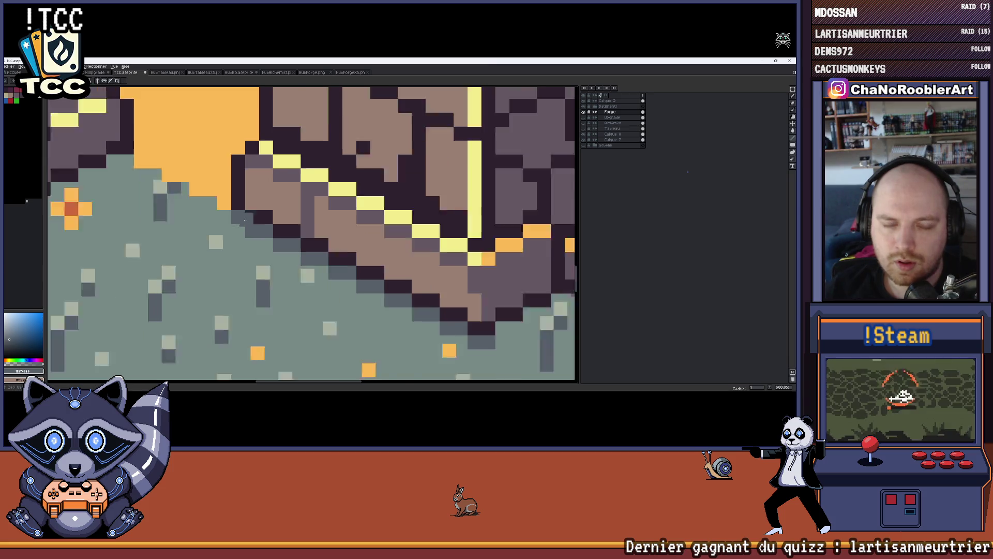
scroll(311, 243, "up", 3)
scroll(344, 257, "down", 3)
scroll(344, 257, "down", 5)
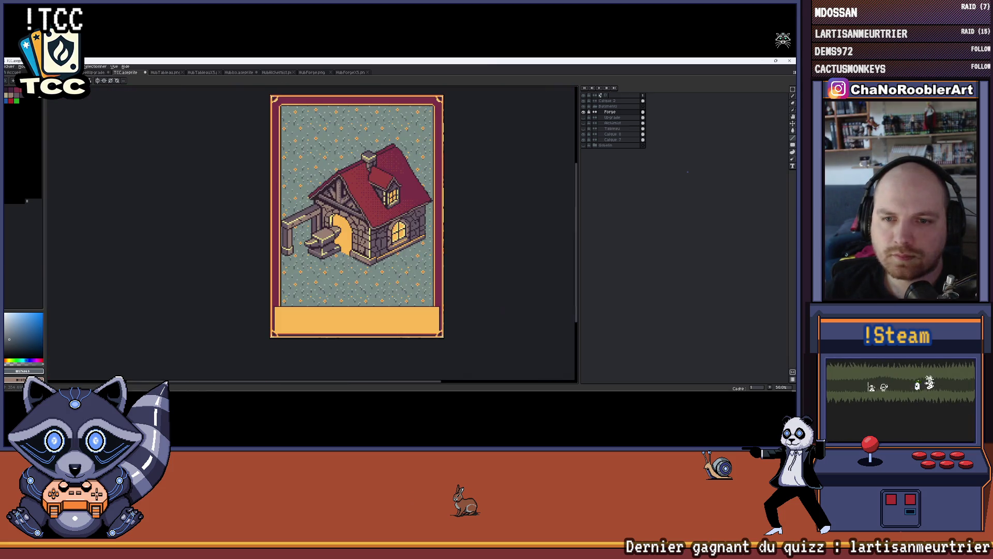
Glance through the HubForge and HubIso sprites, then return to the TCC card document.
scroll(310, 243, "up", 5)
scroll(300, 248, "down", 1)
scroll(288, 252, "down", 4)
scroll(288, 251, "up", 7)
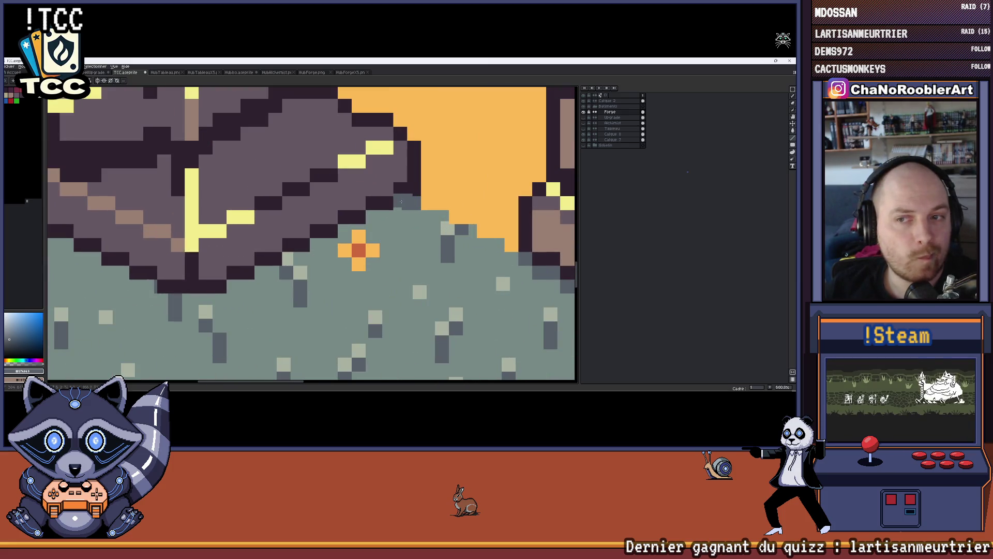
left_click_drag(359, 220, 300, 224)
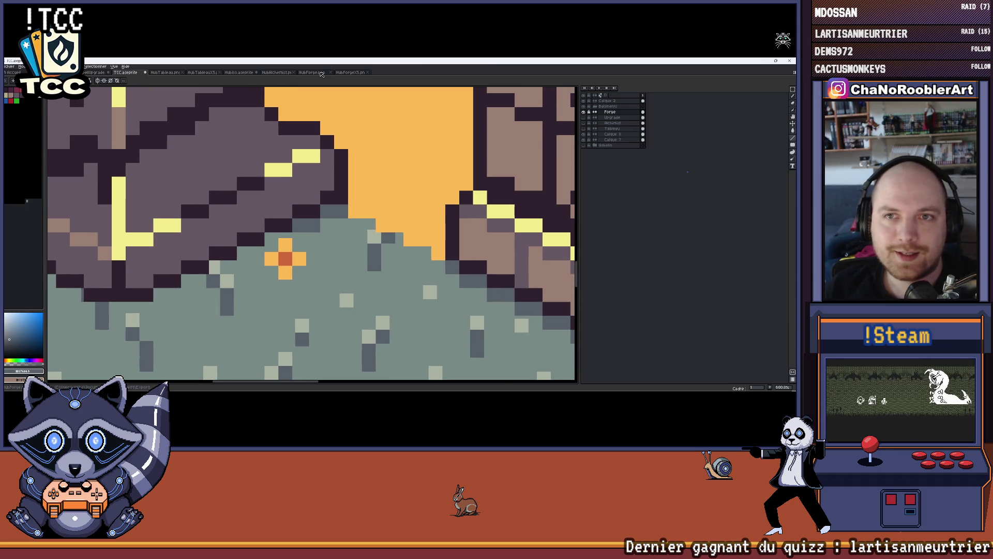
left_click(321, 73)
left_click(274, 72)
left_click(240, 73)
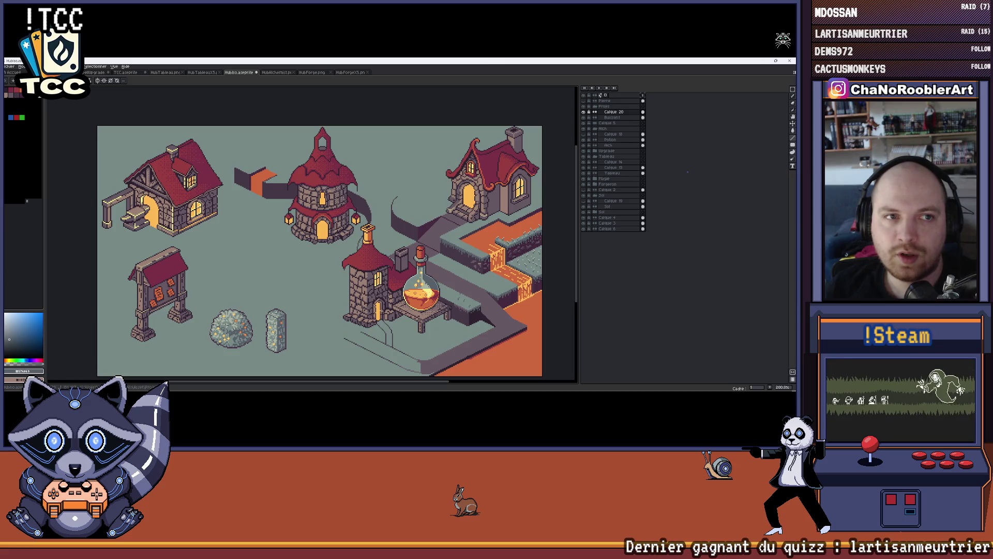
scroll(389, 235, "right", 3)
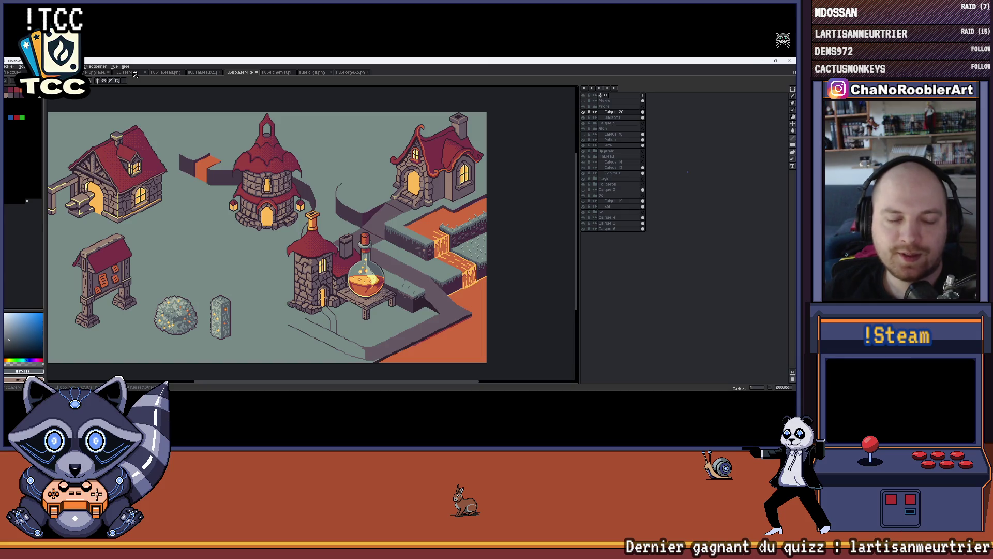
left_click(135, 74)
Zoom in on the forge's anvil area and paint a row of dark slate shadow pixels.
left_click_drag(301, 221, 303, 218)
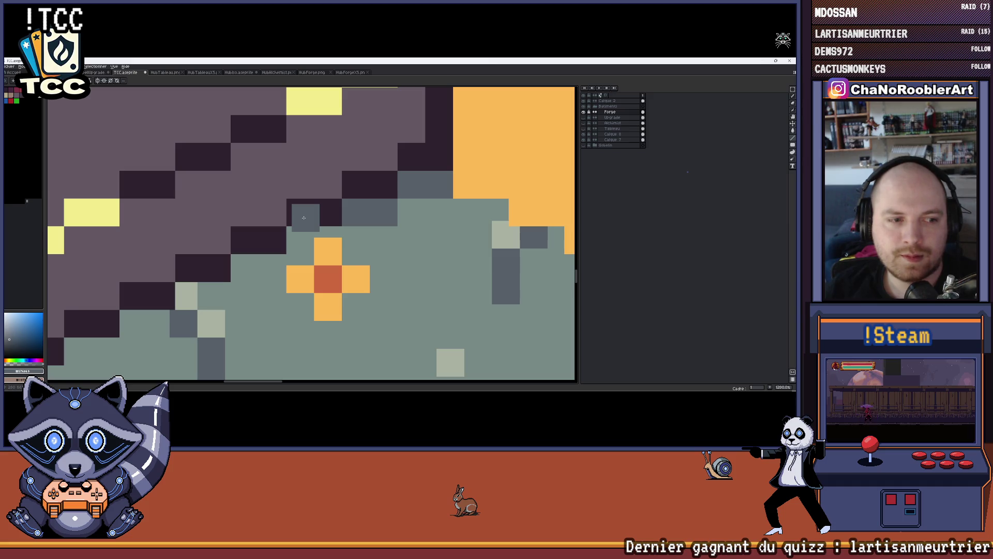
scroll(300, 207, "down", 3)
scroll(351, 241, "up", 4)
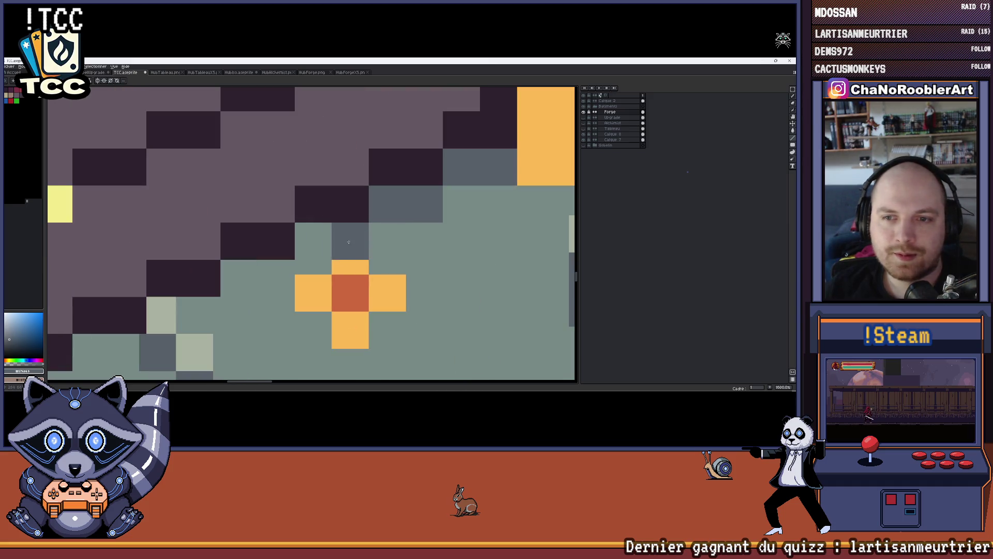
left_click_drag(261, 239, 318, 223)
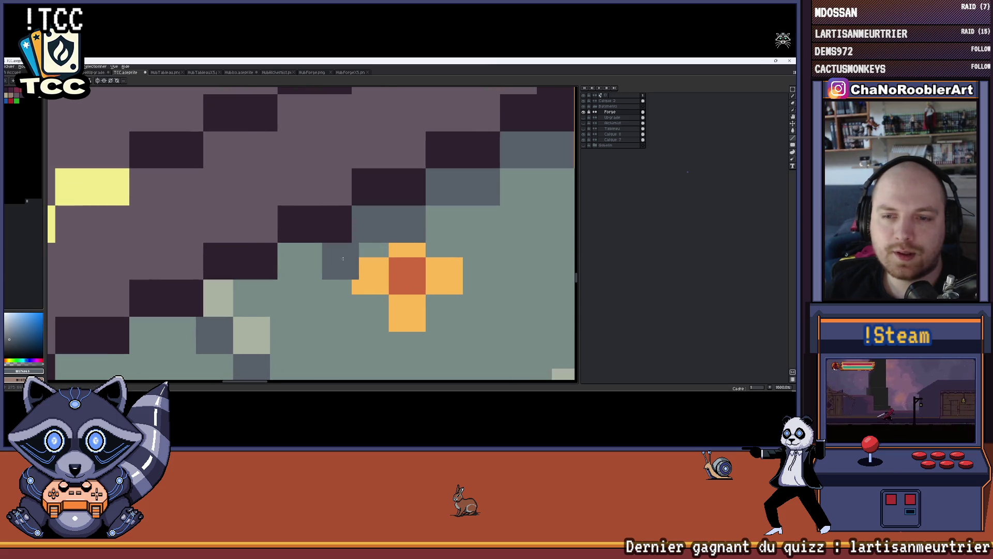
mouse_move(243, 297)
left_mouse_down()
mouse_move(350, 252)
mouse_move(310, 280)
mouse_move(257, 290)
left_mouse_up()
scroll(257, 290, "down", 4)
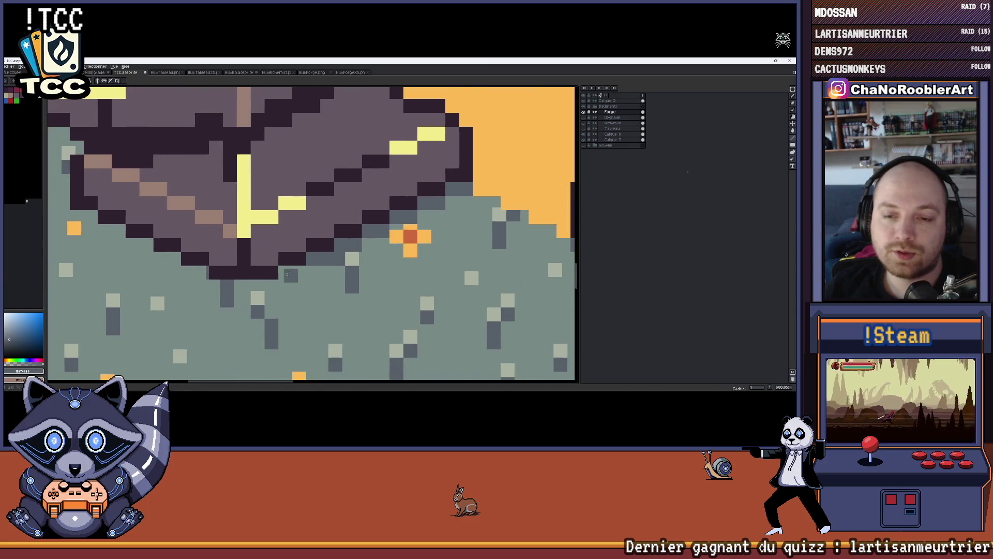
scroll(305, 274, "up", 2)
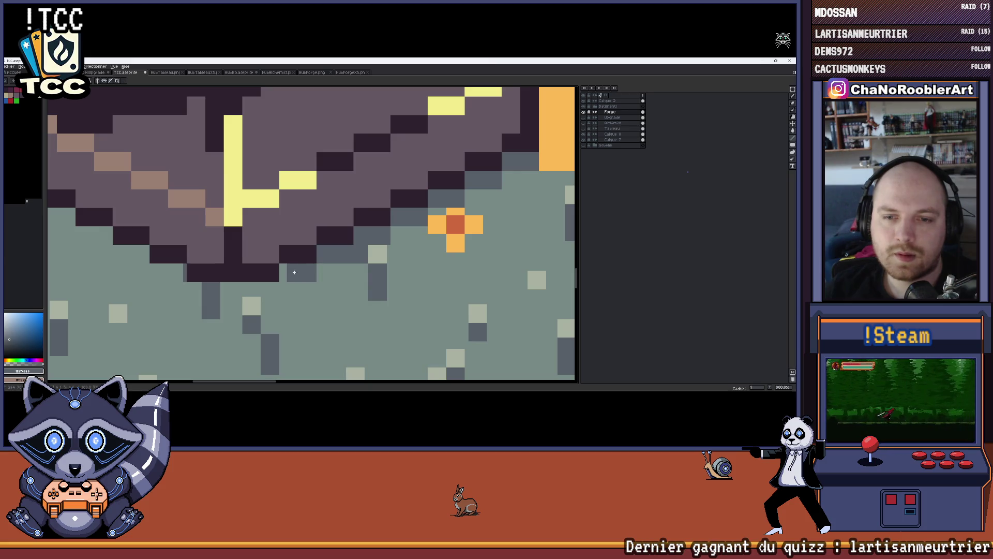
scroll(264, 289, "up", 1)
left_click_drag(290, 290, 132, 287)
scroll(148, 288, "down", 1)
scroll(262, 293, "up", 1)
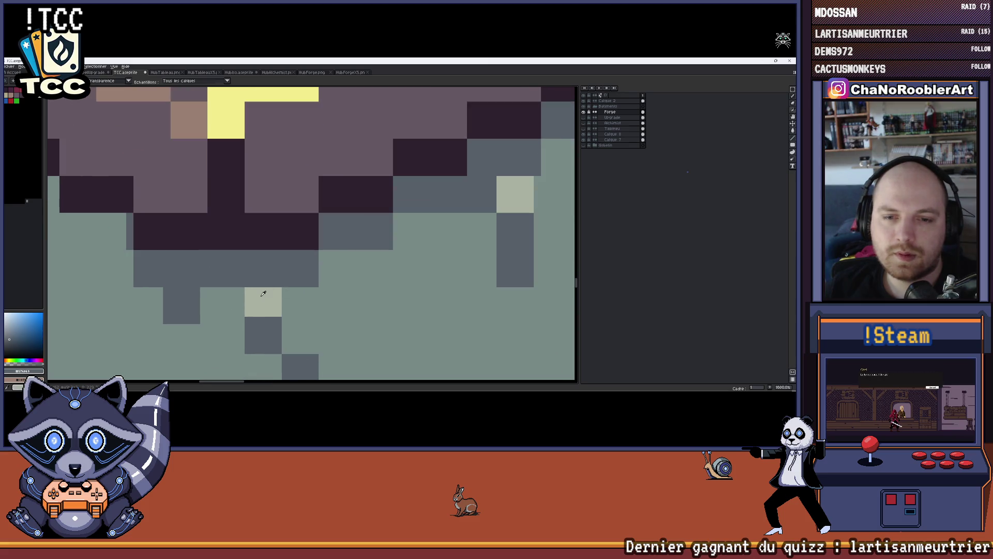
Sample the sage and slate ground colours and paint a dark slate shadow band leftward.
left_click(262, 291, "alt")
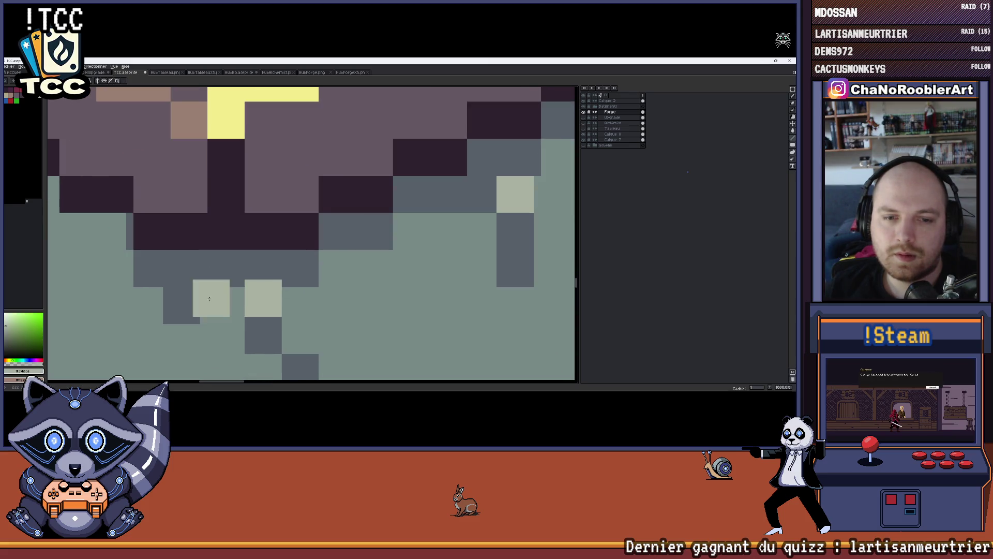
left_click_drag(211, 298, 317, 284)
left_click(299, 296, "alt")
scroll(269, 292, "down", 3)
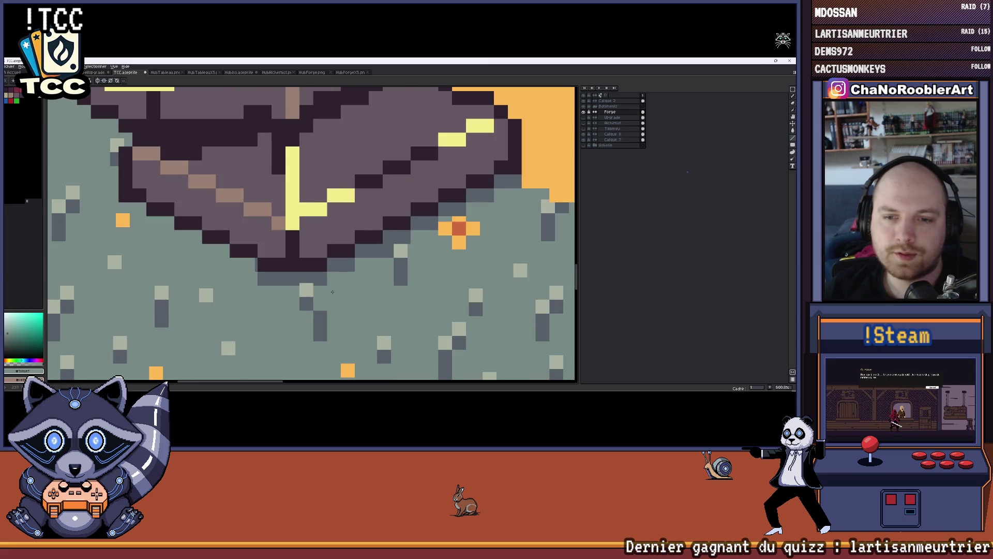
scroll(207, 254, "up", 3)
left_click(272, 274, "alt")
left_click(203, 251)
scroll(204, 251, "down", 3)
left_click_drag(193, 246, 111, 247)
scroll(315, 275, "up", 5)
scroll(315, 275, "down", 2)
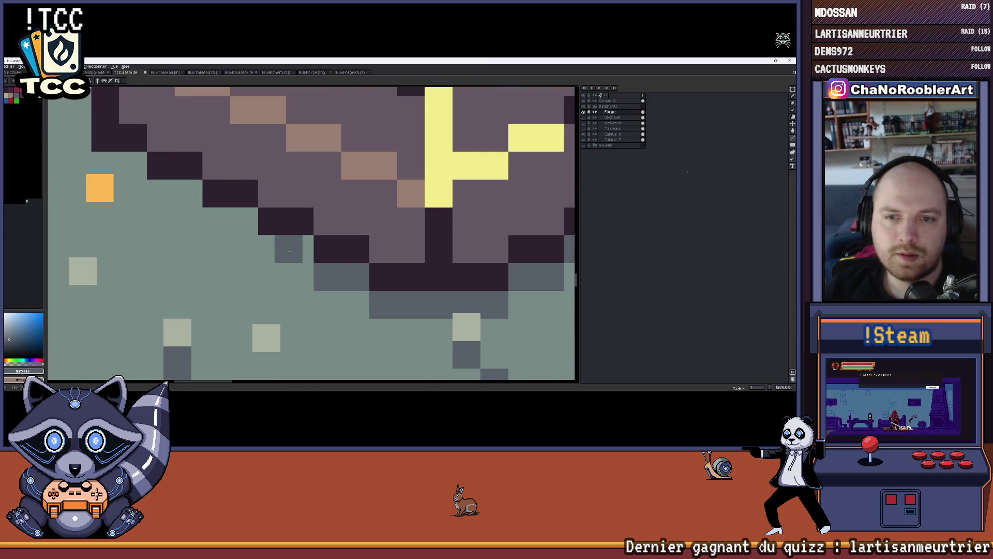
scroll(272, 248, "down", 4)
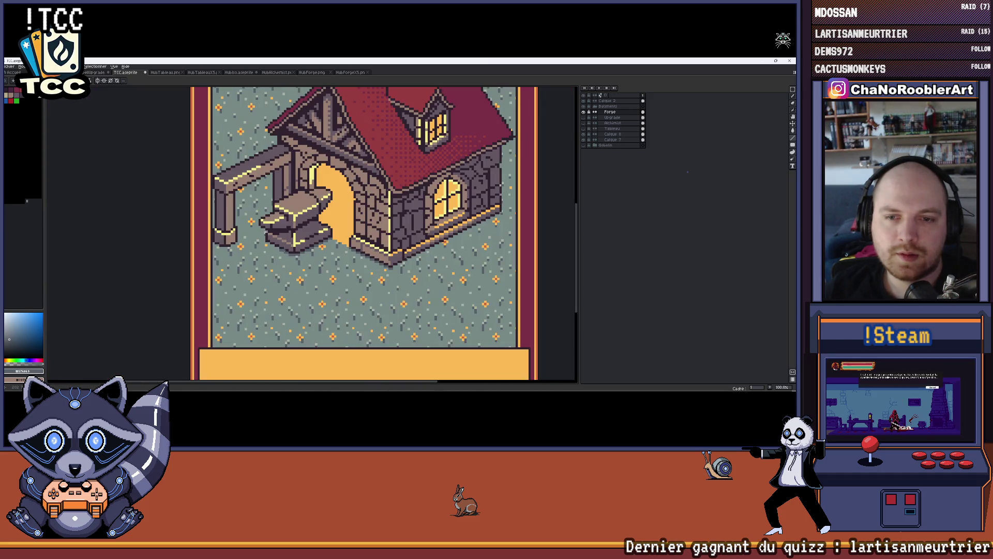
scroll(308, 265, "up", 4)
scroll(307, 265, "up", 1)
Add two grey-blue pixels left of the diagonal and repaint part of the orange block green-grey.
mouse_move(363, 290)
left_mouse_down()
mouse_move(310, 290)
mouse_move(326, 292)
mouse_move(273, 258)
mouse_move(307, 274)
left_mouse_up()
key("ctrl+z")
left_click_drag(274, 236, 230, 236)
key("i")
left_click(271, 280)
key("b")
left_click(246, 275)
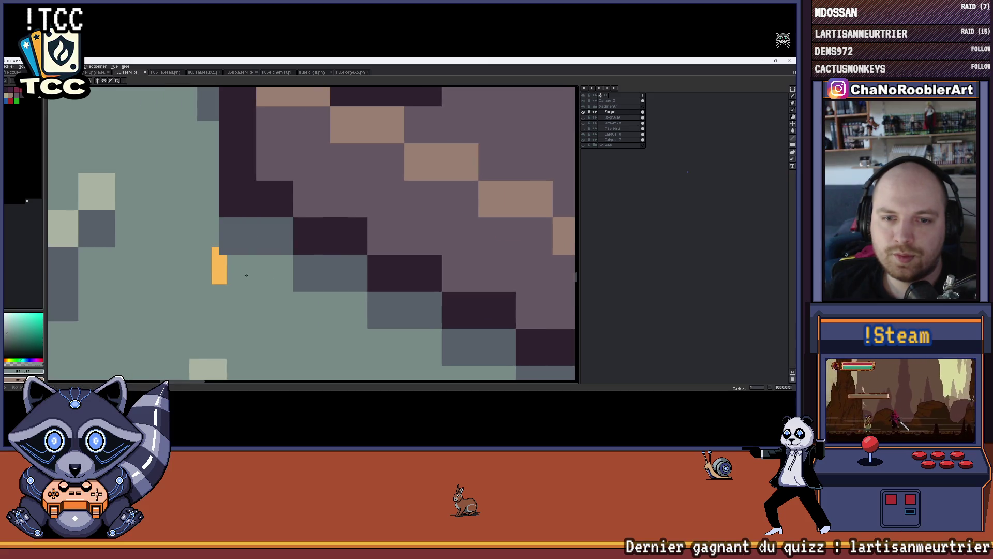
Repaint the stray grey-blue block teal with the sampled ground colour.
scroll(199, 253, "down", 3)
left_click_drag(200, 253, 326, 262)
scroll(326, 262, "up", 3)
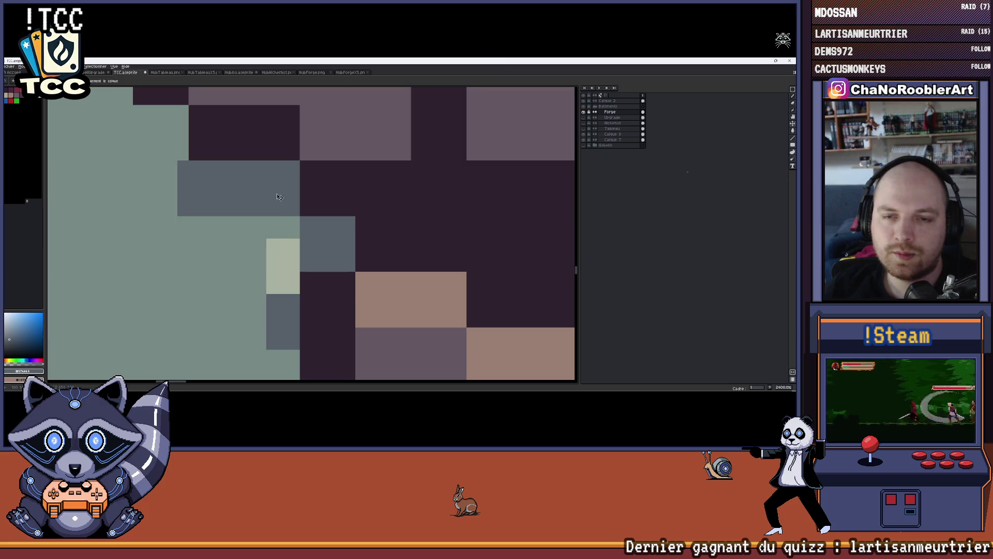
scroll(221, 184, "down", 3)
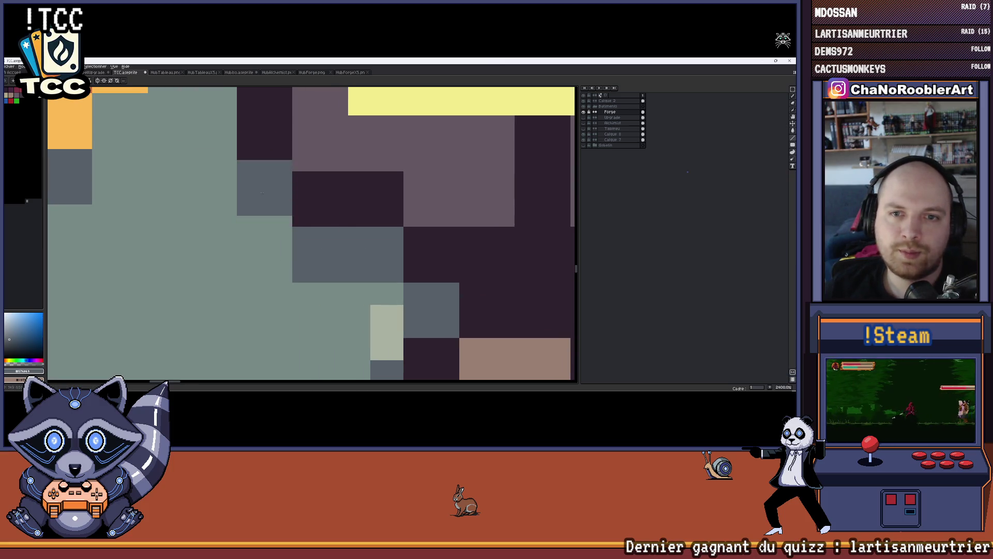
scroll(275, 235, "up", 2)
left_click(275, 235, "alt")
left_click_drag(336, 180, 341, 236)
scroll(251, 211, "down", 8)
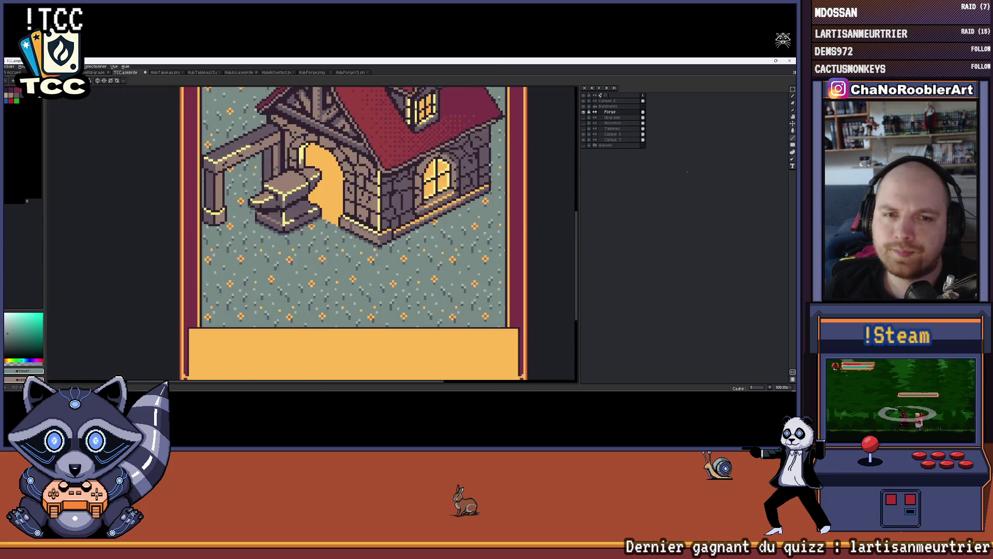
scroll(251, 211, "up", 7)
Paint a grey-blue shadow row under the anvil with a diagonal edge and a light speckle.
left_click(244, 238, "alt")
scroll(238, 256, "left", 5)
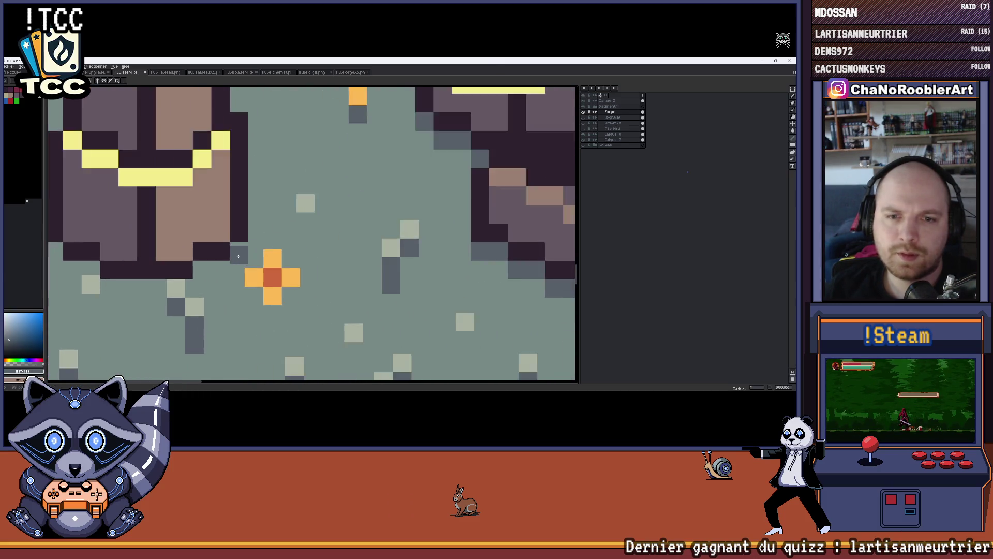
scroll(239, 256, "up", 4)
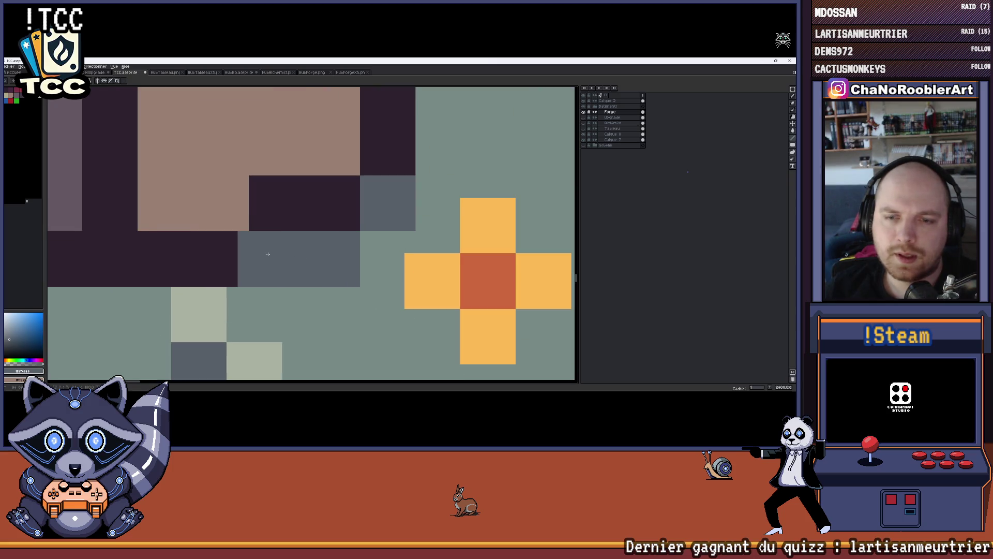
scroll(268, 254, "left", 3)
left_click_drag(372, 269, 119, 275)
mouse_move(197, 264)
left_mouse_down()
mouse_move(203, 231)
mouse_move(188, 222)
left_mouse_up()
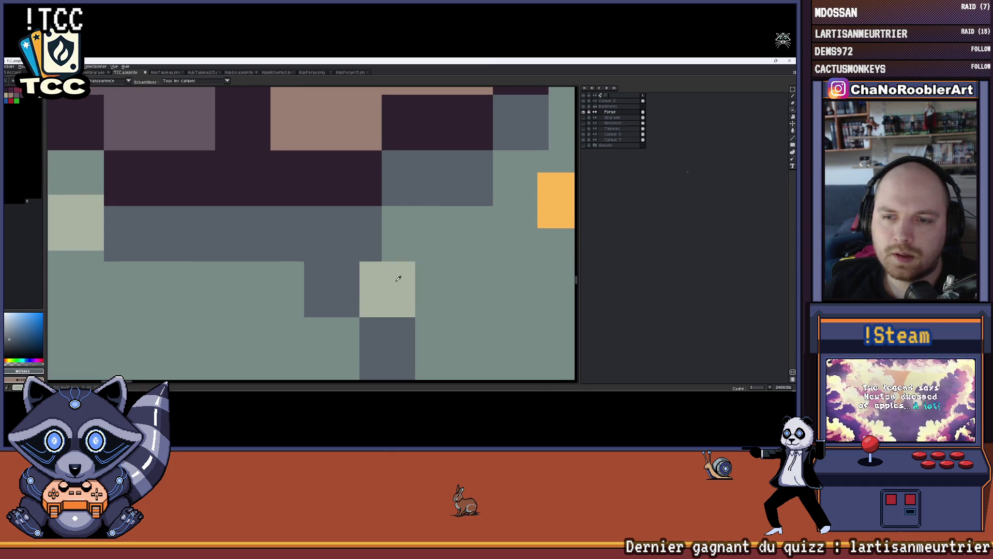
left_click(331, 233)
scroll(336, 253, "down", 6)
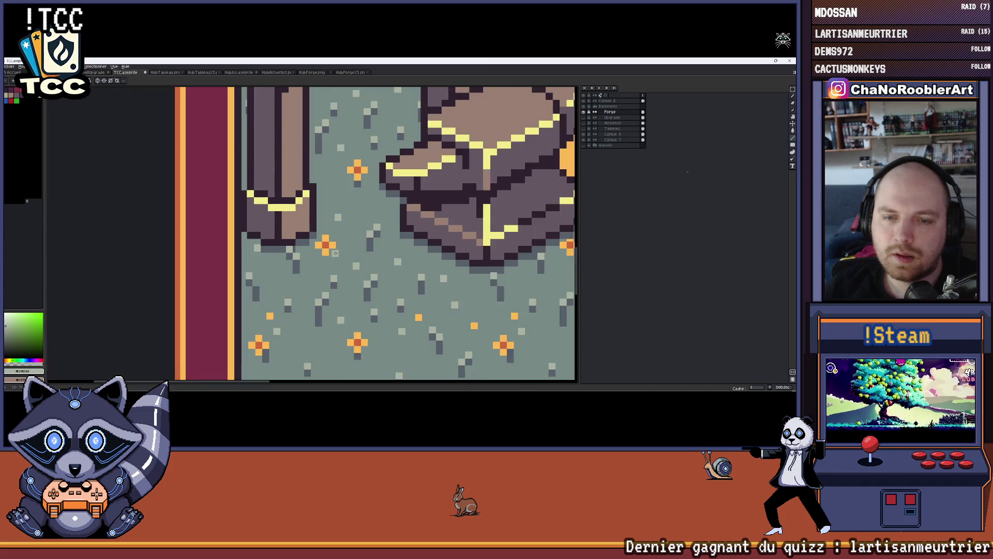
scroll(335, 253, "down", 2)
scroll(257, 255, "up", 8)
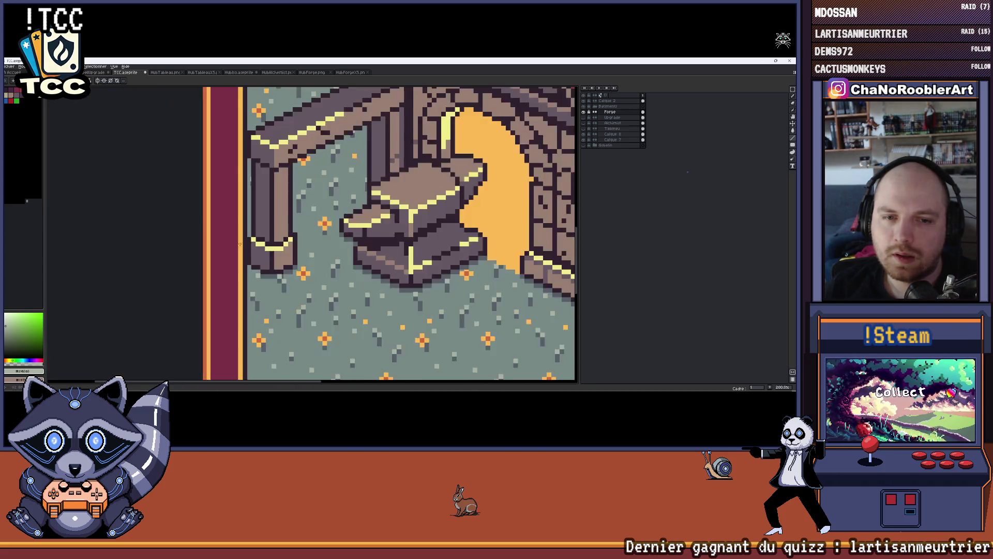
left_click(313, 287, "alt")
left_click(279, 262)
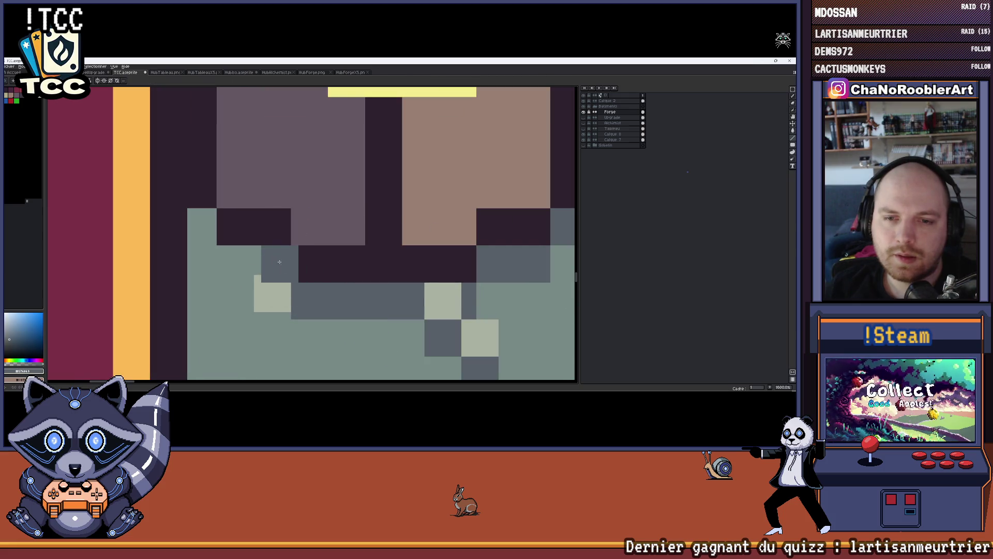
left_click_drag(252, 280, 208, 233)
scroll(219, 233, "down", 5)
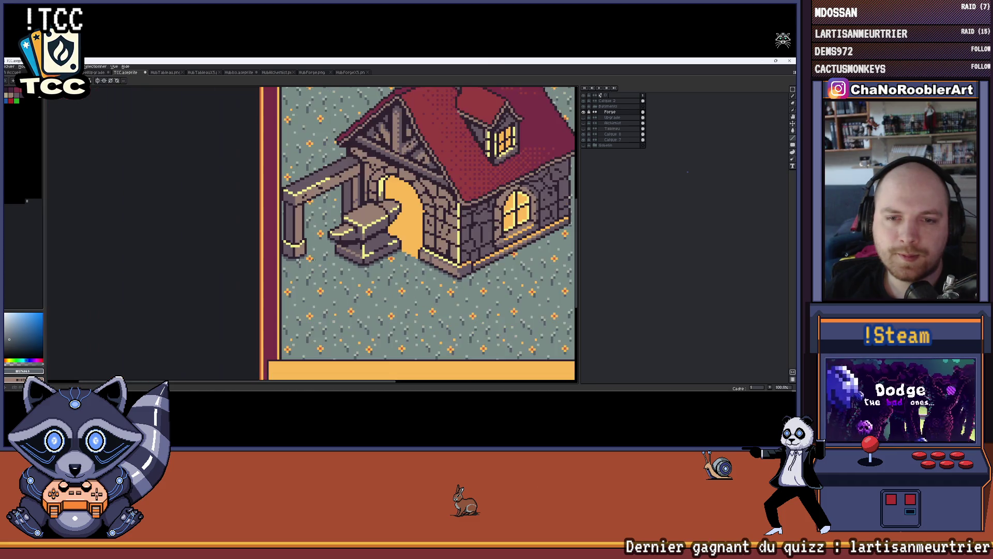
Pan along the forge ground and paint two single dark grey shadow pixels on the teal.
scroll(207, 258, "up", 3)
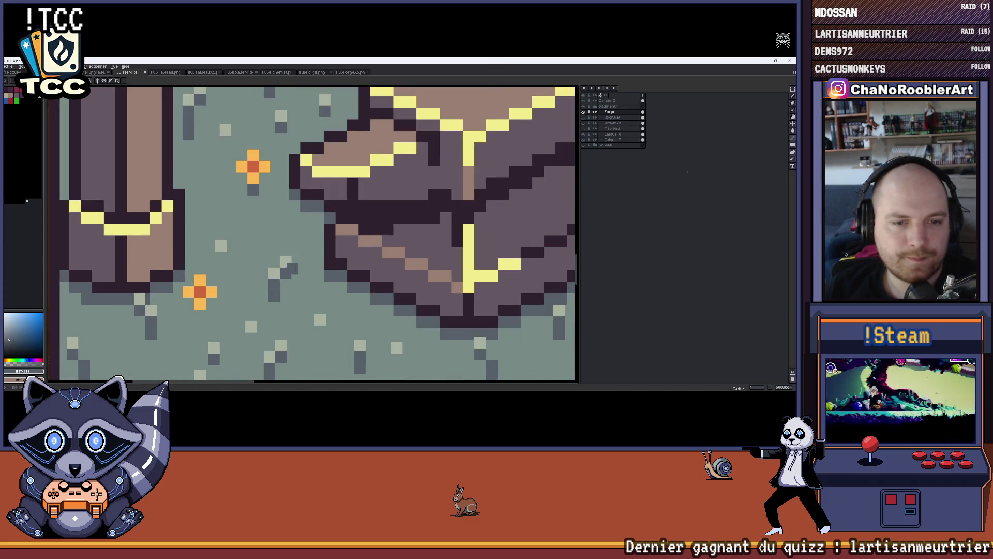
scroll(303, 265, "down", 2)
scroll(430, 285, "right", 5)
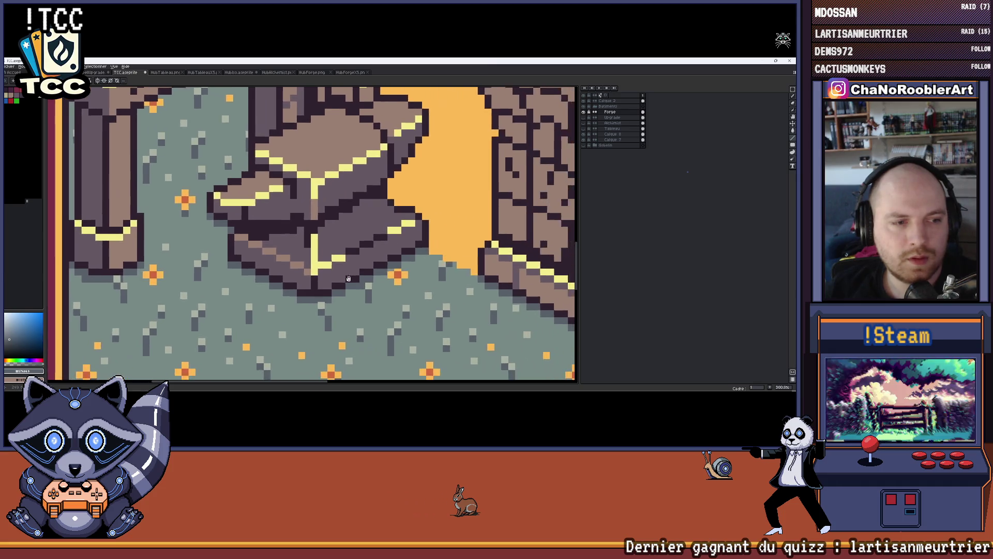
scroll(389, 261, "right", 3)
scroll(312, 309, "up", 4)
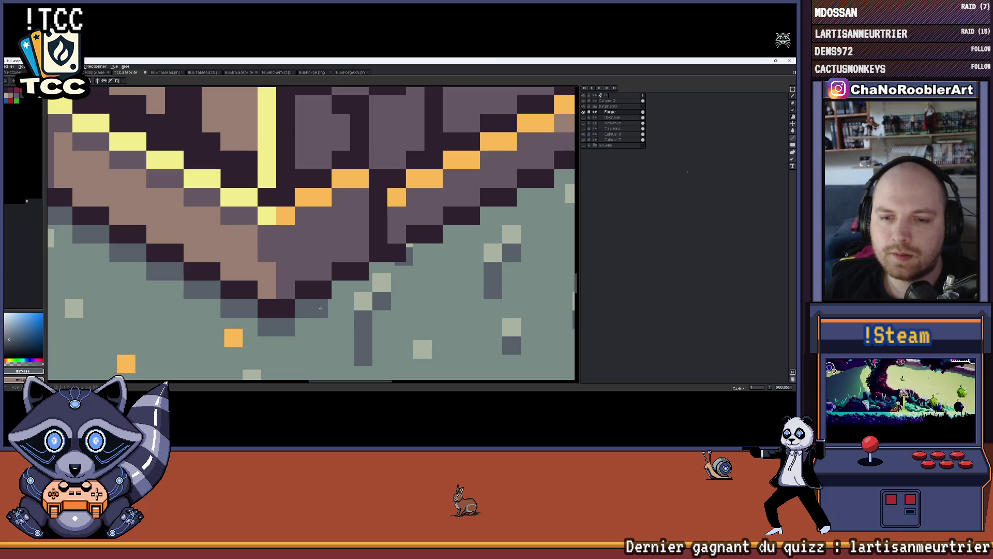
scroll(336, 279, "right", 4)
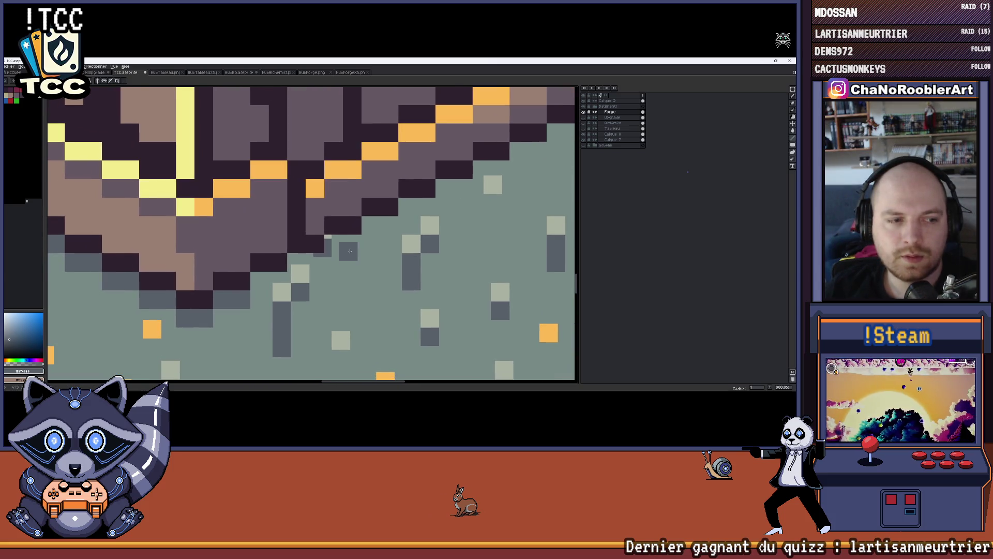
scroll(290, 269, "up", 2)
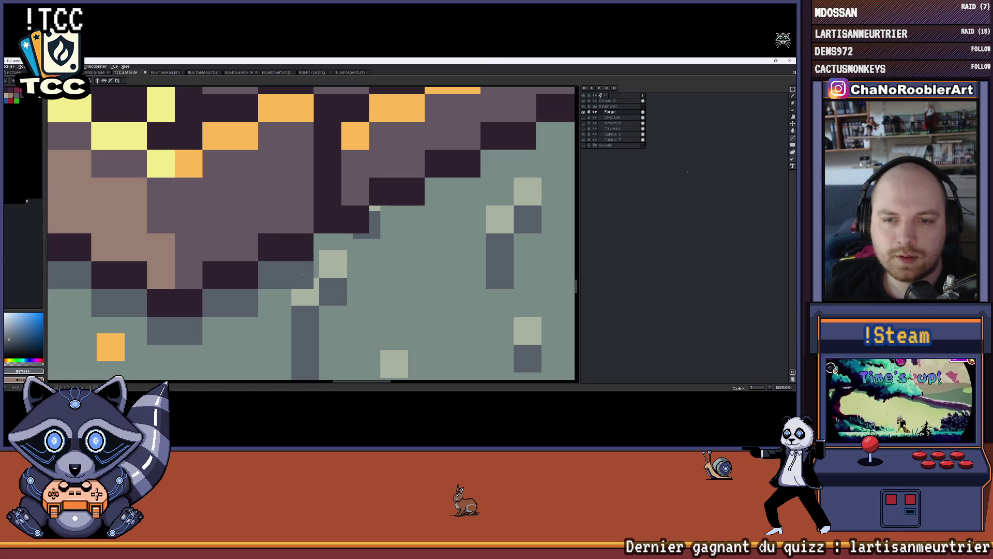
left_click(307, 291, "alt")
scroll(313, 282, "right", 3)
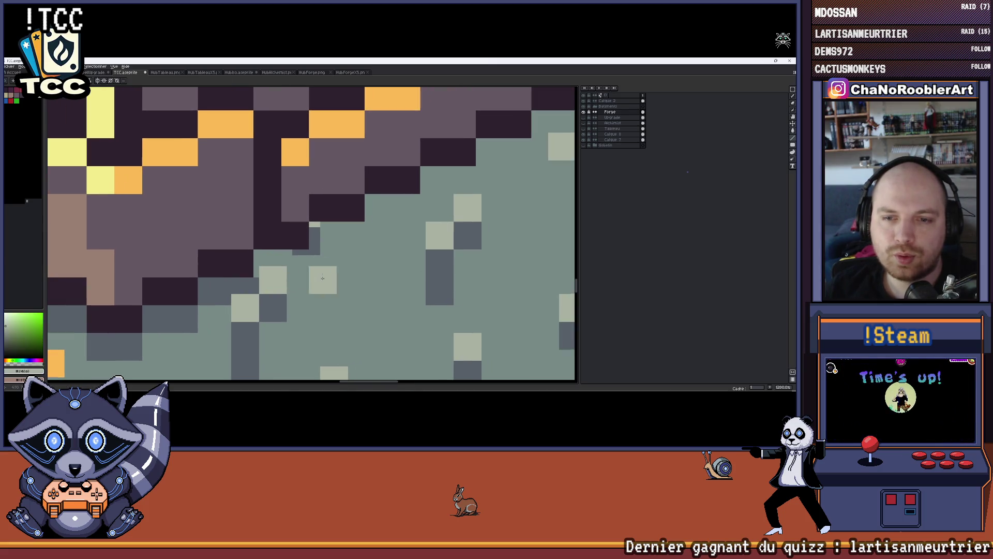
left_click(267, 280, "alt")
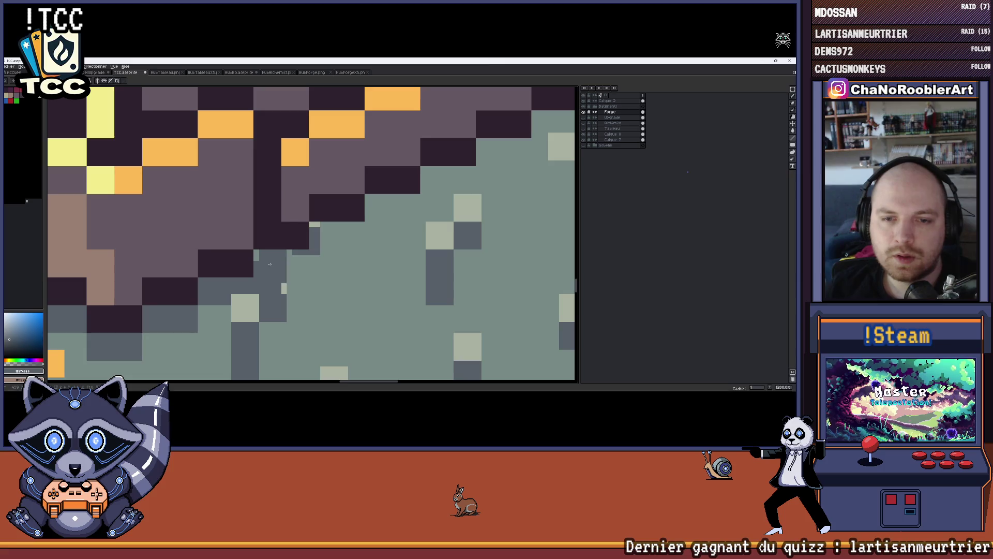
left_click(284, 289, "alt")
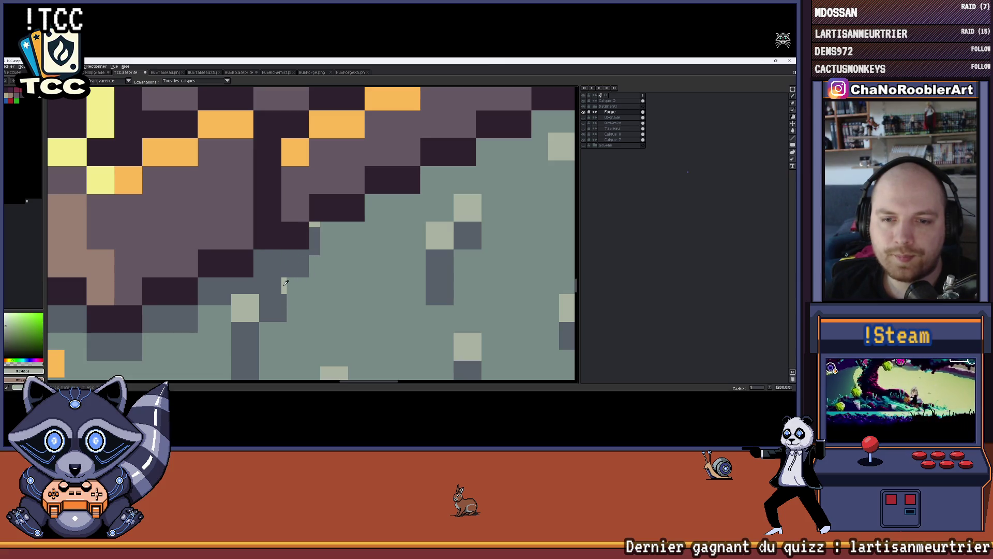
scroll(295, 271, "up", 2)
left_click(259, 266, "alt")
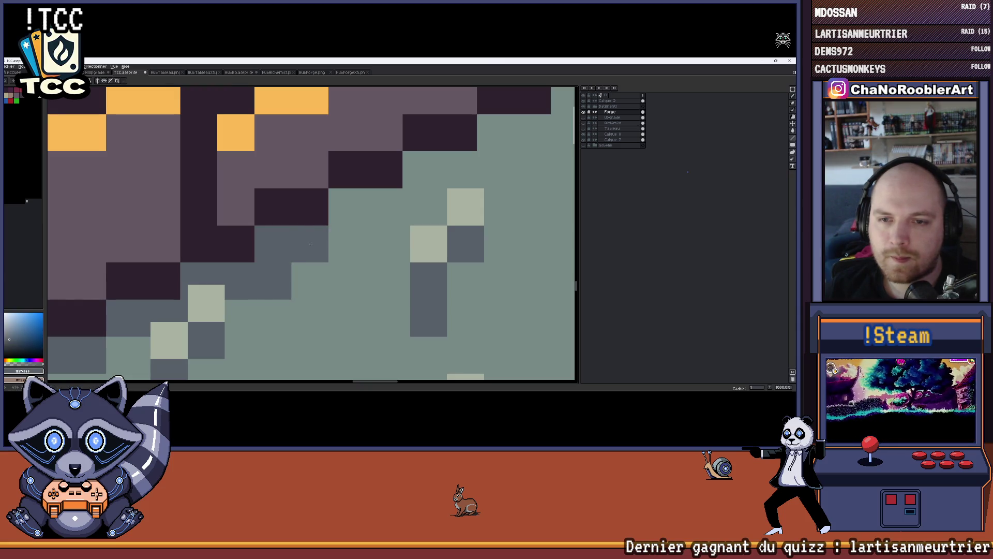
scroll(282, 243, "up", 1)
scroll(290, 243, "right", 2)
left_click(293, 243)
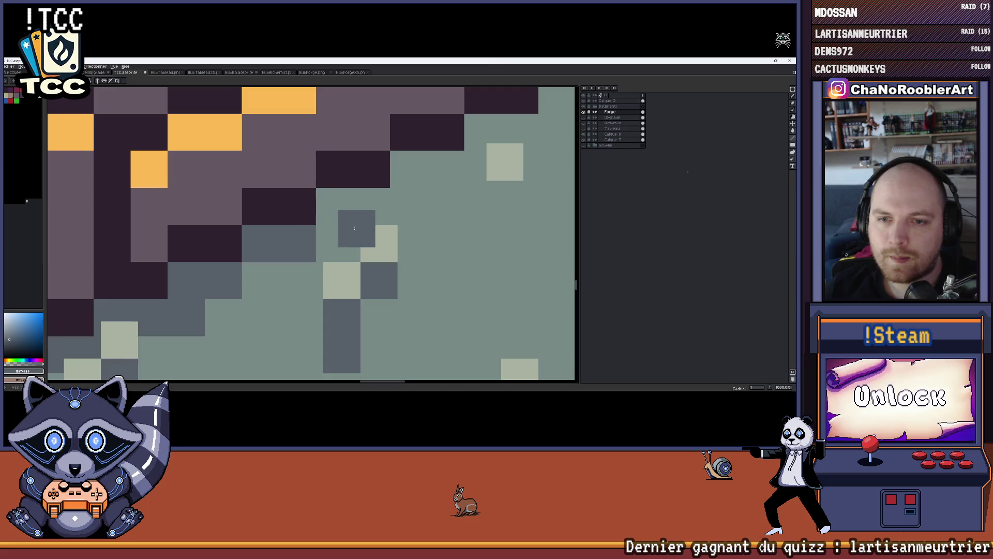
scroll(244, 257, "up", 1)
scroll(244, 258, "right", 2)
left_click(282, 252)
Add more dark grey shadow pixels, including a two-pixel block, further along the ground.
scroll(282, 251, "up", 1)
scroll(282, 252, "right", 2)
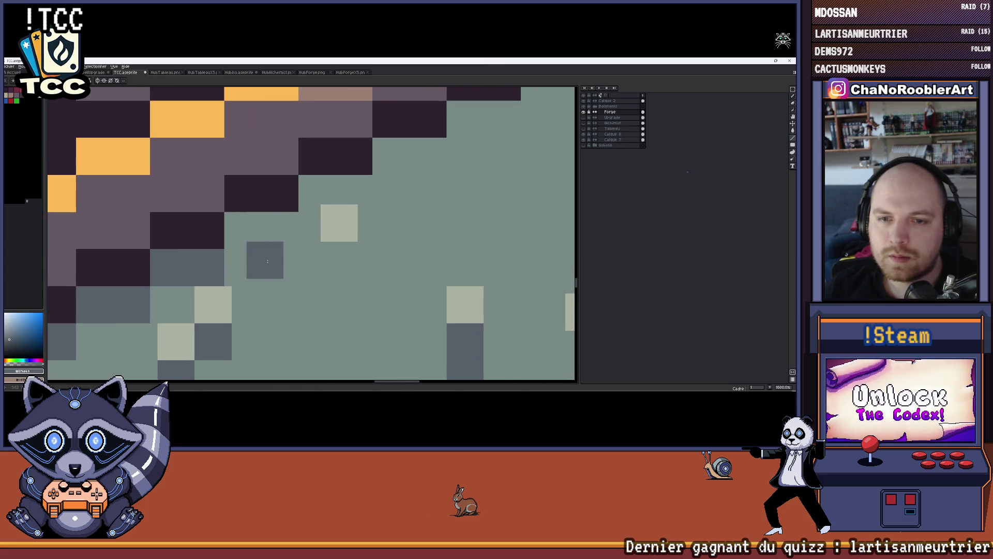
mouse_move(243, 231)
left_mouse_down()
mouse_move(283, 231)
mouse_move(231, 231)
left_mouse_up()
key("ctrl+z")
left_click_drag(342, 236, 241, 276)
left_click_drag(216, 233, 253, 233)
left_click(228, 273, "alt")
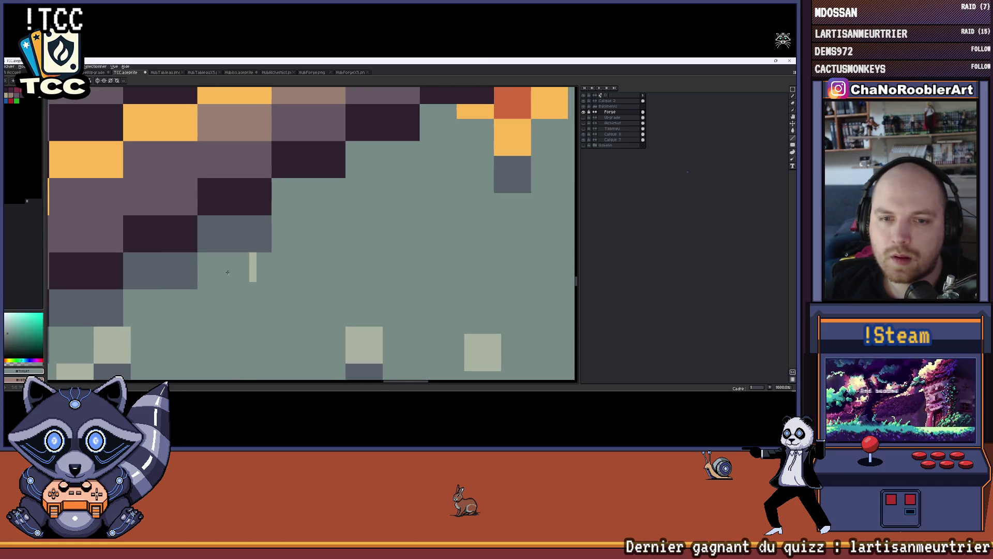
left_click_drag(252, 270, 273, 278)
left_click(212, 282, "alt")
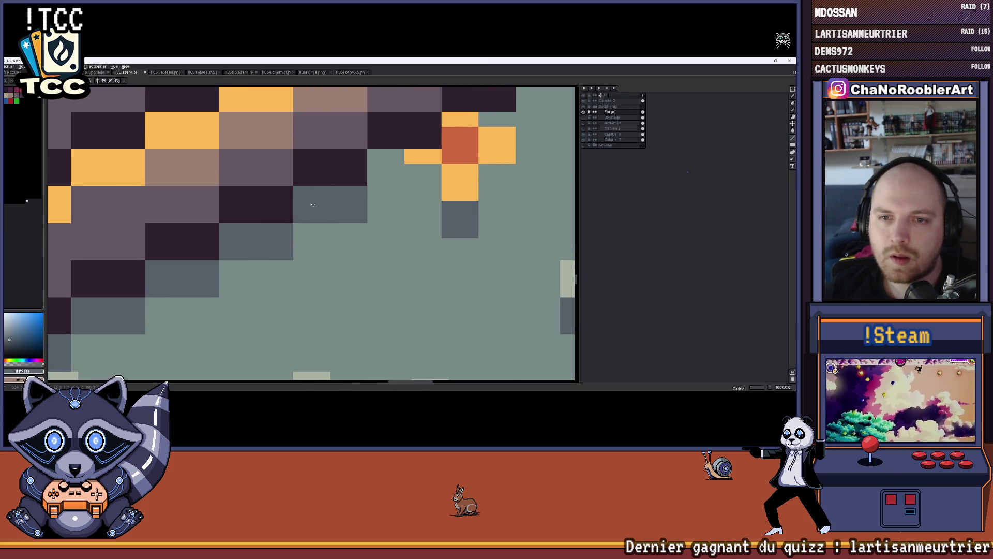
scroll(313, 205, "down", 10)
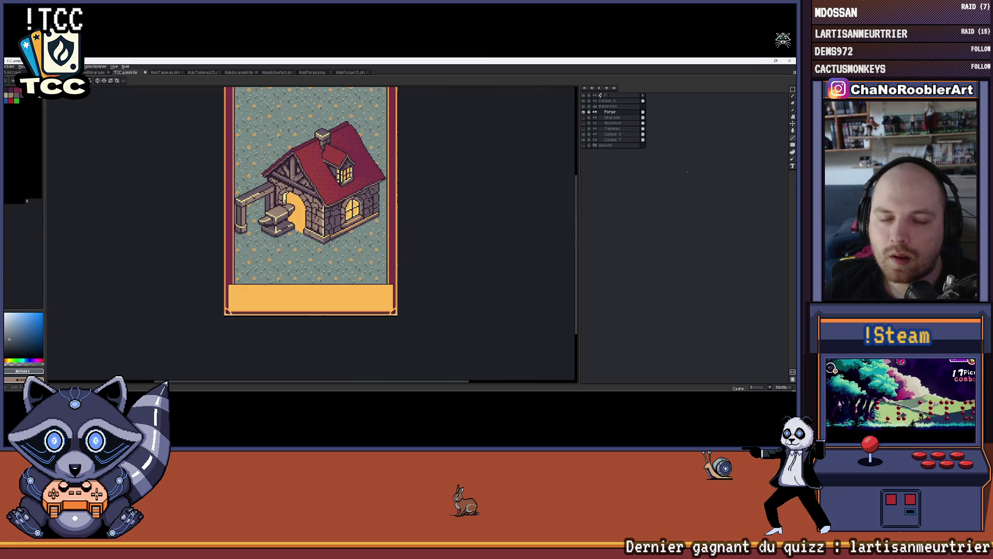
Sample the orange and grey colours and paint a dark grey shadow pixel near the card's right edge.
scroll(321, 257, "down", 1)
scroll(316, 254, "up", 8)
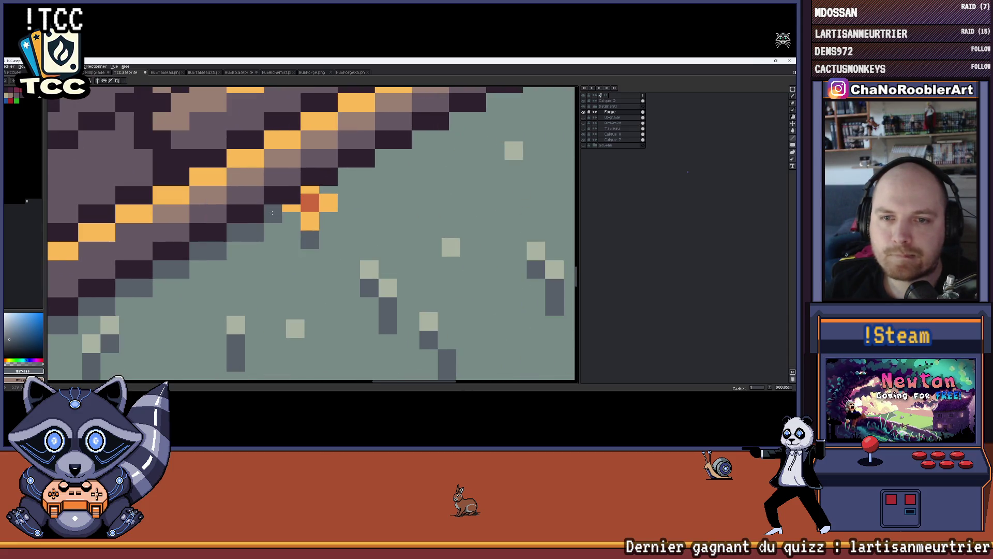
left_click(329, 203, "alt")
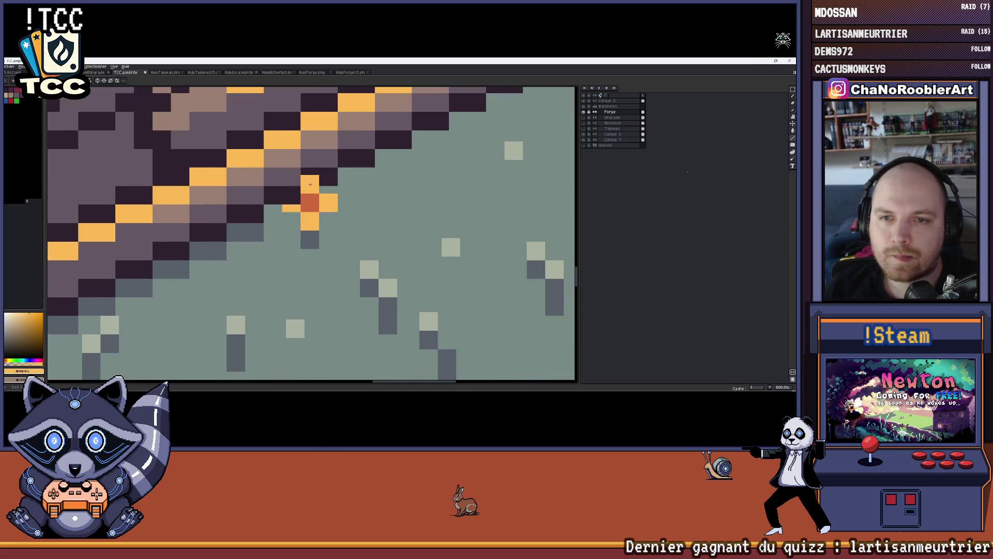
scroll(313, 202, "up", 1)
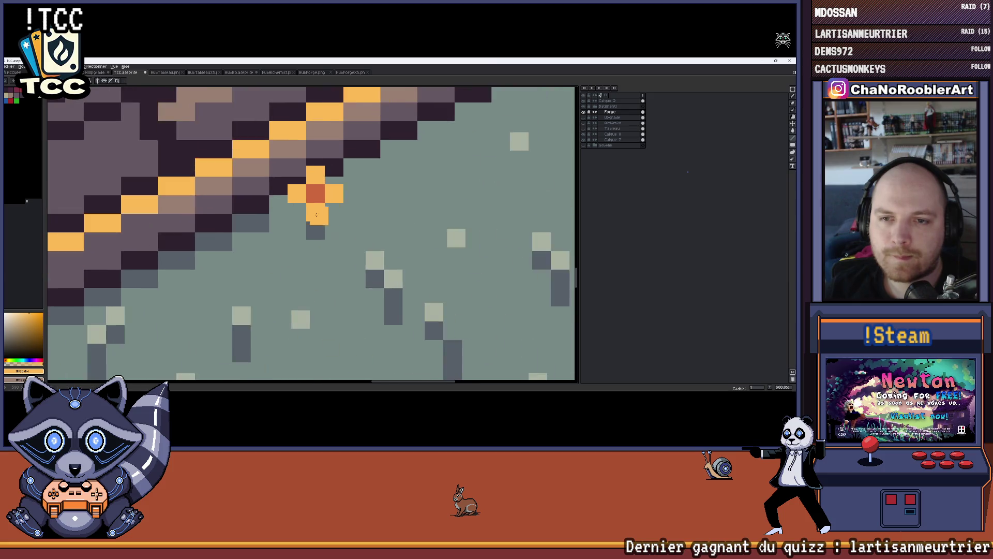
left_click(271, 200, "alt")
scroll(265, 200, "down", 5)
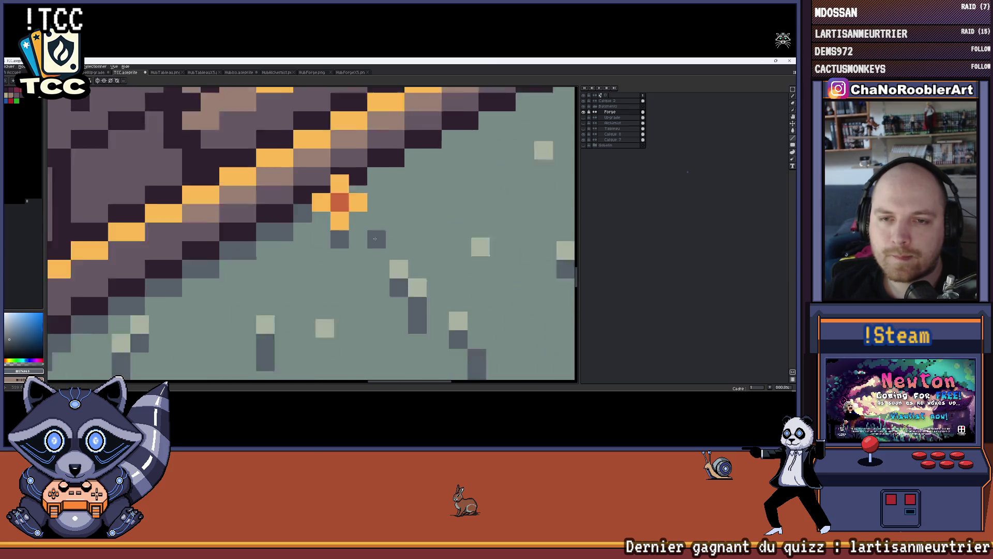
left_click_drag(398, 226, 299, 248)
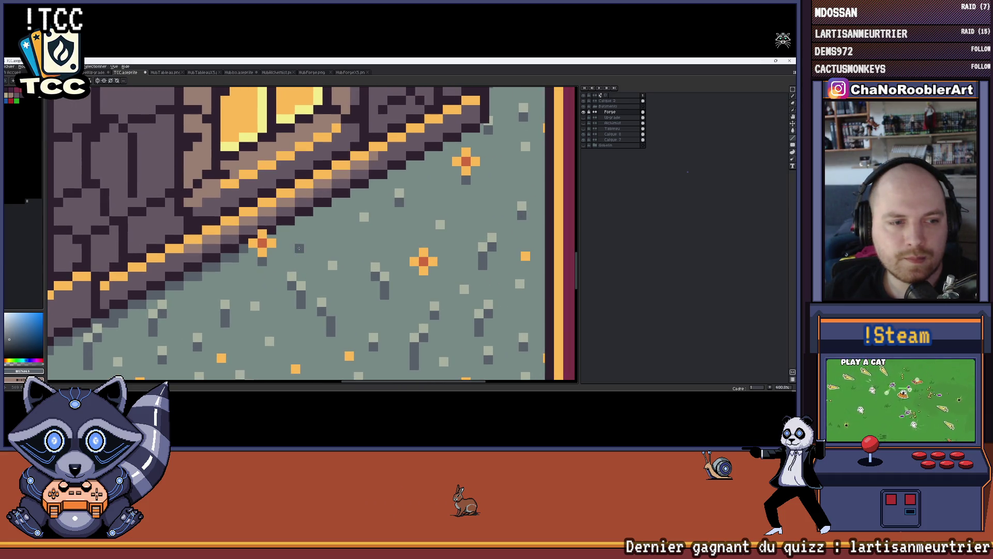
scroll(419, 192, "up", 2)
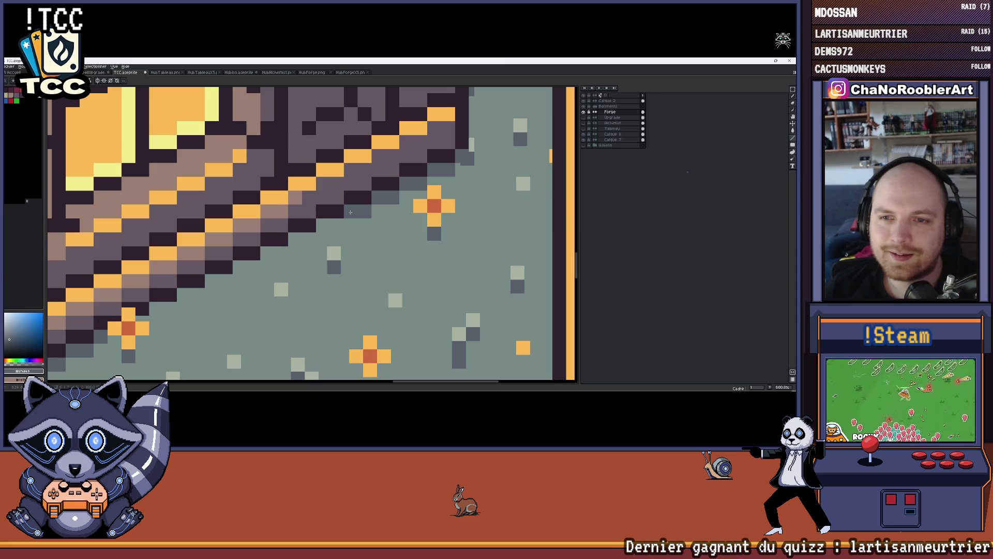
left_click(322, 226)
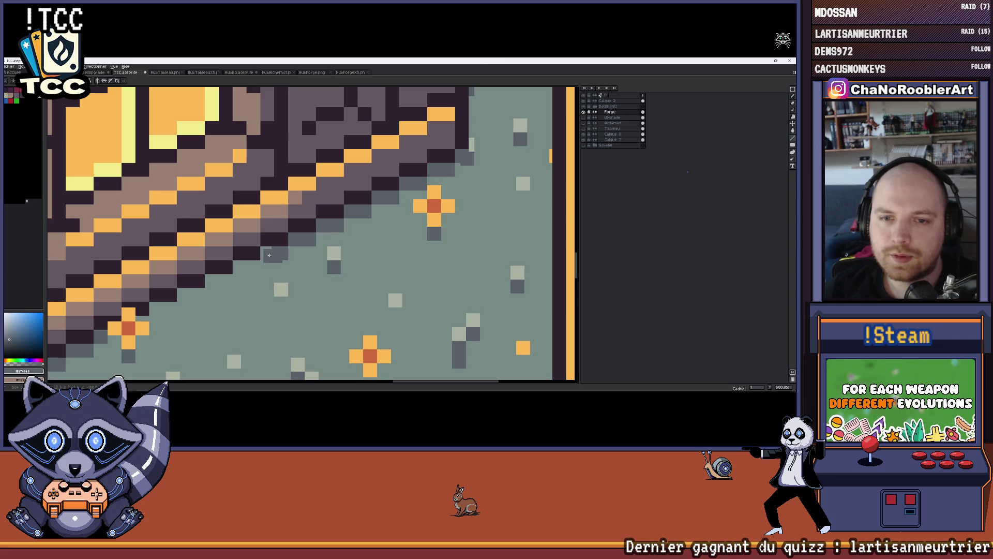
Add grey shadow pixels beside the grey block and the orange flower near the house's corner.
left_click_drag(265, 261, 386, 205)
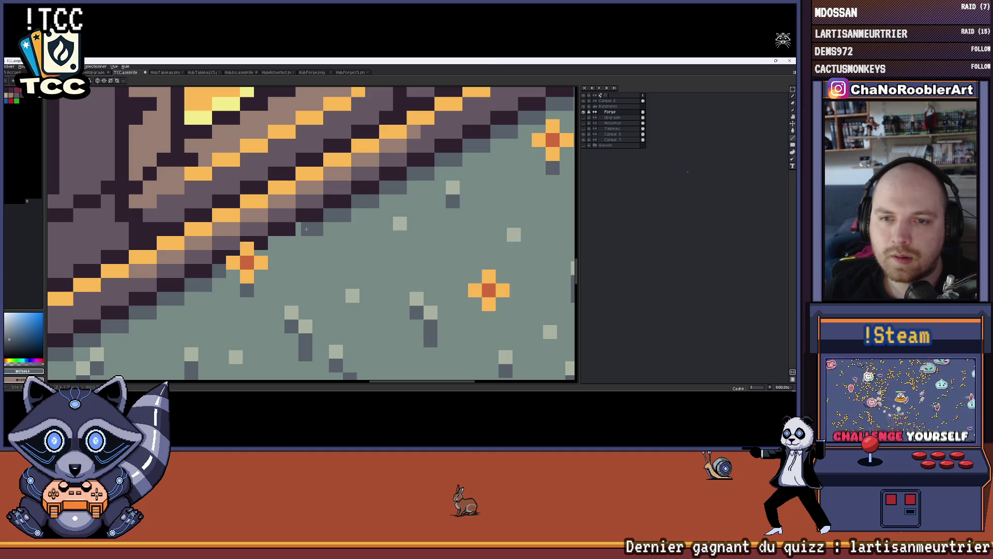
scroll(328, 240, "up", 3)
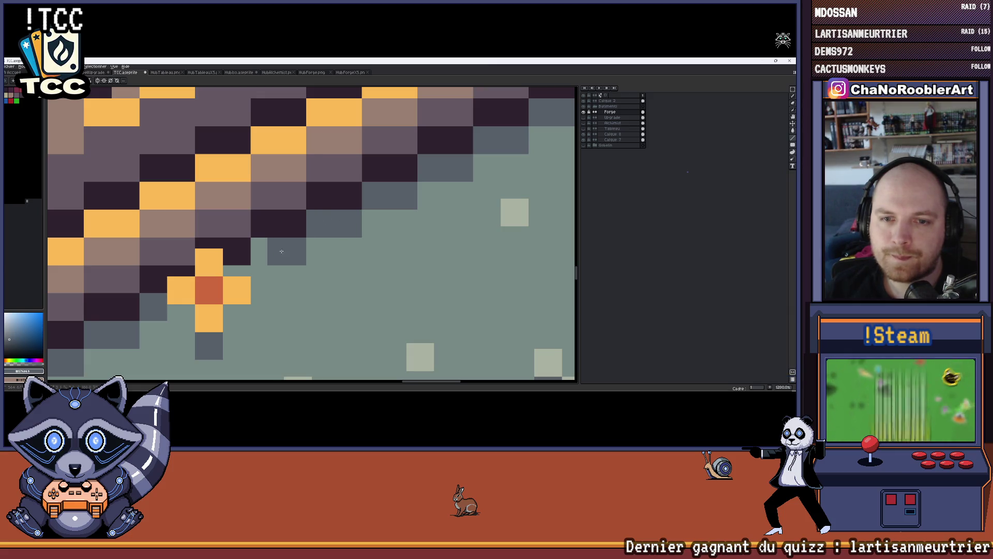
scroll(263, 251, "down", 5)
scroll(407, 184, "up", 2)
scroll(386, 206, "up", 5)
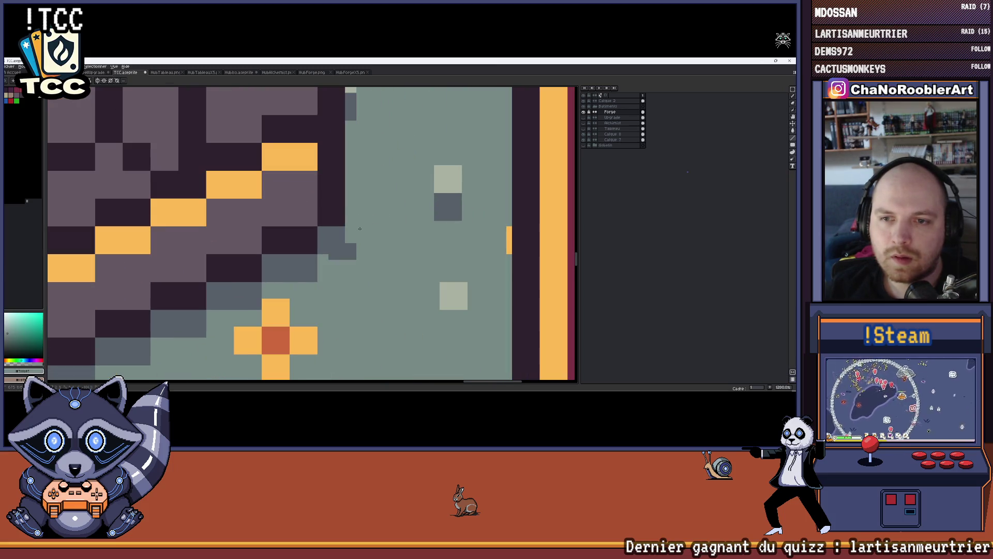
left_click(352, 253)
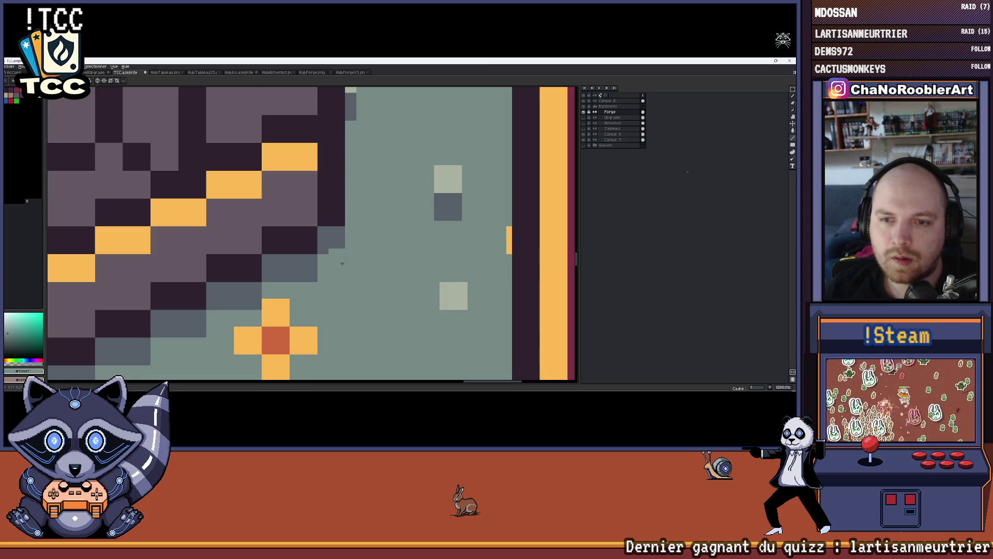
scroll(358, 234, "down", 6)
left_click_drag(358, 268, 407, 217)
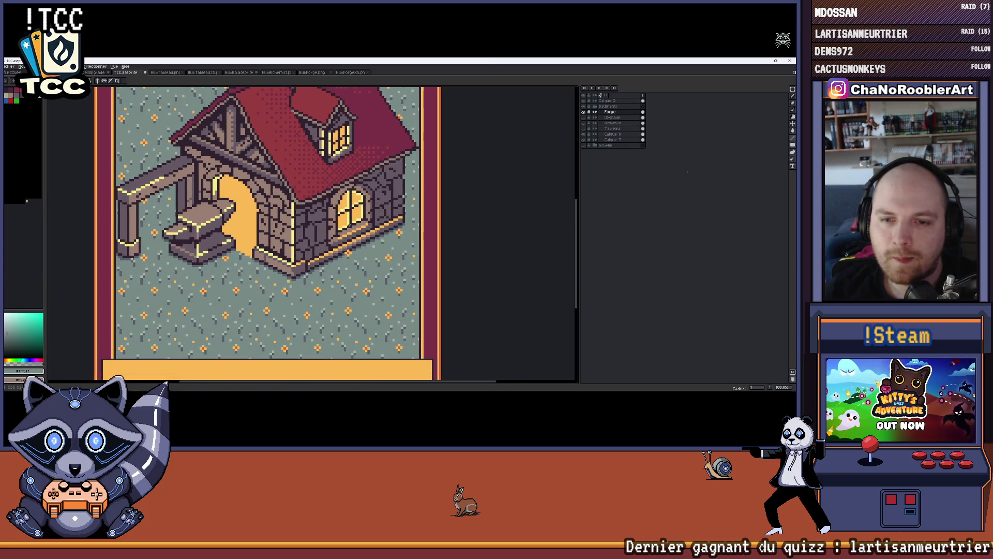
scroll(388, 257, "up", 7)
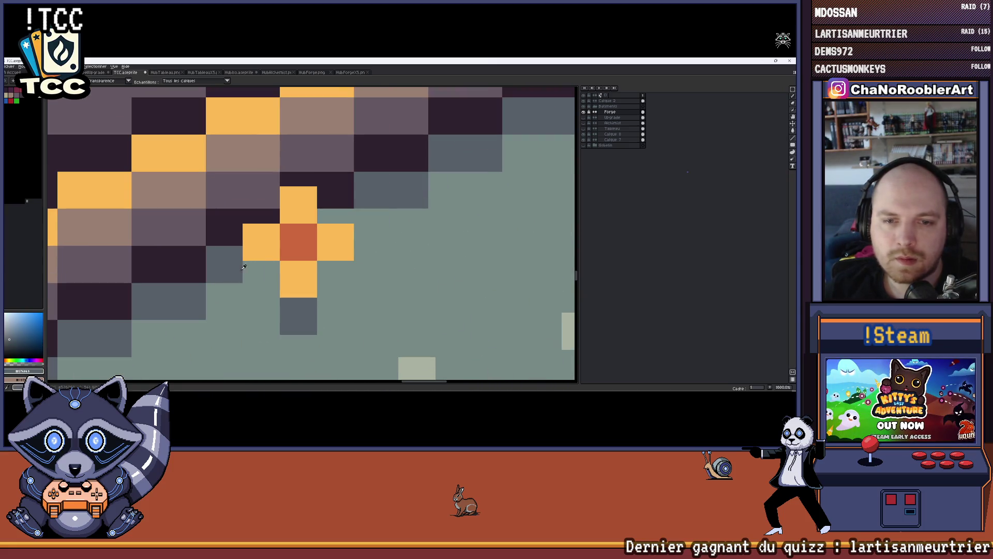
left_click(257, 277)
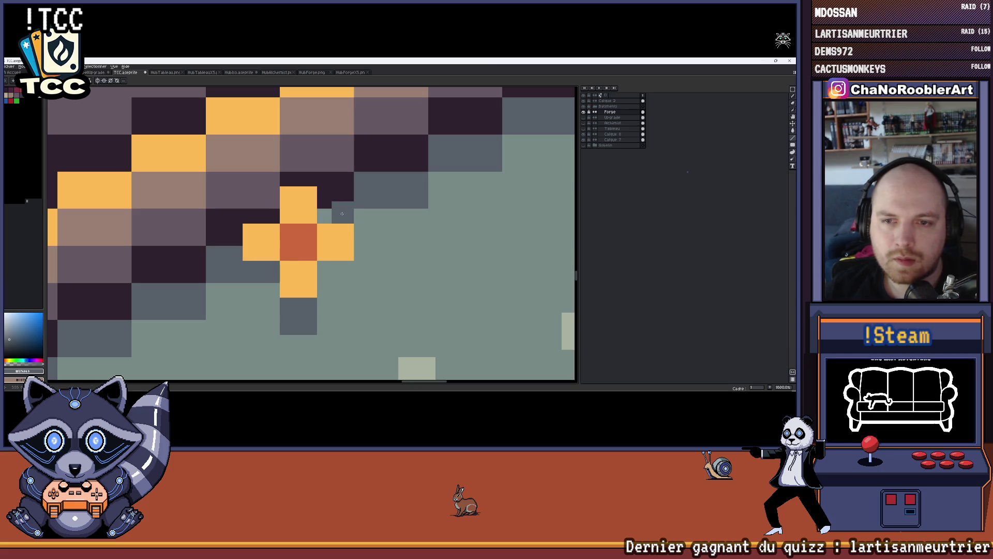
Dismiss a stray popup menu and zoom out to show the whole forge card.
scroll(391, 228, "down", 5)
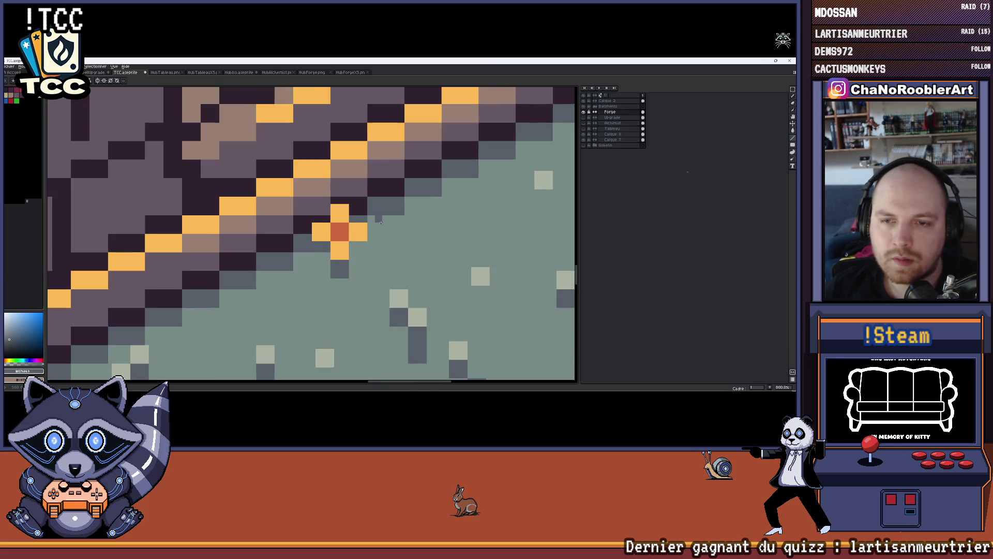
scroll(397, 231, "down", 3)
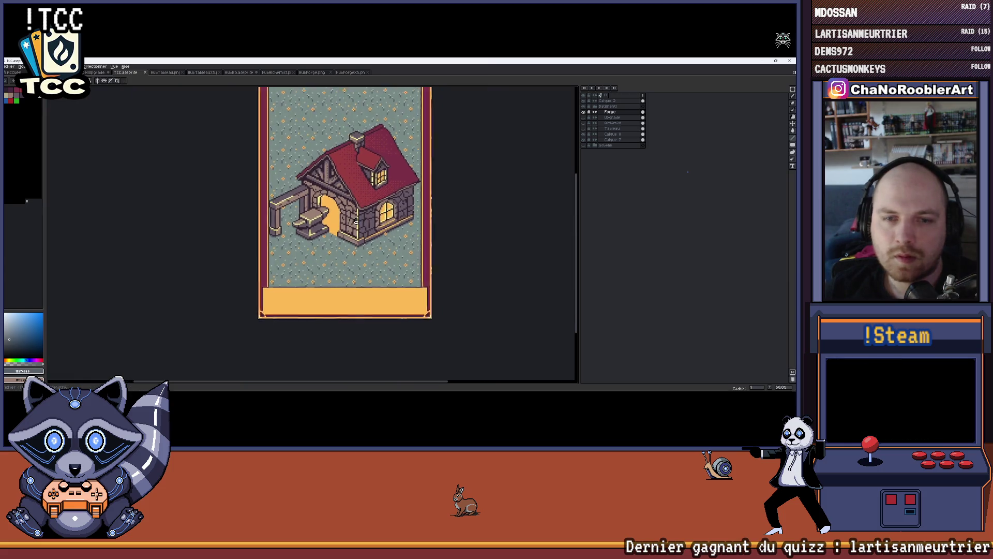
right_click(373, 208)
key("Escape")
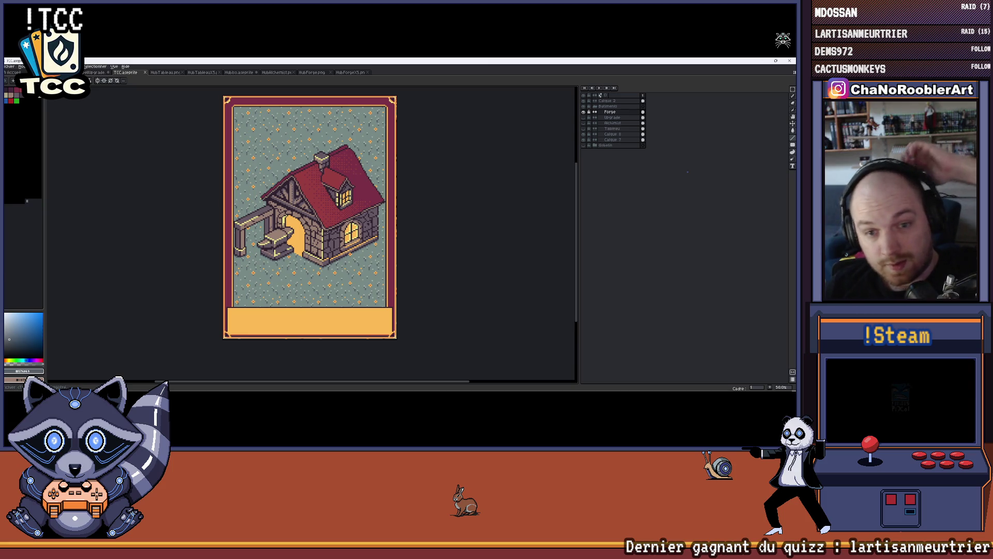
scroll(264, 248, "up", 3)
scroll(264, 248, "down", 3)
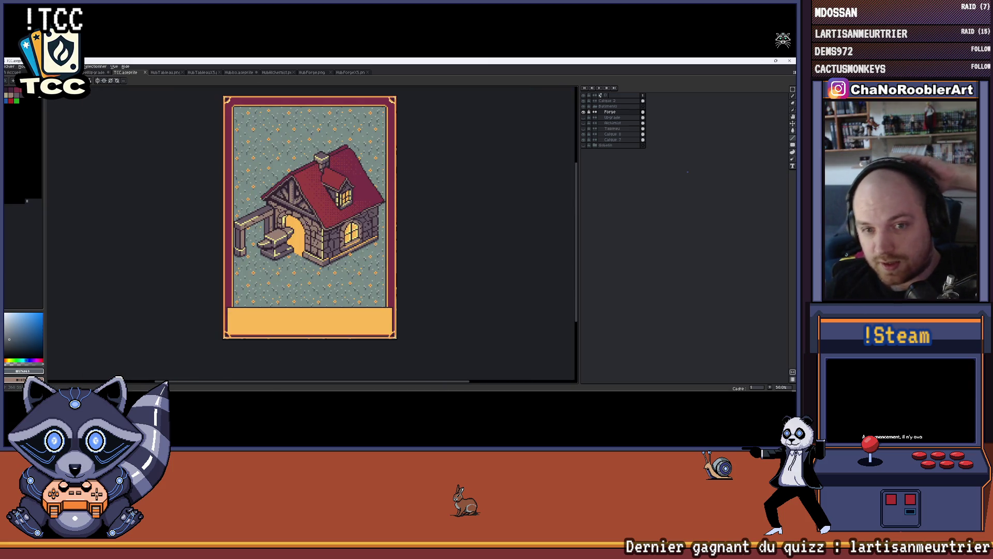
scroll(305, 223, "up", 2)
scroll(306, 223, "down", 2)
scroll(306, 230, "up", 2)
scroll(307, 238, "down", 2)
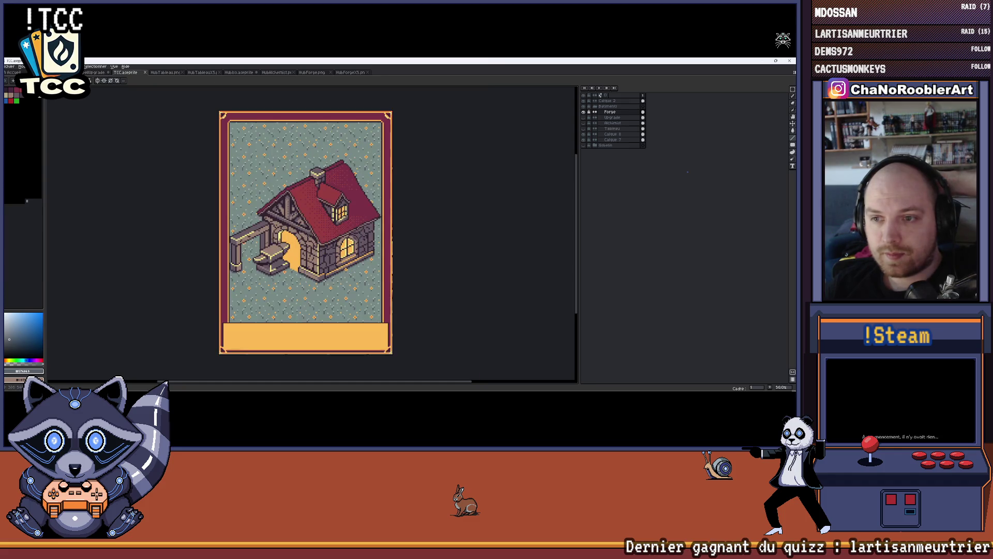
left_click(9, 66)
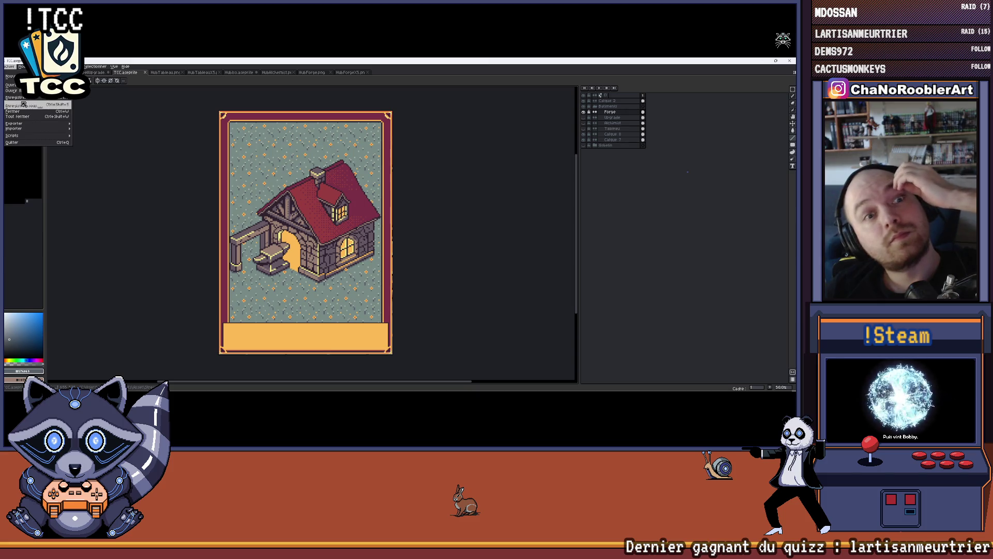
Export the card as TCC_Forge.png, replacing the alchemist file name, then minimise Aseprite.
mouse_move(20, 123)
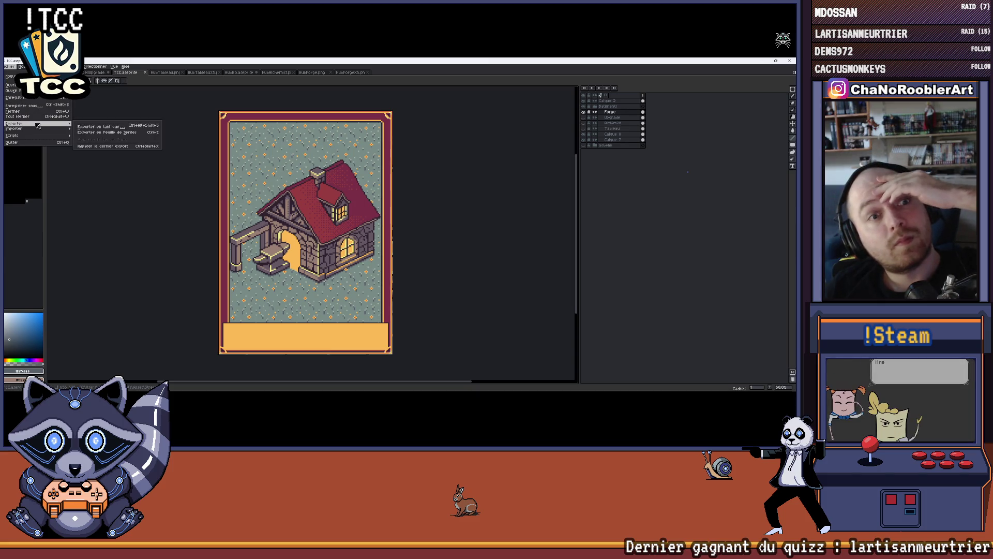
left_click(83, 126)
left_click(289, 146)
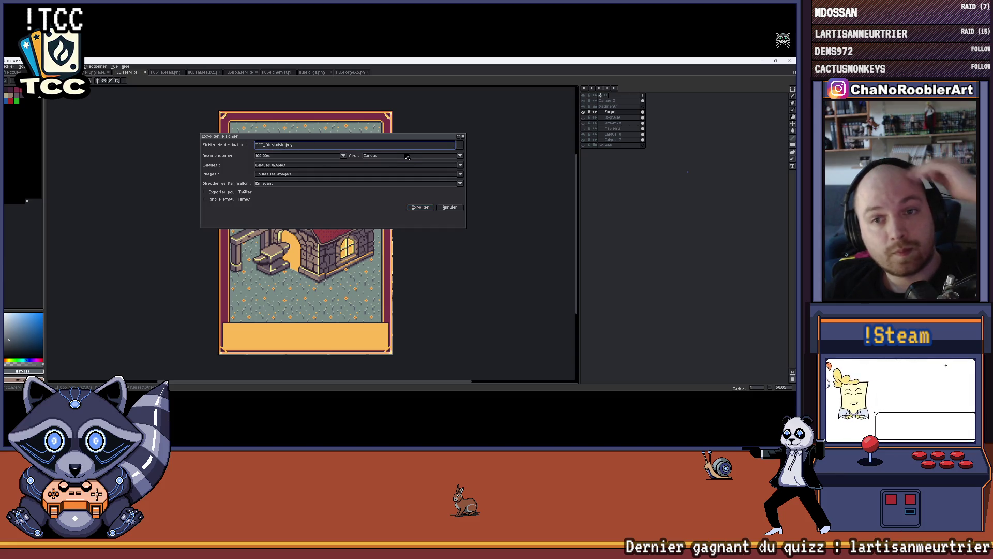
key("BackSpace")
key("BackSpace")
key("BackSpace")
key("BackSpace")
key("BackSpace")
key("BackSpace")
type("Forge")
key("Return")
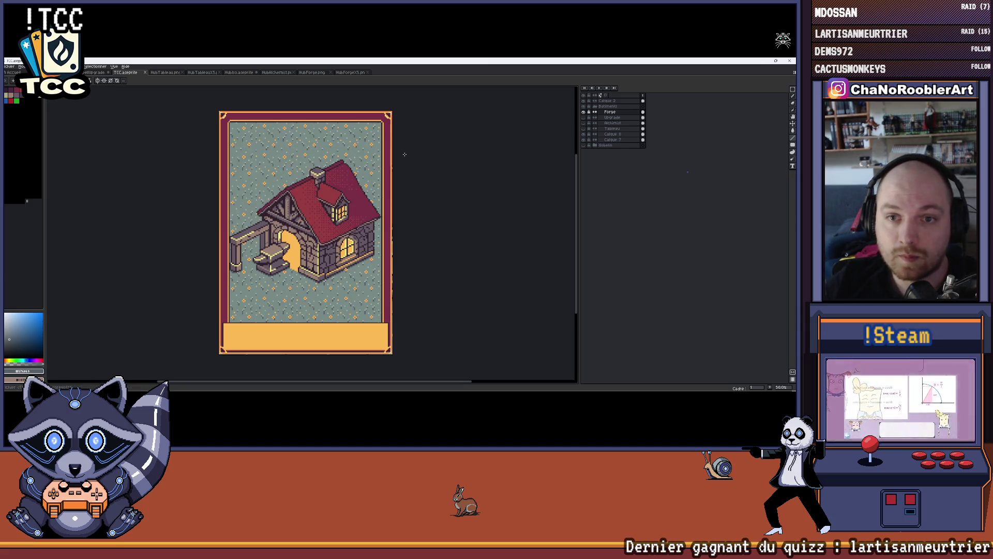
key("super+d")
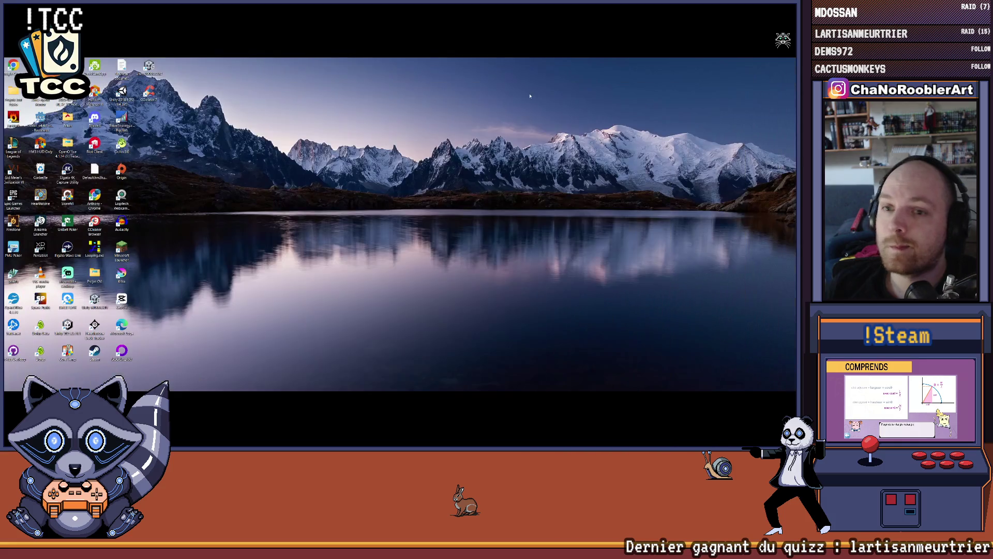
Bring up the TCC configuration page and go through to the 'Boosters gratuits subs' tab.
mouse_move(400, 384)
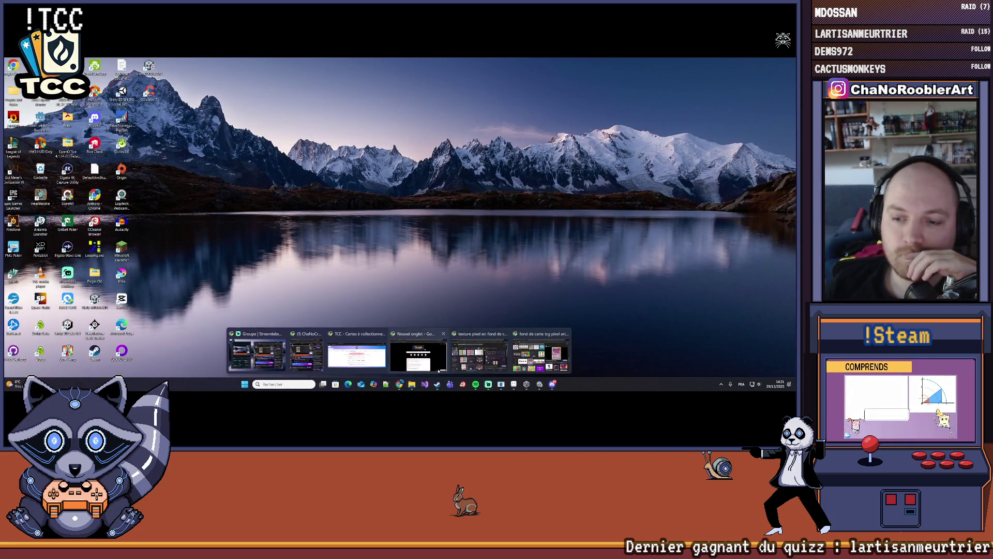
left_click(357, 356)
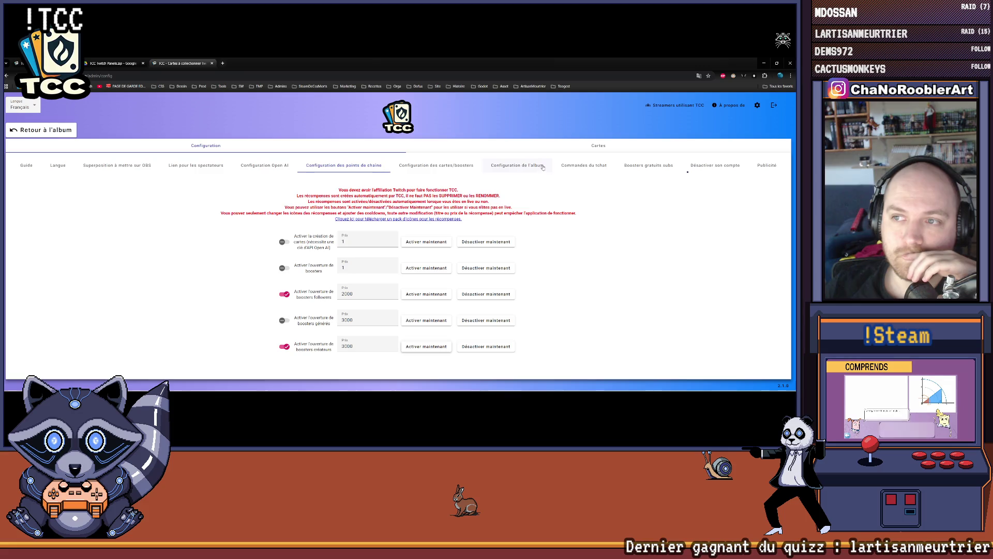
left_click(523, 165)
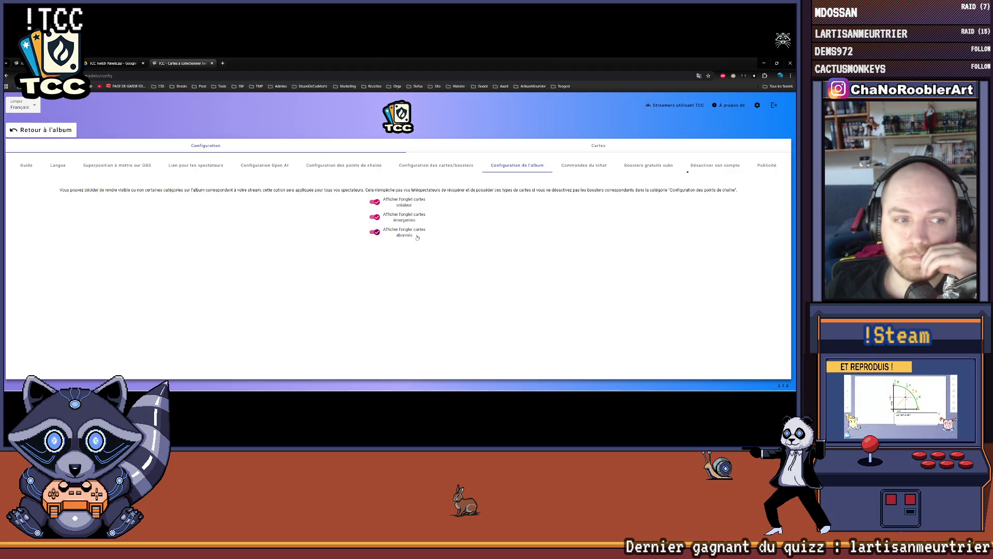
left_click(581, 165)
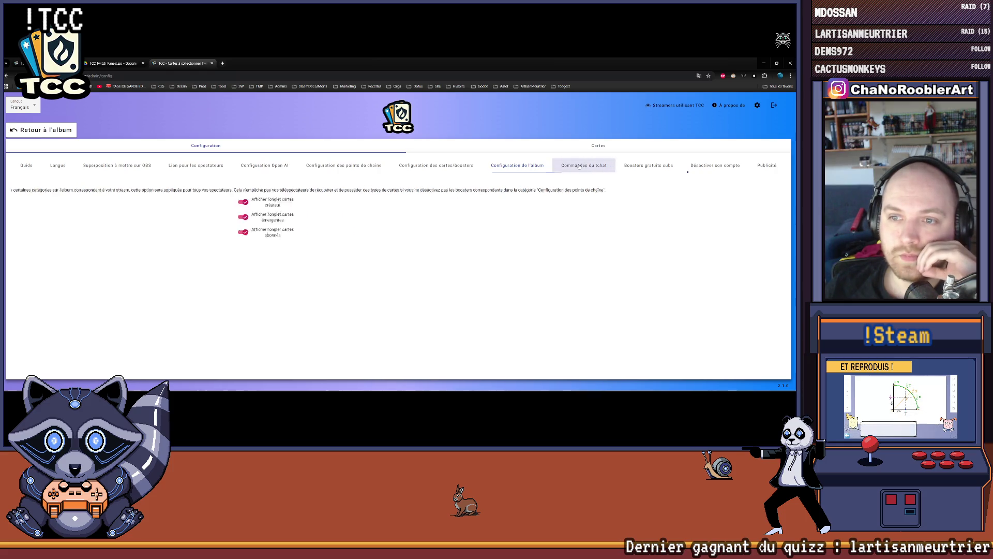
left_click(624, 165)
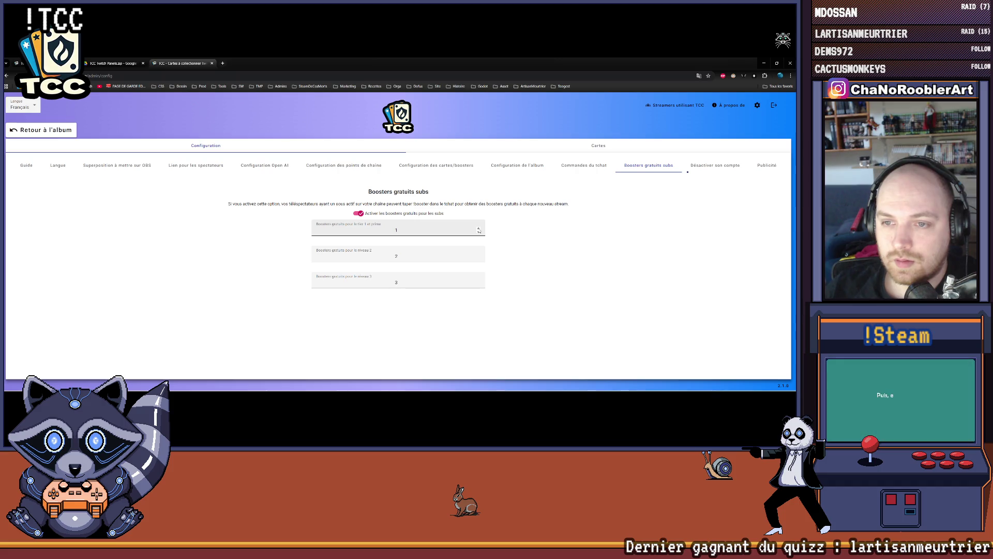
Raise the tier 1, 2 and 3 subscriber free boosters to 3, 6 and 9.
left_click(479, 230)
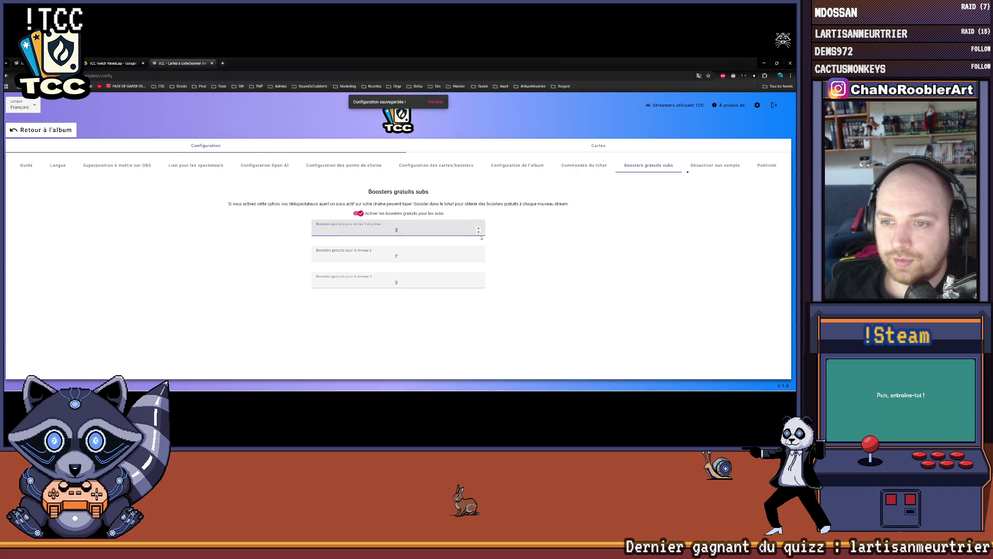
left_click(478, 254)
left_click(478, 254)
left_click(479, 254)
left_click(479, 280)
left_click(479, 281)
left_click(479, 281)
left_click(478, 280)
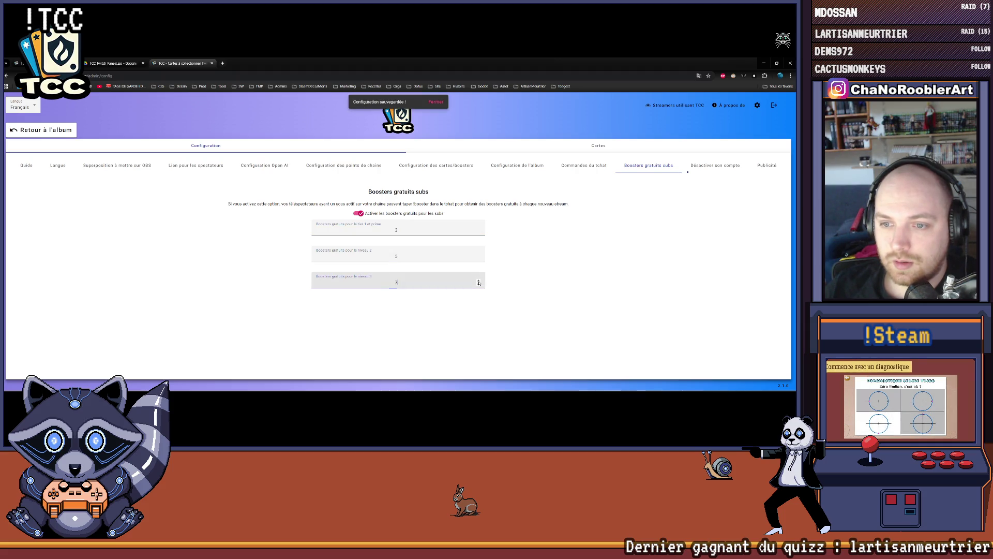
left_click(478, 280)
left_click(479, 281)
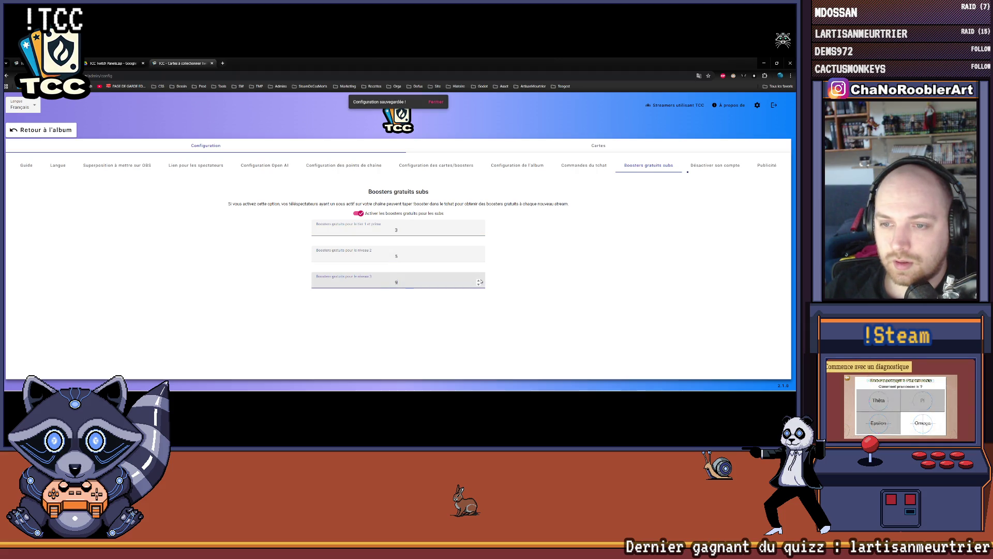
left_click(479, 253)
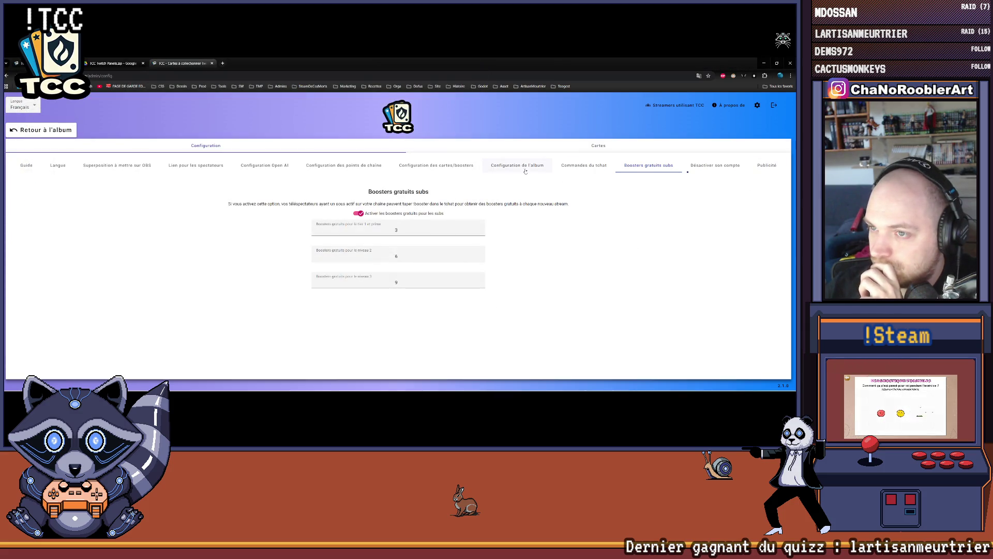
left_click(532, 149)
Open the creator cards list in the TCC web app.
left_click(538, 160)
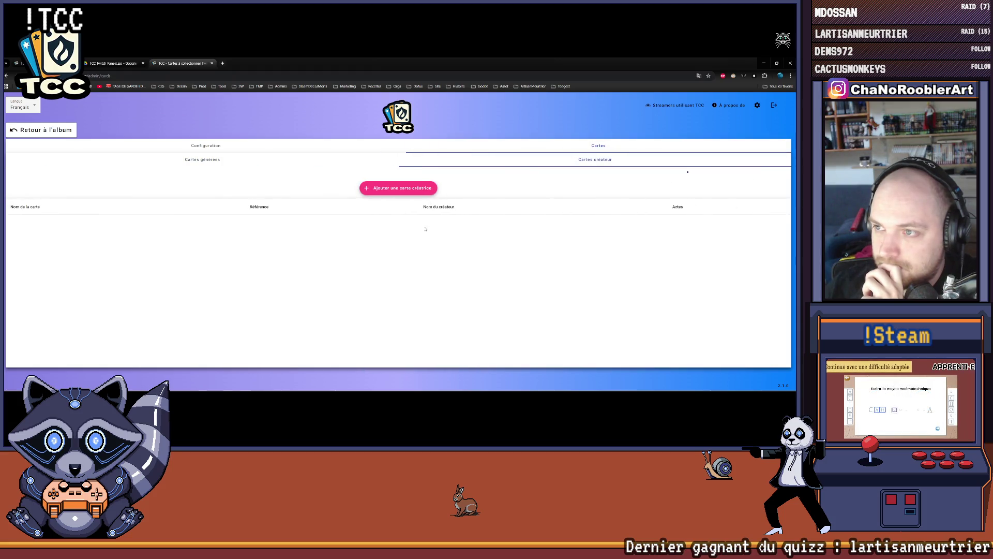
left_click(383, 161)
left_click(502, 164)
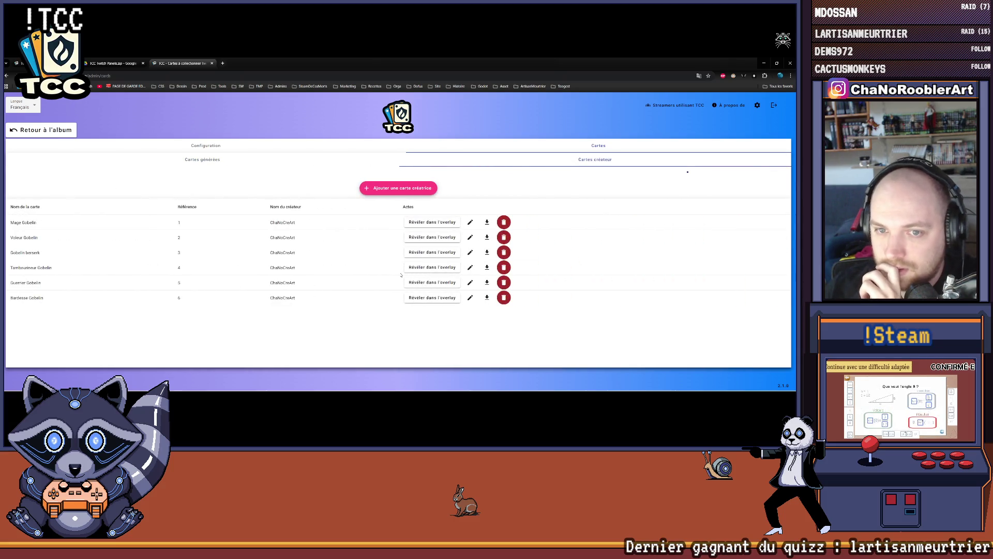
Add a creator card named 'La Gorge' with a creator name and TCC_Forge.png, and save it.
left_click(393, 188)
type("La Gorge")
key("Tab")
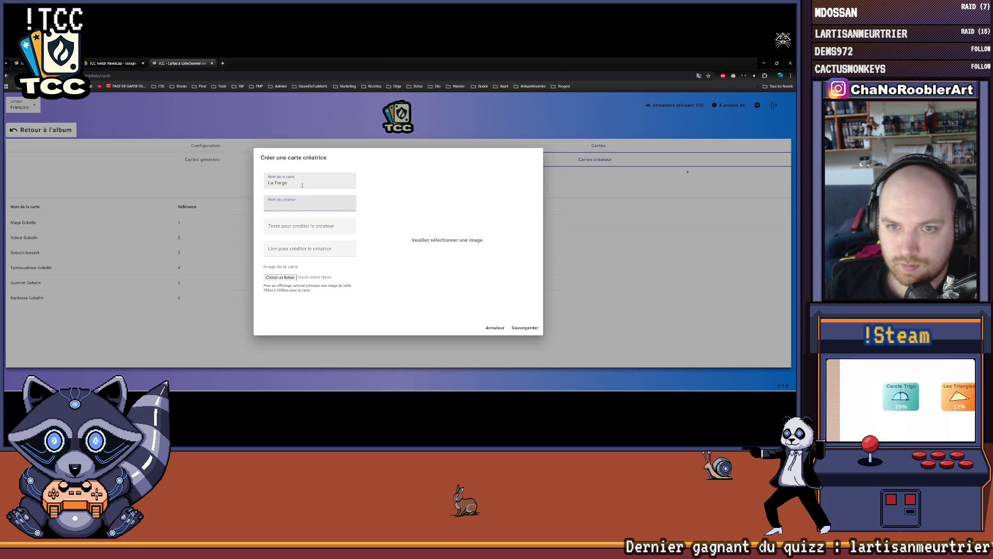
type("ChaNoC")
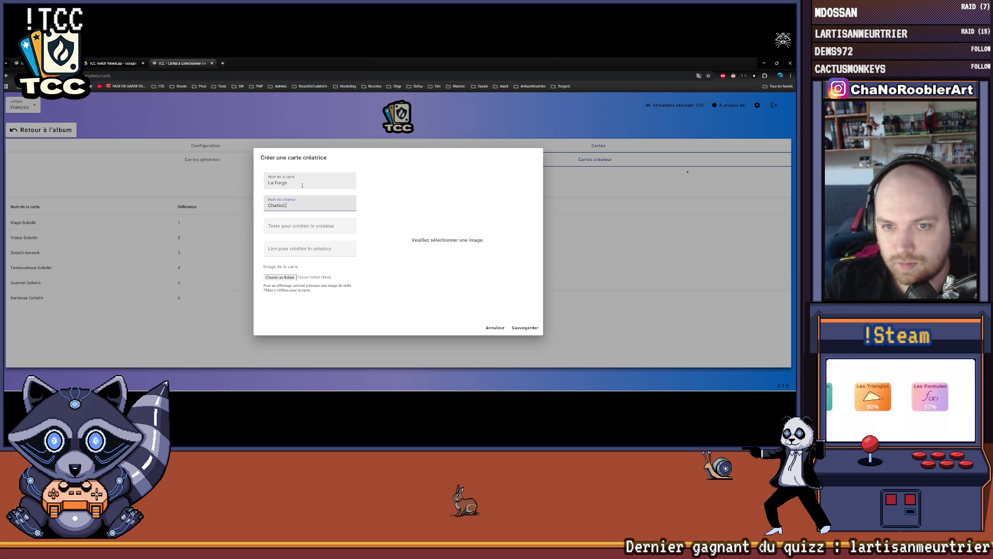
type("reArt")
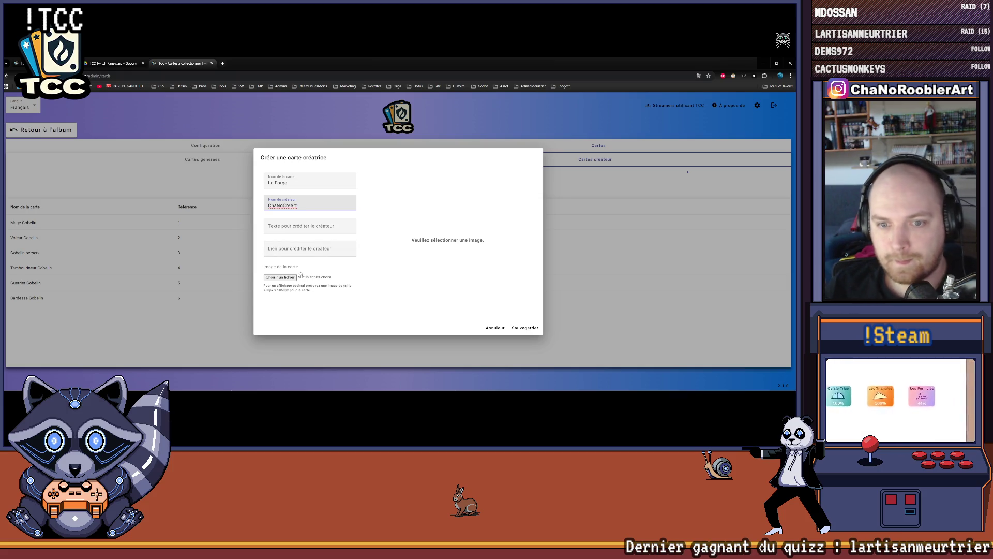
left_click(280, 277)
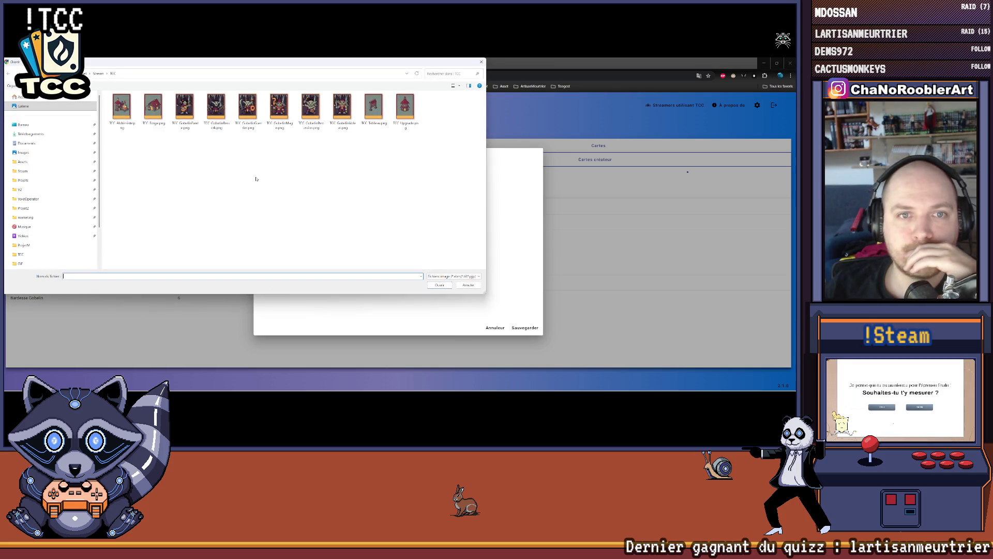
double_click(153, 107)
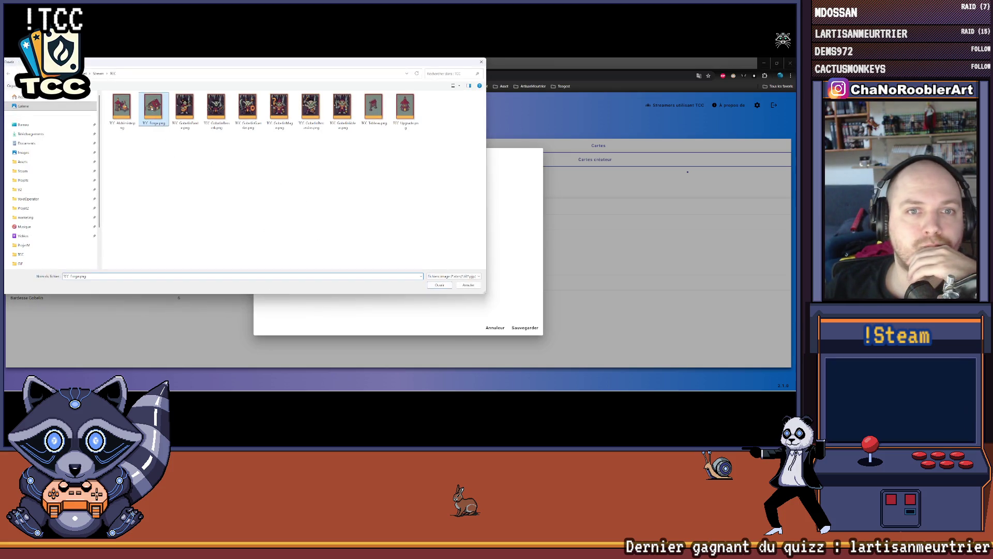
left_click(525, 328)
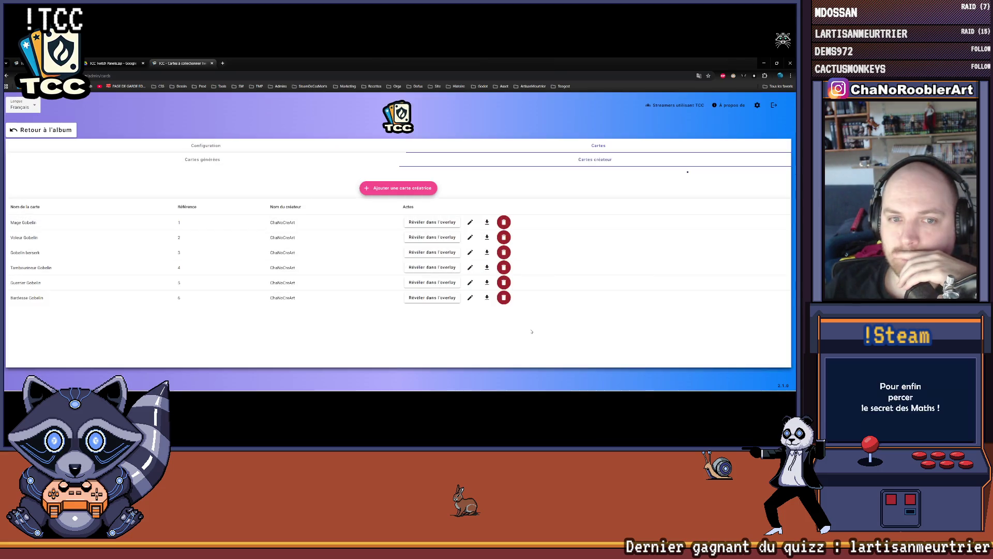
Reveal La Forge on the stream overlay and start a new creator card.
left_click(432, 312)
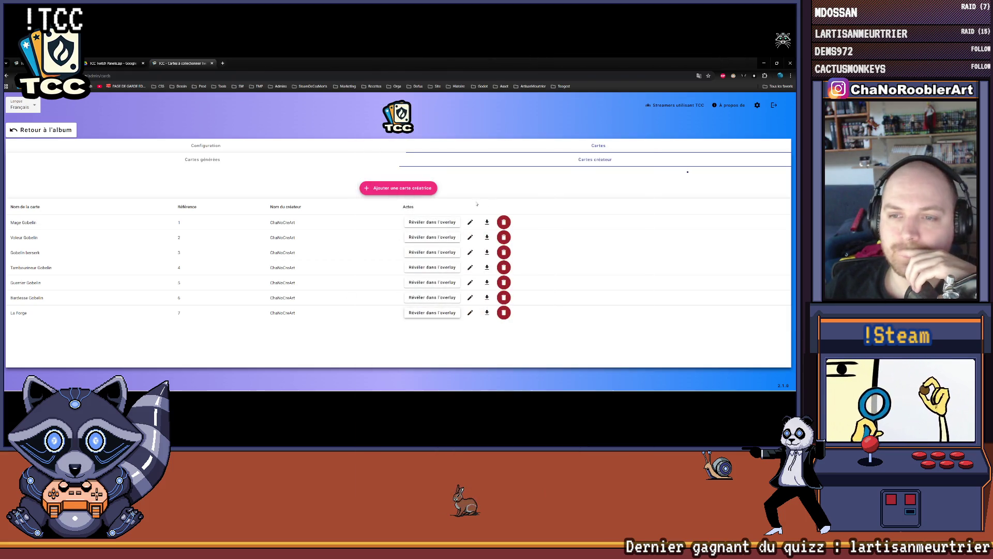
left_click(419, 188)
type("Le tableau de quête")
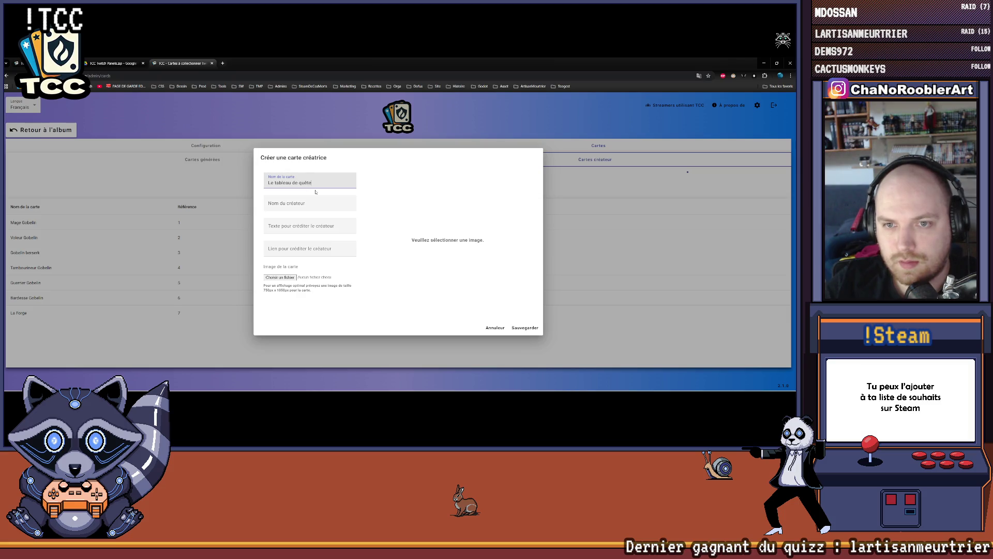
key("Tab")
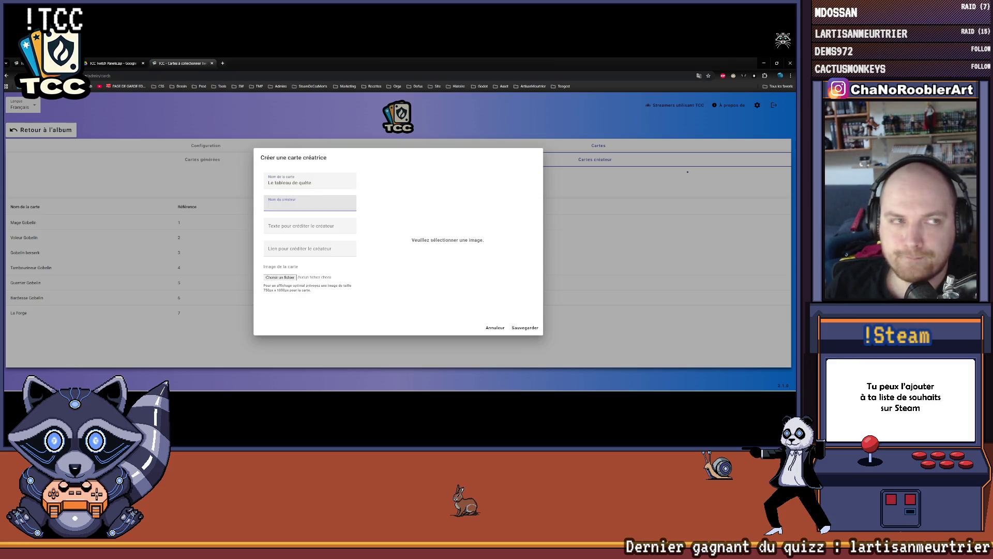
key("alt+Tab")
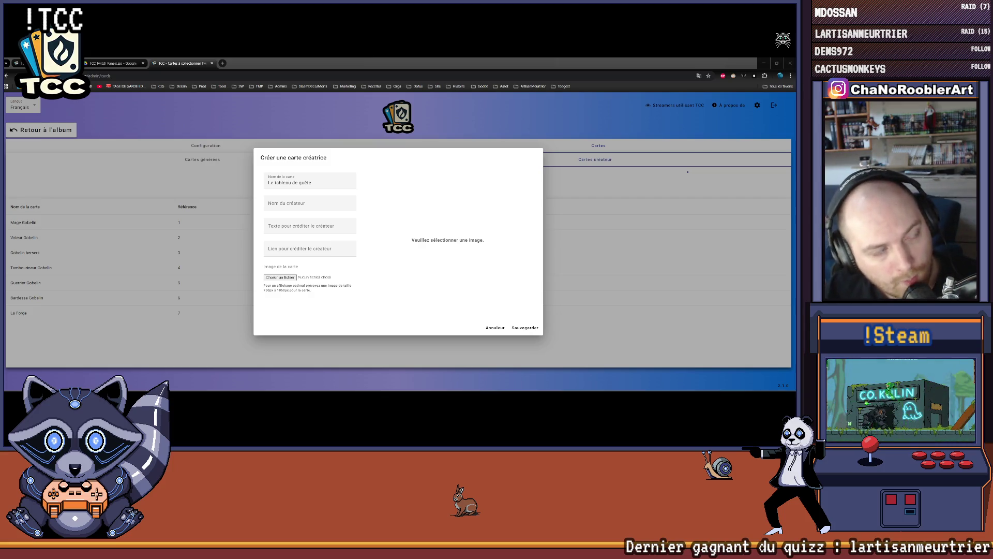
Fill in the Le tableau de quêtes card's creator name and attach TCC_tableau.png.
left_click(323, 183)
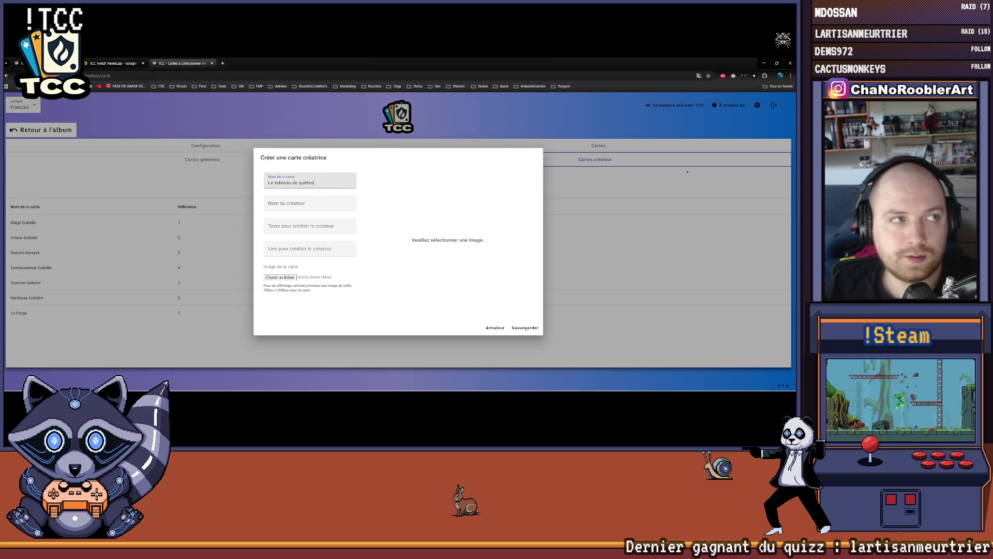
key("alt+Tab")
left_click(309, 206)
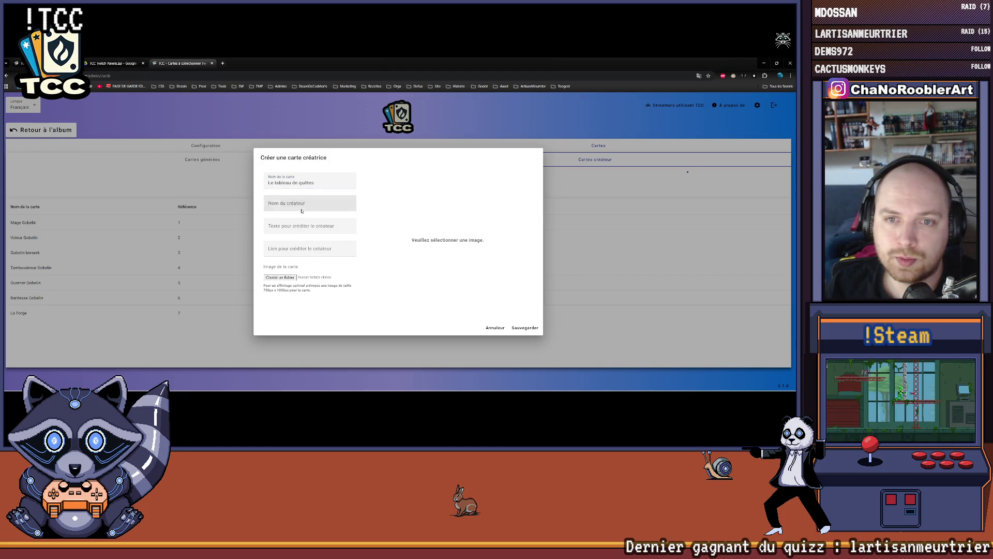
type("re")
key("Tab")
key("Tab")
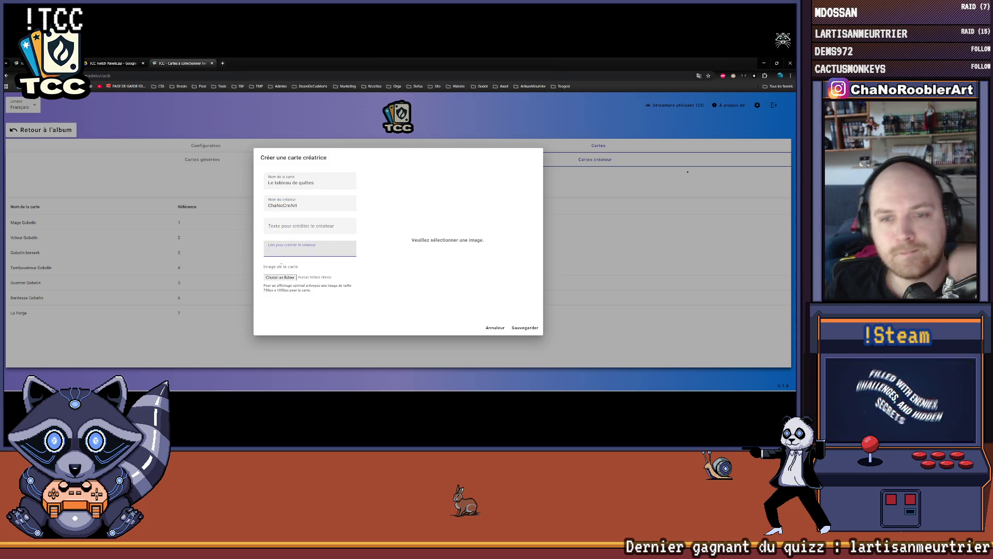
left_click(275, 278)
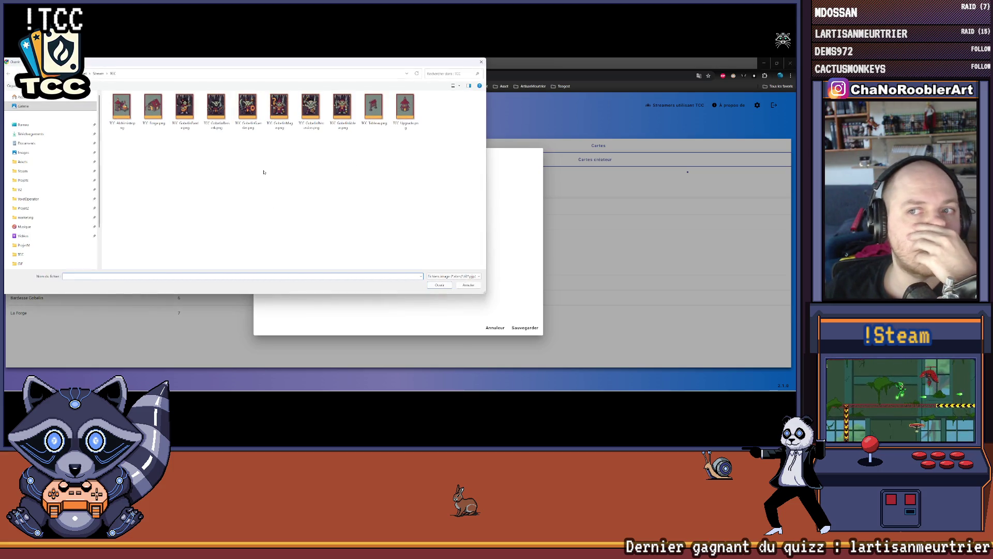
double_click(378, 108)
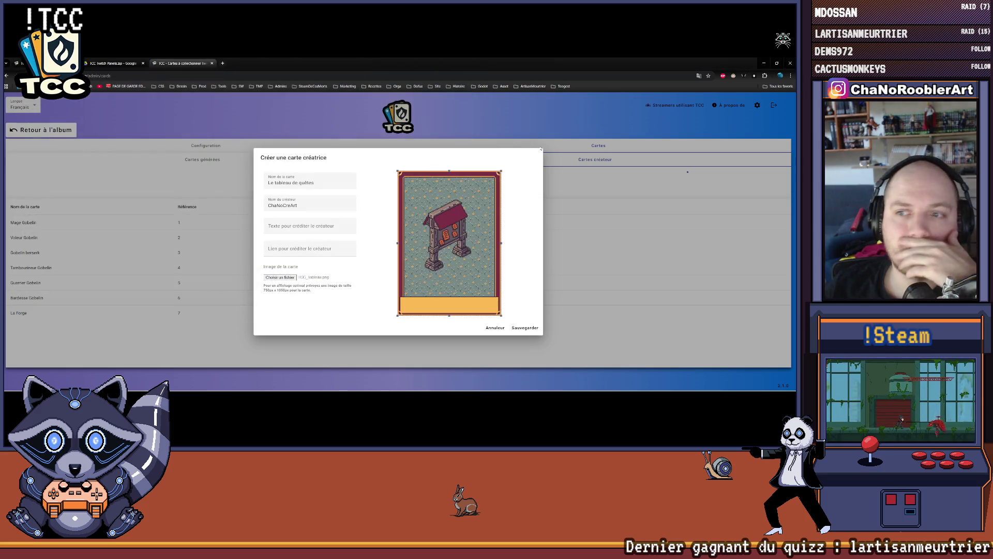
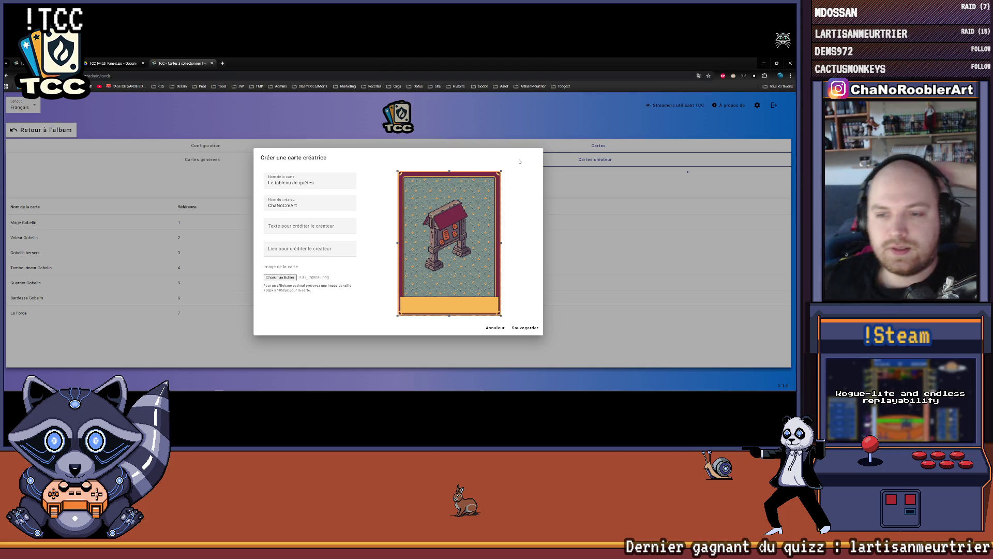
Switch from the browser through Unity to the Aseprite window holding the TCC card file.
mouse_move(367, 387)
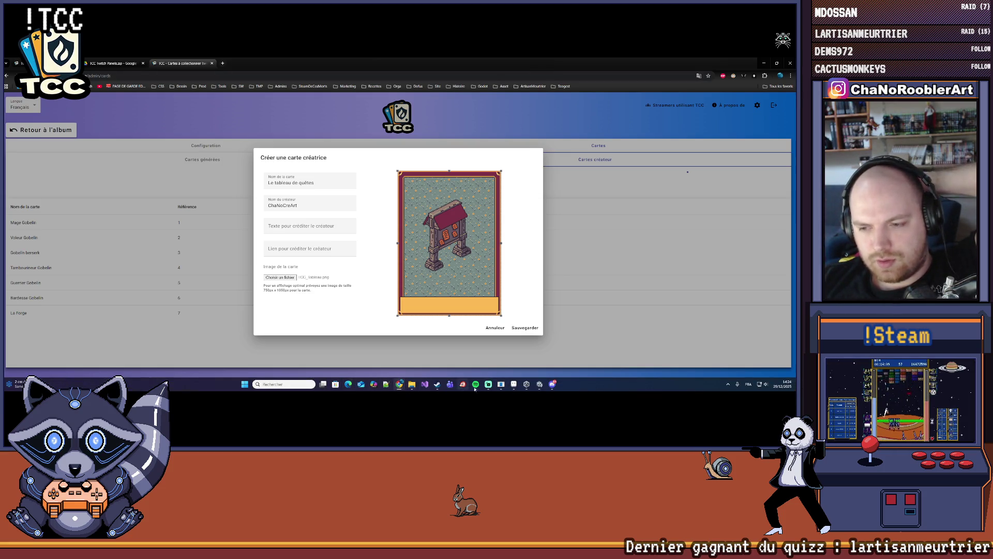
left_click(538, 387)
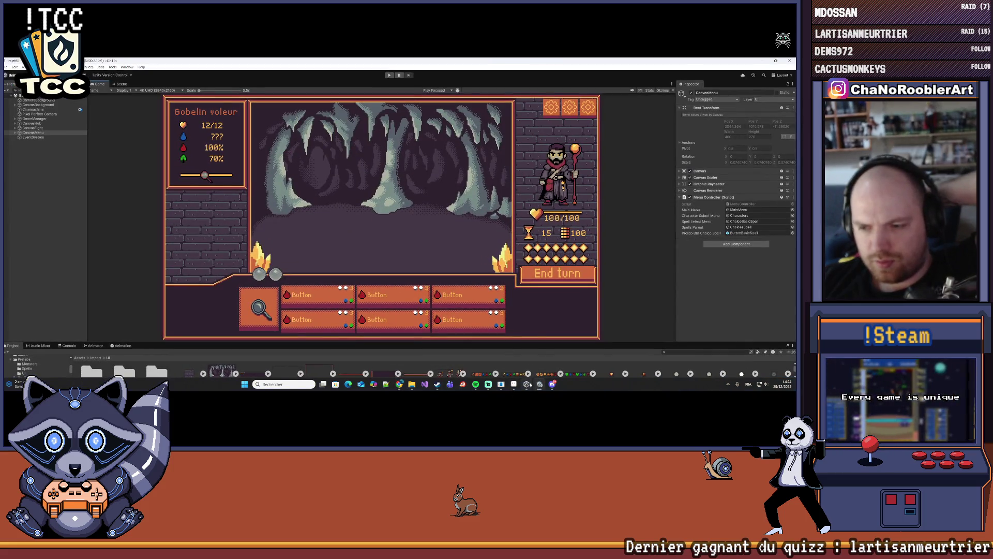
left_click(525, 384)
left_click(514, 384)
scroll(228, 297, "up", 3)
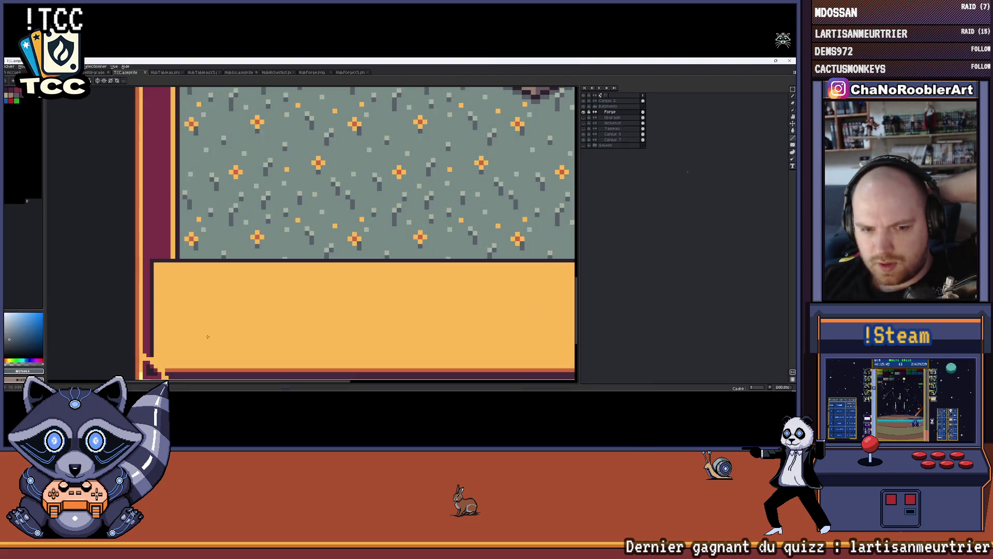
Expand the Gobelin group, hide the Forge and green pattern layers, and collapse Batiments.
scroll(228, 297, "down", 4)
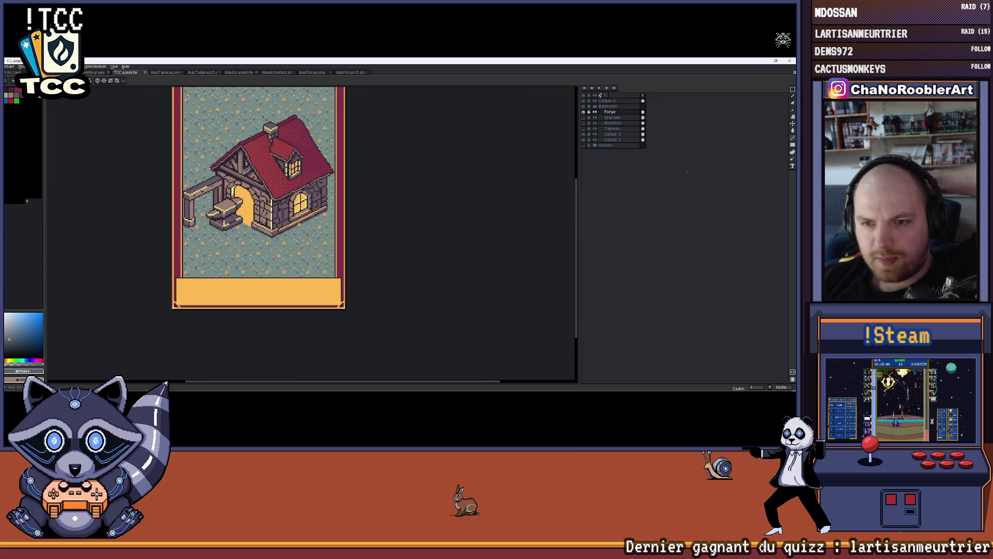
left_click(584, 101)
left_click(583, 101)
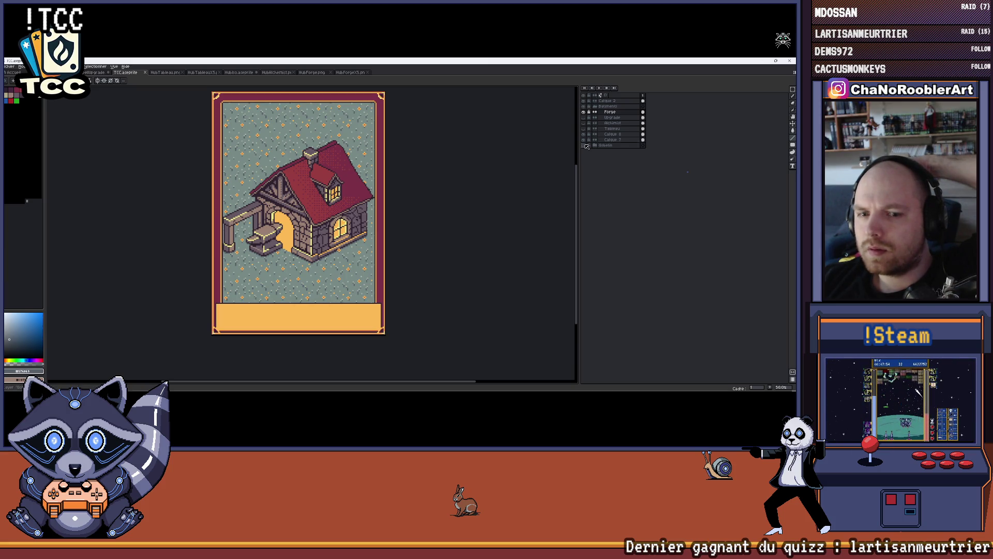
left_click(596, 146)
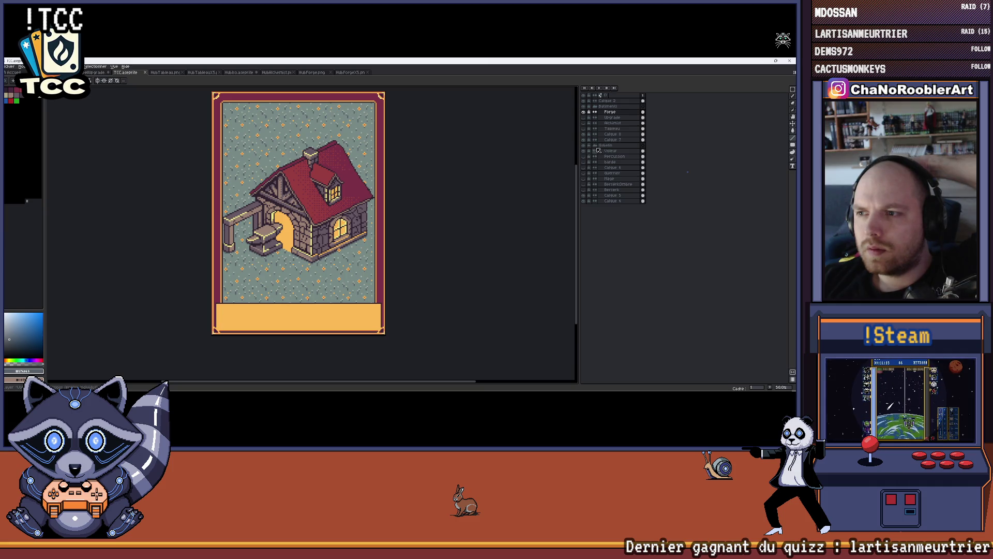
left_click(584, 112)
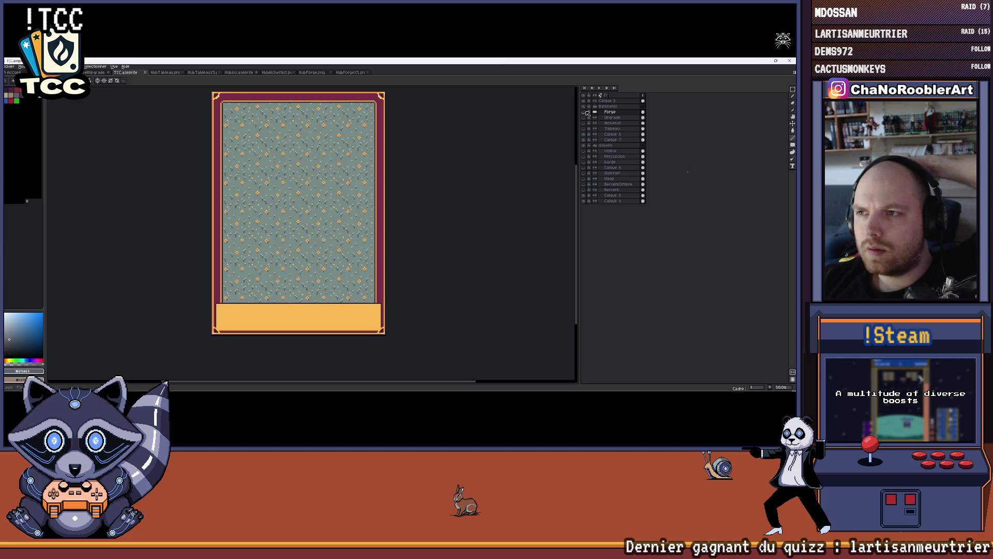
left_click(587, 112)
left_click(594, 106)
Try the cave background and ellipse shadow layers on and off, leaving the shadow visible.
left_click(584, 107)
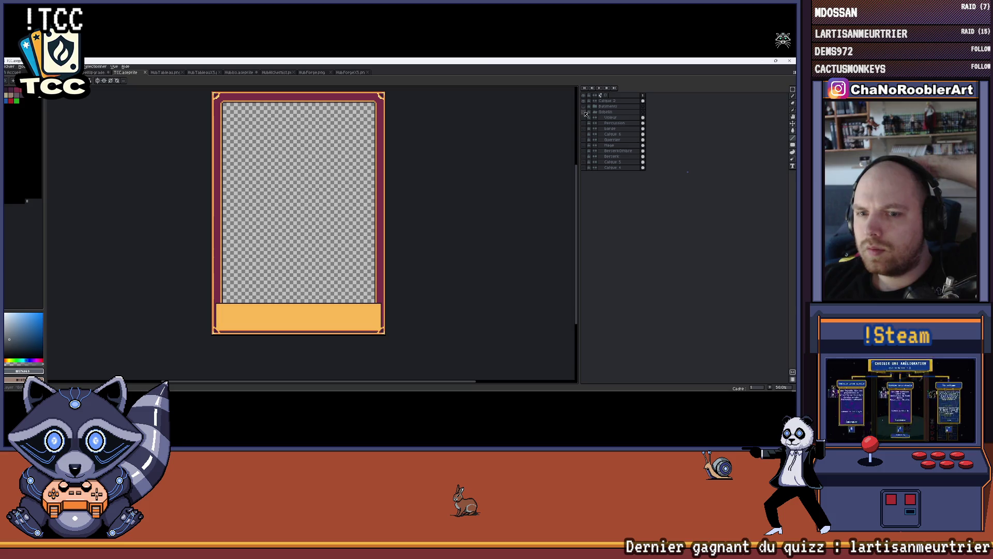
left_click(585, 168)
left_click(584, 167)
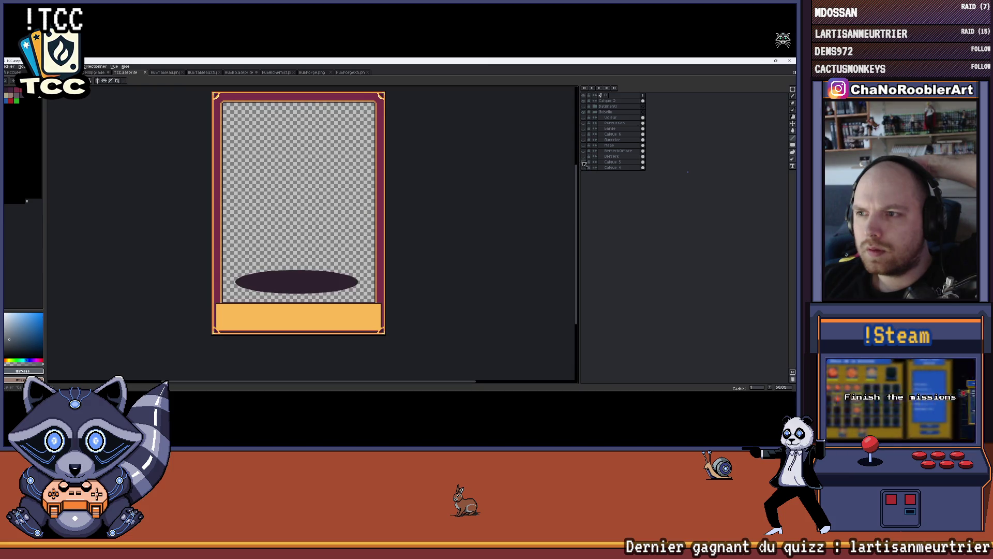
left_click(584, 164)
left_click(584, 164)
left_click(585, 164)
left_click(584, 164)
Keep the ellipse shadow shown and turn on the dark cave background.
scroll(328, 315, "up", 2)
scroll(373, 284, "down", 1)
left_click_drag(373, 283, 395, 273)
left_click(587, 163)
left_click(587, 163)
left_click(587, 164)
left_click(587, 164)
left_click(587, 164)
left_click(587, 163)
left_click(587, 164)
left_click(587, 163)
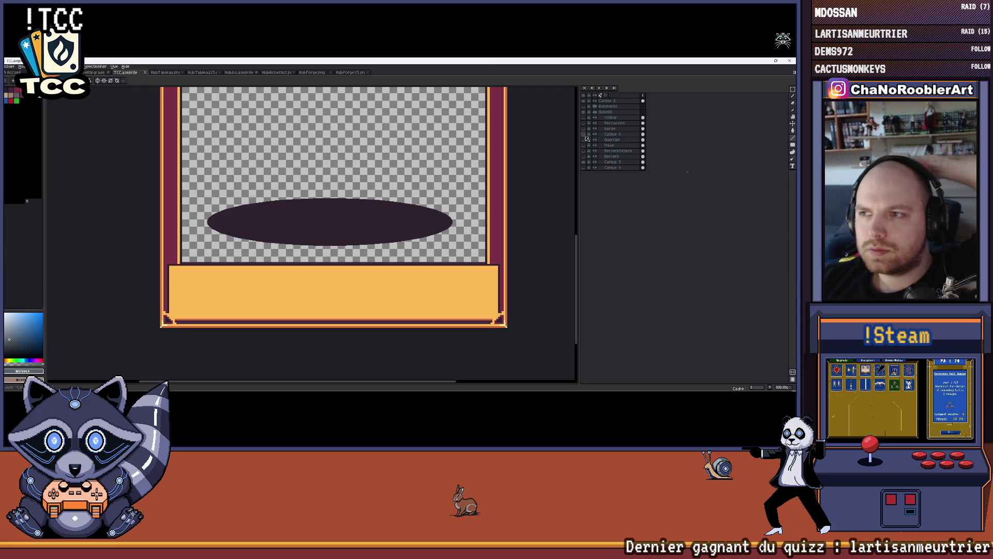
left_click(588, 169)
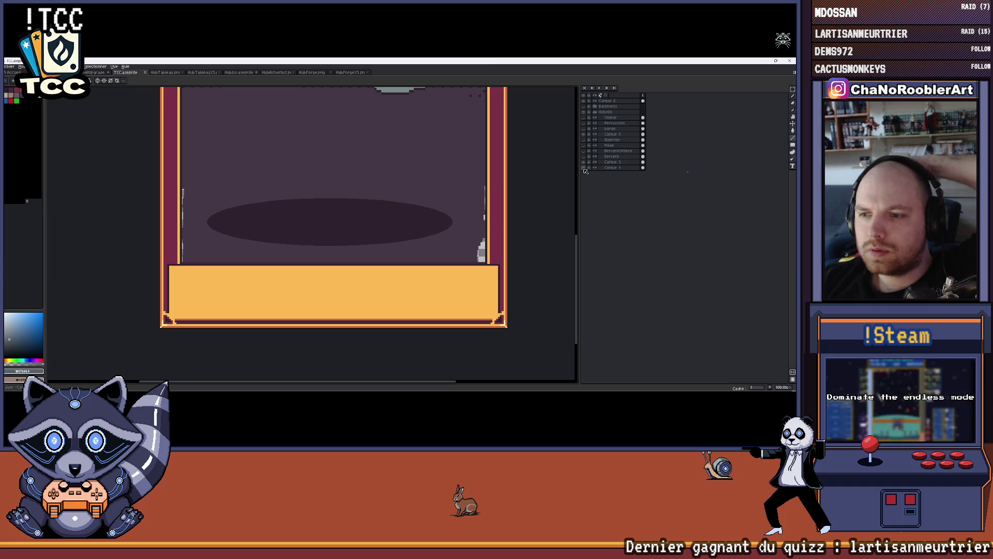
scroll(444, 250, "down", 1)
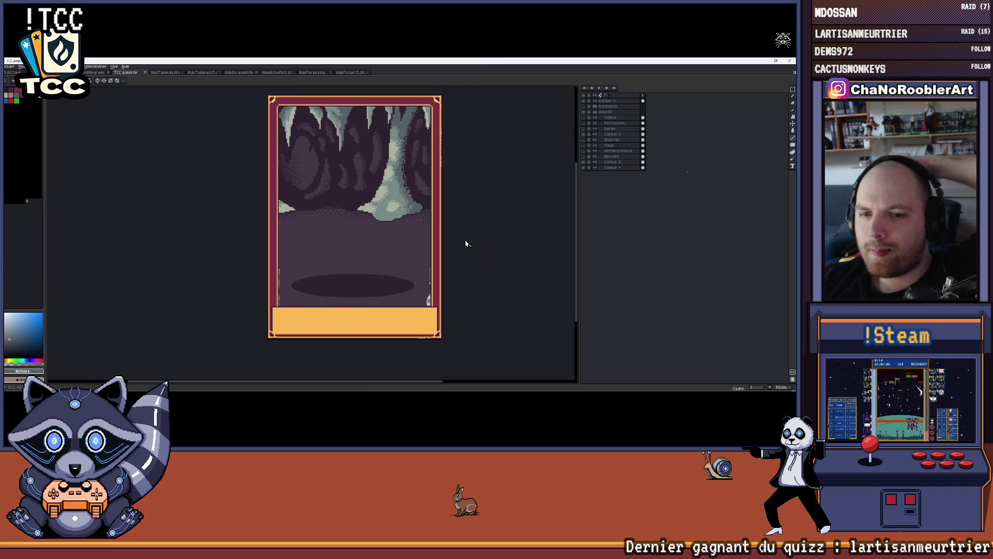
Preview the Barde, Voleur, Guerrier, Mage and Berserk goblins one by one on the card.
left_click(584, 128)
left_click(584, 129)
left_click(585, 123)
left_click(584, 123)
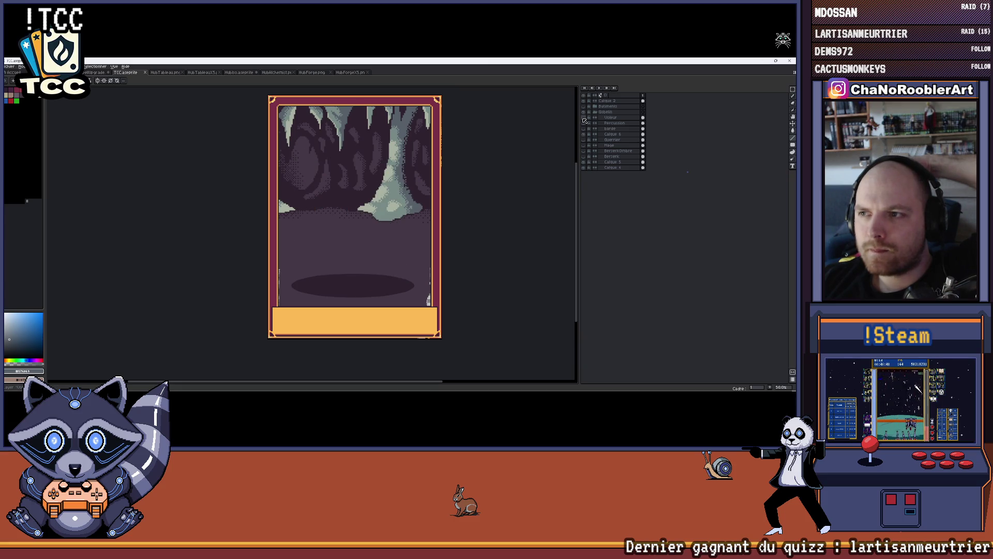
left_click(585, 120)
left_click(584, 120)
left_click(584, 120)
left_click(584, 120)
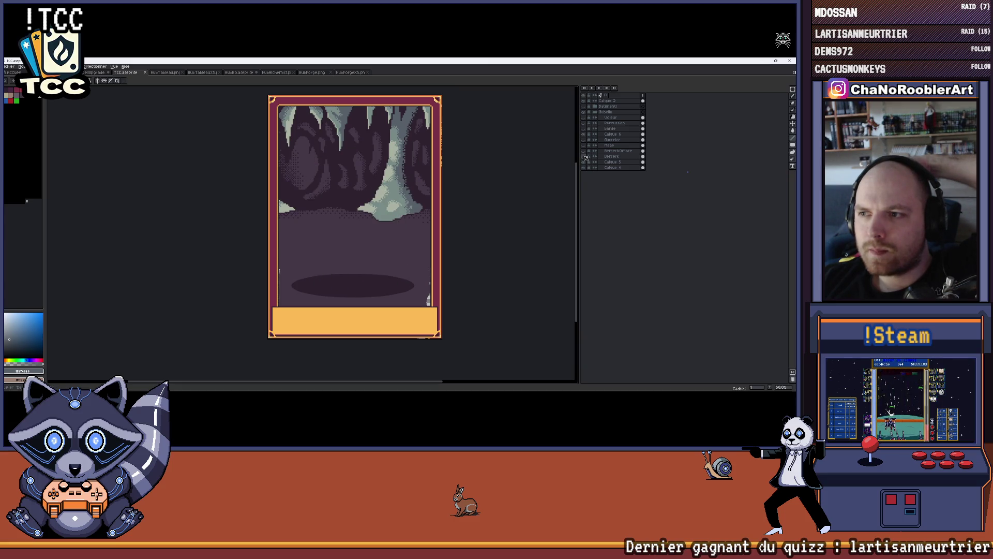
left_click(584, 157)
left_click(584, 156)
left_click(584, 146)
left_click(584, 145)
left_click(584, 140)
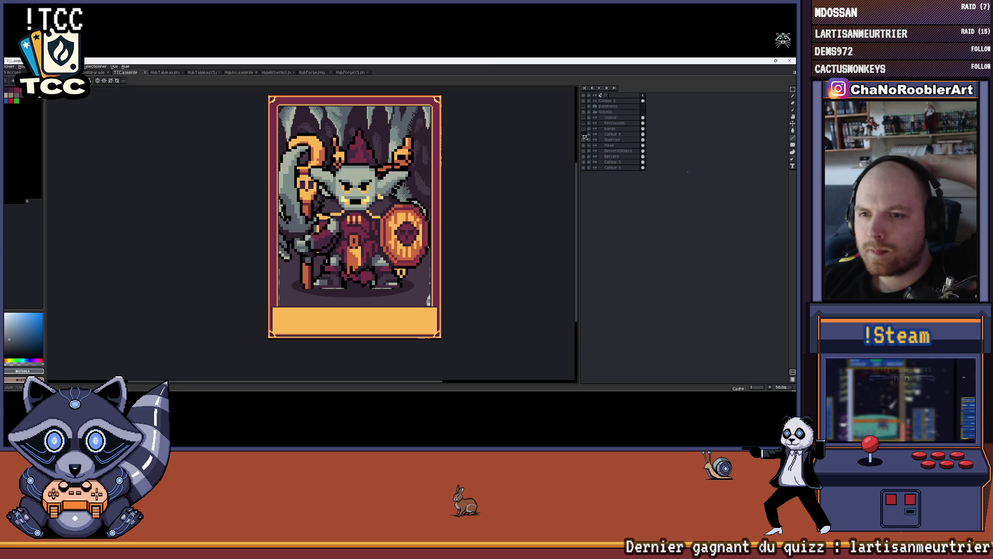
left_click(584, 140)
left_click(584, 128)
left_click(584, 129)
left_click(584, 122)
left_click(584, 122)
left_click(584, 156)
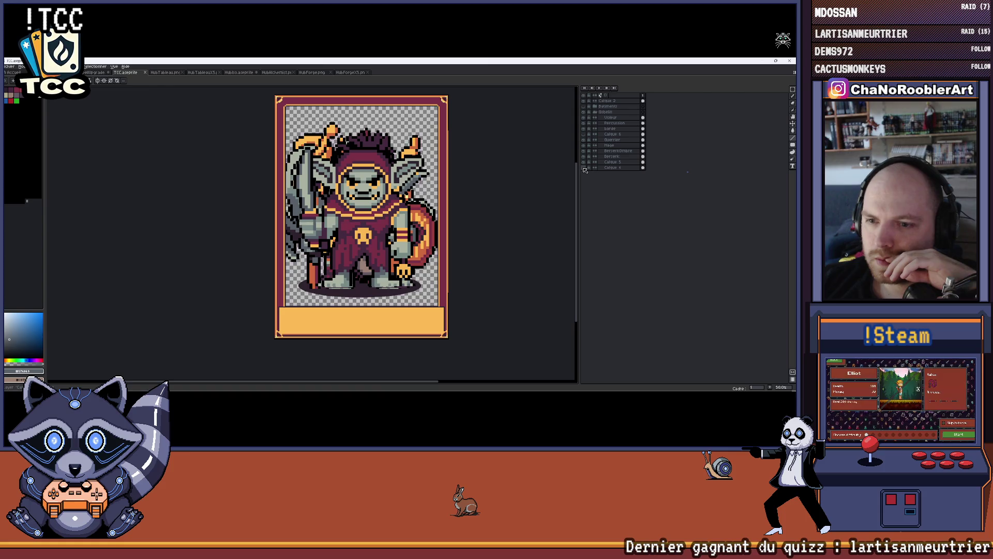
Select the Calque 4 layer and pick the dark purple of the cave floor.
left_click(611, 167)
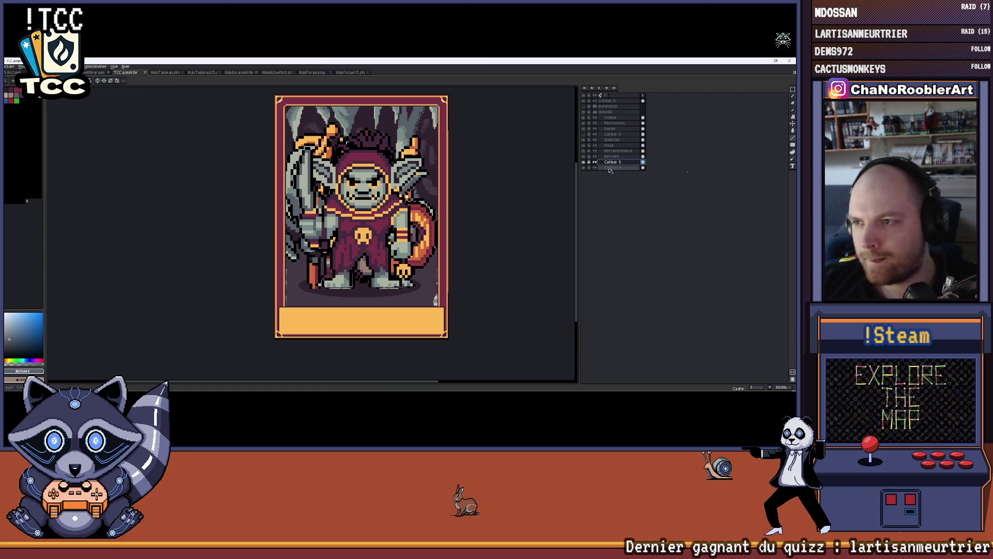
scroll(439, 248, "up", 2)
scroll(438, 248, "up", 1)
left_click(320, 227, "alt")
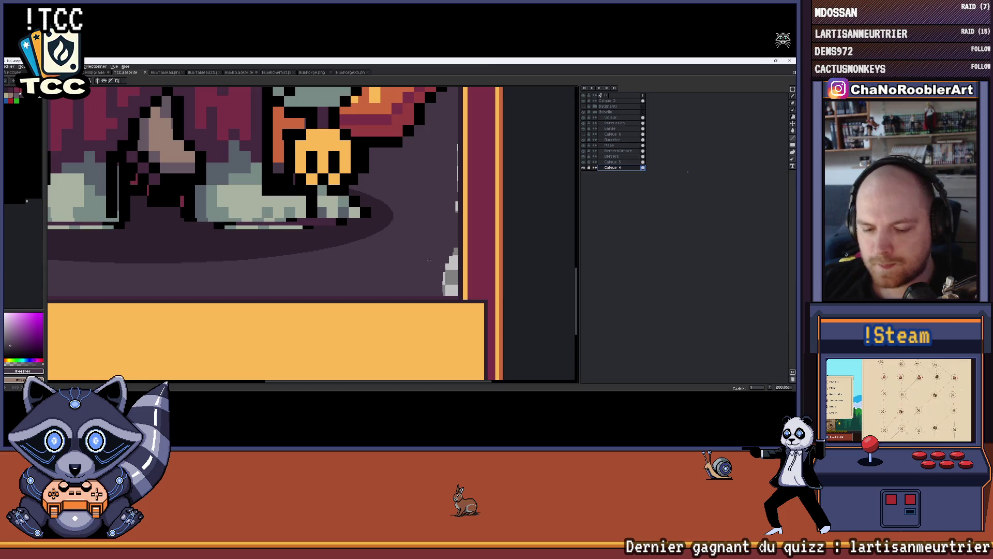
scroll(320, 227, "down", 2)
left_click_drag(480, 199, 421, 258)
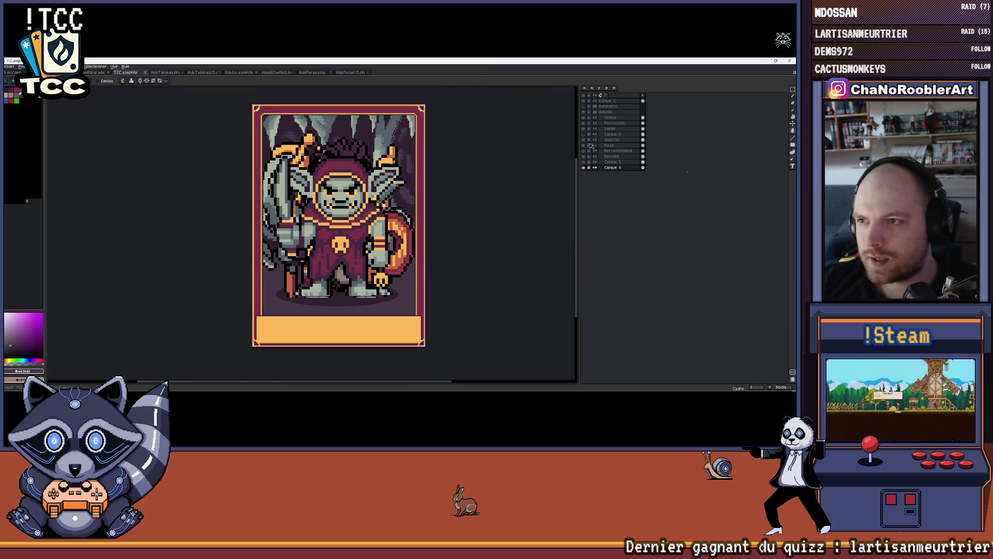
Hide the Barde and Voleur goblin layers and collapse the Gobelin group.
left_click_drag(585, 142, 587, 164)
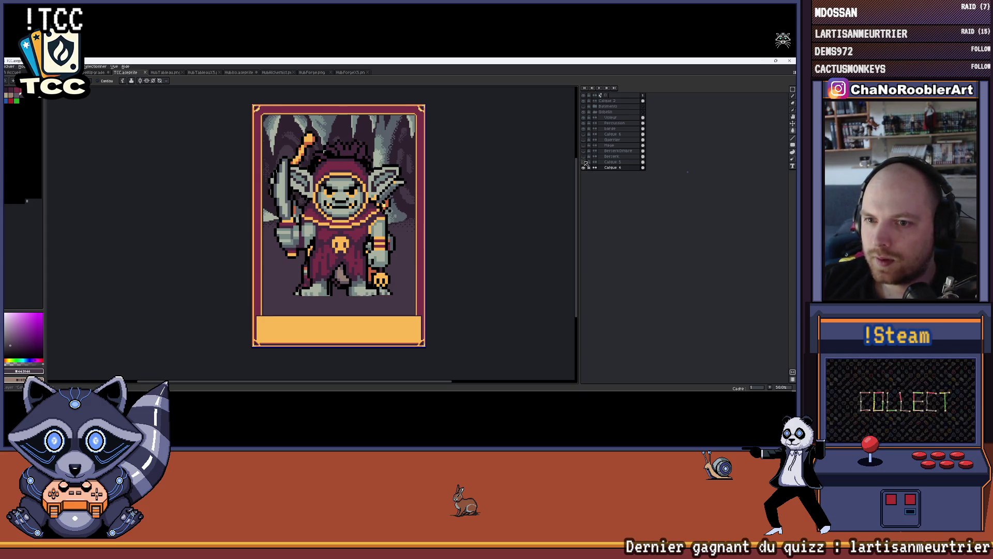
left_click(585, 127)
left_click(585, 118)
left_click(585, 118)
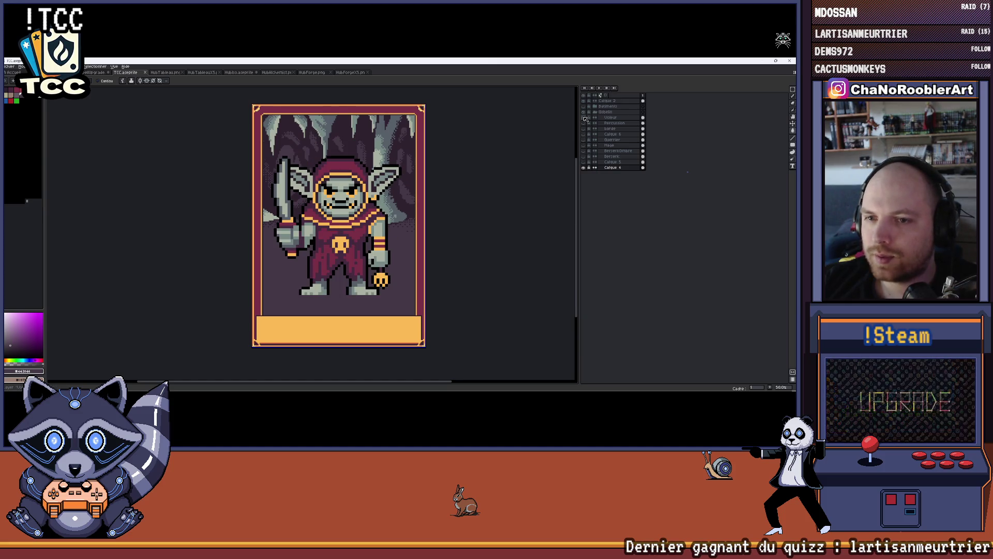
left_click(585, 119)
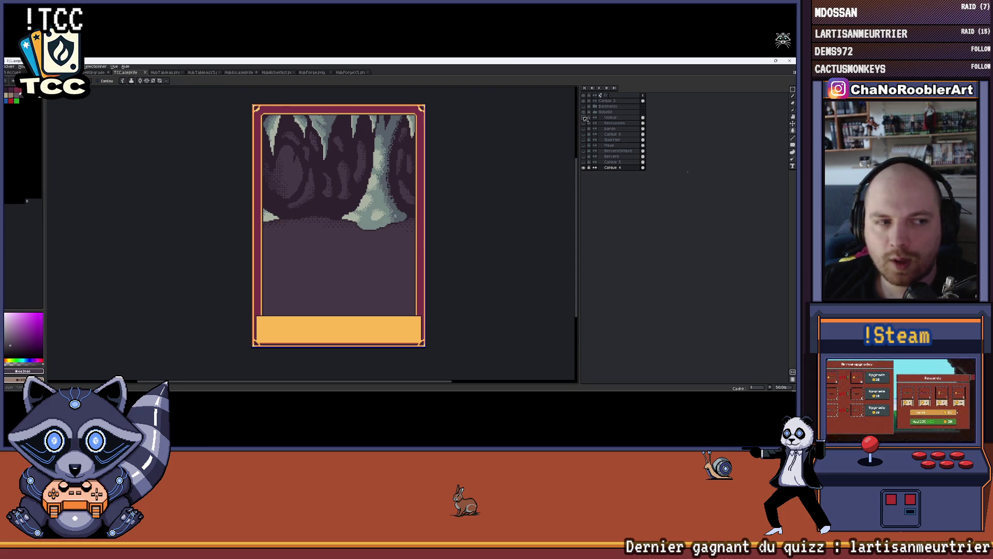
scroll(326, 266, "up", 1)
scroll(362, 270, "up", 3)
scroll(368, 272, "down", 3)
scroll(455, 225, "down", 1)
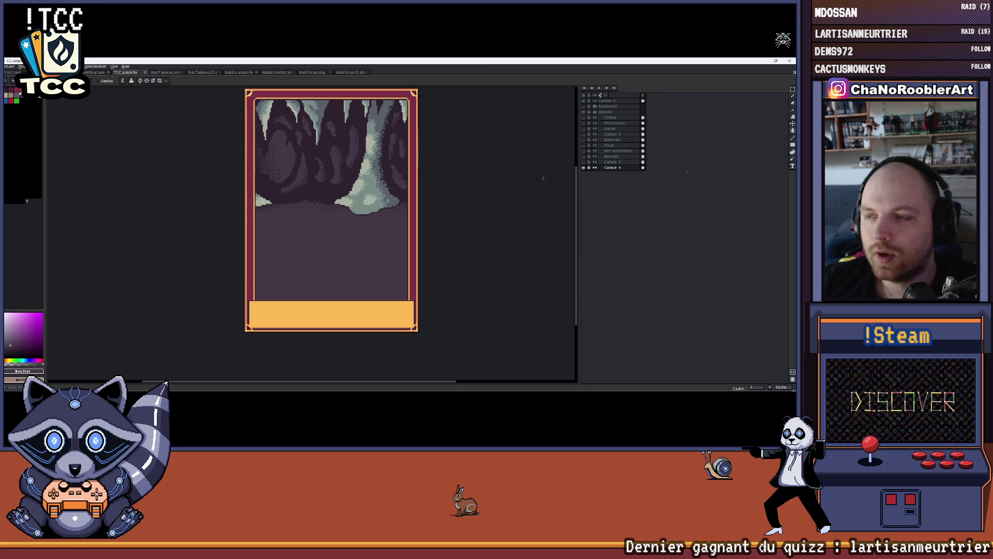
left_click(589, 120)
left_click(586, 120)
left_click(595, 113)
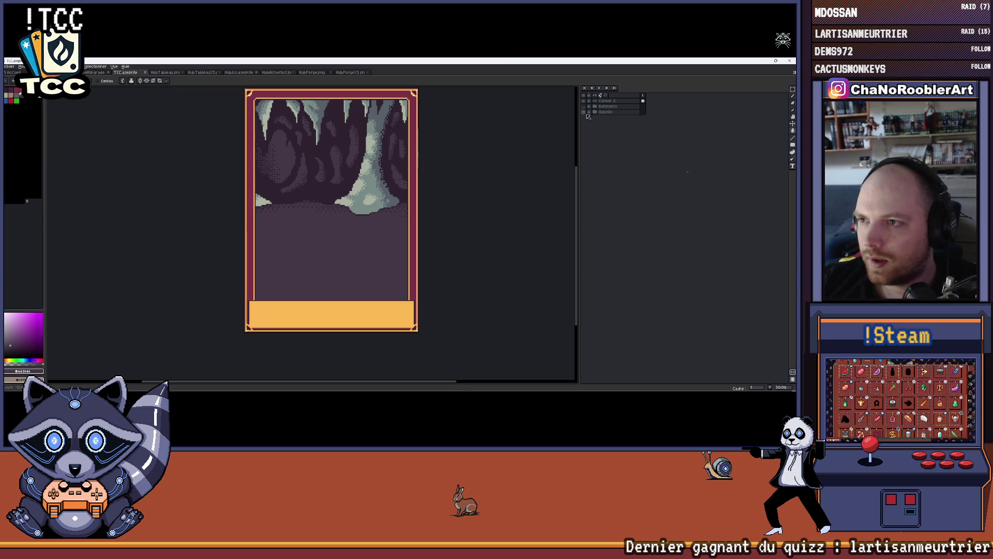
Hide the cave background and select the Calque 2 layer.
left_click(584, 112)
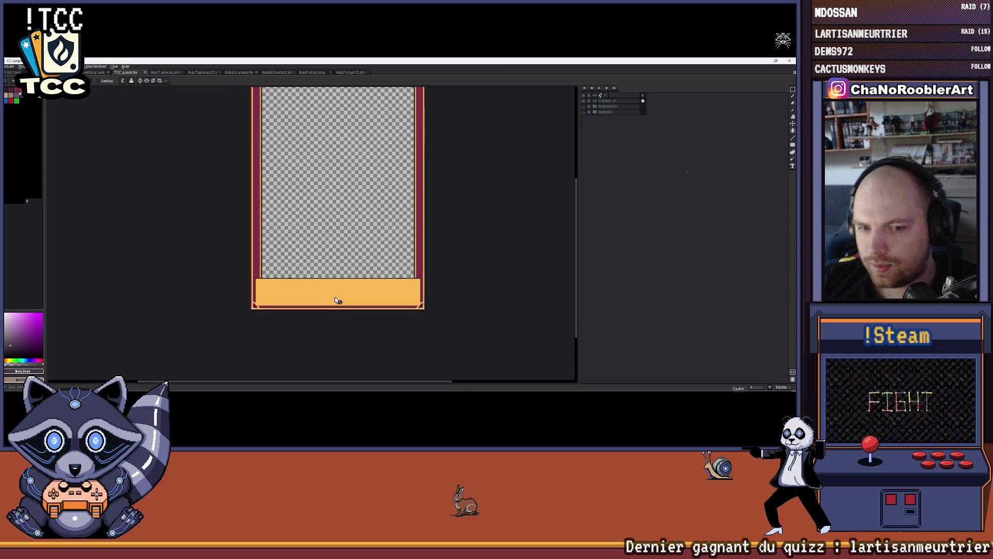
scroll(311, 295, "up", 5)
scroll(280, 285, "down", 3)
scroll(248, 274, "up", 3)
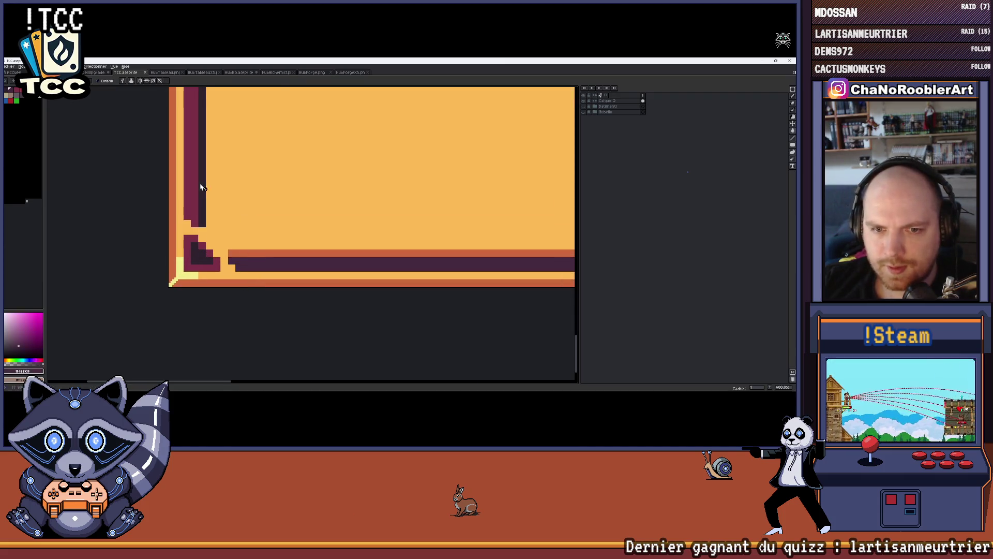
scroll(262, 183, "up", 5)
scroll(299, 168, "up", 1)
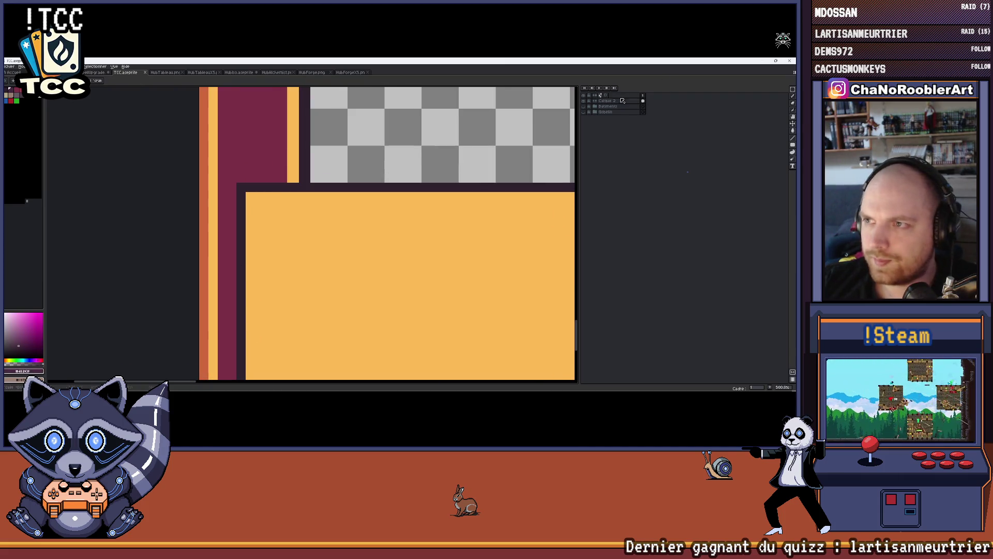
left_click(623, 101)
scroll(299, 166, "down", 3)
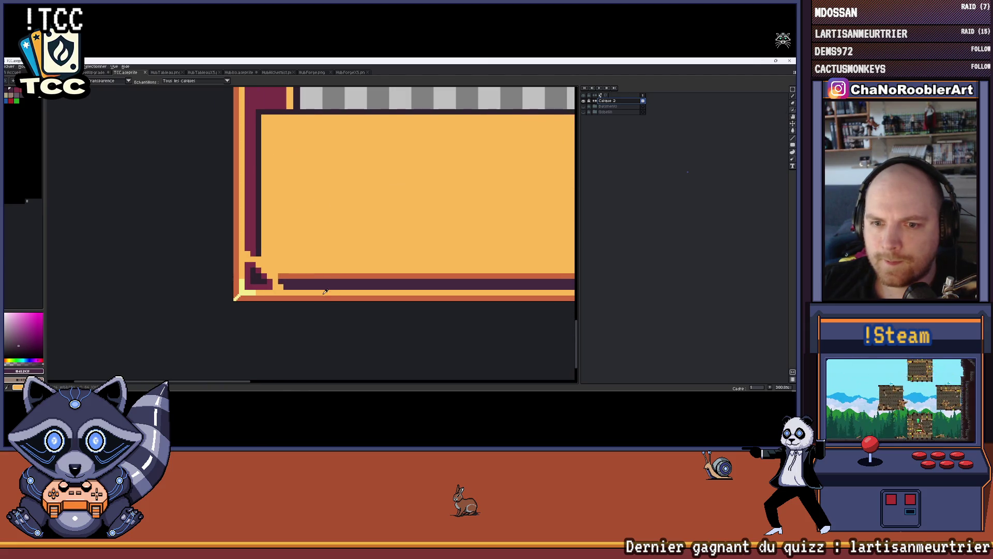
Zoom in on the panel's top and paint a dark line along the maroon border.
key("space")
left_click_drag(233, 167, 279, 182)
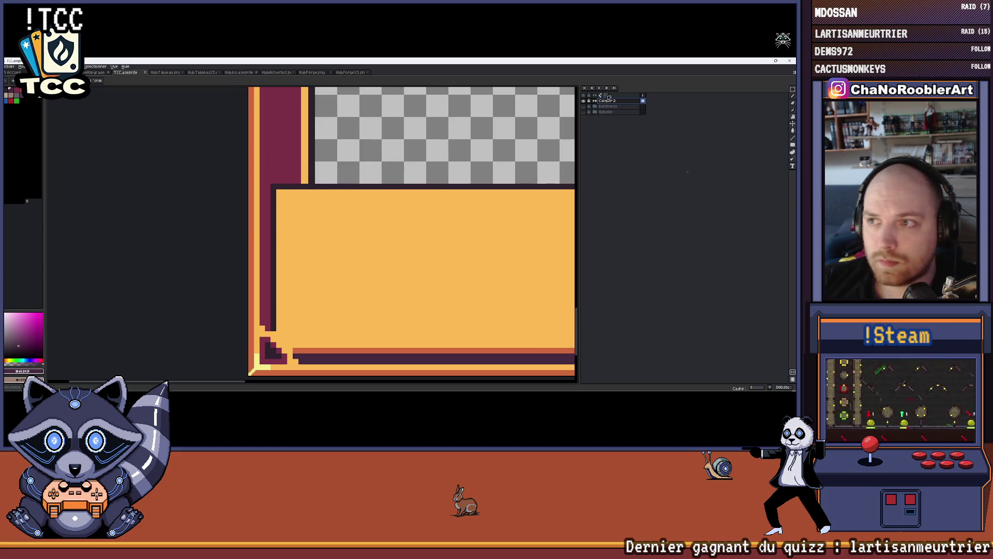
mouse_move(390, 155)
left_mouse_down()
mouse_move(418, 155)
mouse_move(345, 155)
left_mouse_up()
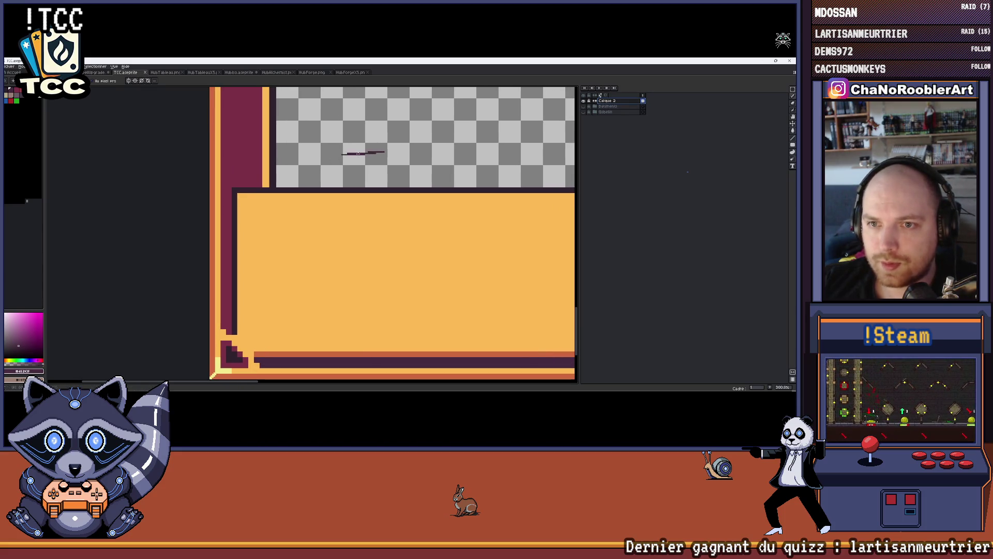
scroll(307, 198, "up", 2)
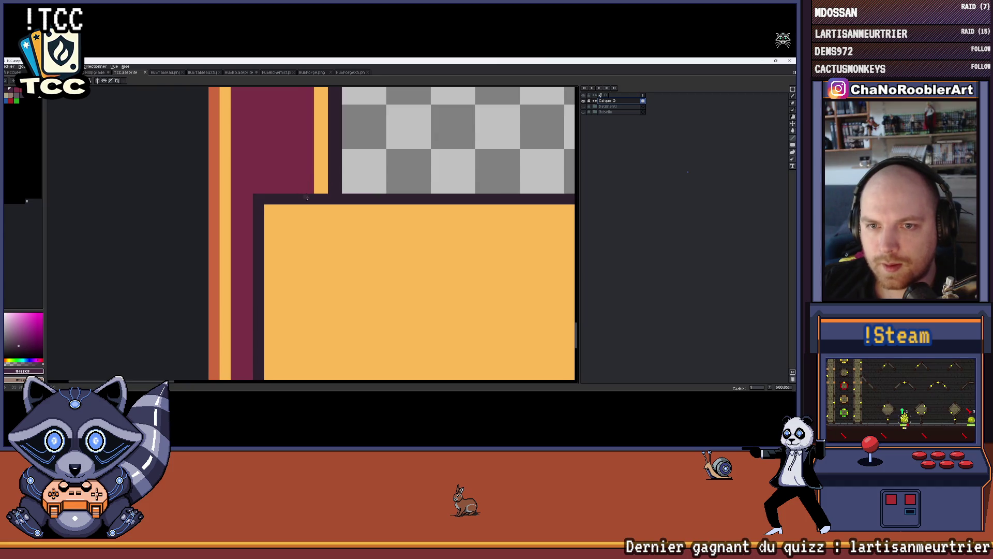
scroll(308, 213, "down", 2)
scroll(311, 295, "up", 2)
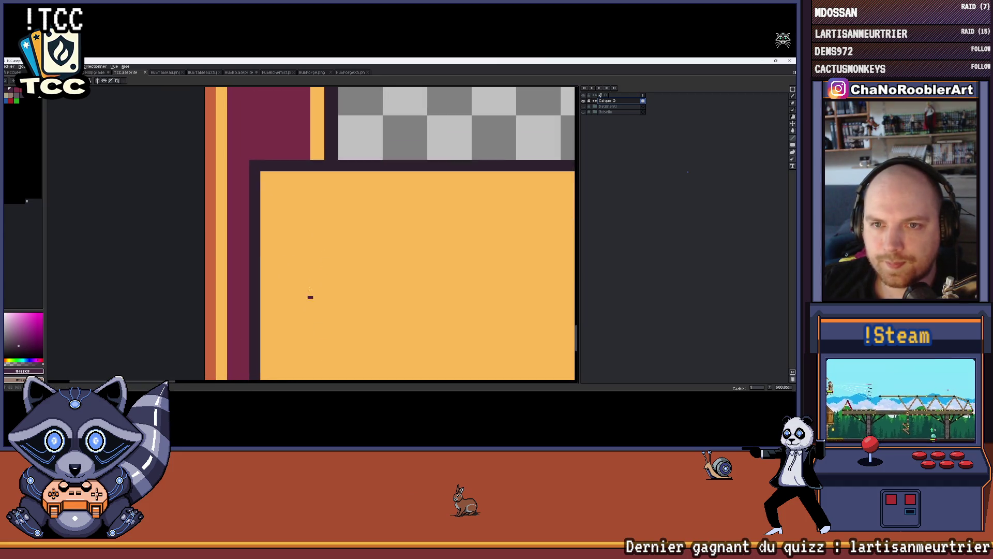
scroll(310, 295, "down", 2)
scroll(312, 259, "up", 2)
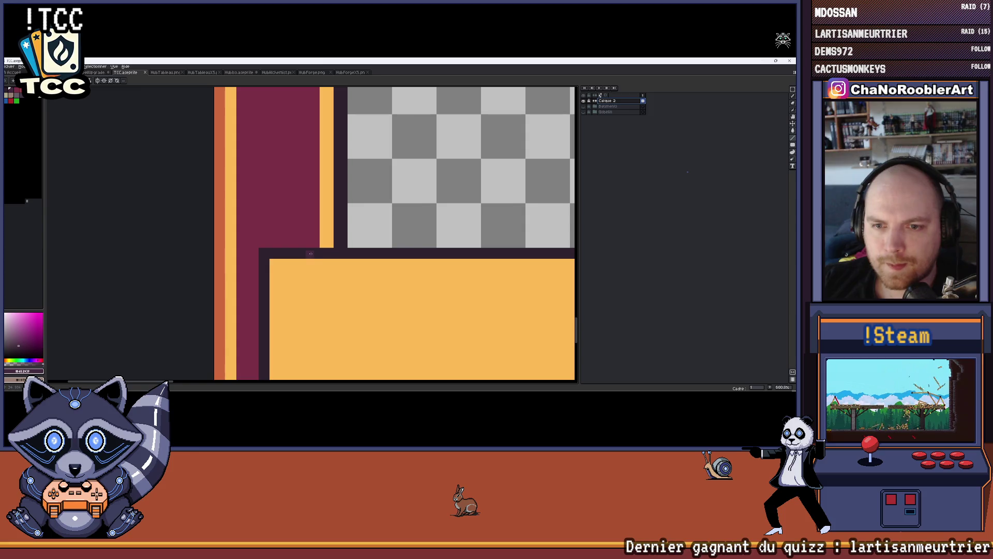
scroll(310, 253, "up", 1)
left_click_drag(316, 241, 252, 239)
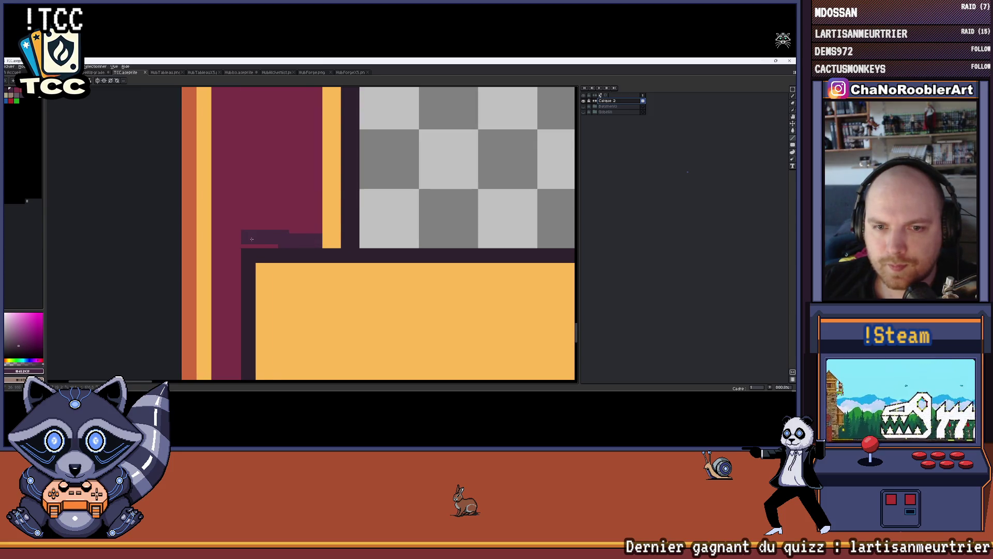
scroll(268, 192, "down", 2)
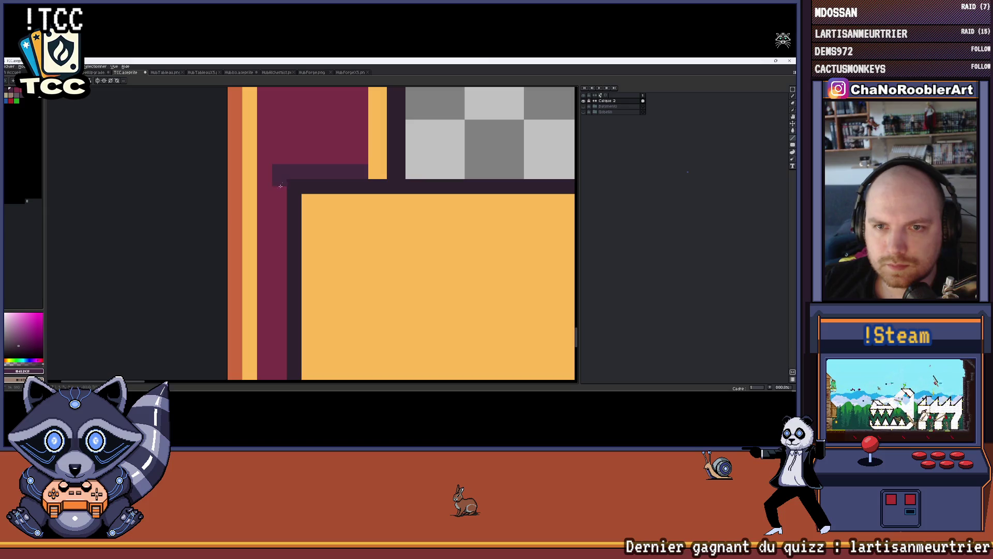
Darken the maroon border column down the panel's left edge.
scroll(280, 186, "down", 3)
left_click_drag(280, 90, 280, 250)
scroll(282, 248, "down", 1)
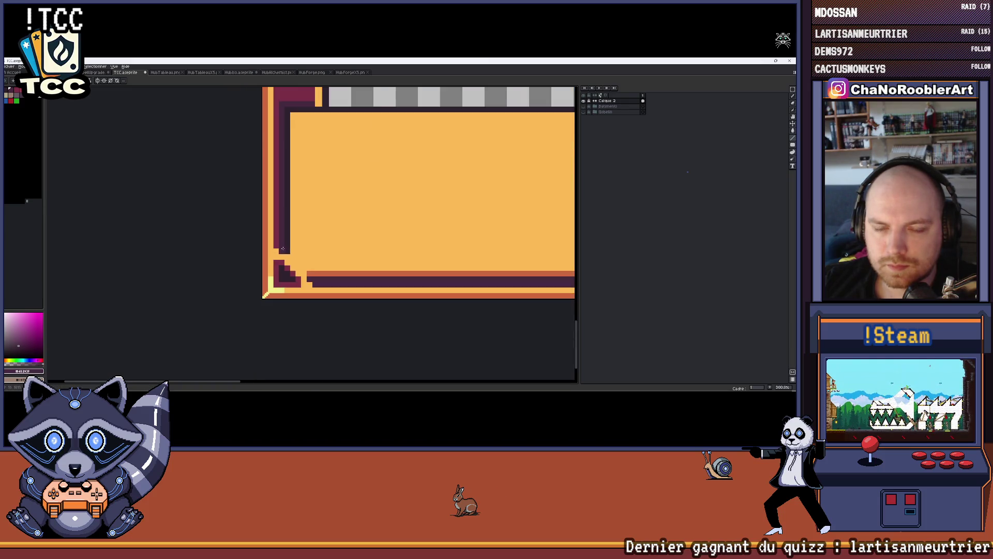
scroll(283, 249, "down", 2)
scroll(252, 211, "up", 5)
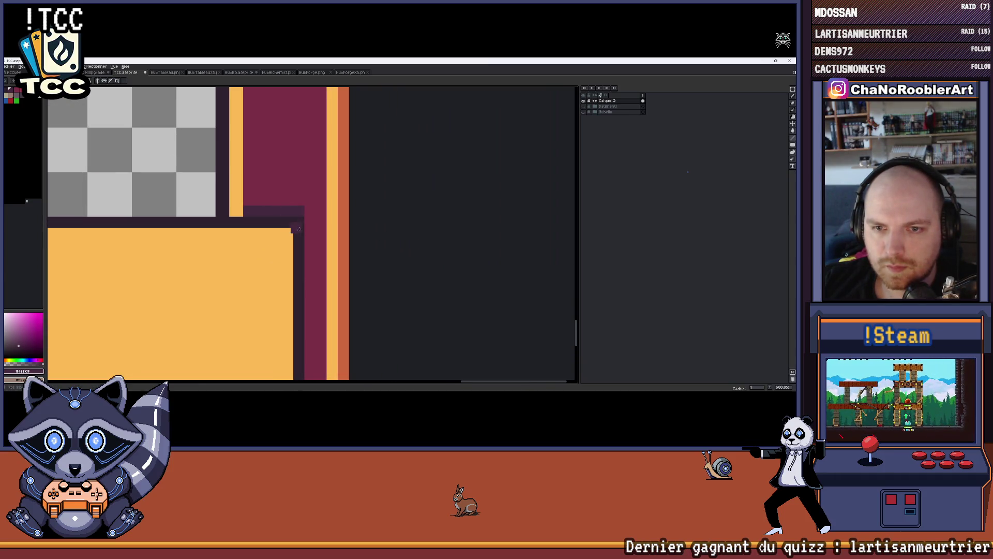
scroll(311, 211, "down", 5)
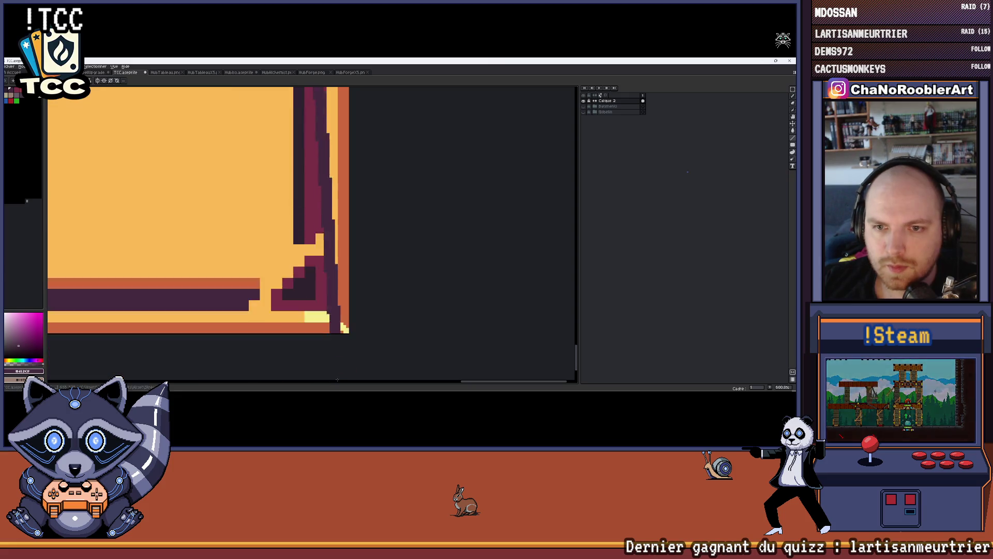
scroll(309, 218, "down", 8)
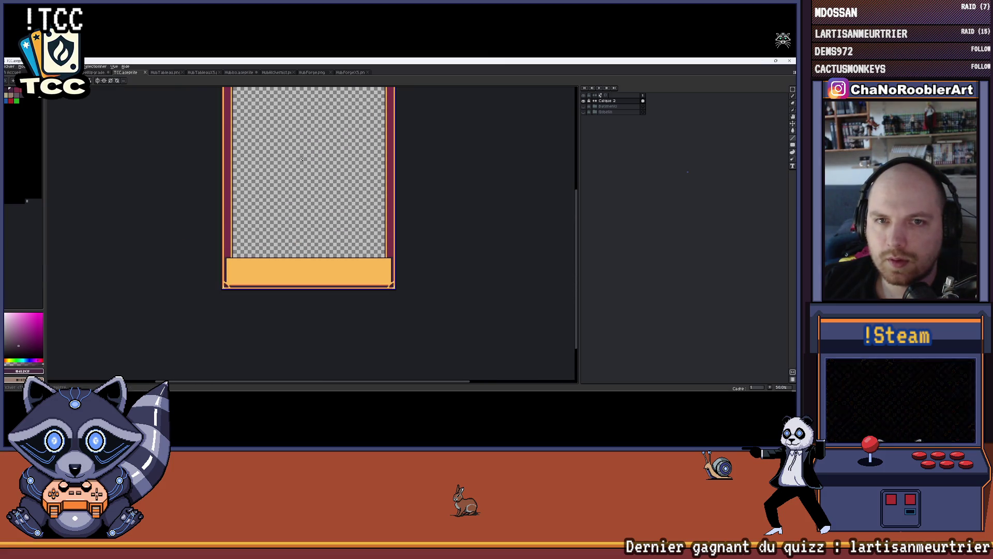
Show the Batiments patterned background, expand its group, and switch to the eyedropper.
scroll(302, 222, "up", 3)
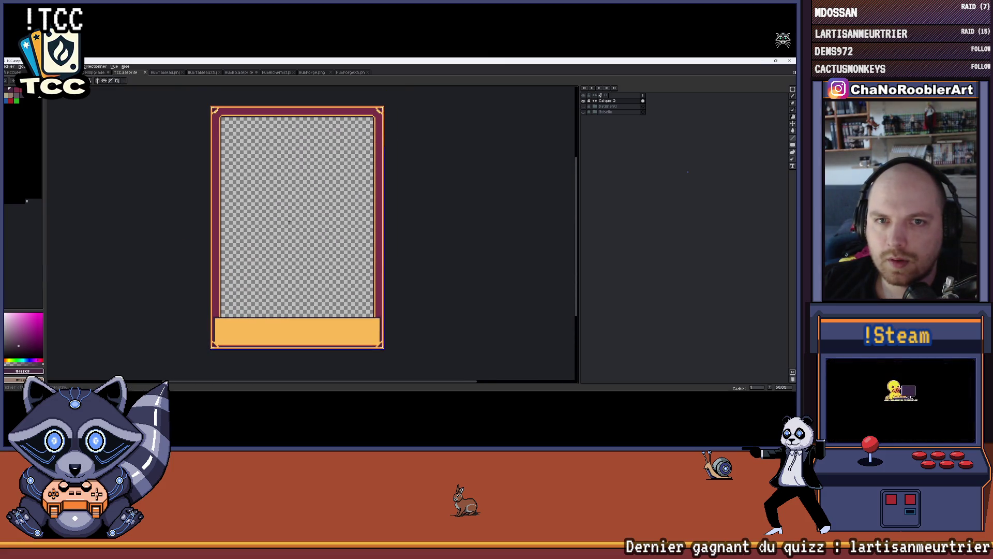
left_click(586, 106)
left_click(595, 107)
scroll(359, 273, "up", 7)
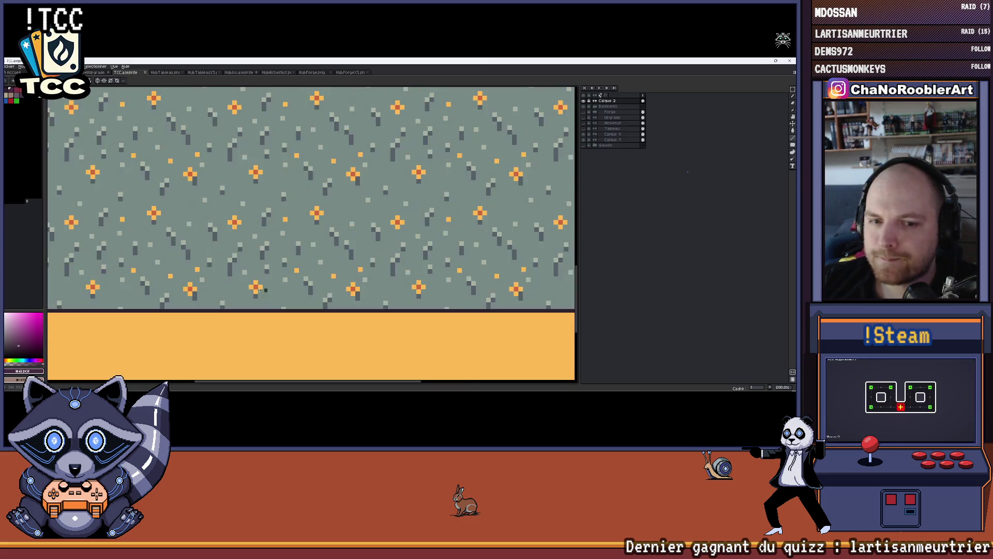
key("i")
Bring the whole card into view and show the Forge house layer.
scroll(154, 279, "down", 4)
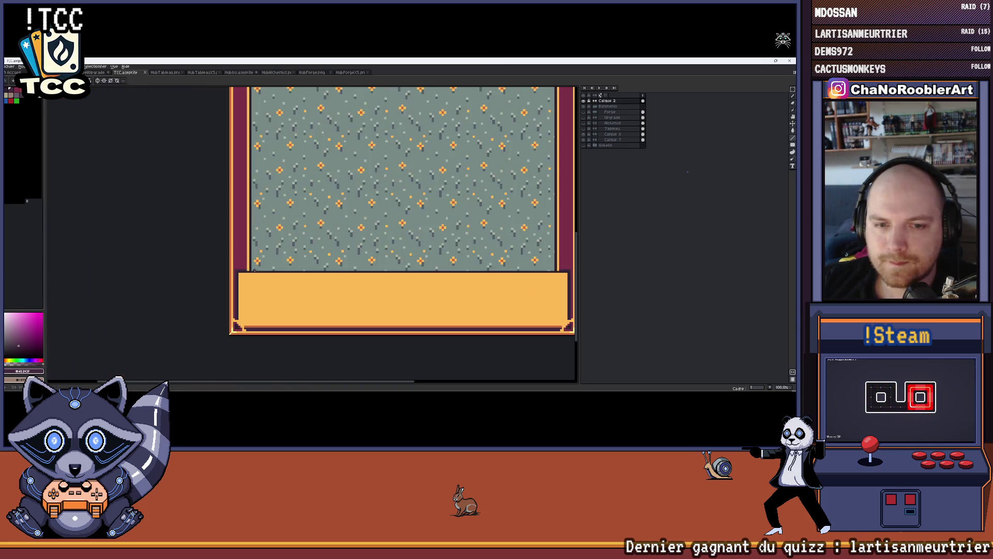
scroll(136, 261, "up", 3)
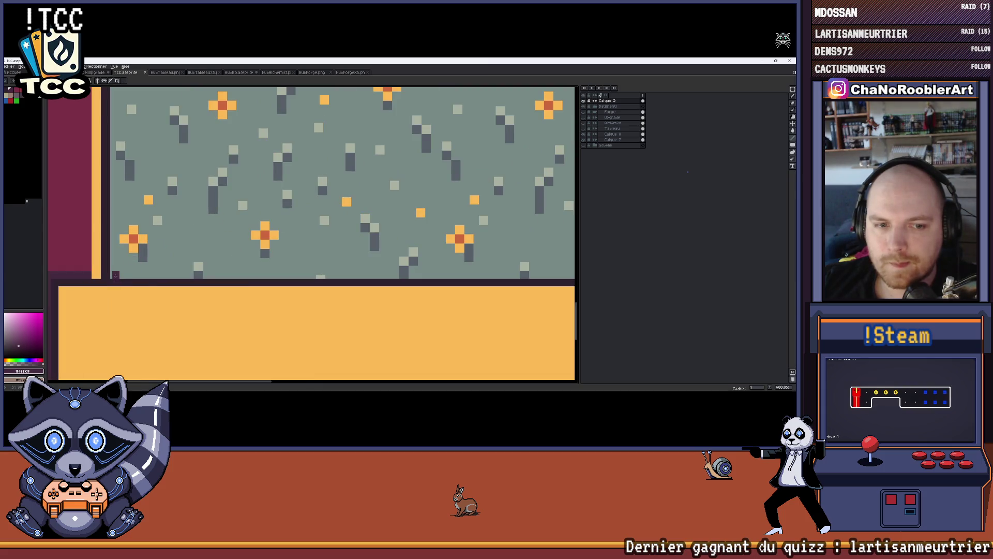
scroll(114, 275, "right", 10)
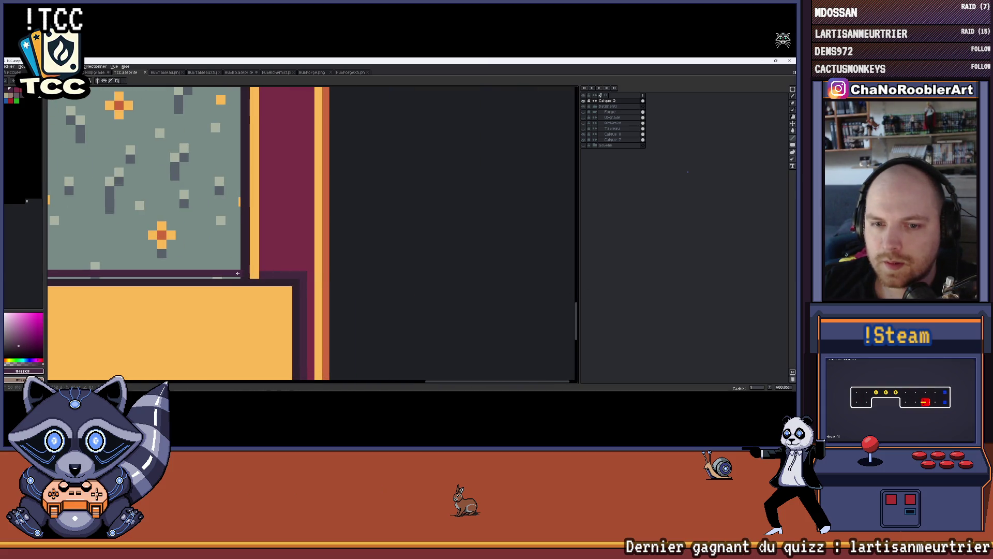
scroll(237, 276, "down", 4)
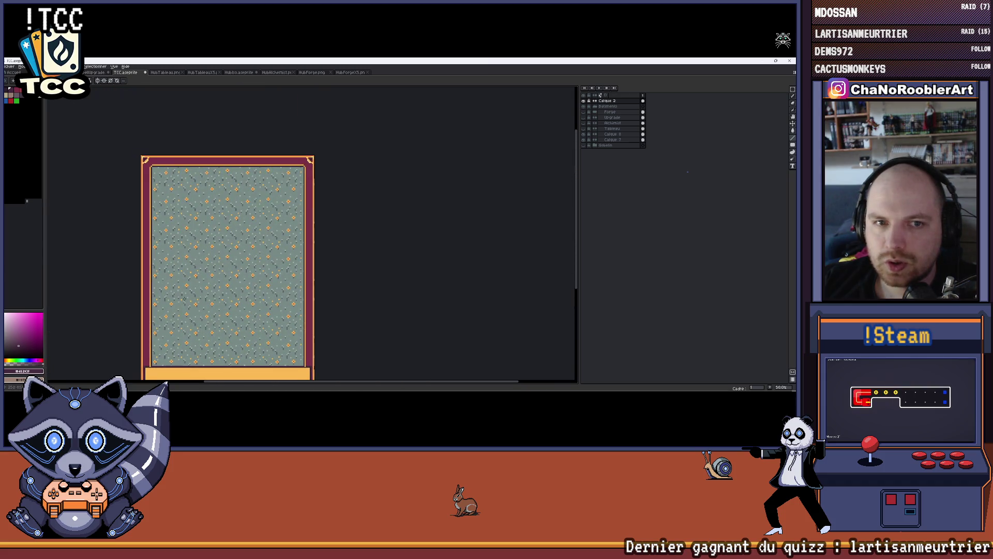
scroll(147, 173, "up", 5)
scroll(147, 172, "down", 5)
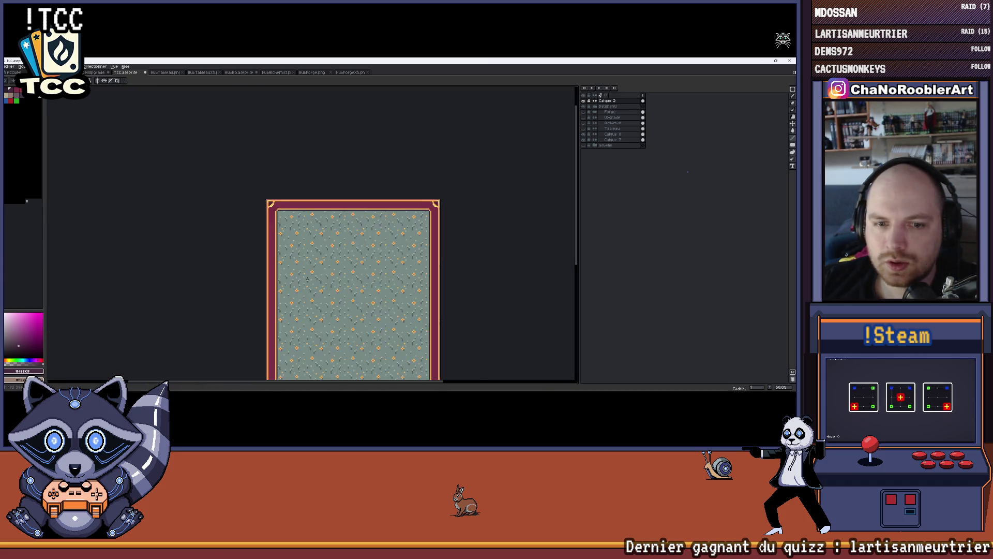
scroll(250, 276, "up", 2)
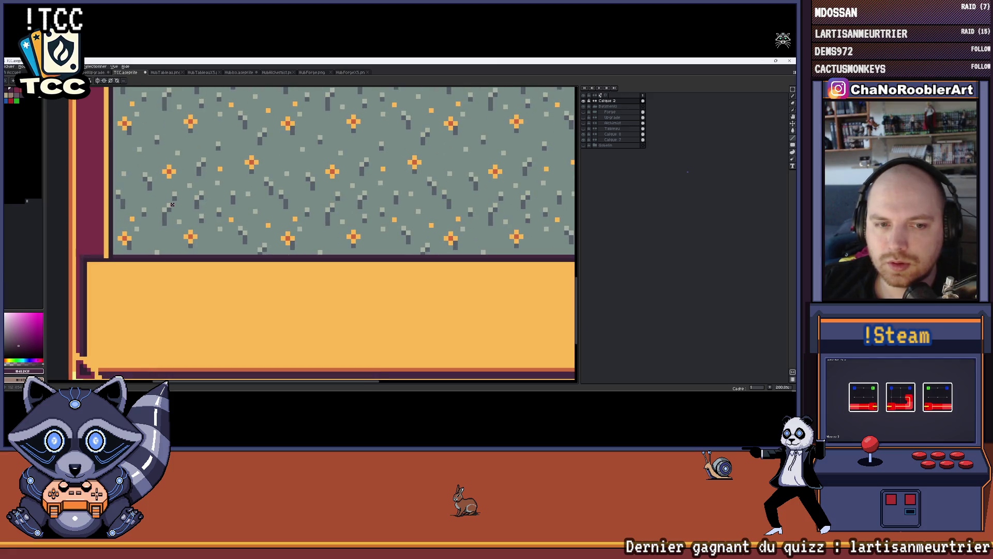
scroll(172, 204, "down", 2)
left_click_drag(217, 169, 236, 268)
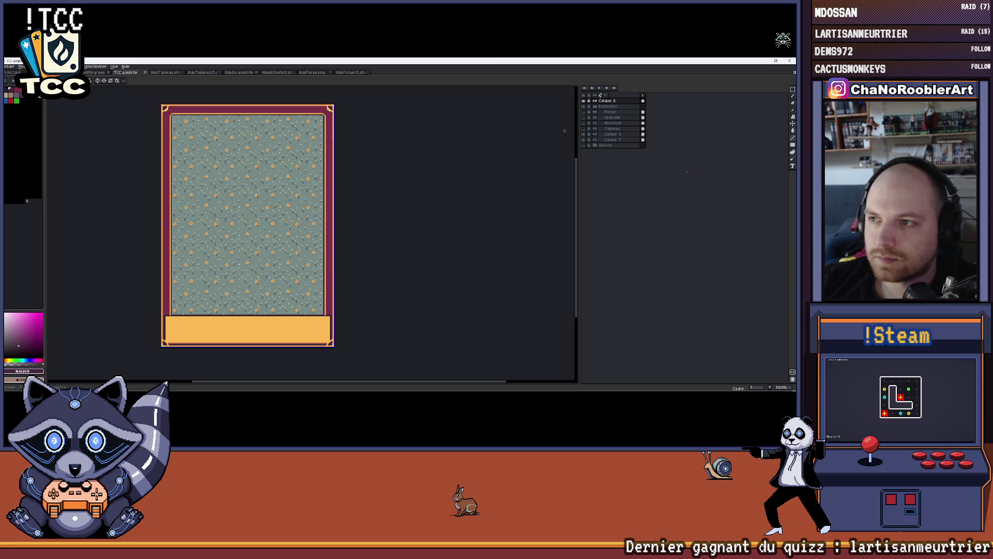
left_click(585, 113)
Export the forge card image.
left_click_drag(375, 223, 399, 228)
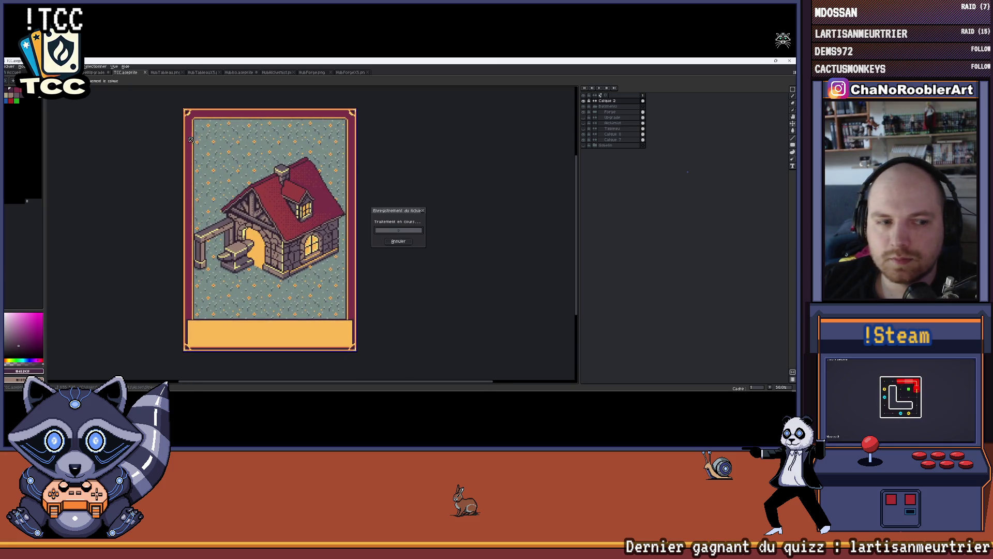
left_click(15, 66)
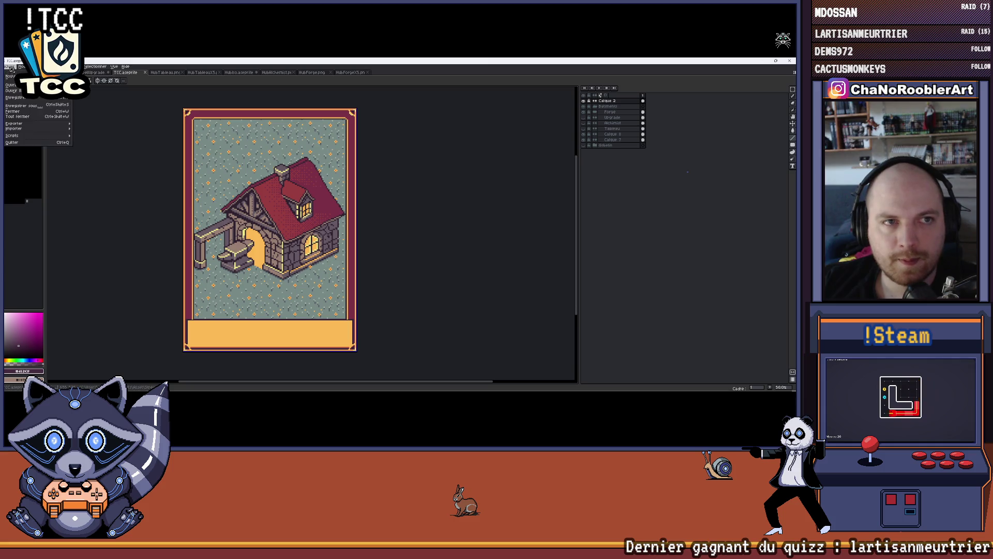
left_click(107, 130)
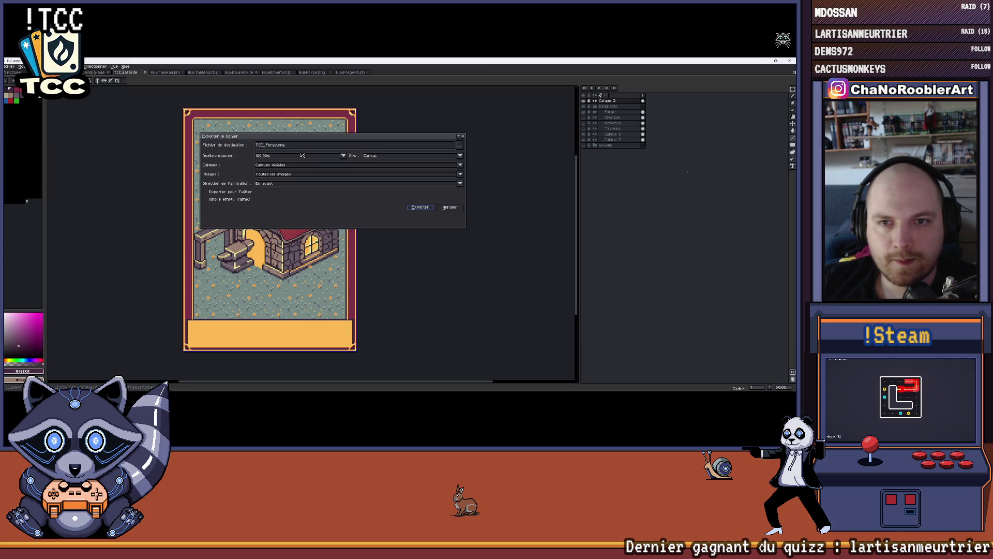
left_click(419, 207)
left_click(381, 239)
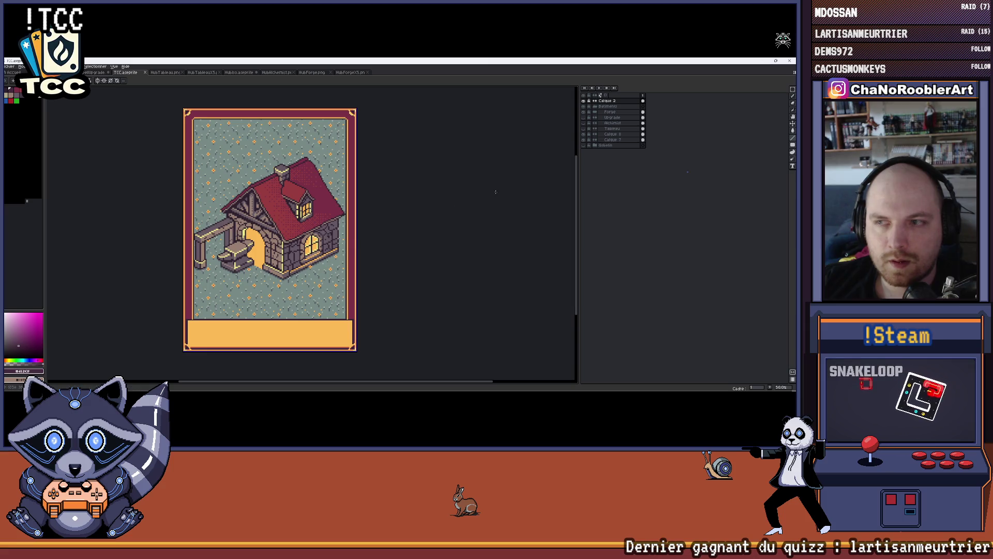
Swap Forge for the notice-board, export it over TCC_Tableau.png, then show Alchimist instead.
left_click(583, 112)
left_click(584, 128)
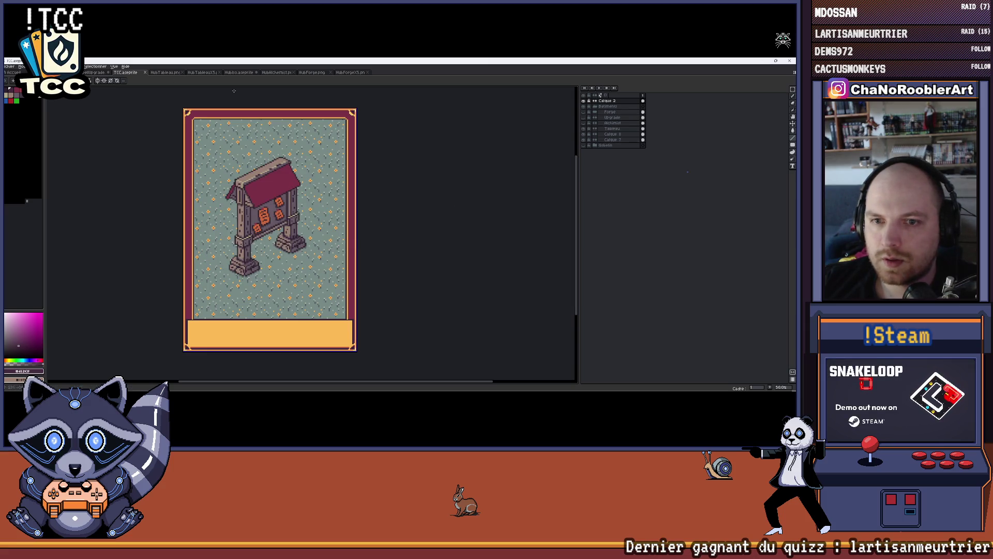
left_click(10, 66)
mouse_move(37, 125)
left_click(93, 124)
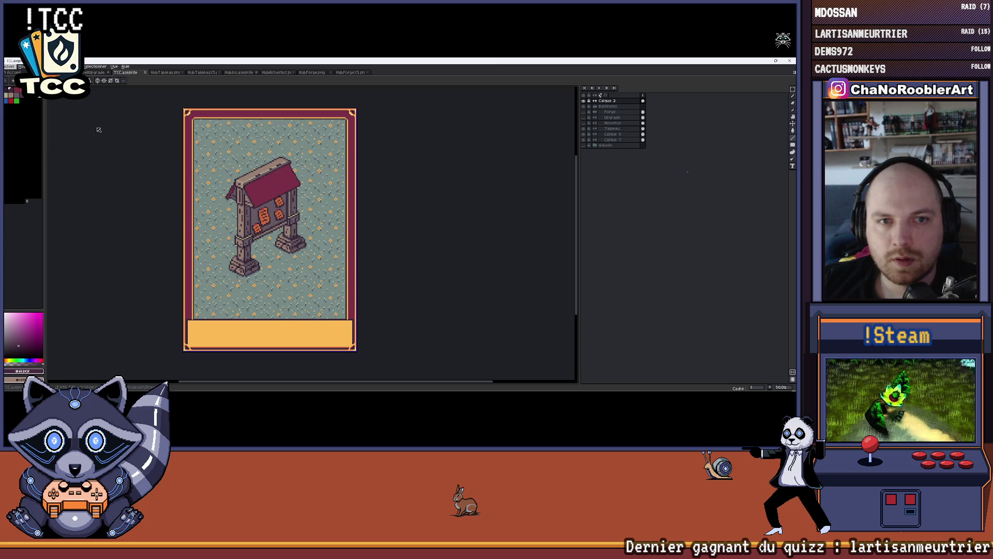
left_click(460, 145)
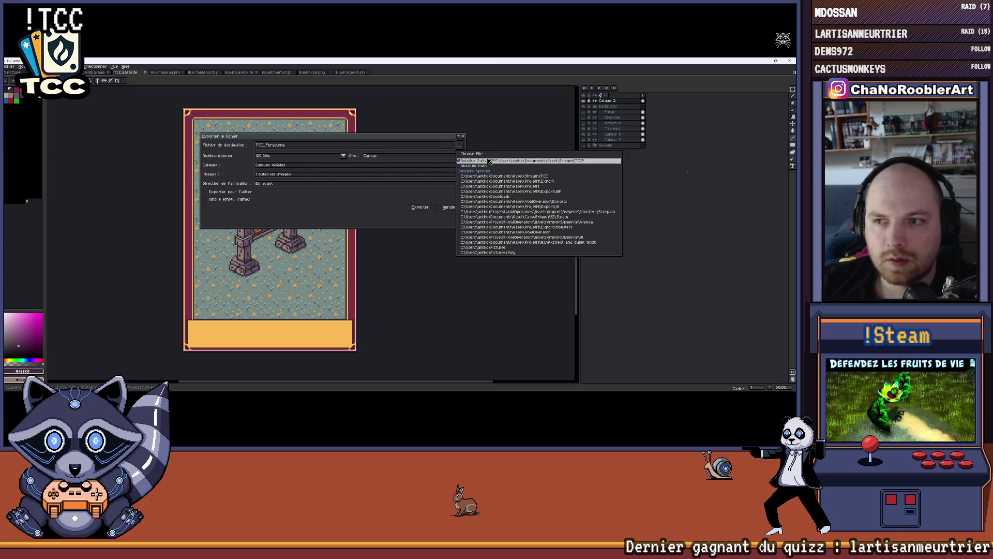
left_click(482, 154)
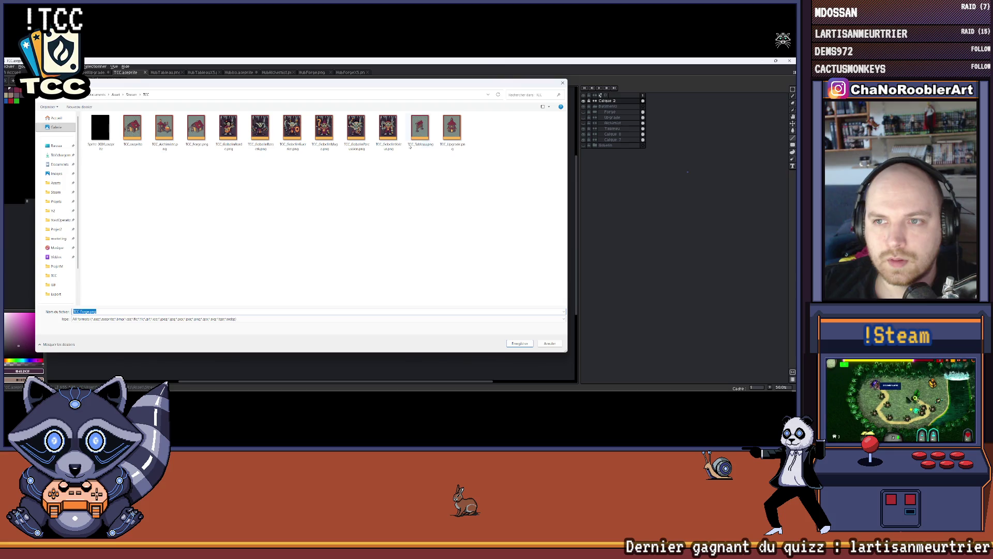
double_click(414, 137)
left_click(412, 229)
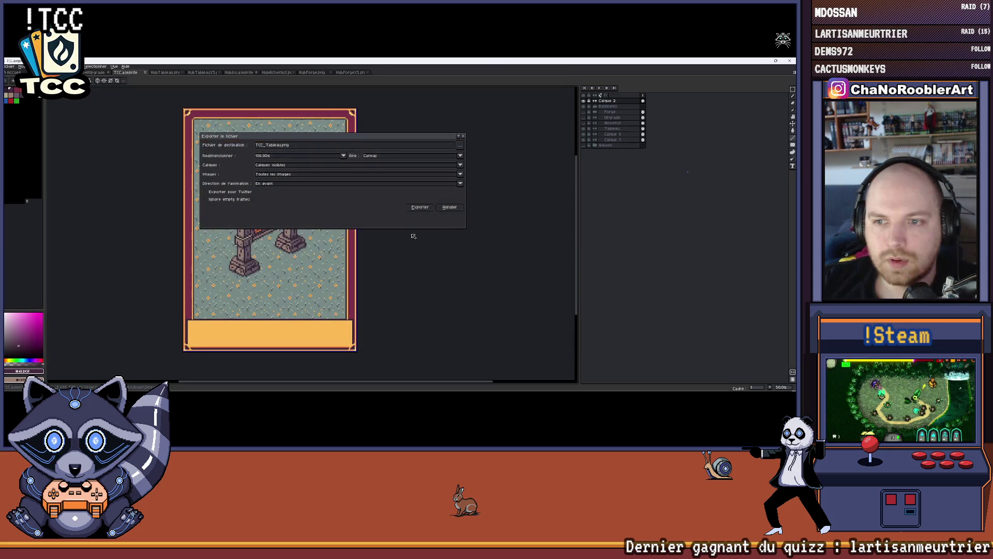
left_click(421, 207)
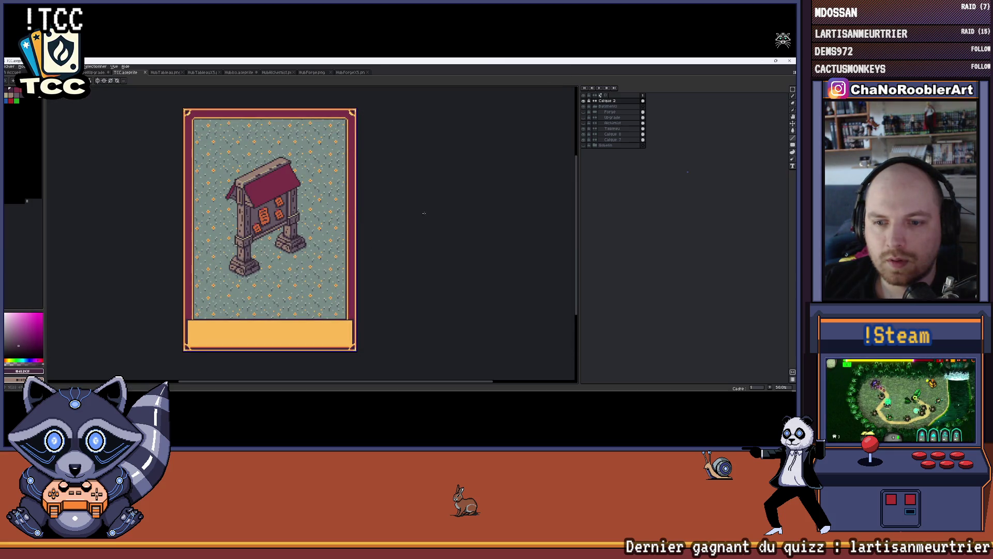
left_click(583, 128)
left_click(583, 123)
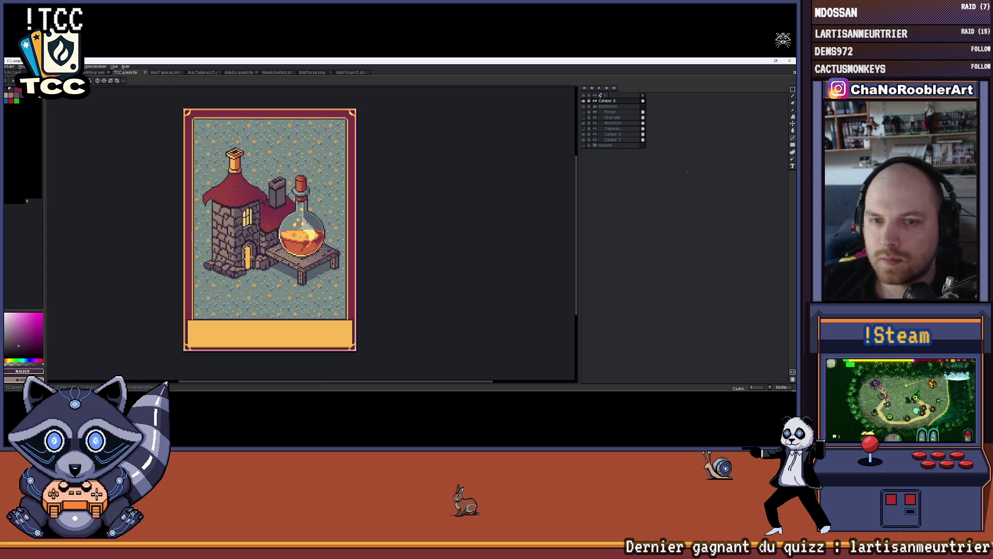
Export the alchemist card art, overwriting TCC_Alchimiste.png.
left_click(10, 68)
left_click(103, 130)
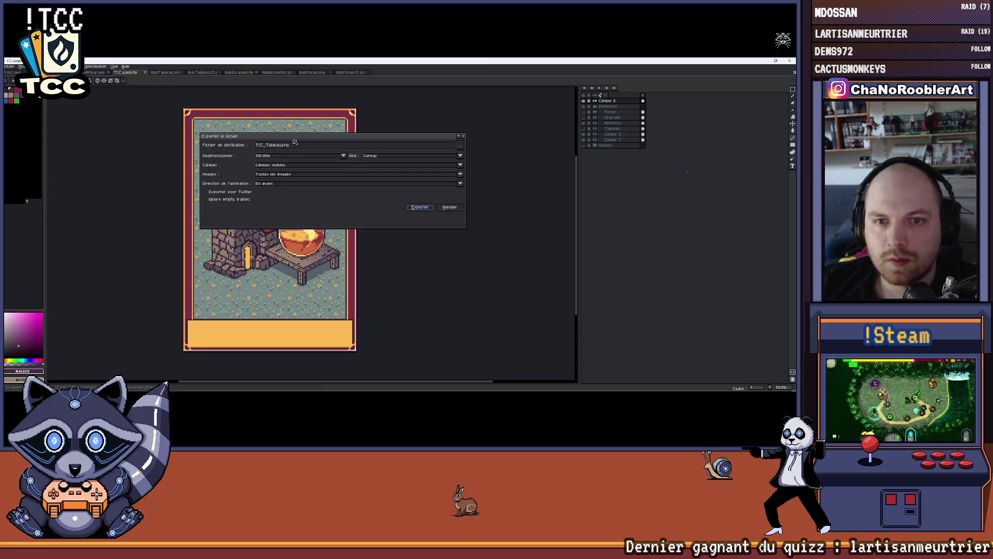
left_click(461, 148)
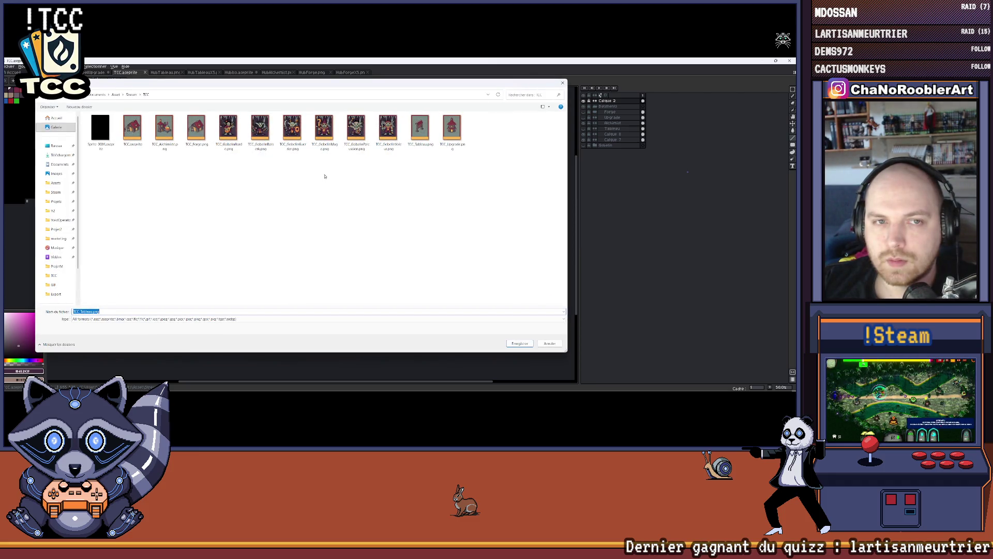
mouse_move(373, 88)
left_mouse_down()
mouse_move(425, 303)
mouse_move(375, 100)
left_mouse_up()
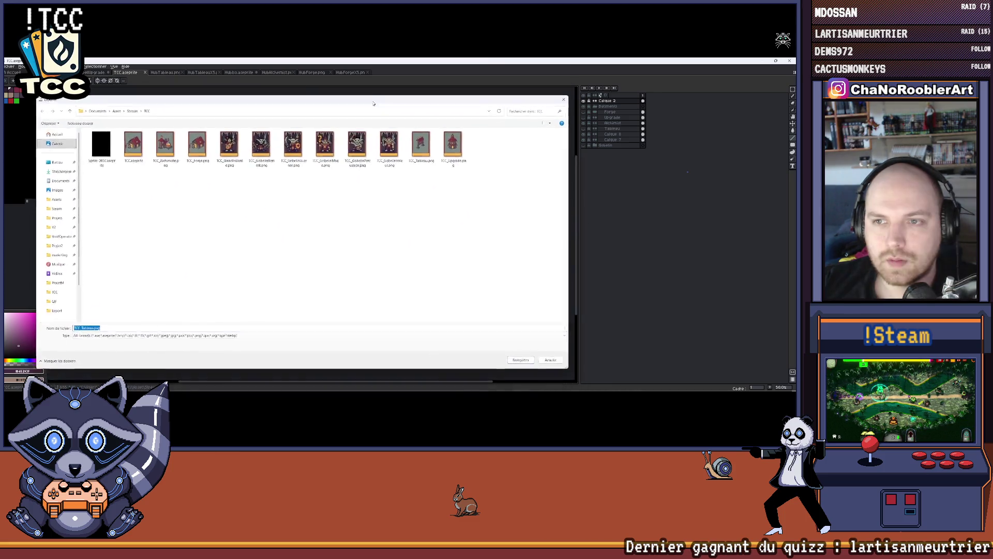
double_click(167, 147)
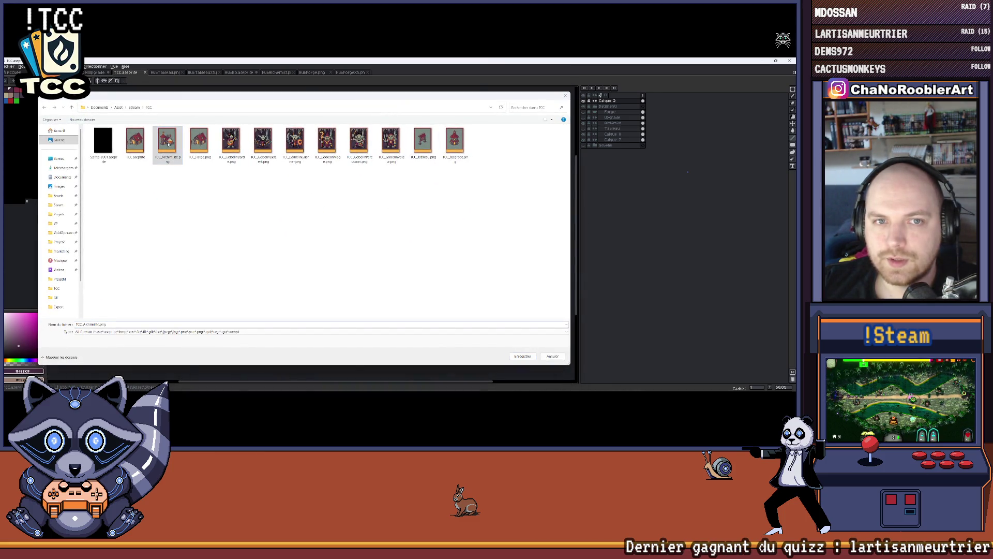
left_click(412, 228)
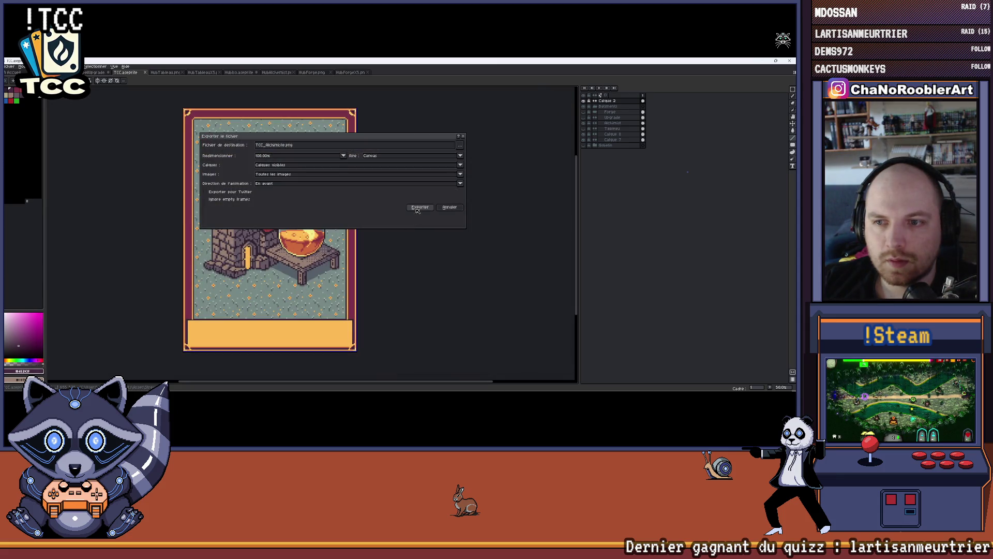
left_click(419, 208)
Swap the Alchimist layer for Upgrade, export over TCC_Upgrade.png, and minimize Aseprite.
left_click(585, 124)
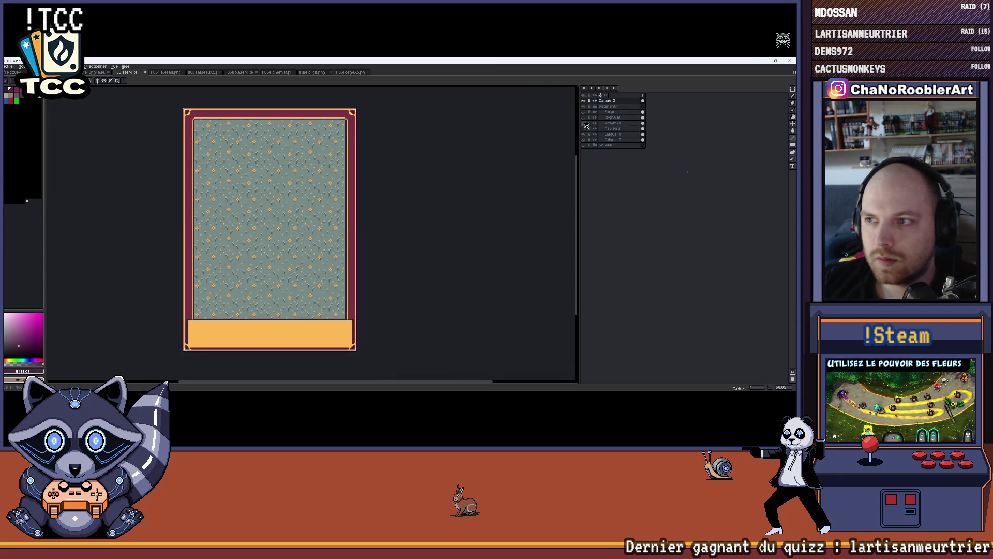
left_click(585, 118)
left_click(9, 66)
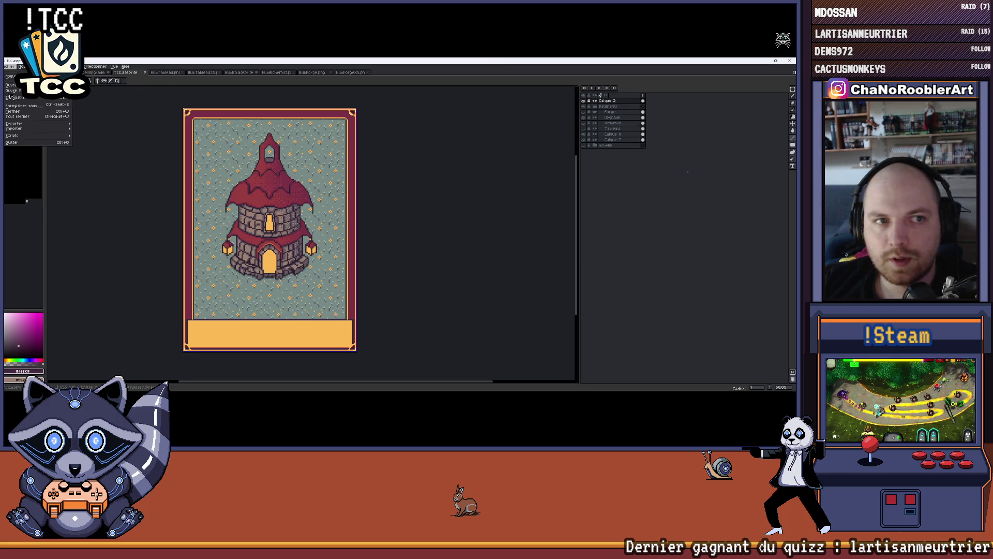
mouse_move(14, 123)
left_click(87, 128)
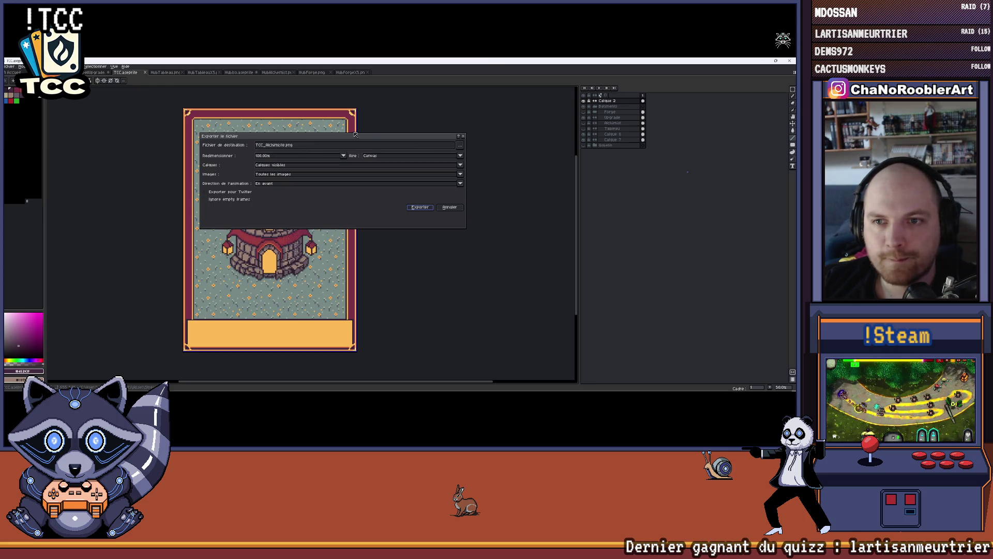
left_click(460, 146)
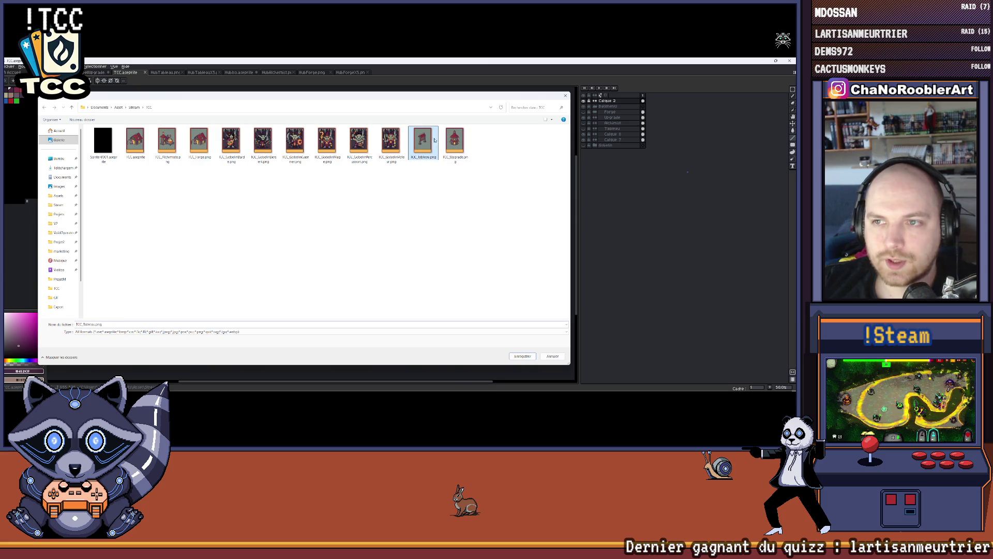
double_click(454, 141)
left_click(413, 229)
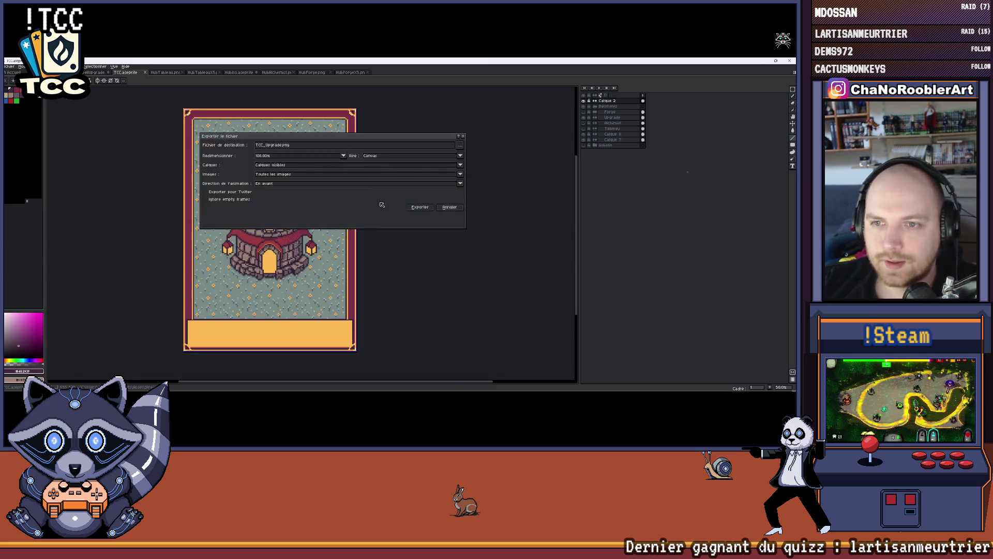
left_click(420, 207)
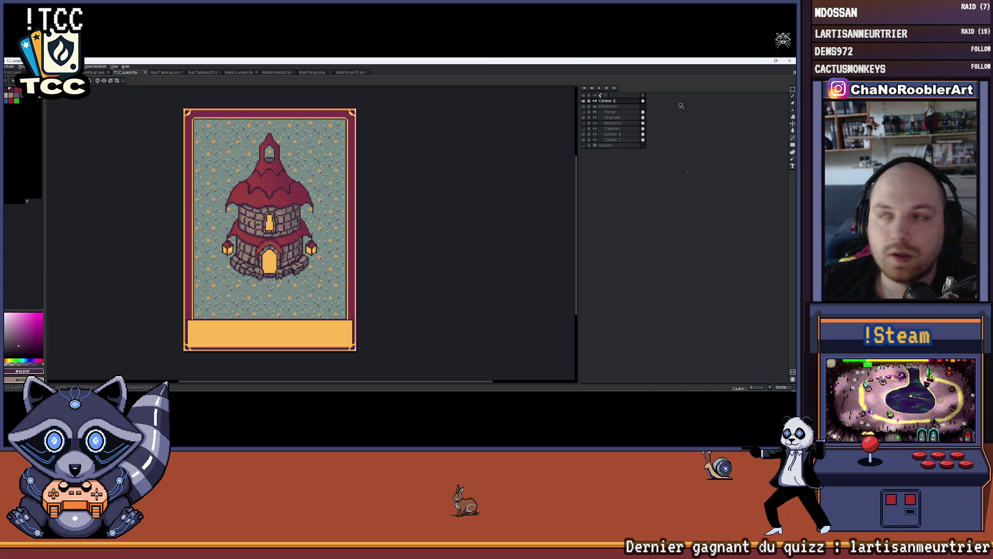
left_click(760, 64)
Bring the TCC card page forward and close the open card form without saving.
mouse_move(362, 391)
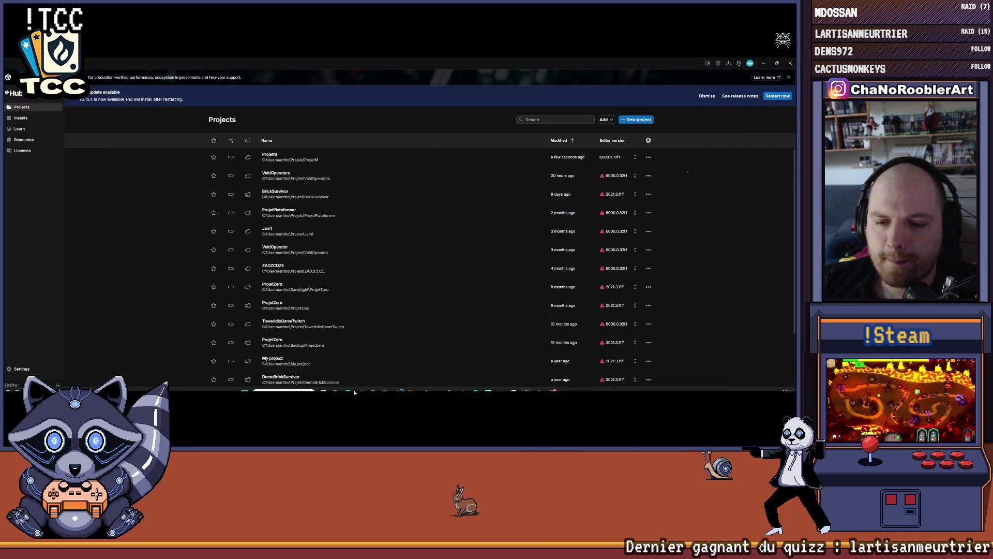
mouse_move(400, 384)
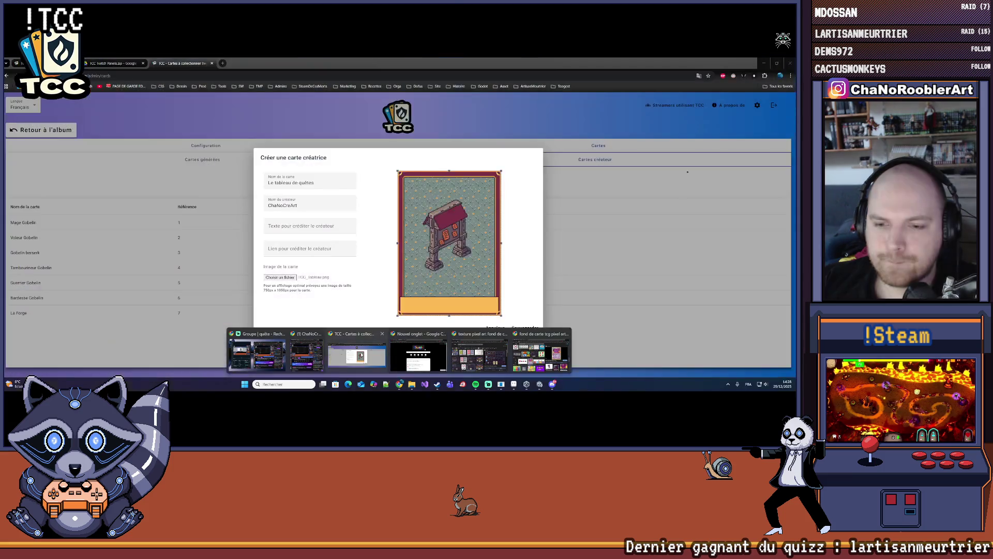
left_click(413, 352)
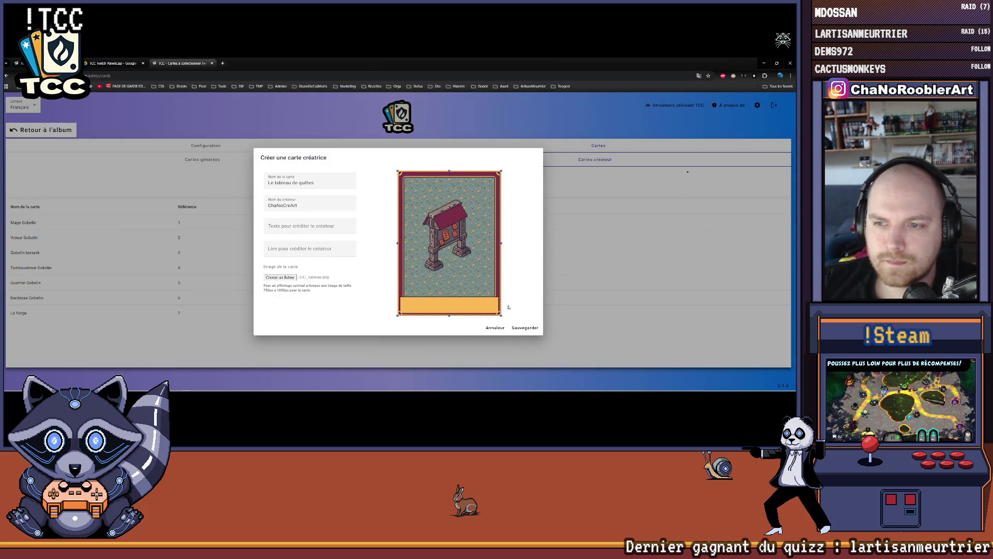
left_click(279, 277)
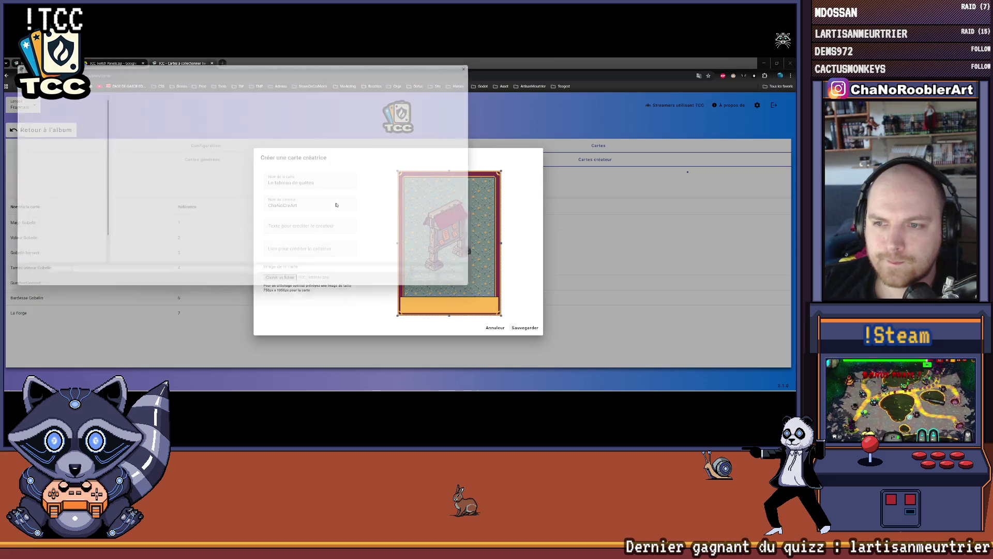
double_click(372, 104)
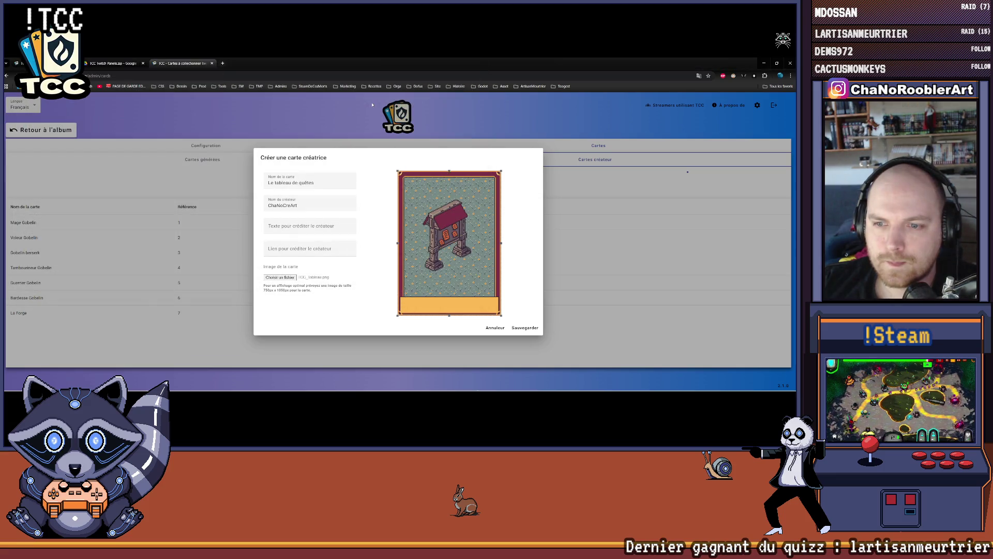
left_click(496, 330)
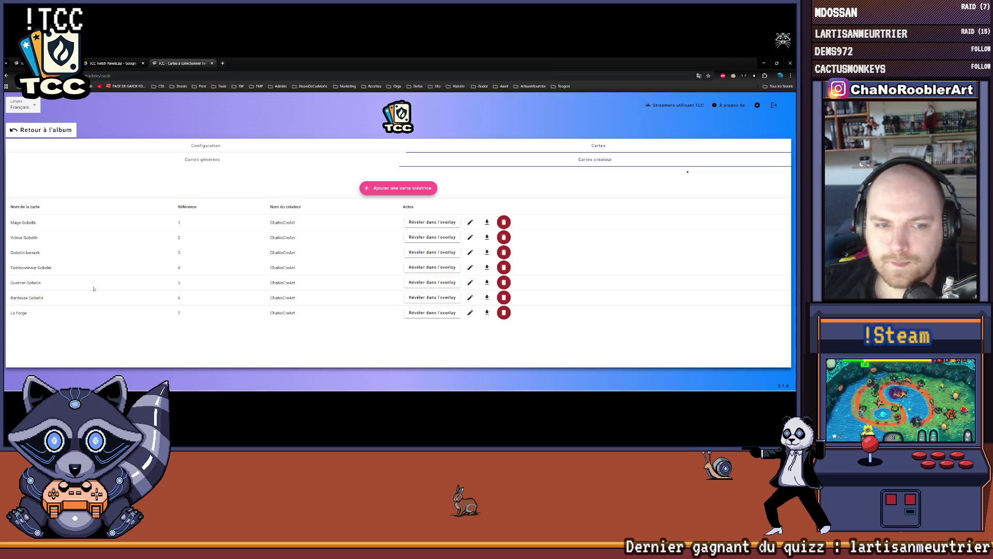
Cancel La Forge's rename, delete La Forge, and start a new creator card.
left_click(470, 313)
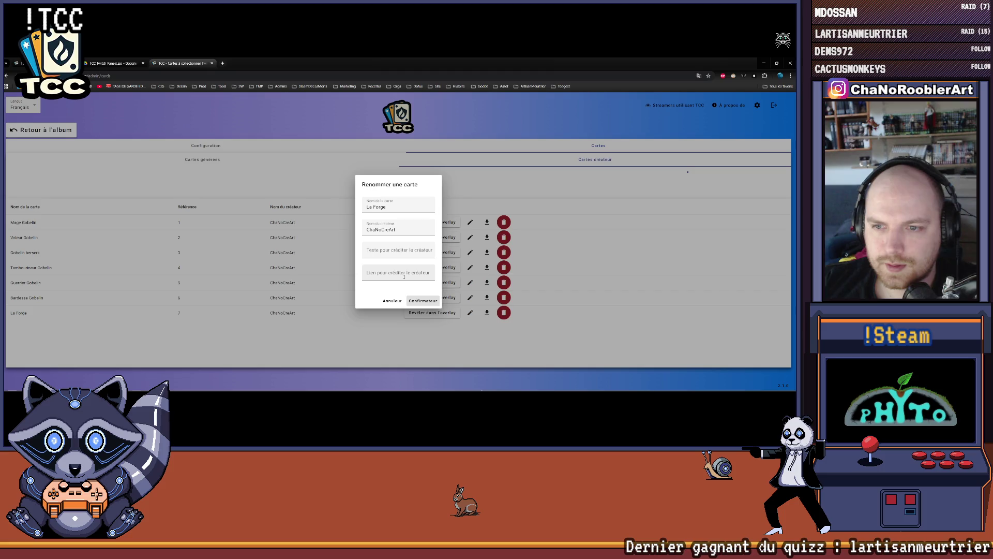
left_click(392, 302)
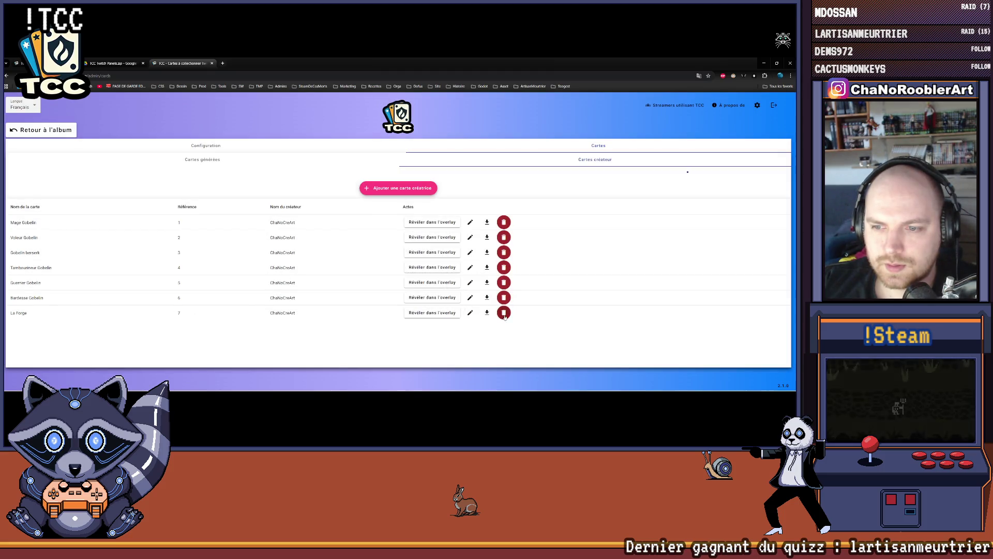
left_click(414, 253)
left_click(418, 272)
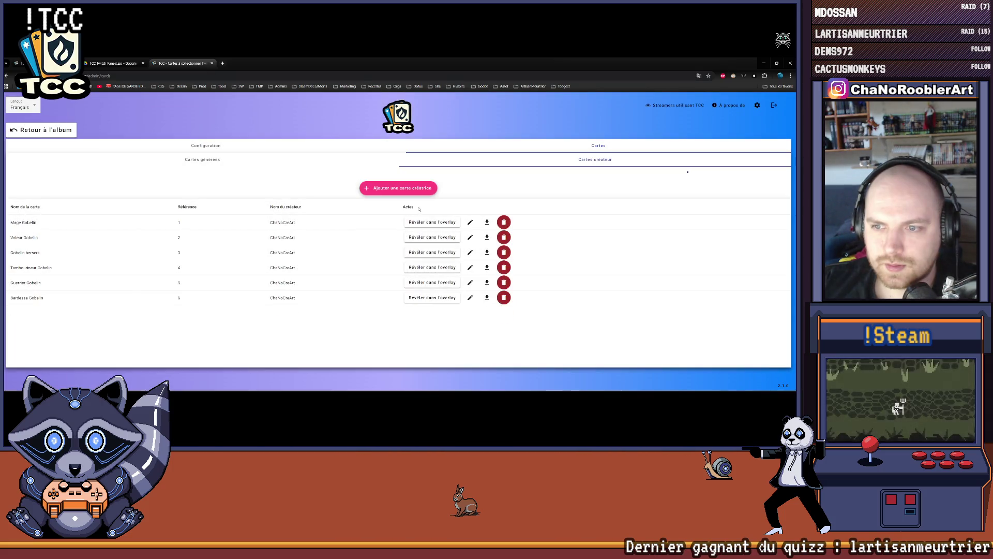
left_click(401, 187)
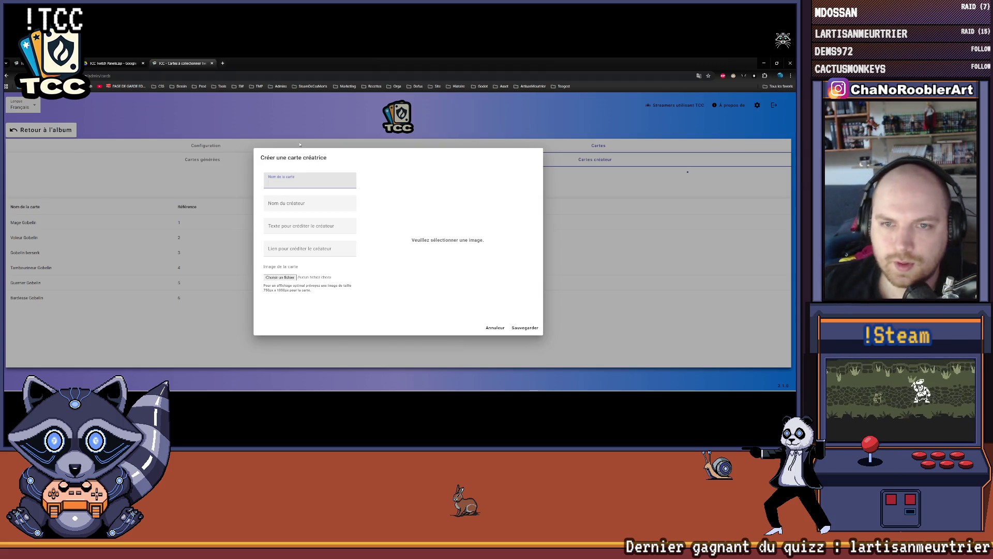
Create card 'La Forge' with its creator name and TCC_Forge.png image, save it, then start another.
type("La For")
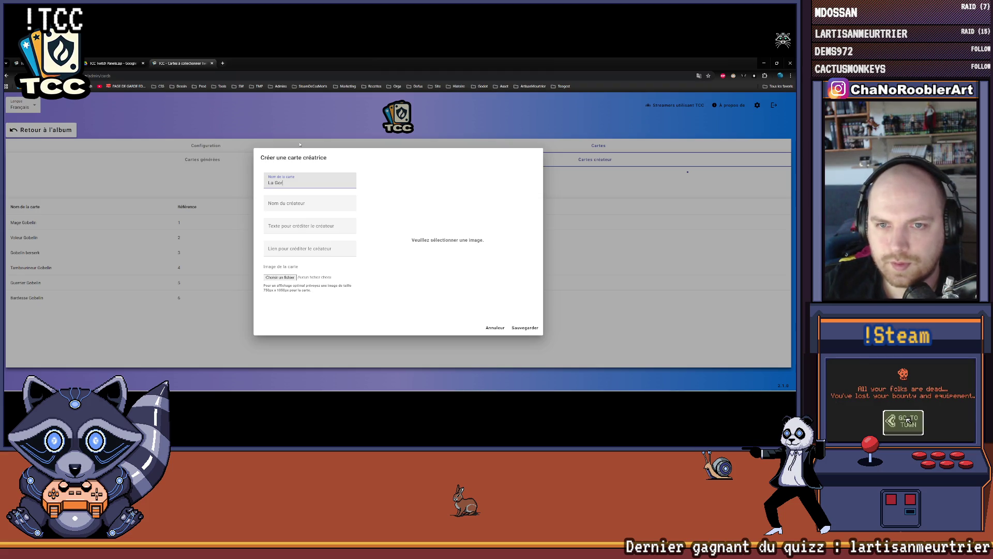
type("ge")
key("Tab")
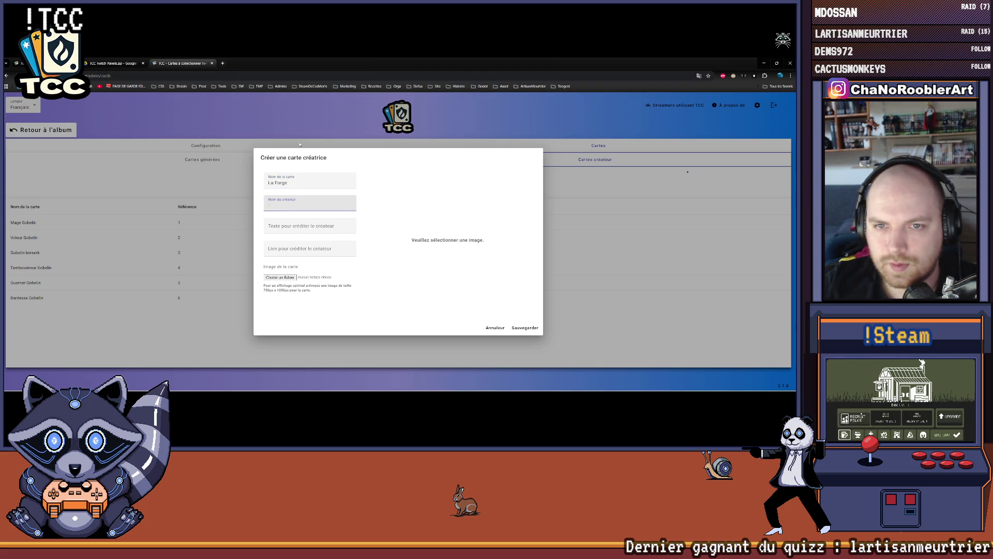
type("ChaNoCreArt")
key("Tab")
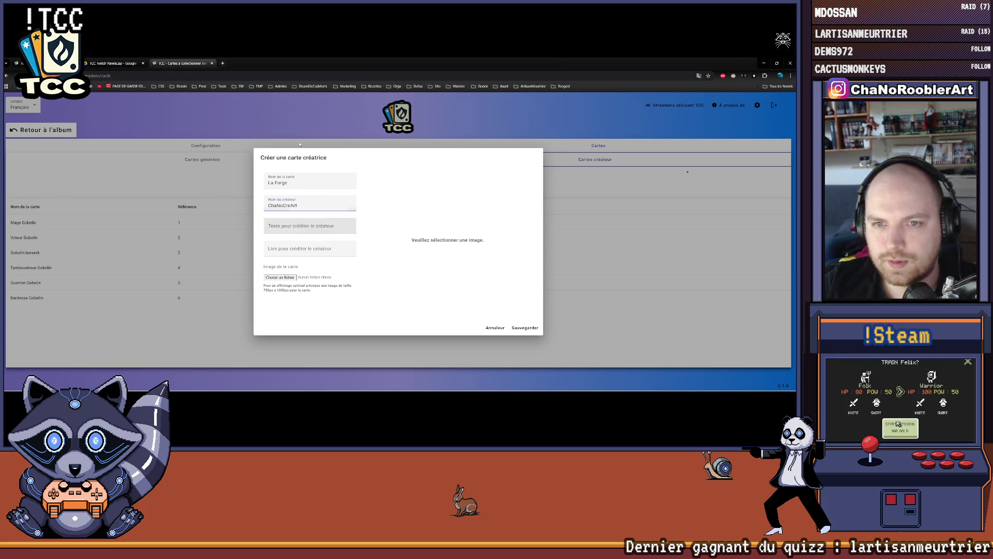
left_click(286, 279)
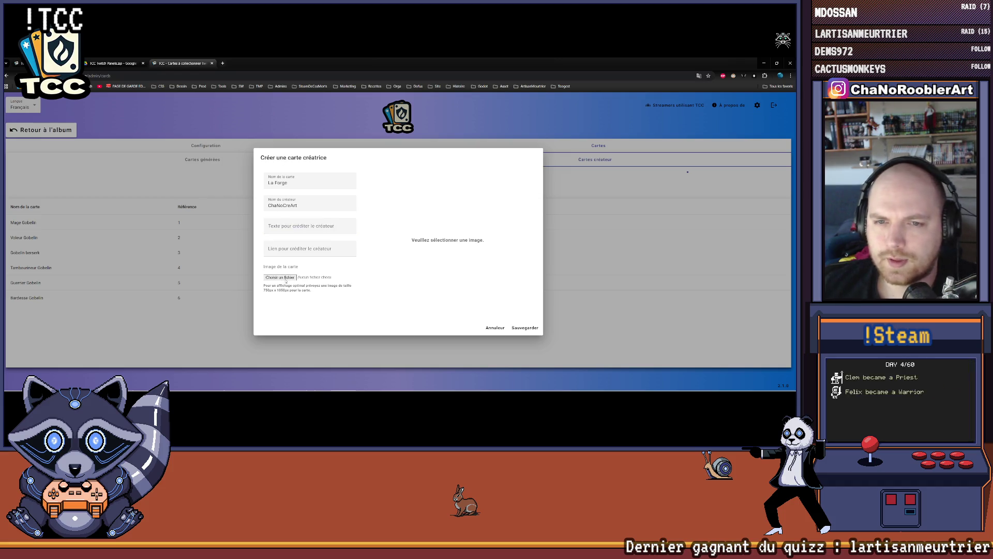
mouse_move(375, 82)
left_mouse_down()
mouse_move(547, 99)
mouse_move(503, 90)
mouse_move(176, 101)
mouse_move(508, 205)
mouse_move(486, 121)
left_mouse_up()
double_click(295, 165)
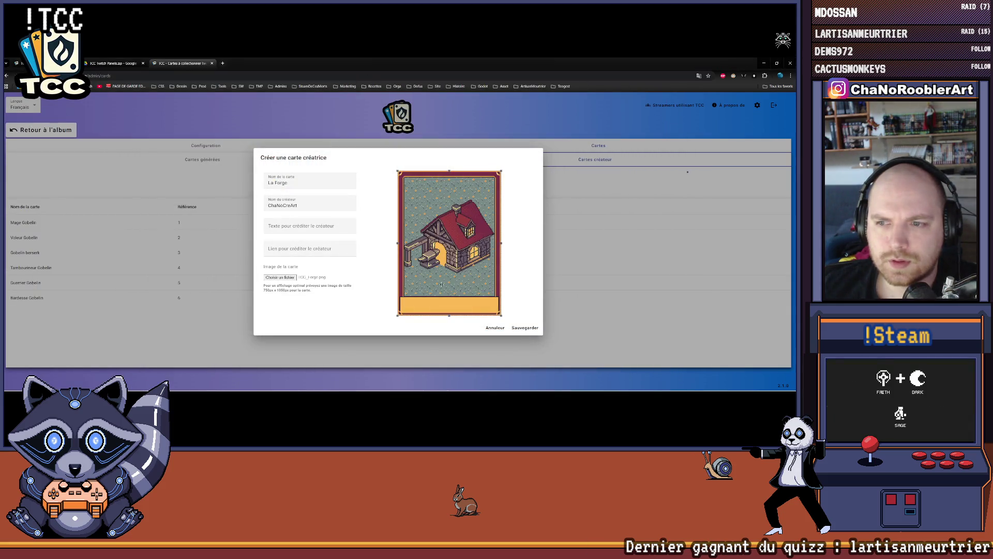
left_click(529, 331)
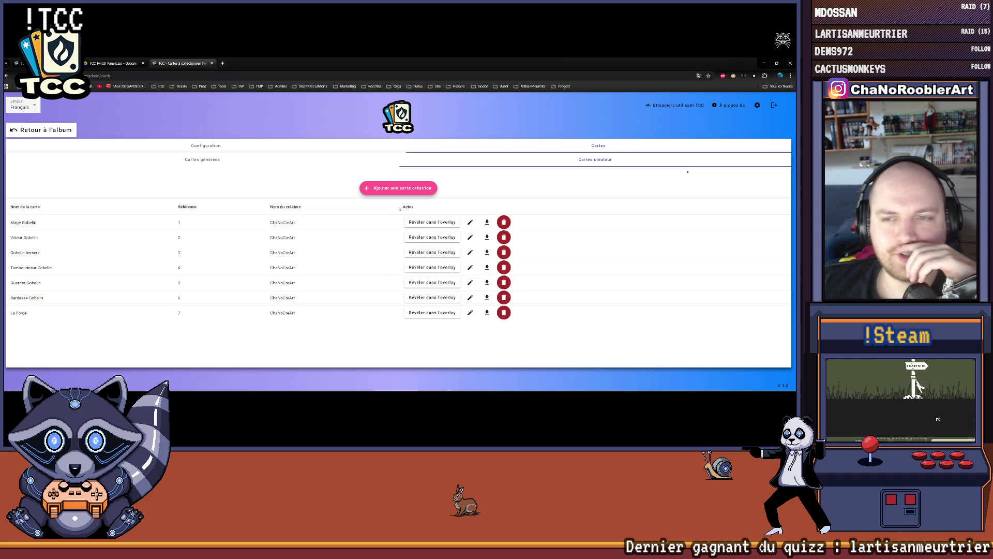
left_click(398, 188)
type("Le ta")
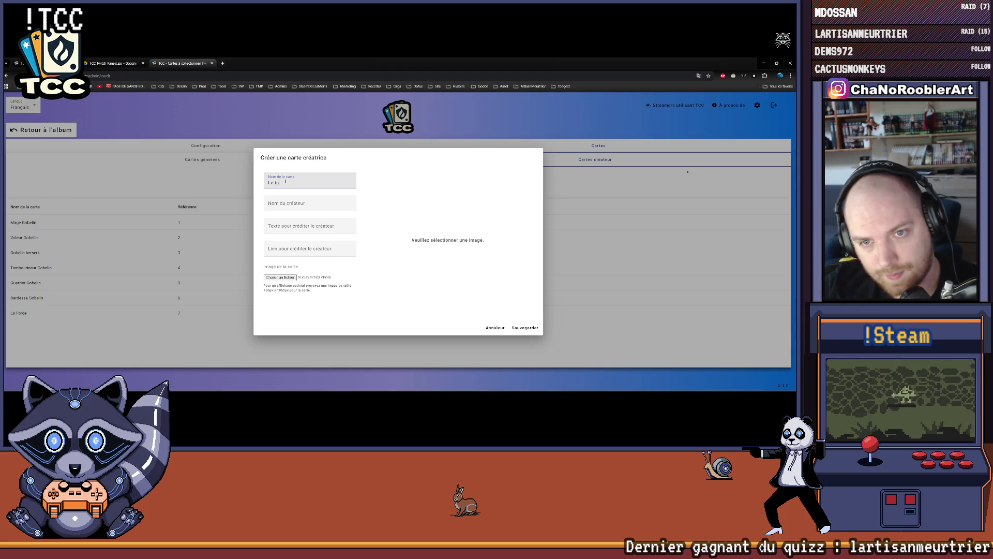
Complete 'Le Tableau de Quêtes' with creator name and quest-board image, save it as card 8.
type("ble")
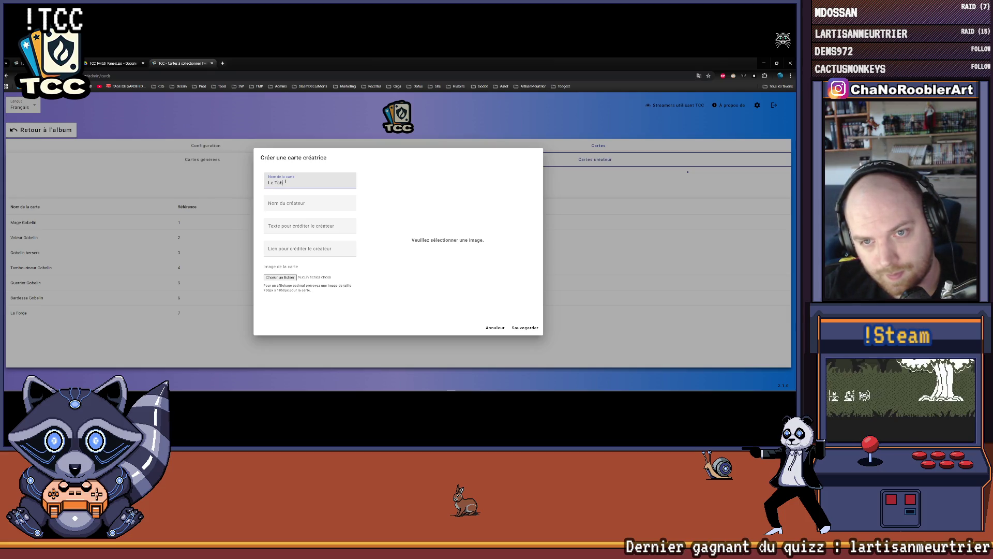
type("au de Quête")
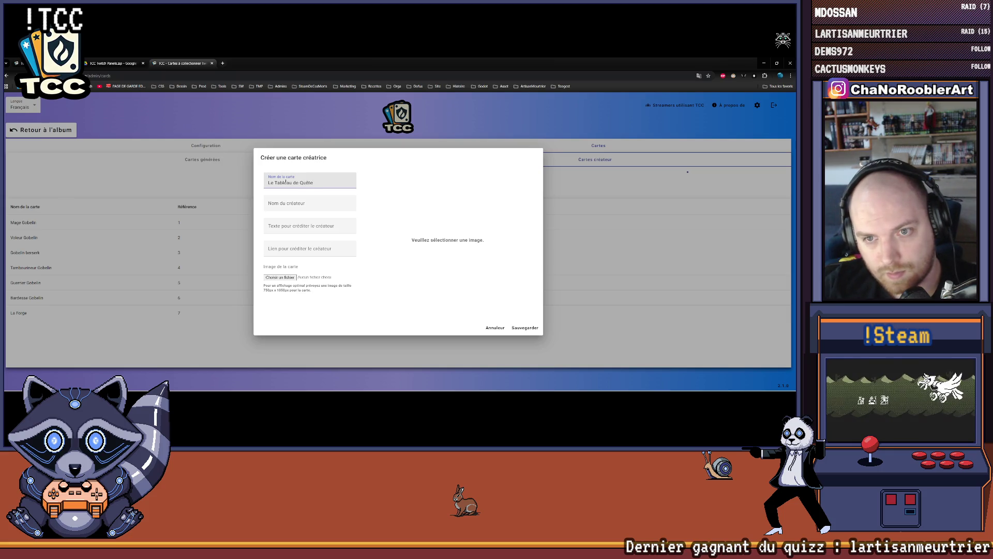
type("s")
key("Tab")
type("o")
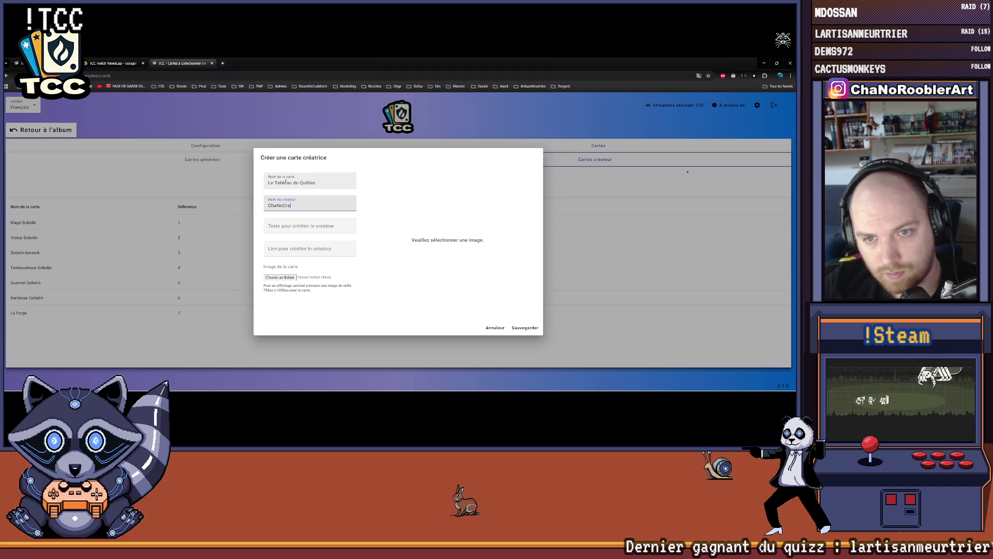
left_click(282, 248)
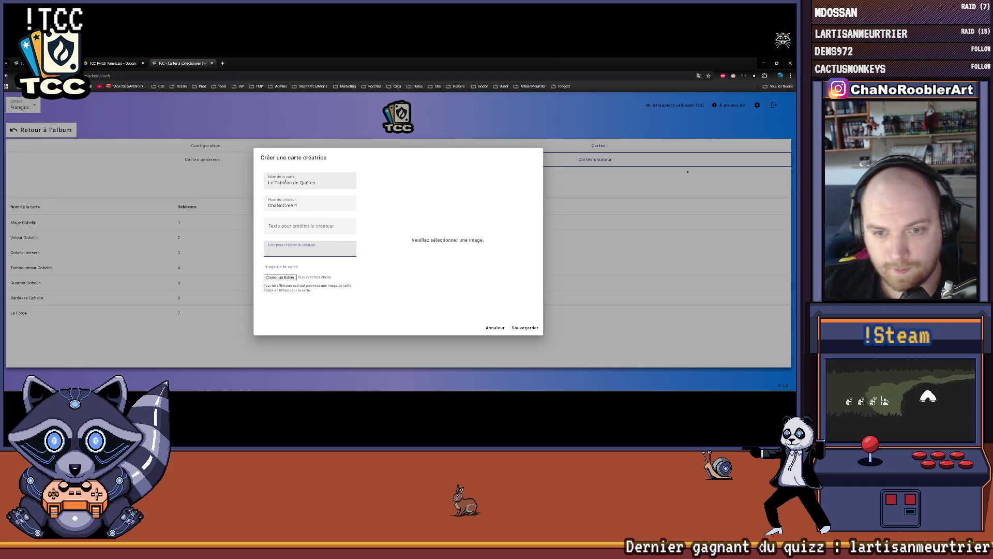
left_click(272, 278)
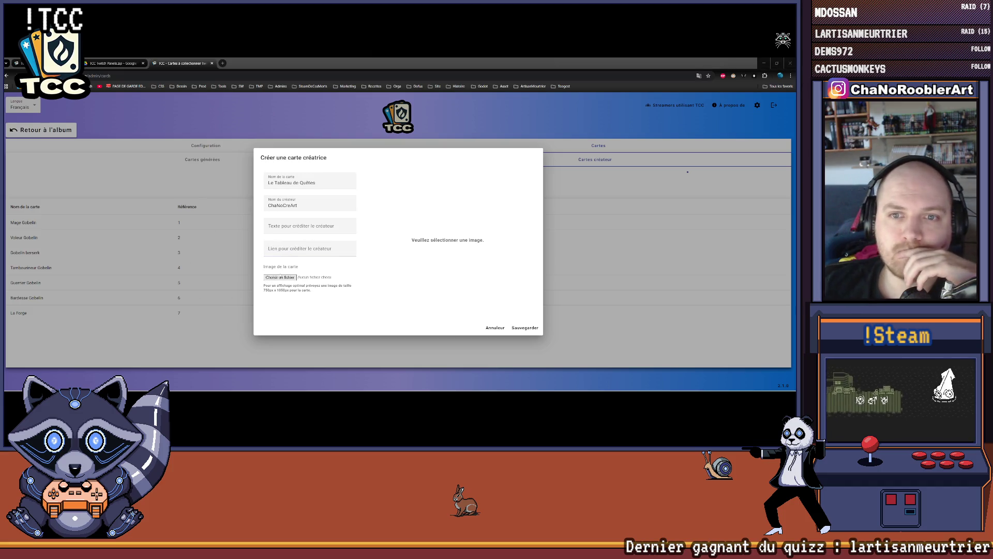
double_click(513, 167)
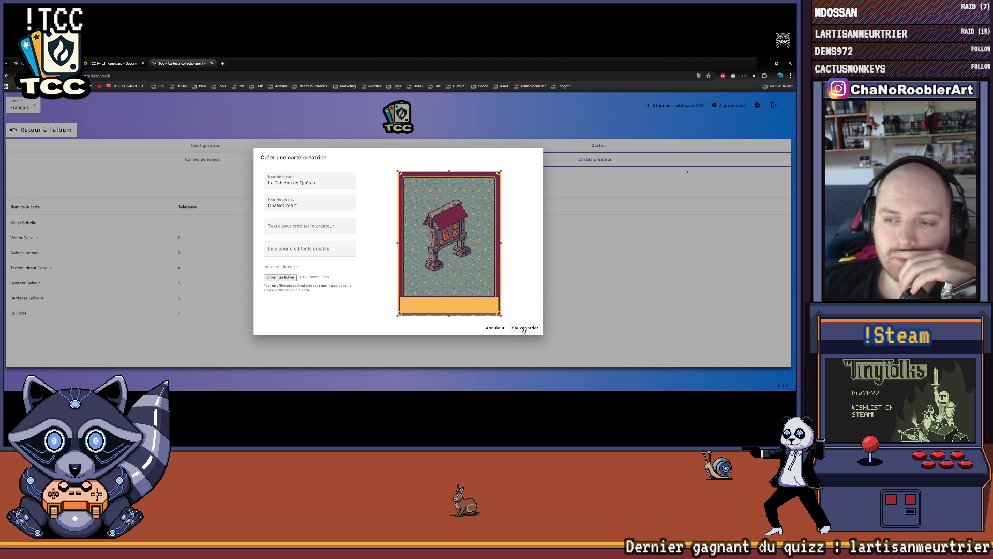
left_click(524, 328)
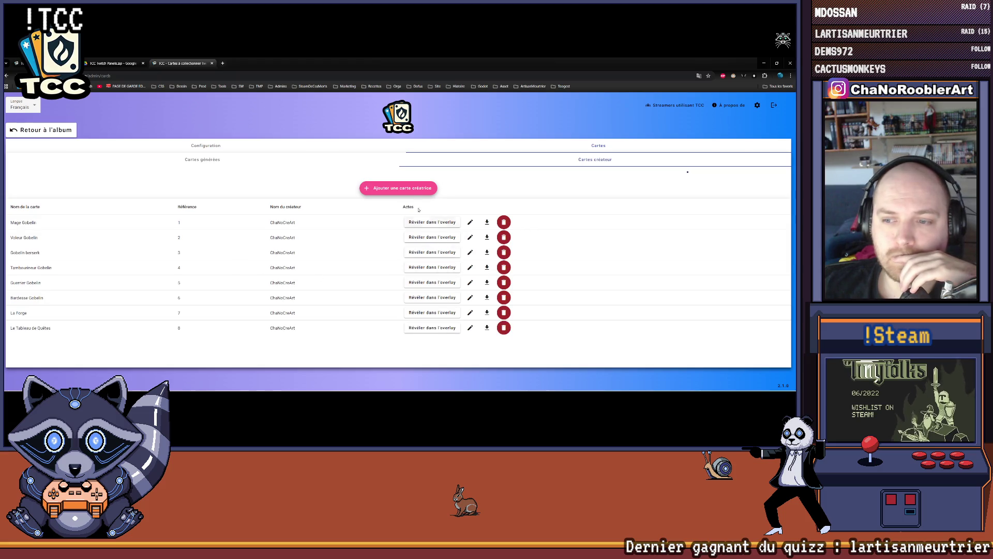
left_click(399, 189)
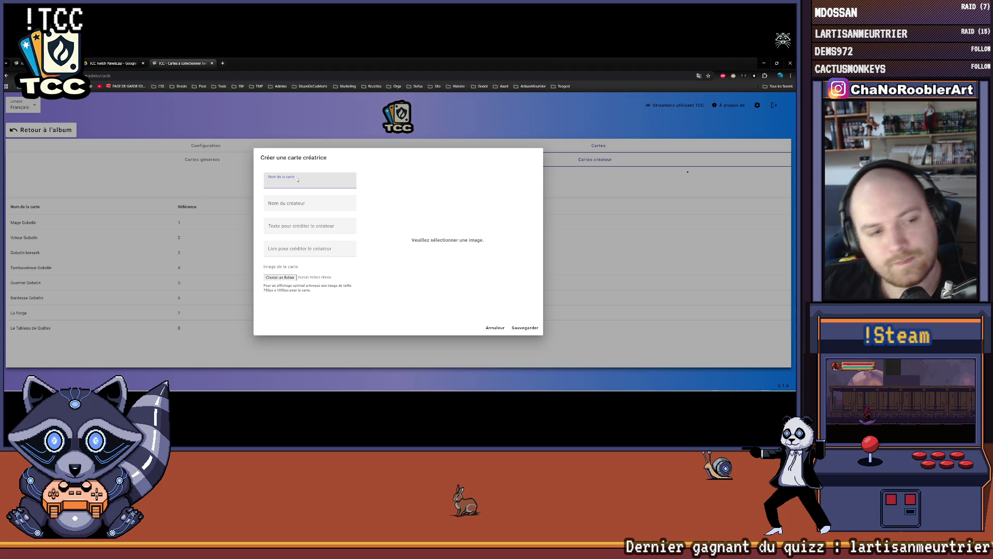
Return to the new creator-card form and click into the card name field to begin 'Le Lab…'.
key("alt+Tab")
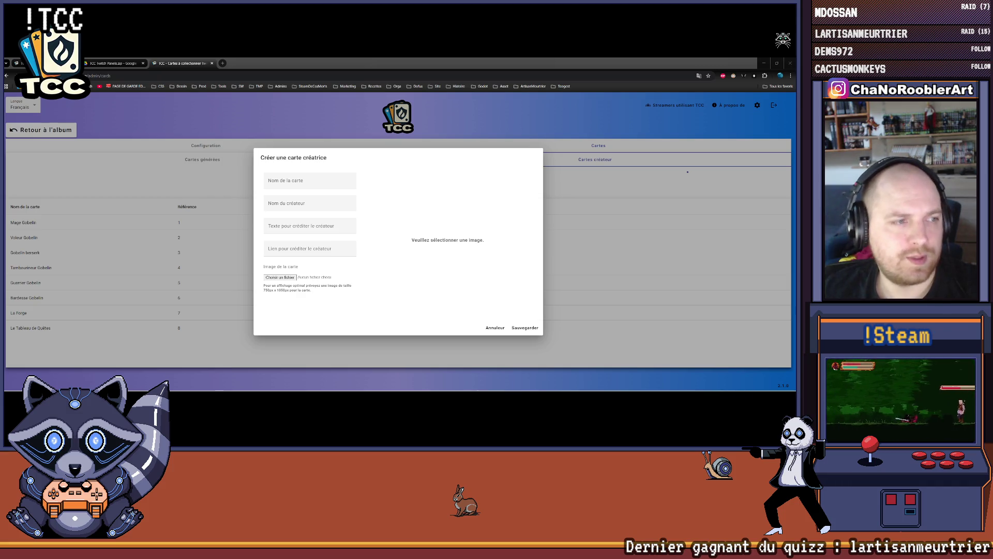
left_click(288, 184)
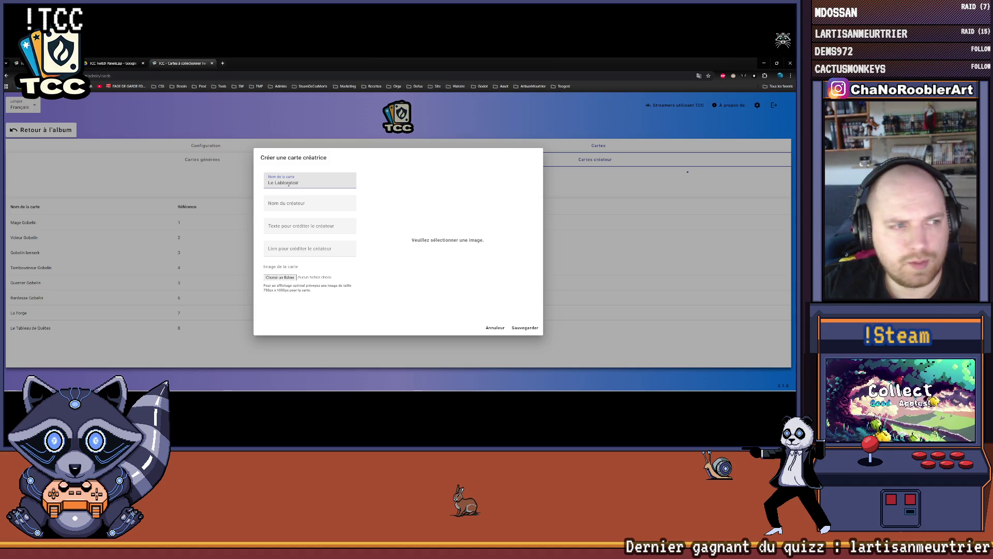
Finish the card name 'Le Laboratoire d'Alchimie' and fill in the creator name.
type("ire d'Alch")
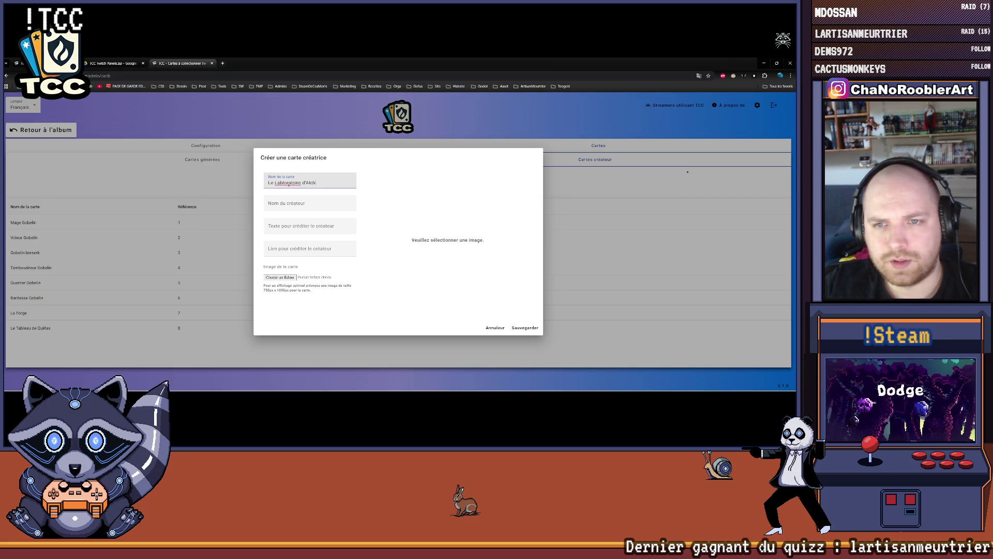
type("imie")
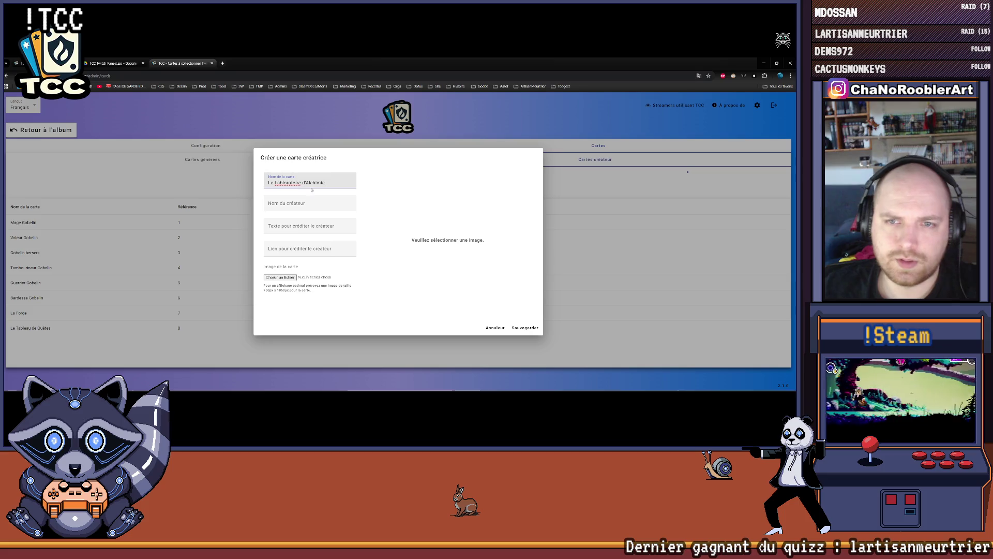
key("BackSpace")
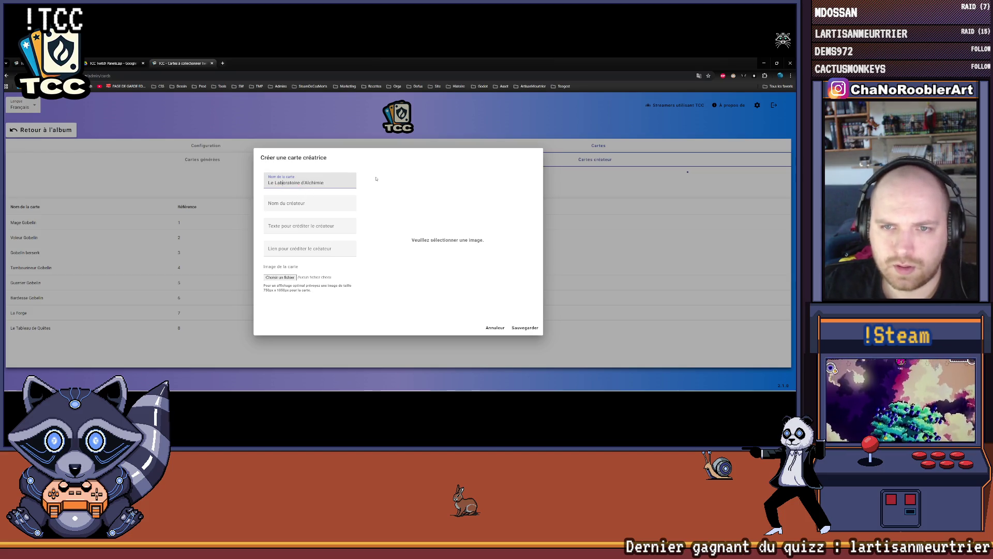
key("alt+Tab")
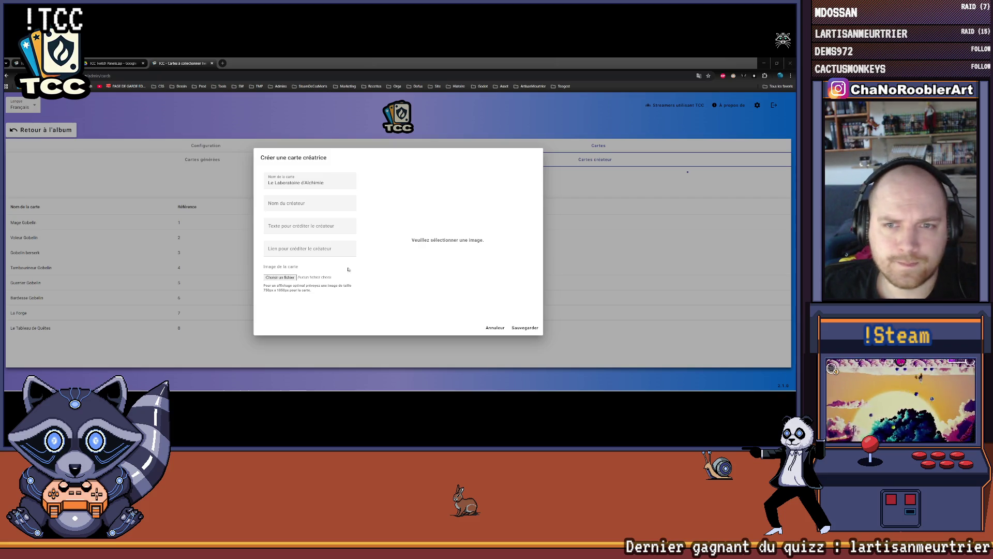
left_click(334, 209)
type("Cha")
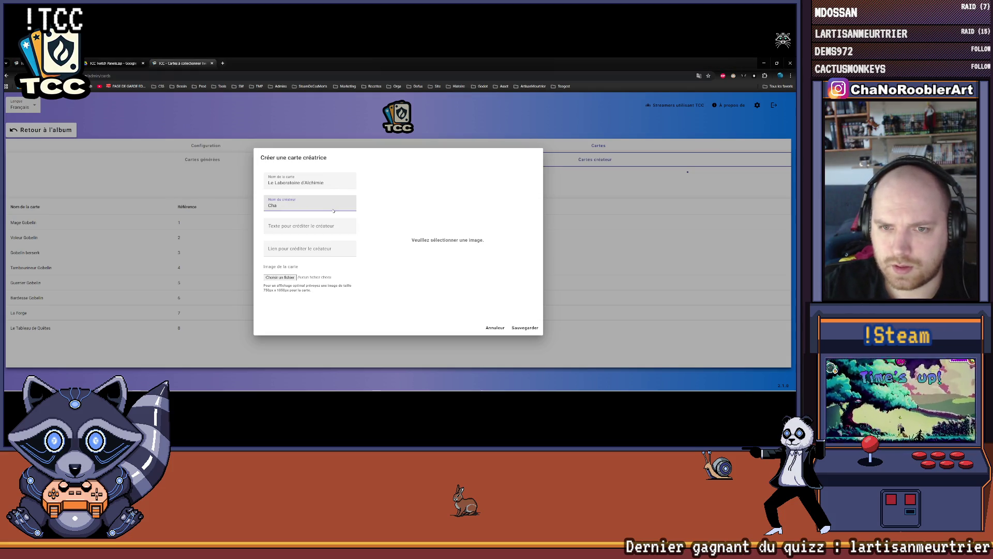
type("NoCreAr")
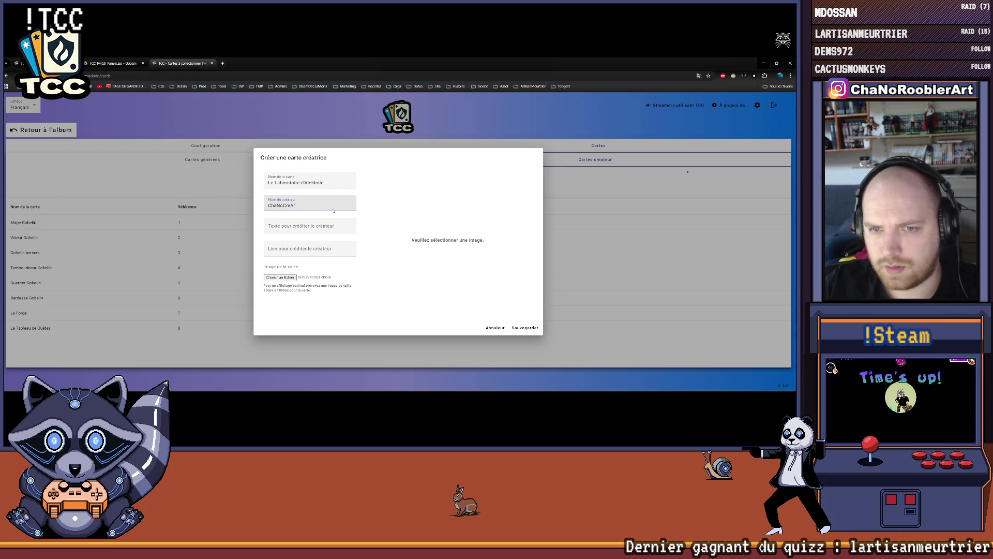
type("t")
key("Tab")
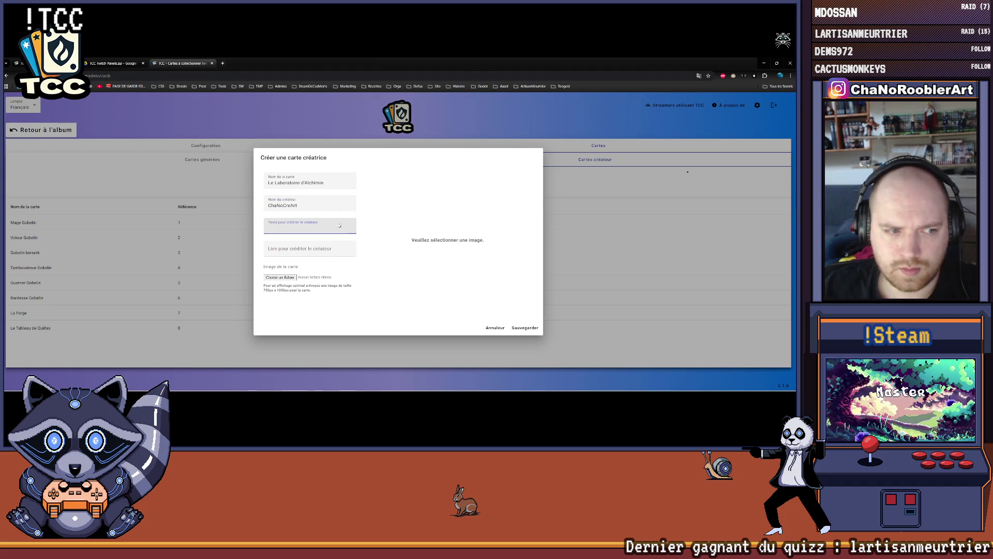
Attach the alchemist tower PNG and save the card as reference 9.
left_click(280, 277)
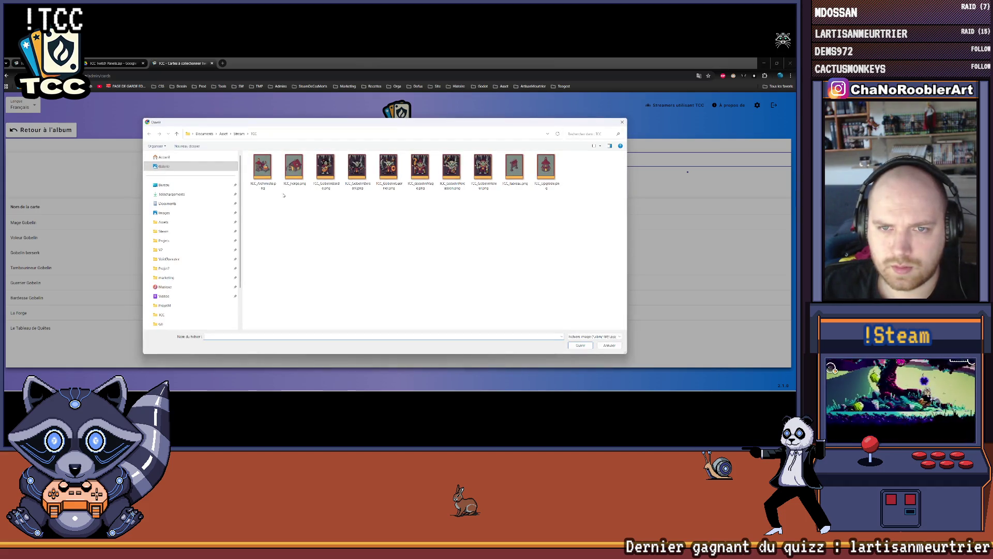
double_click(262, 166)
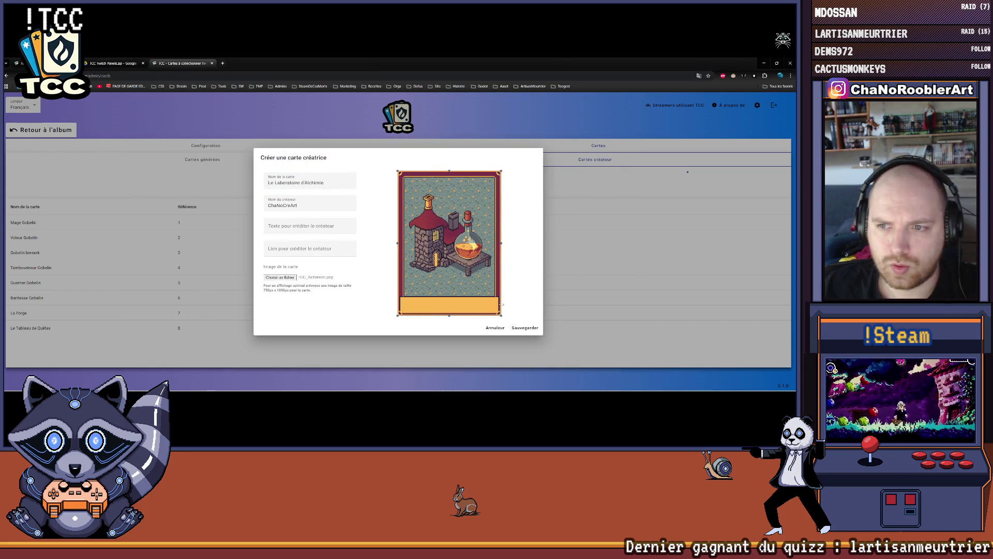
left_click(525, 328)
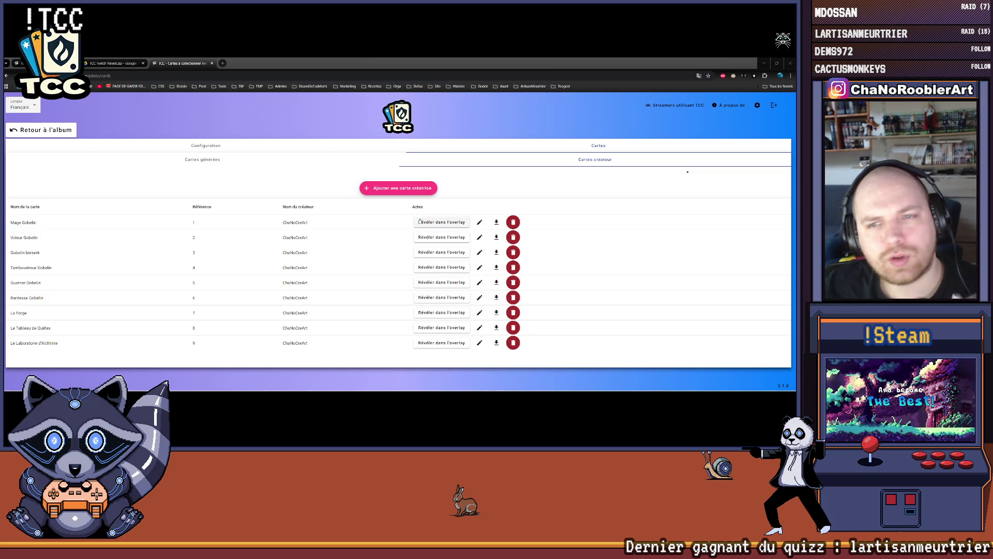
Start a new creator card named 'La Tour de l'Éveil'.
left_click(399, 188)
type("La Tour de l'")
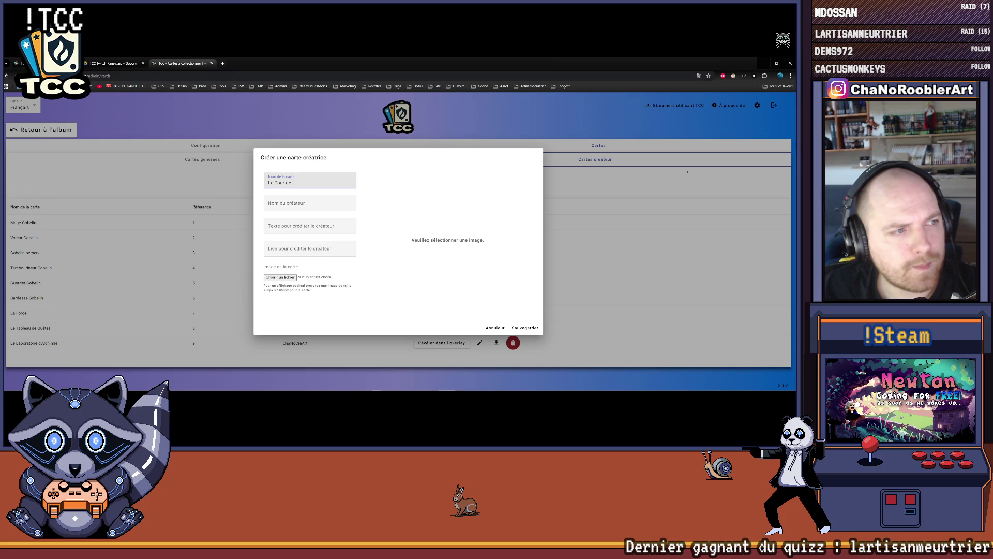
key("alt+Tab")
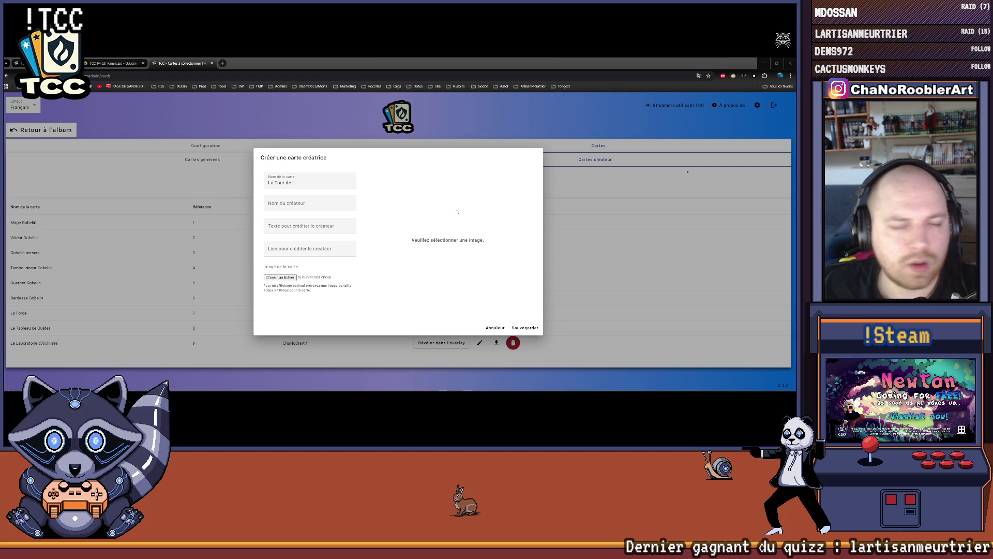
left_click(328, 182)
type("Éveil")
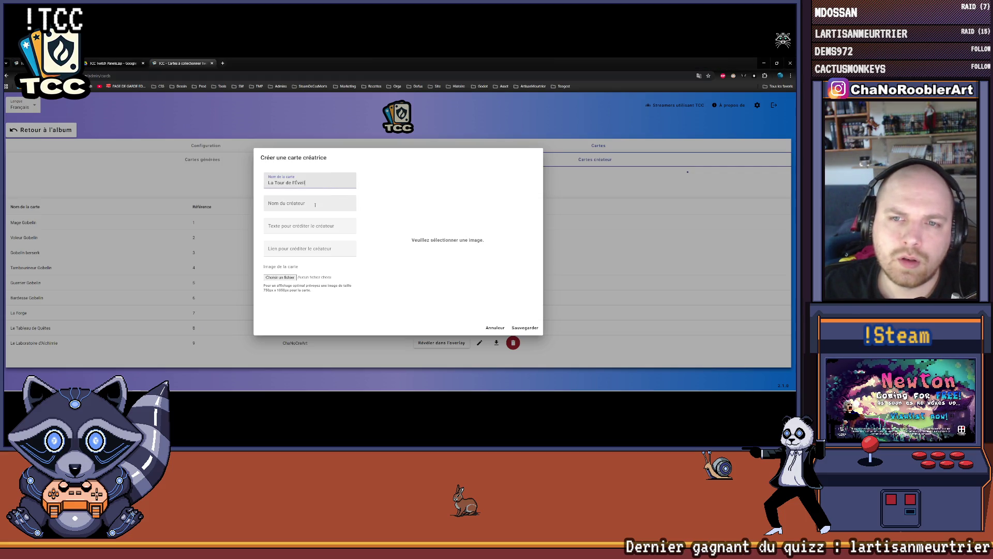
key("Tab")
Enter the creator name and dismiss the accidental page-save dialog.
key("alt+Tab")
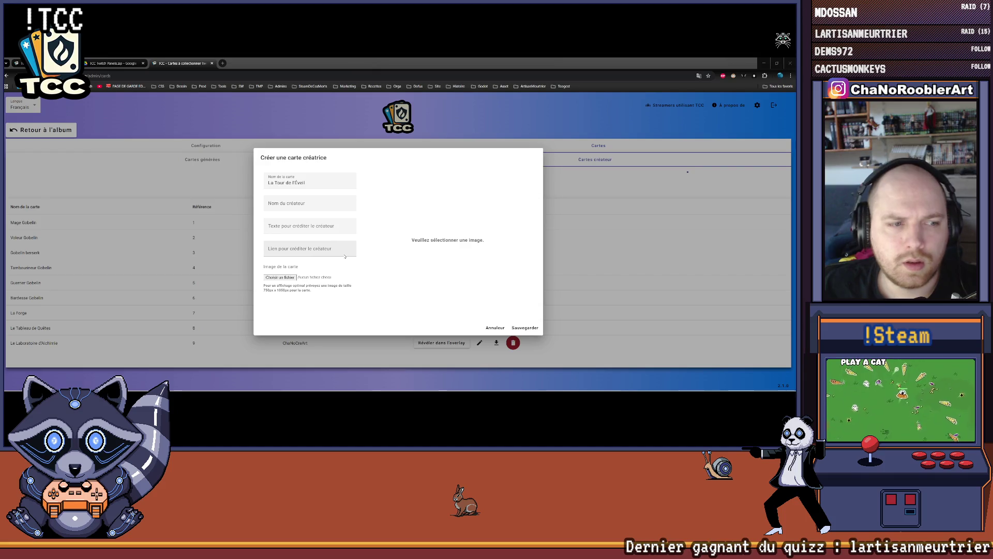
left_click(311, 208)
type("ChA")
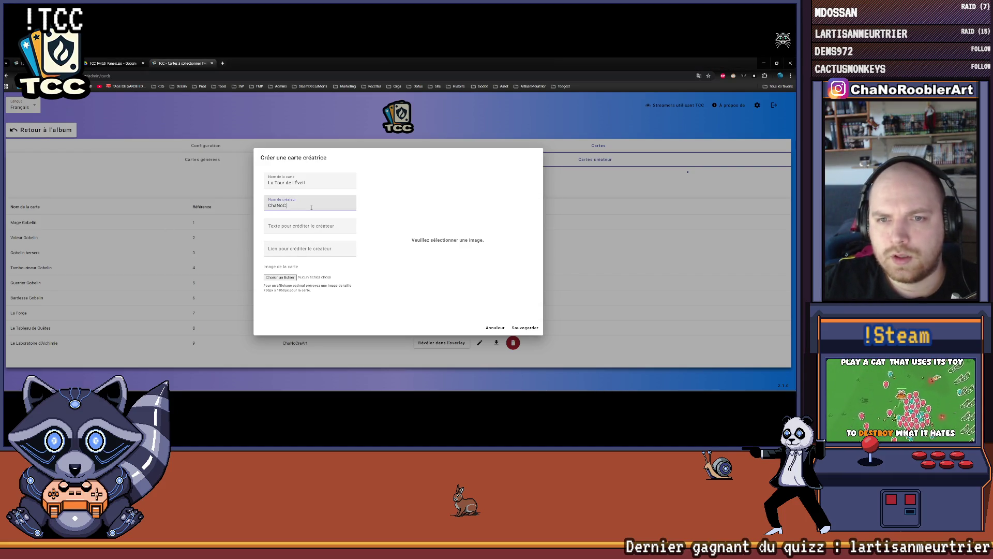
type("rt")
key("Tab")
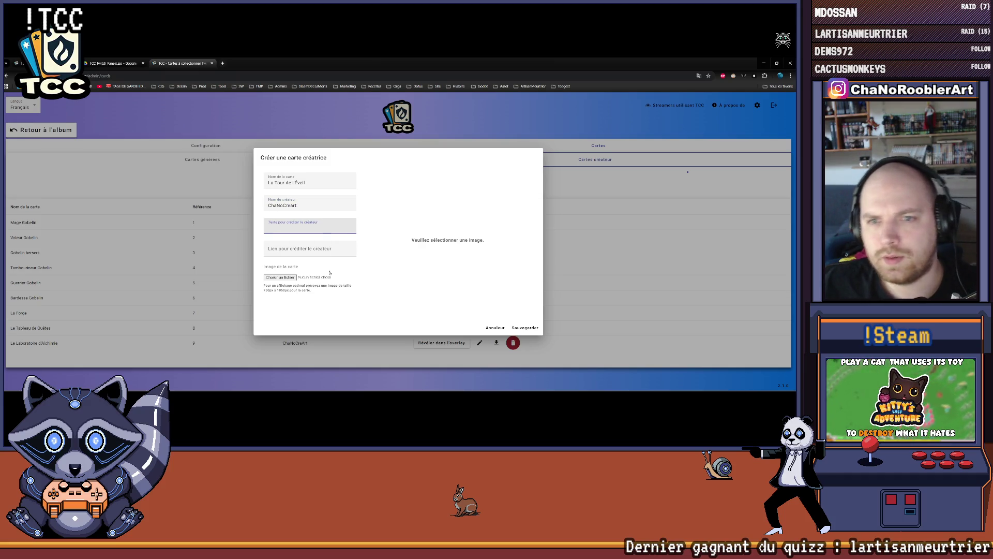
left_click_drag(294, 206, 291, 205)
type("A")
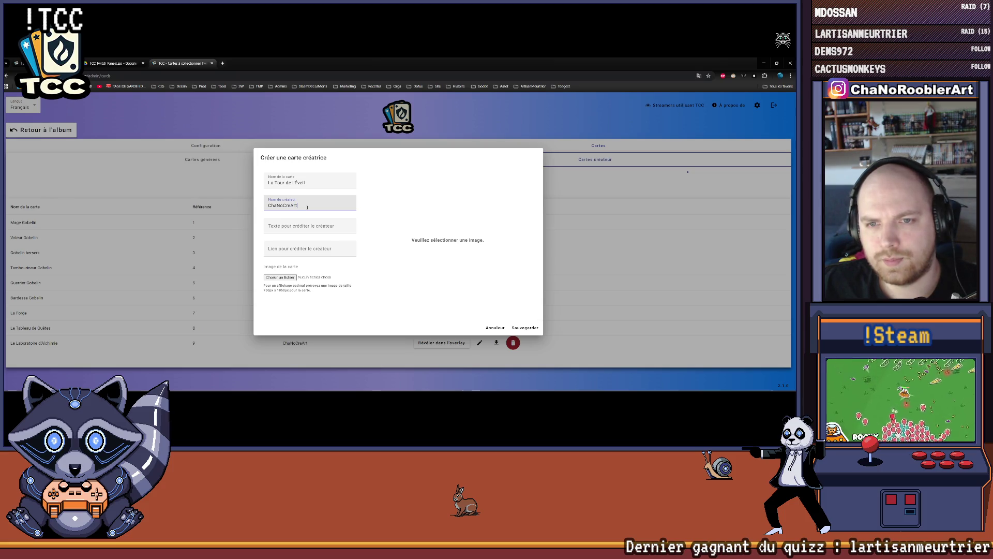
key("ctrl+s")
left_click(623, 122)
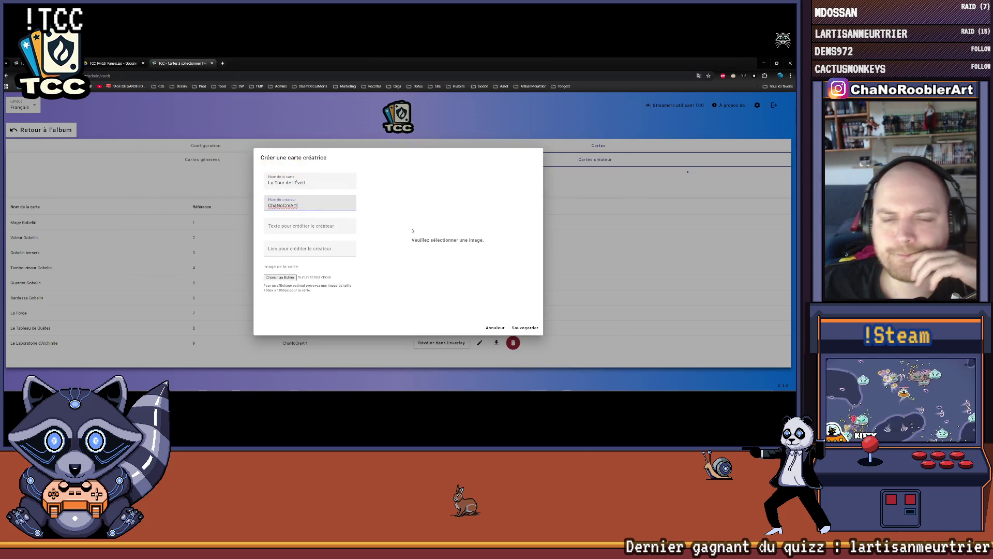
Attach the tower card image, save it as reference 10, and minimize Chrome.
left_click(280, 277)
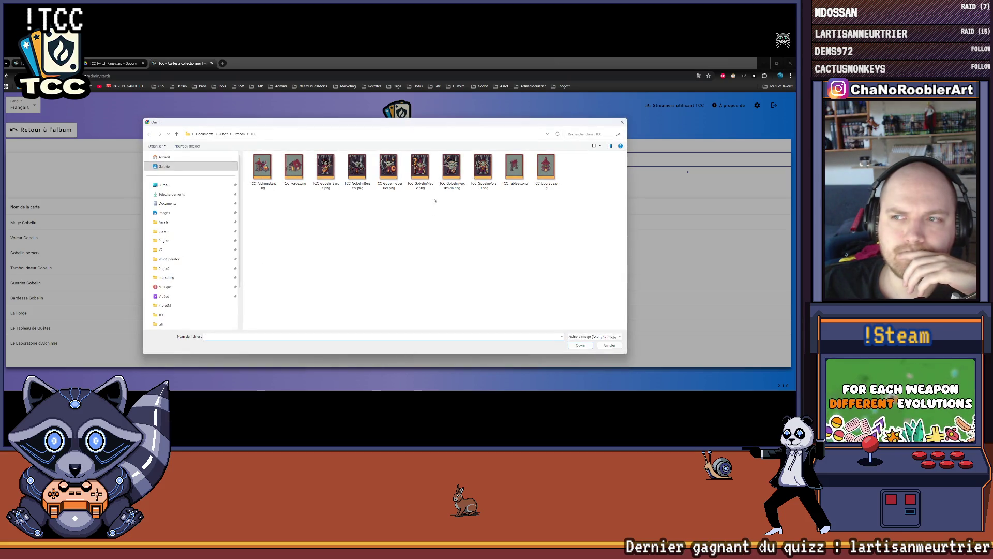
double_click(535, 170)
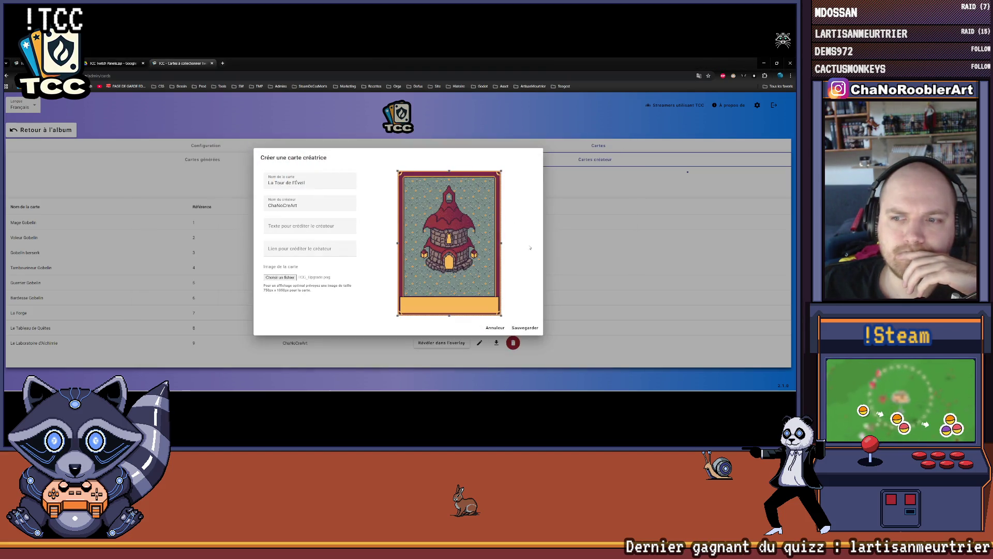
left_click(525, 327)
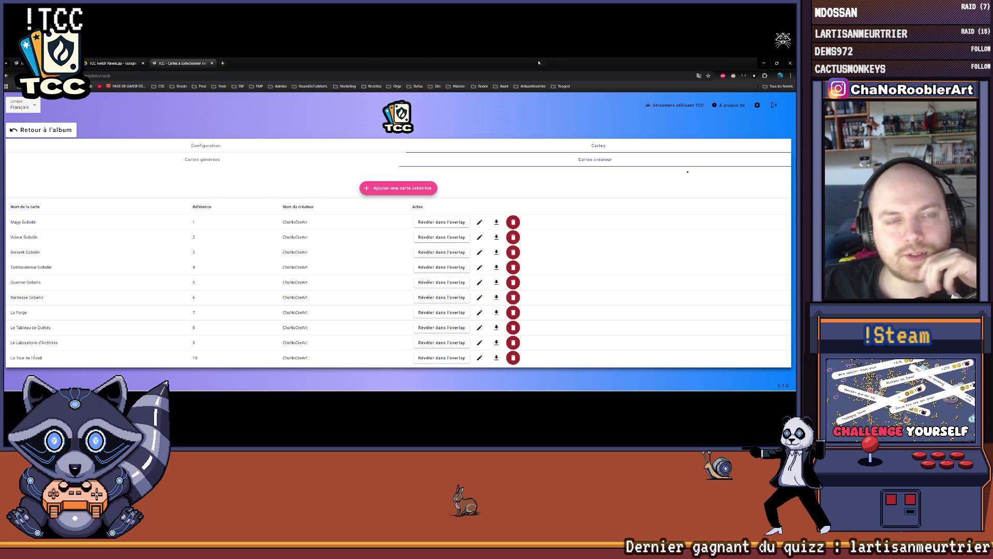
left_click(764, 63)
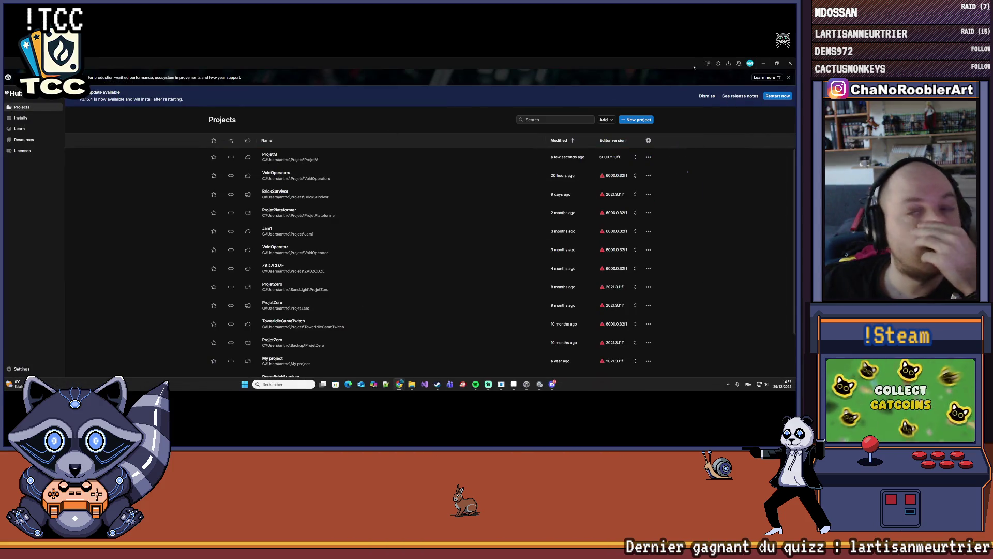
Reveal the Unity editor, enlarge the Project panel, toggle Scene/Game views, then switch to the browser.
left_click(764, 64)
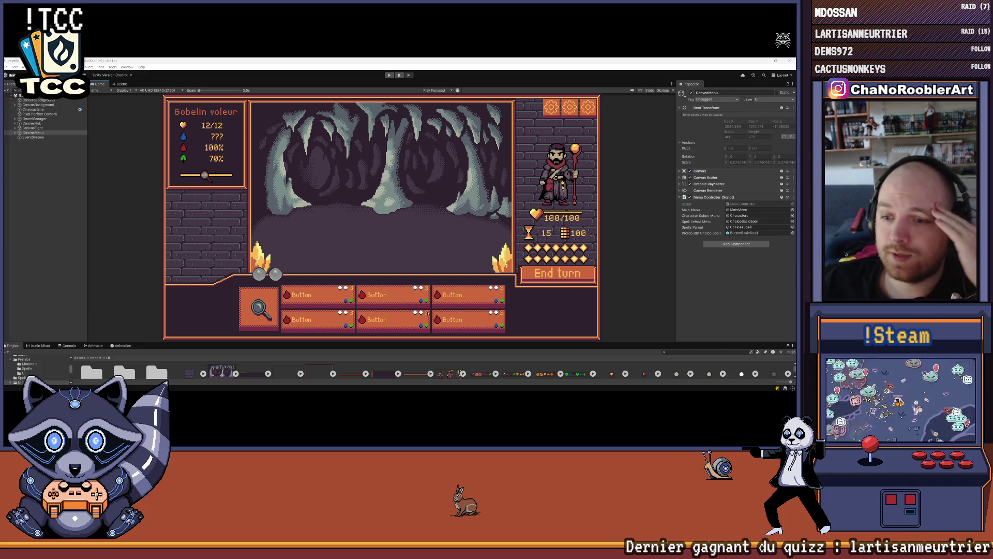
left_click_drag(393, 342, 397, 319)
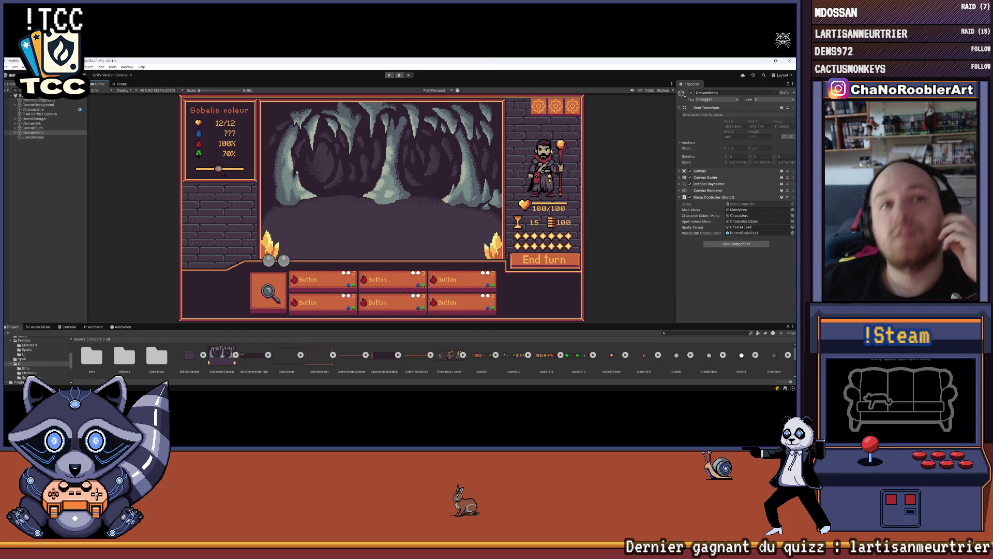
left_click(124, 85)
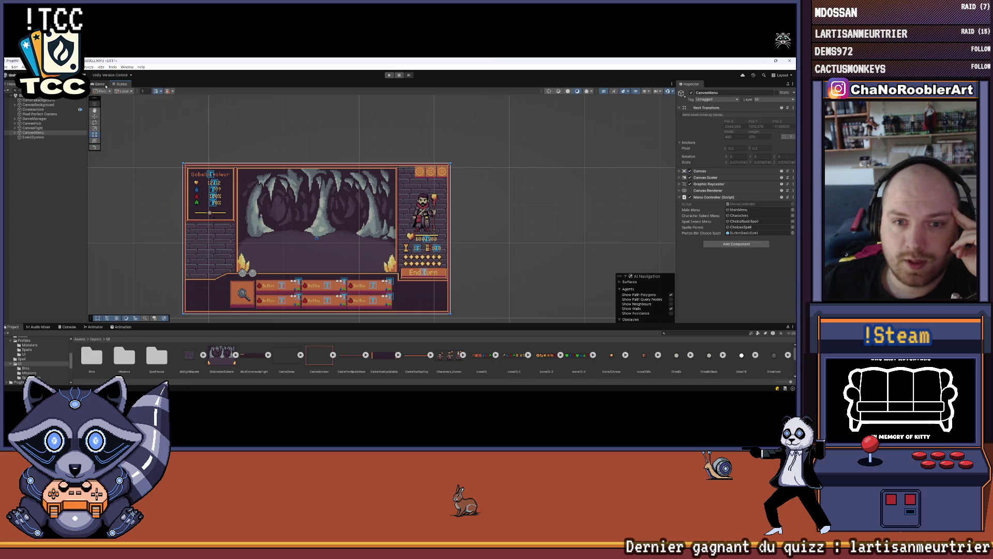
left_click(105, 86)
mouse_move(507, 386)
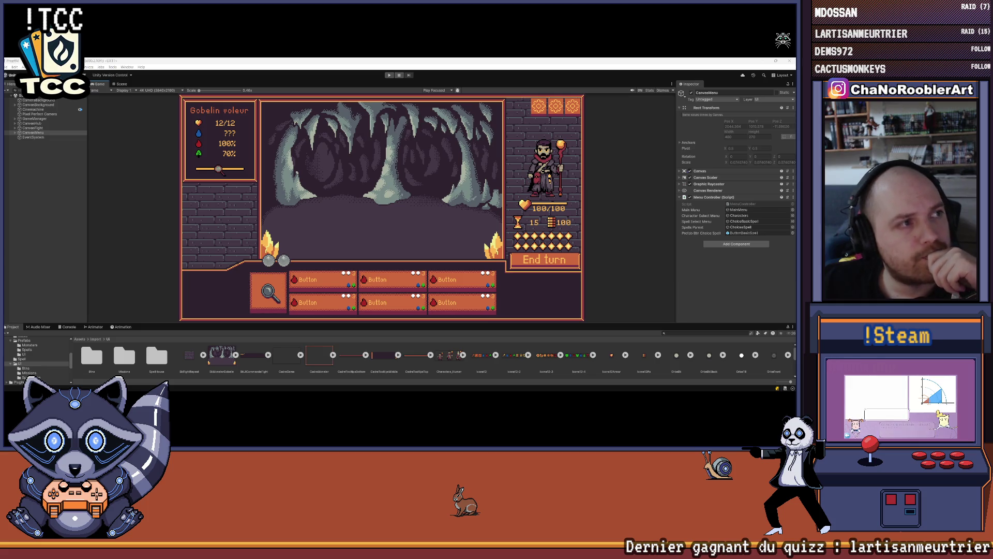
key("alt+Tab")
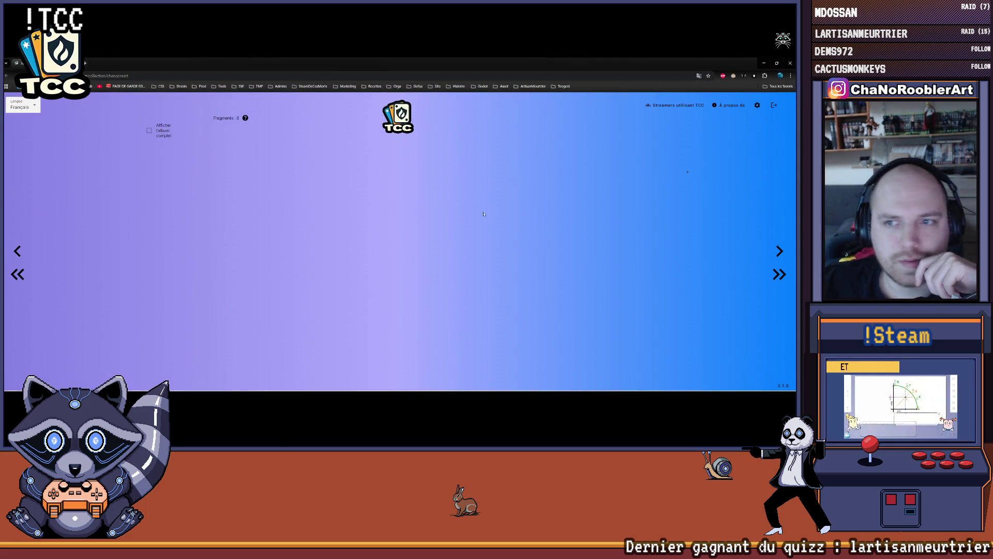
Resize the browser window and flip through the collection album pages.
left_click(774, 250)
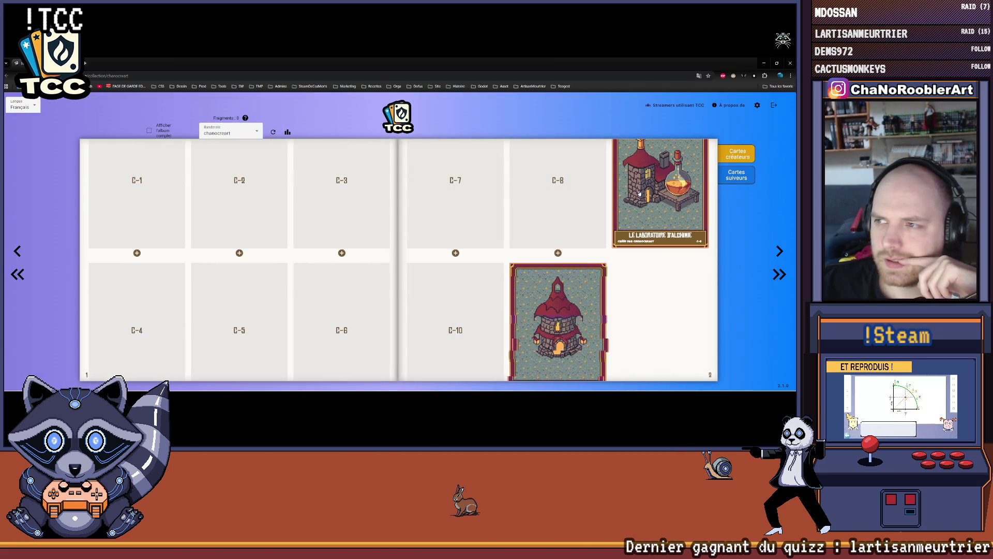
key("super+Down")
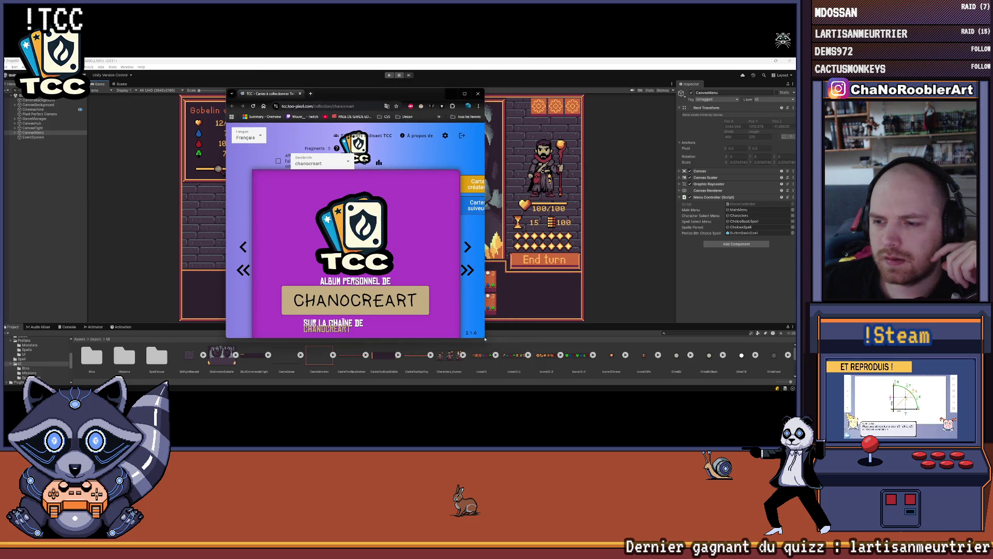
left_click_drag(485, 339, 607, 387)
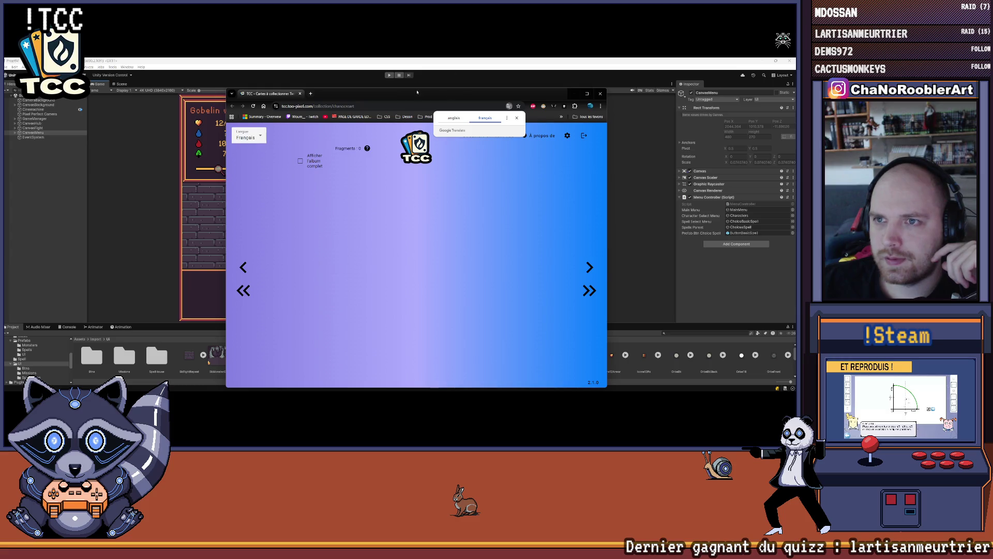
left_click_drag(417, 93, 396, 75)
left_click(572, 251)
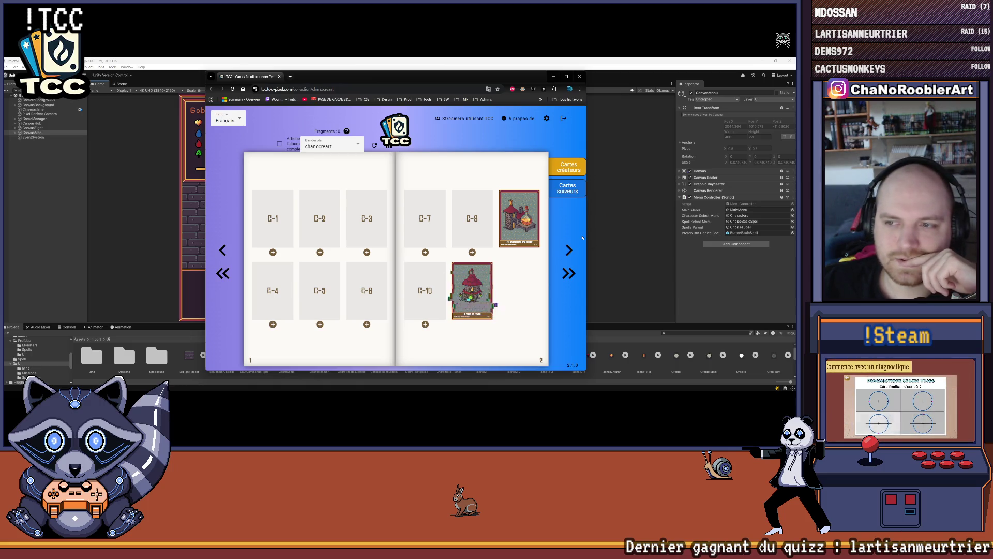
left_click(563, 254)
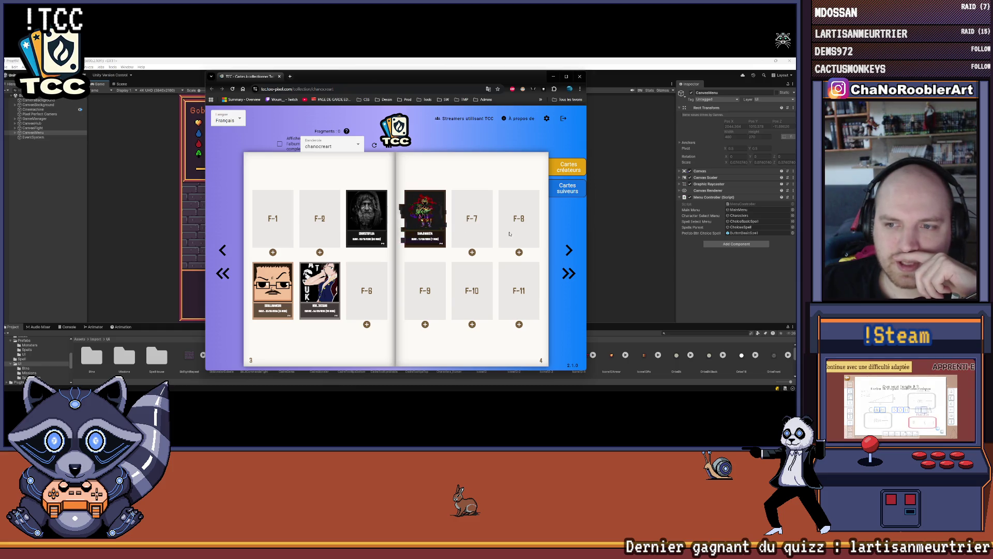
left_click(569, 252)
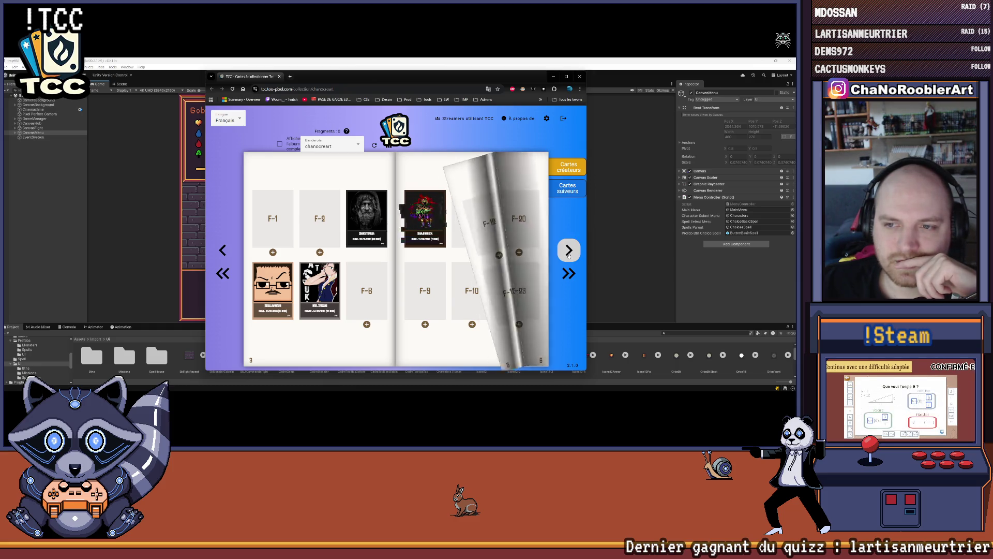
left_click(569, 252)
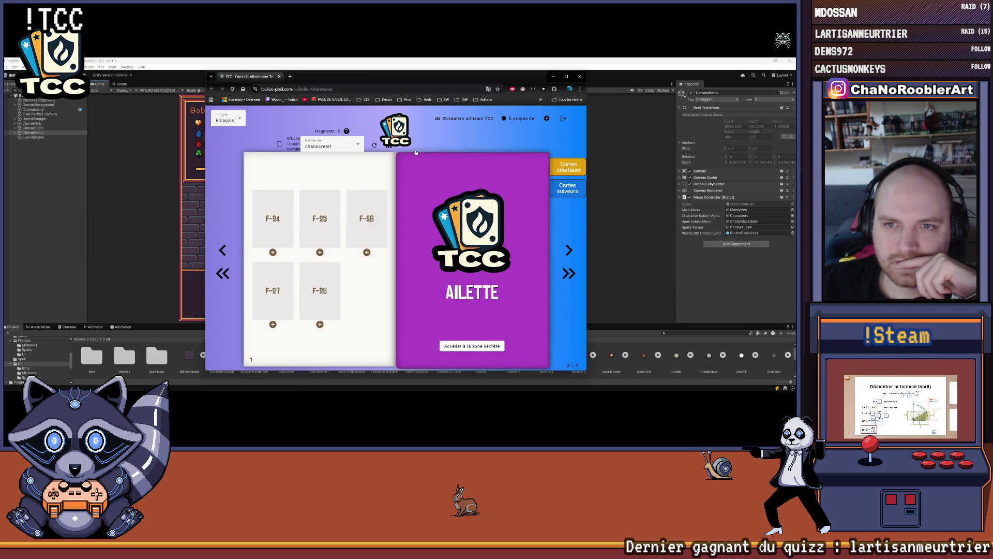
Switch the Banderole dropdown to another streamer's album, flip its pages, then close the browser.
left_click(331, 146)
left_click(331, 176)
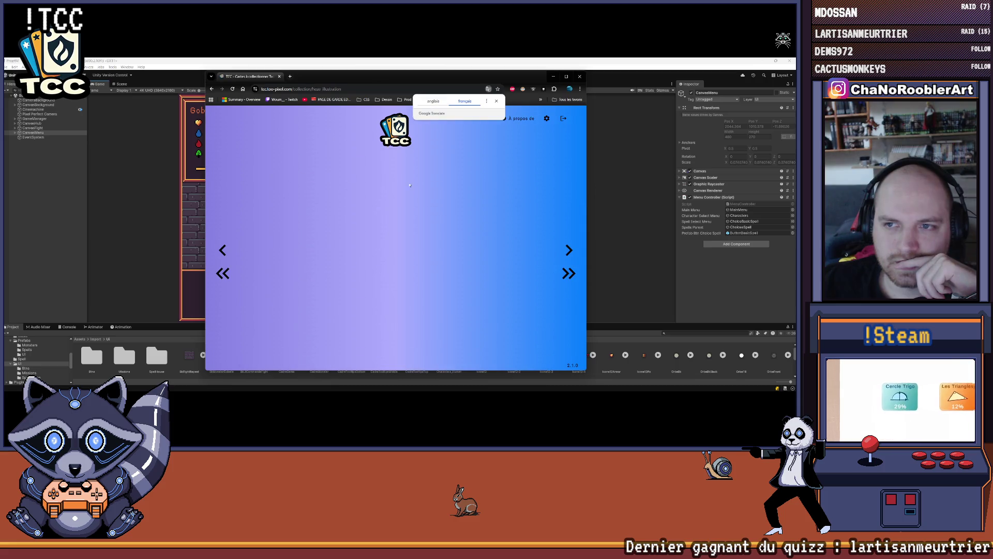
left_click(568, 250)
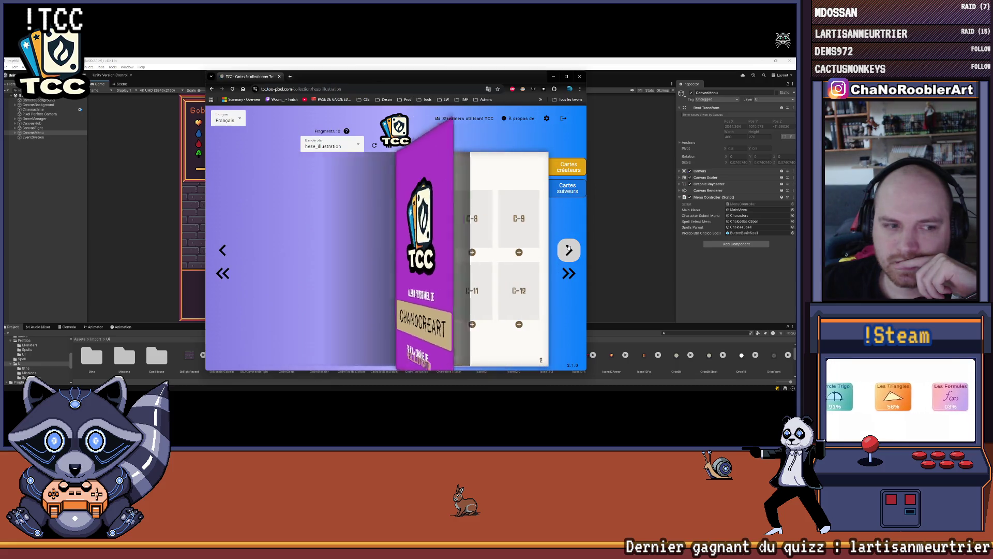
left_click(569, 250)
left_click(569, 250)
left_click(569, 250)
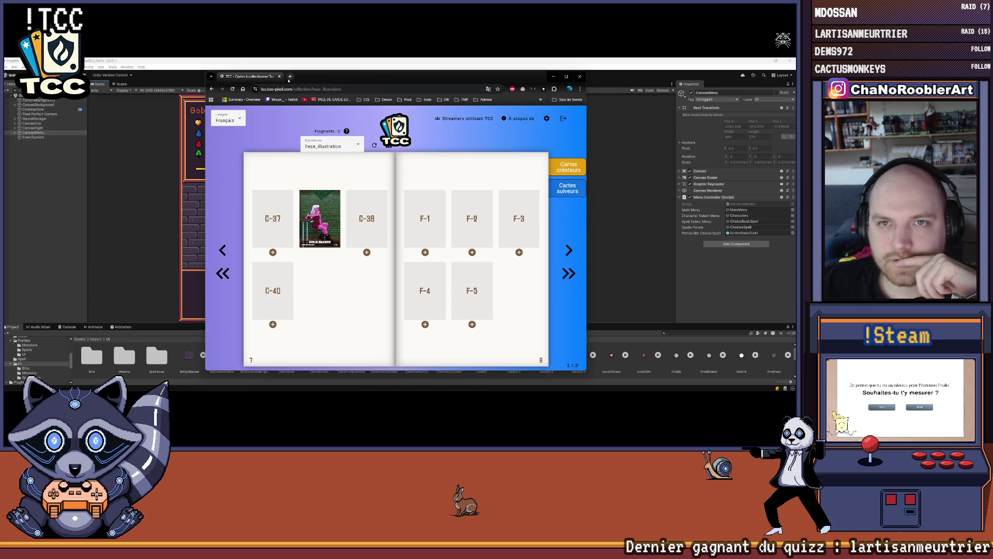
left_click(580, 78)
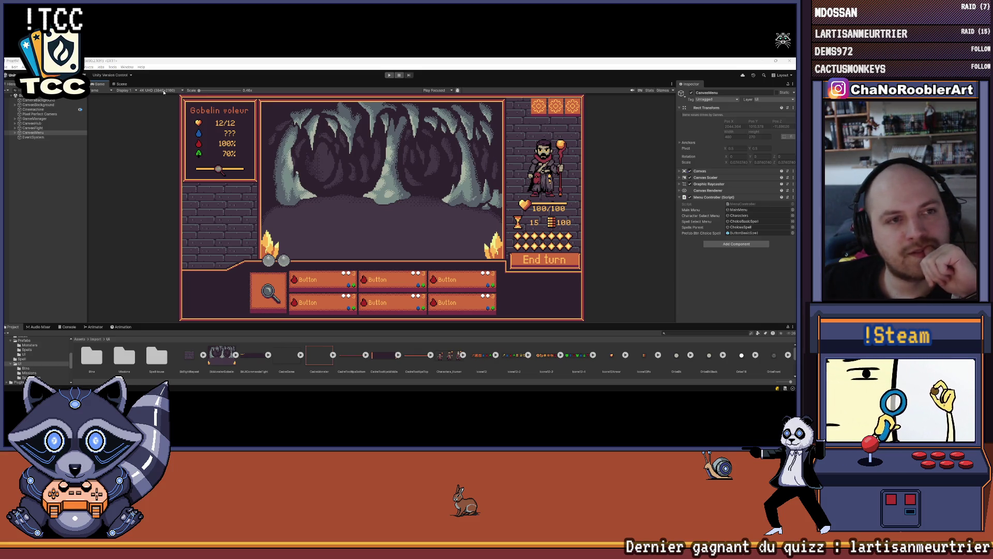
Minimize Unity, open the TCC configuration page, then bring the Aseprite tower card design forward.
left_click(761, 61)
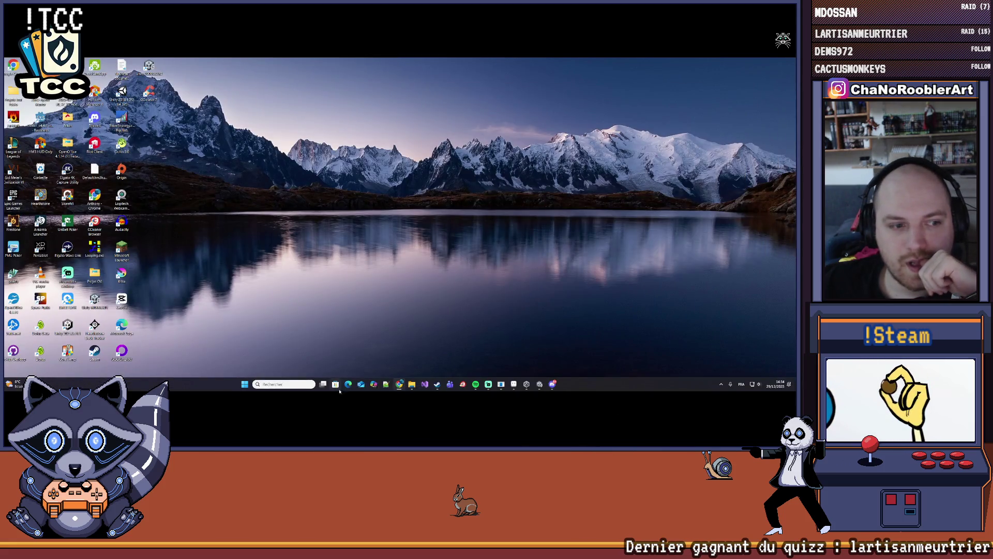
mouse_move(440, 386)
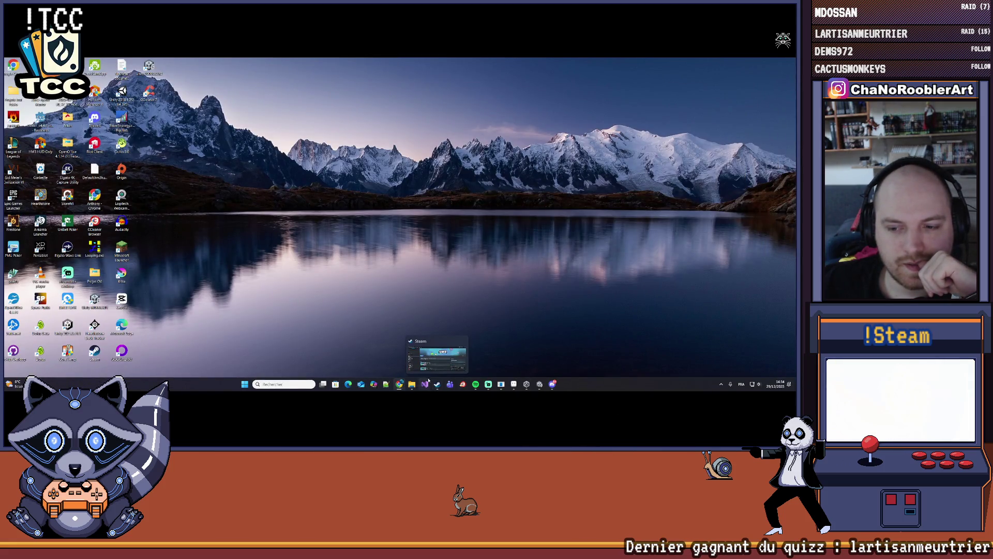
mouse_move(399, 384)
left_click(421, 352)
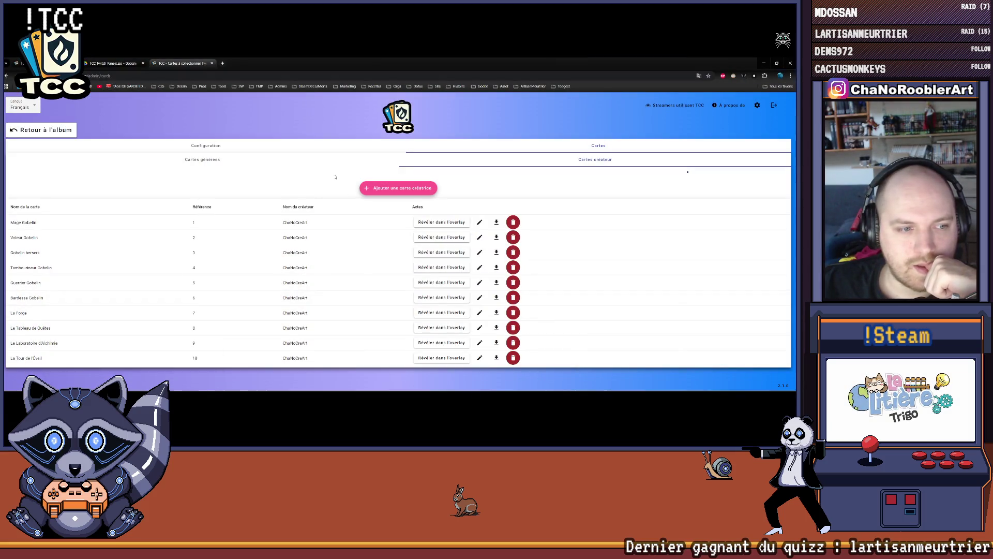
left_click(206, 146)
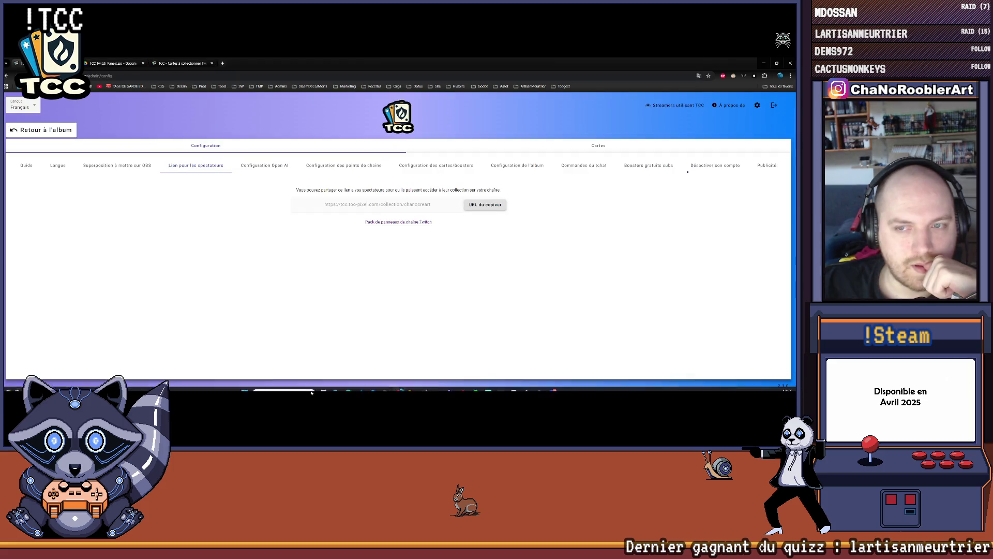
mouse_move(400, 384)
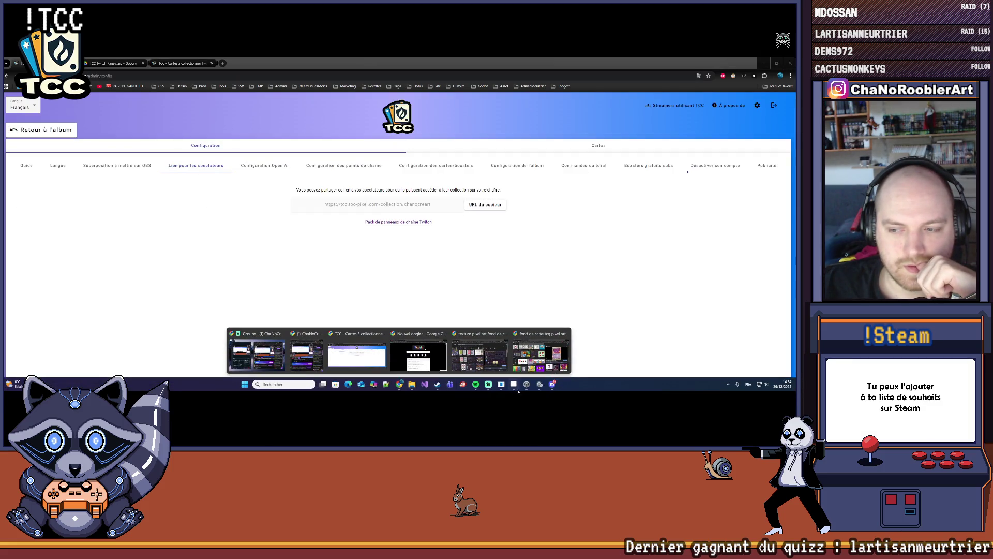
left_click(540, 384)
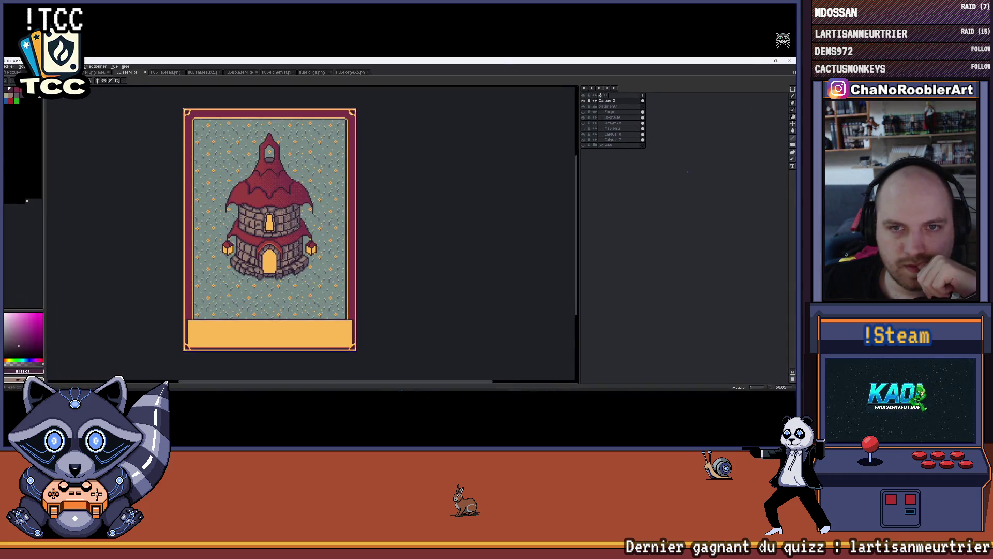
Collapse and hide the Batiments layer group so the card frame is empty.
left_click(595, 107)
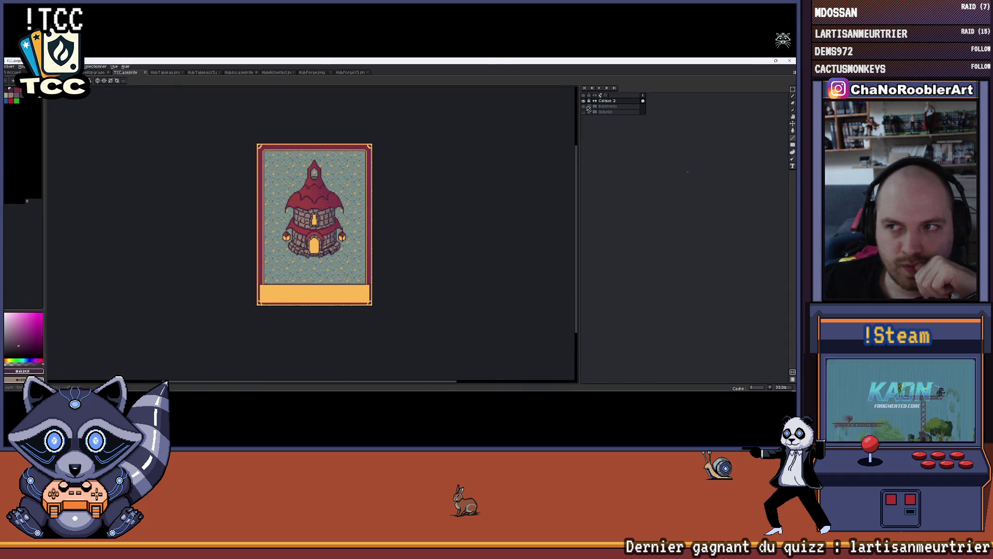
left_click(584, 106)
left_click(584, 101)
left_click(584, 100)
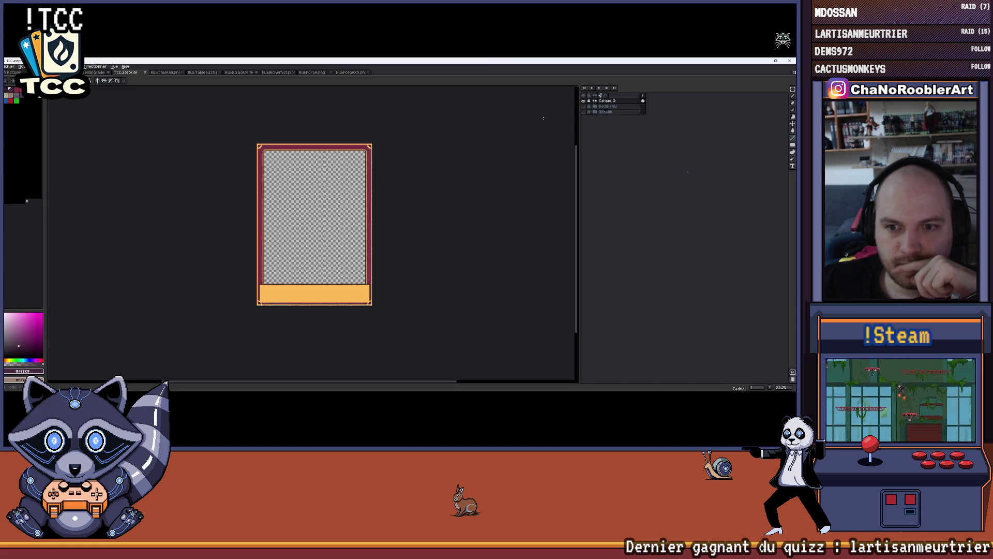
scroll(374, 183, "up", 1)
left_click_drag(237, 169, 223, 167)
Browse the Open dialog up to the Asset folder, then close it.
left_click(12, 70)
left_click(16, 81)
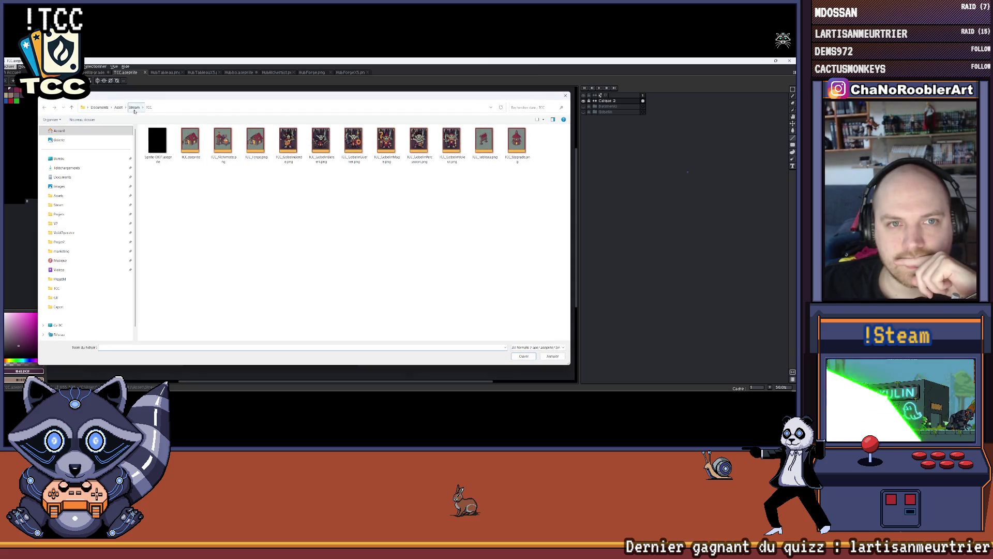
left_click(134, 108)
left_click(118, 107)
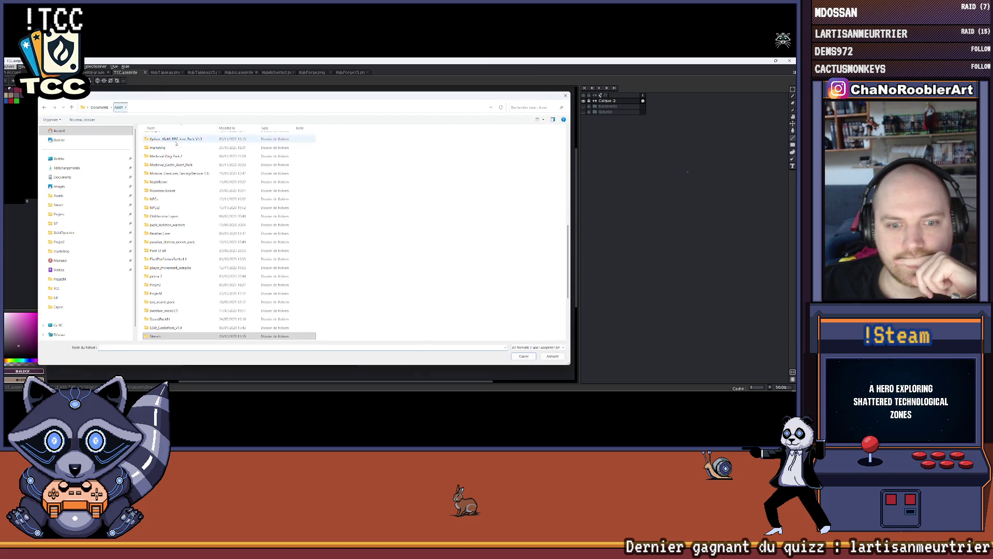
left_click(564, 97)
Browse through Projet2 and ProjetM to the Export folder and open Characters_Human.png.
left_click(10, 66)
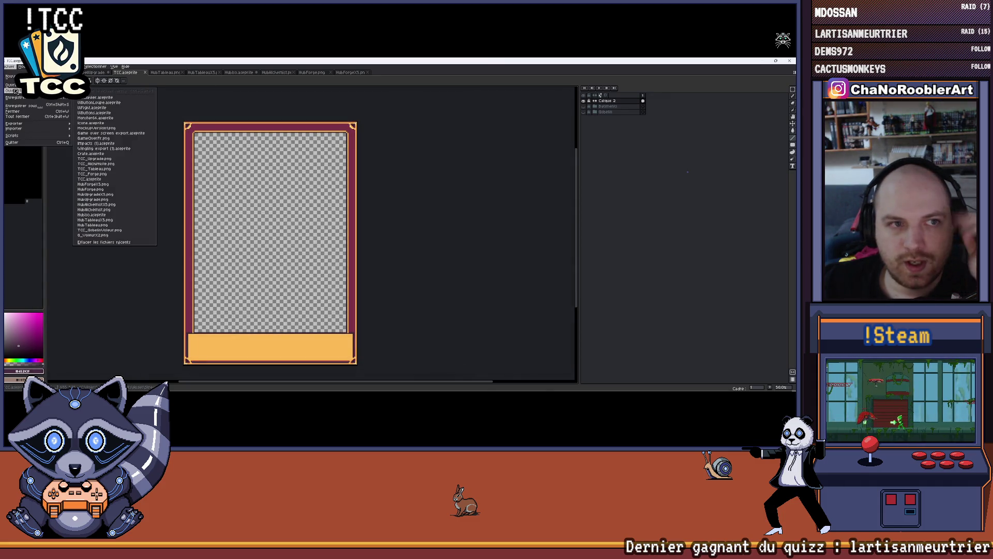
left_click(21, 81)
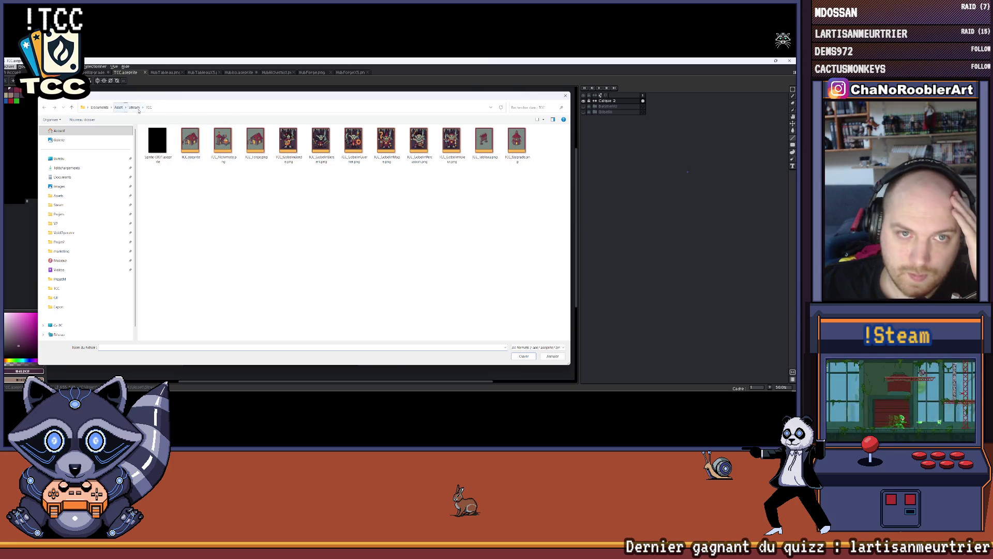
left_click(137, 108)
left_click(123, 108)
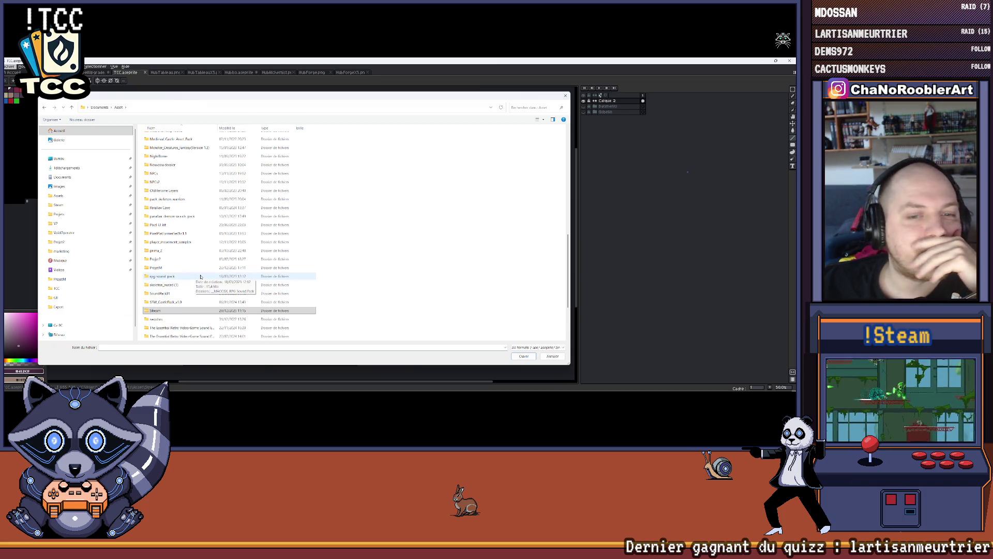
scroll(187, 275, "up", 8)
scroll(187, 276, "up", 4)
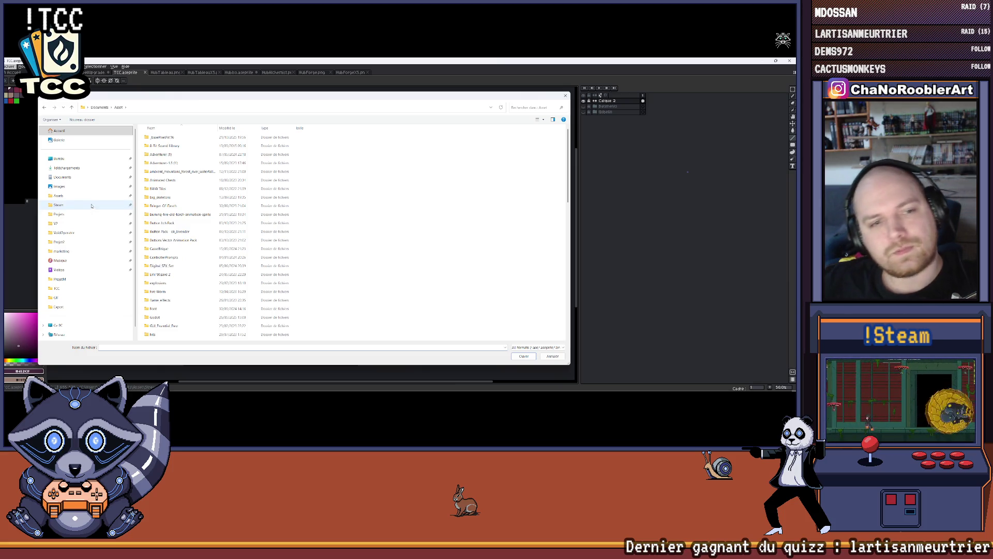
left_click(65, 242)
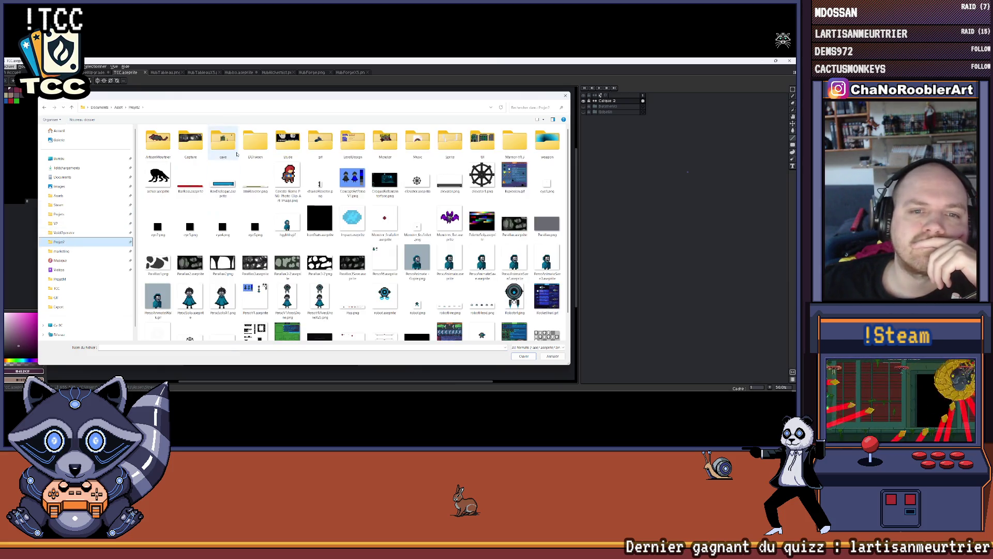
left_click(66, 279)
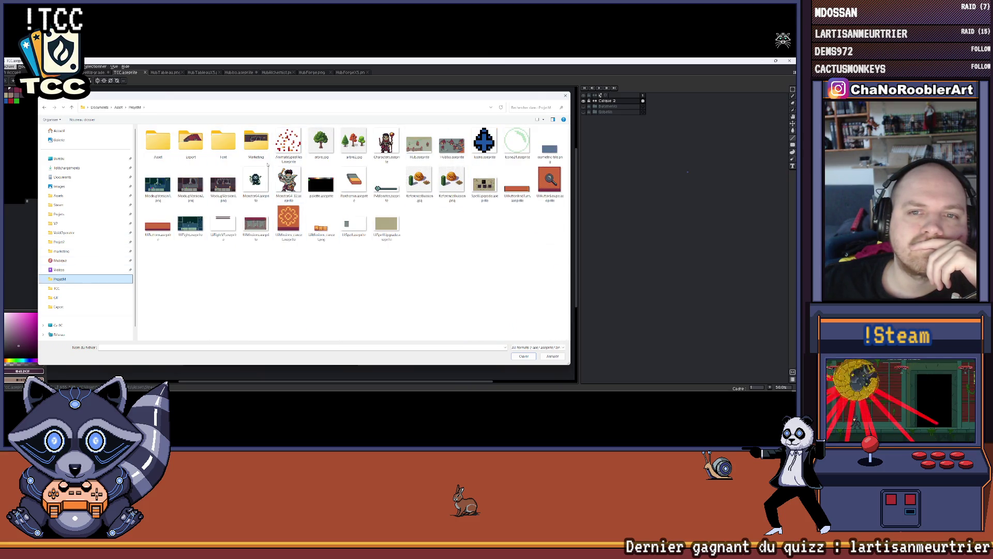
double_click(187, 142)
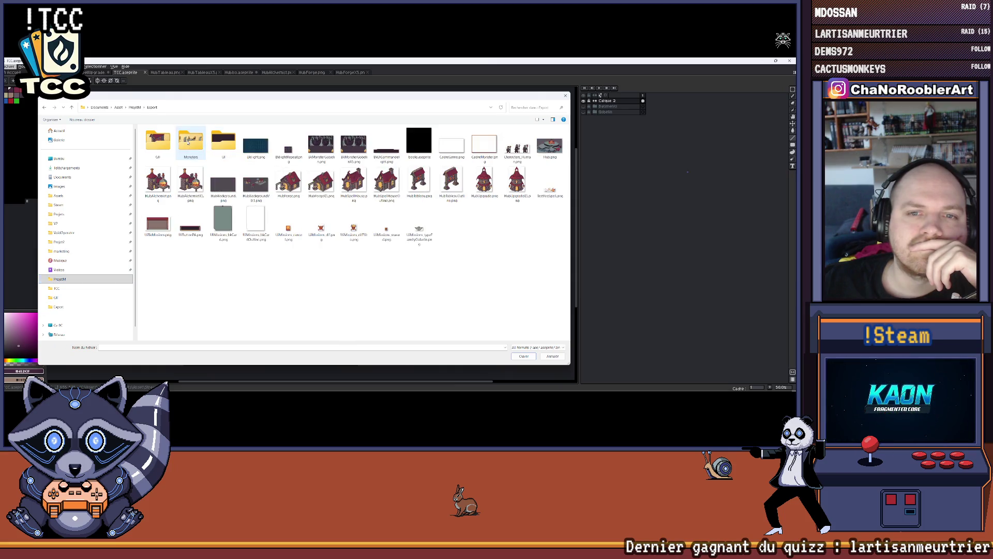
double_click(518, 149)
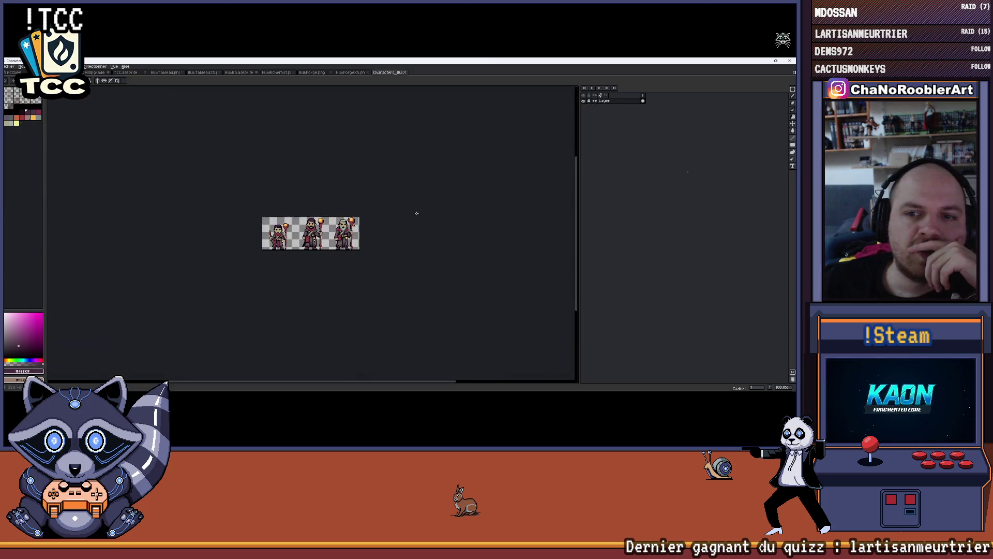
scroll(253, 193, "up", 1)
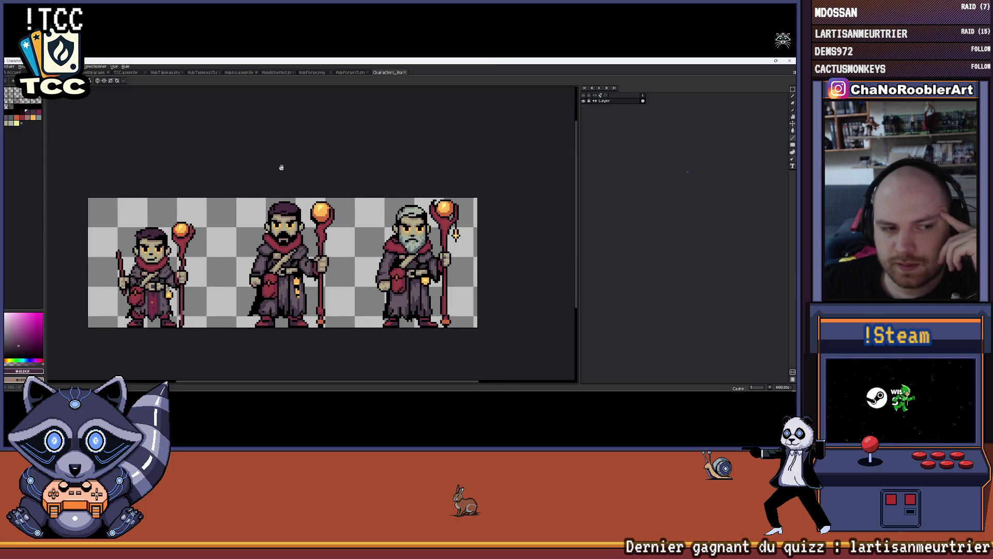
scroll(282, 167, "left", 2)
scroll(279, 163, "right", 2)
scroll(278, 162, "down", 1)
left_click_drag(278, 159, 283, 156)
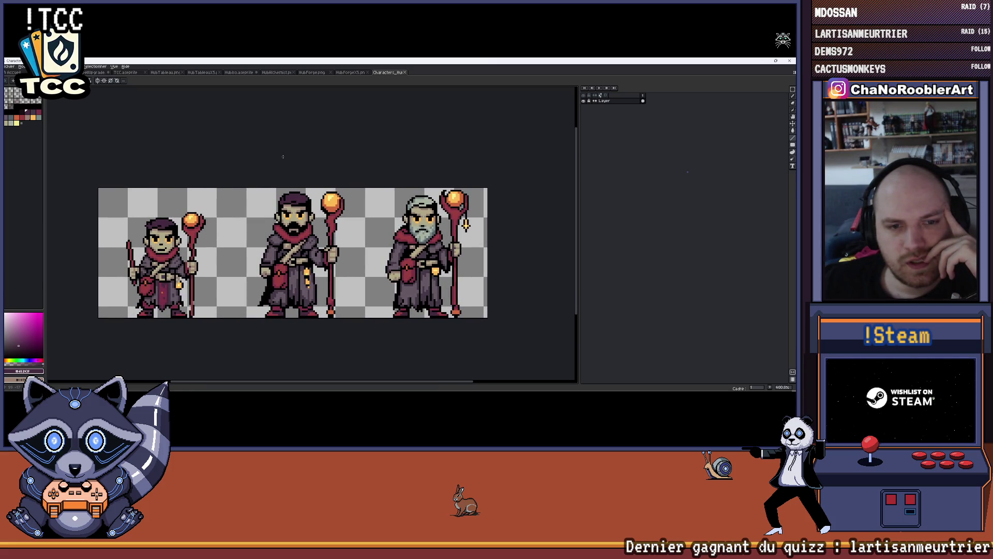
left_click(792, 89)
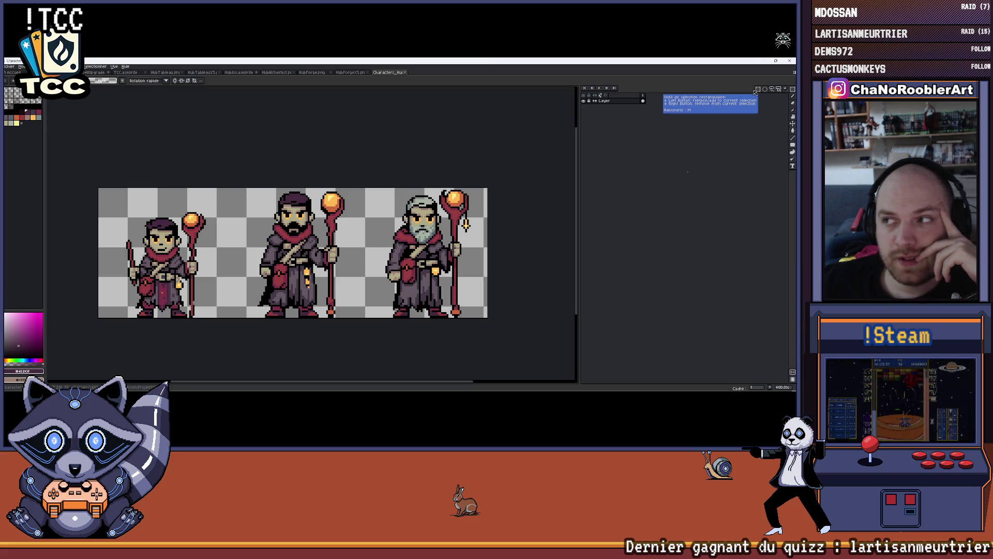
Check the Sprite Size settings and cancel without changes.
left_click(38, 67)
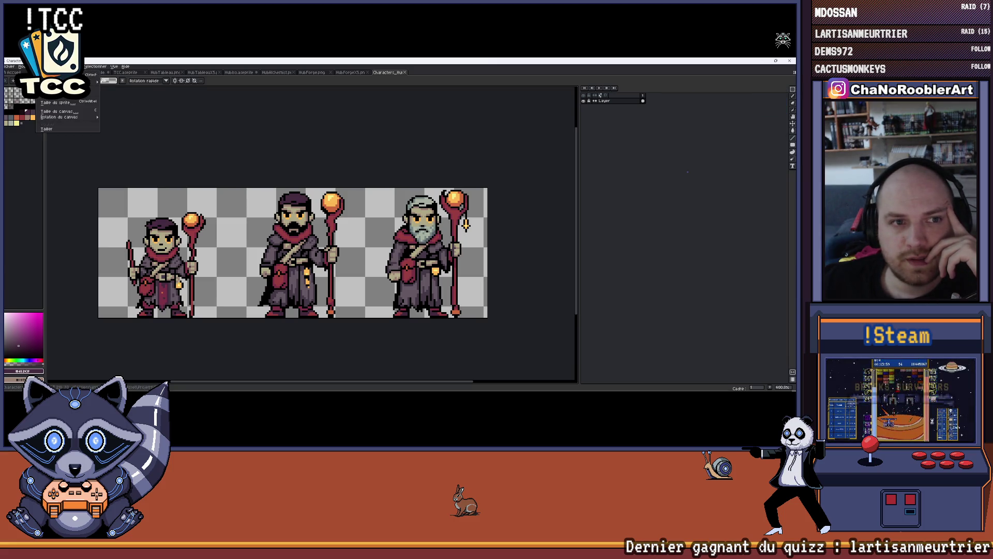
left_click(92, 114)
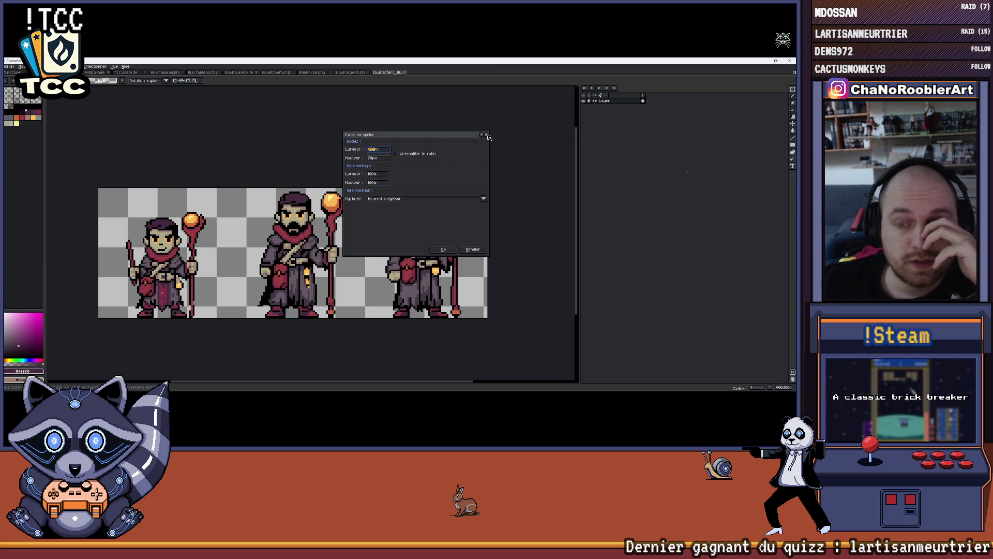
left_click(486, 135)
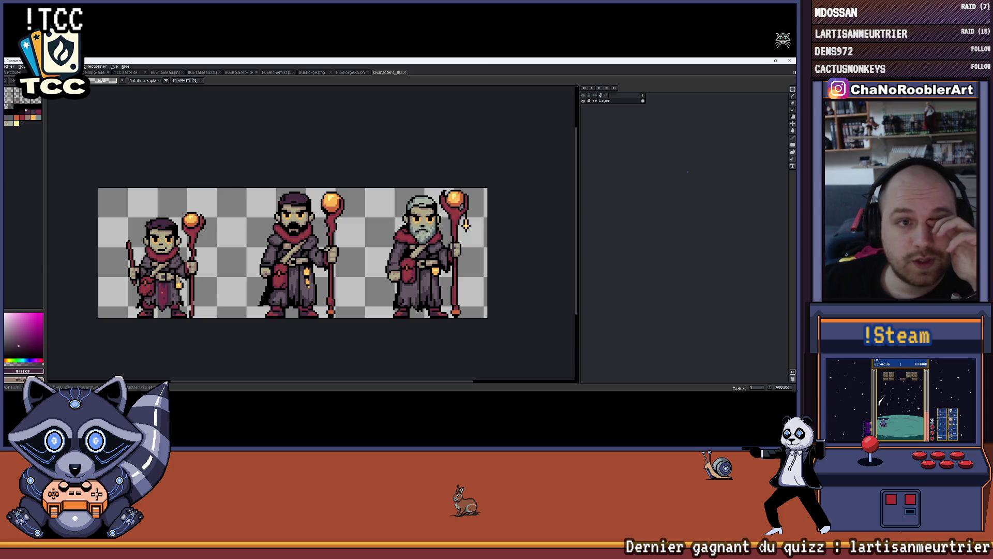
Export the sheet as Characters_HumanX.png at 400% scale, then select the left wizard.
left_click(8, 67)
mouse_move(37, 124)
left_click(109, 125)
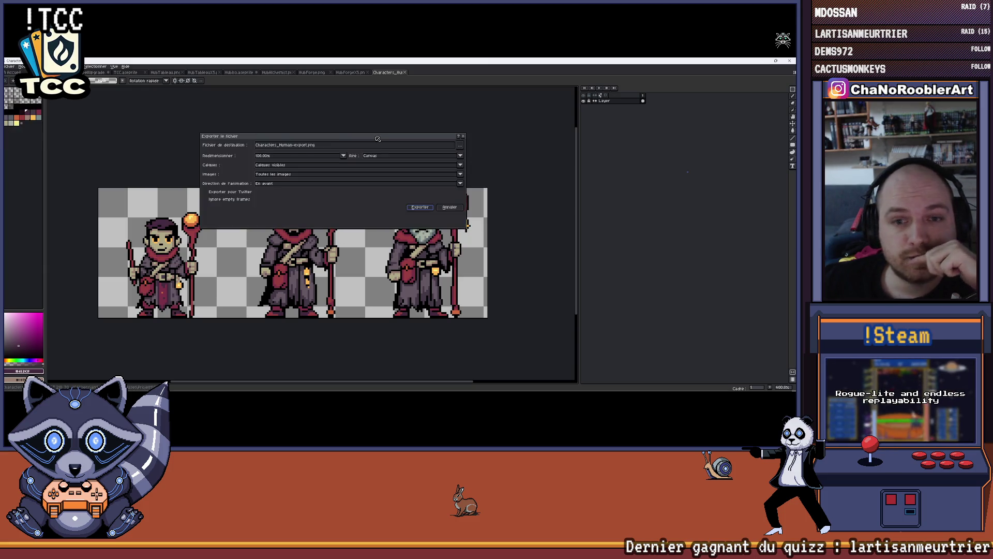
left_click(310, 146)
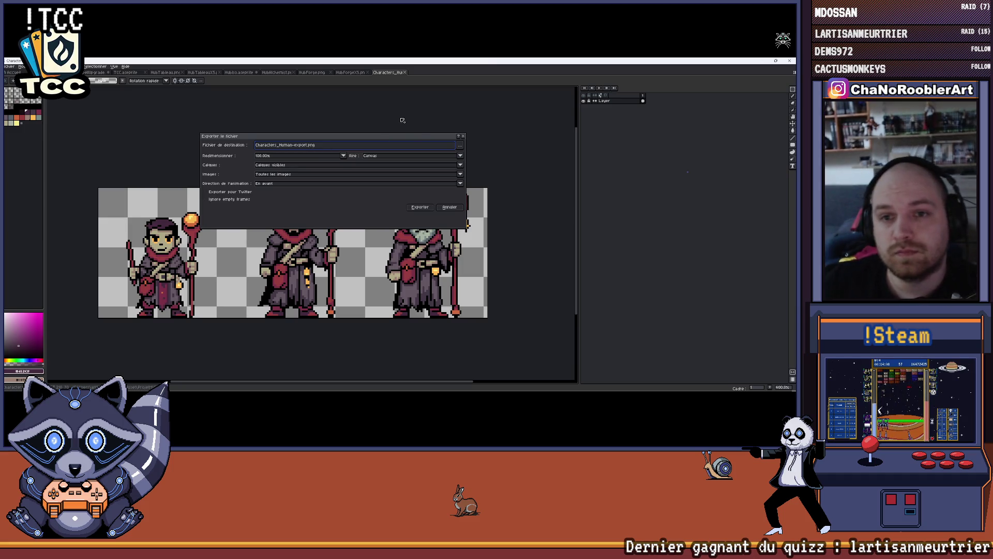
type("X4")
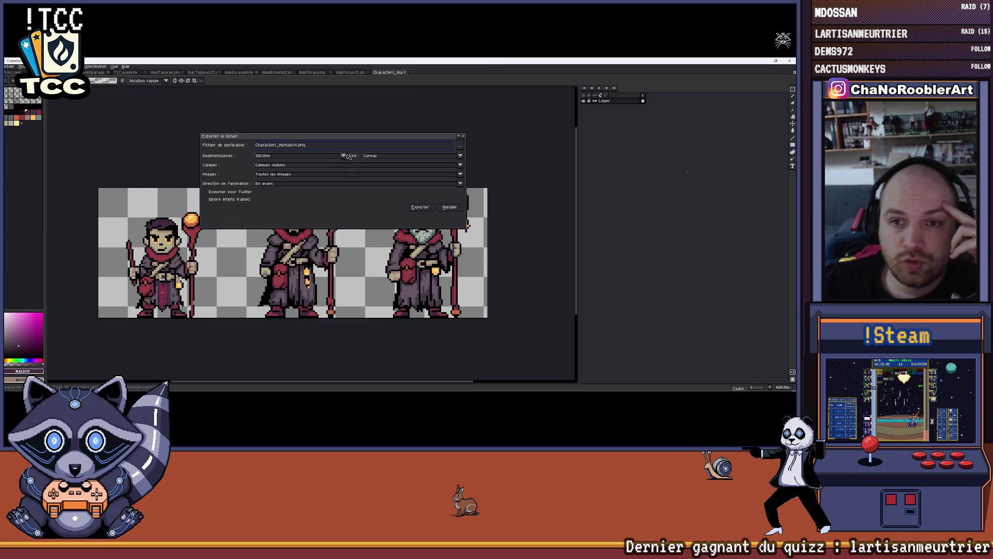
left_click(345, 156)
left_click(260, 184)
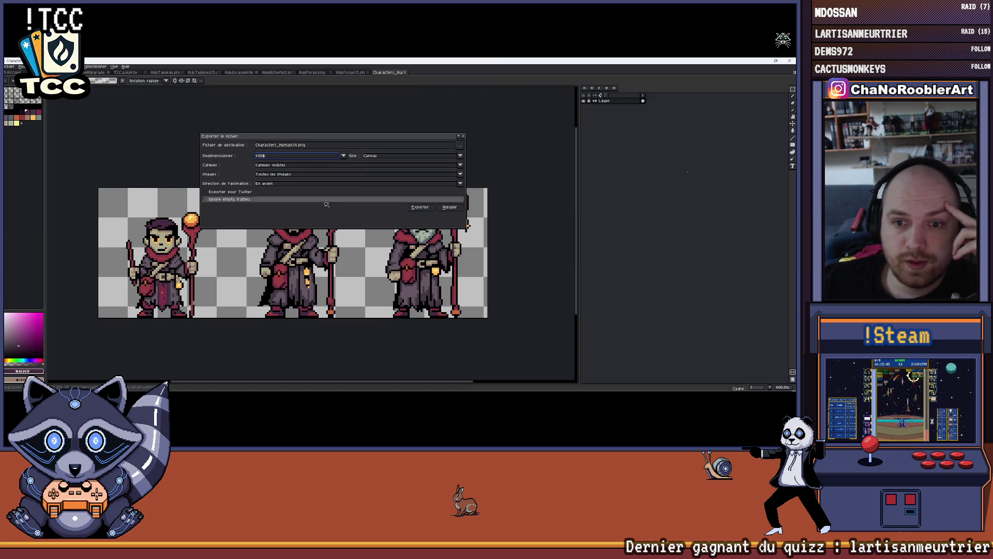
left_click(420, 207)
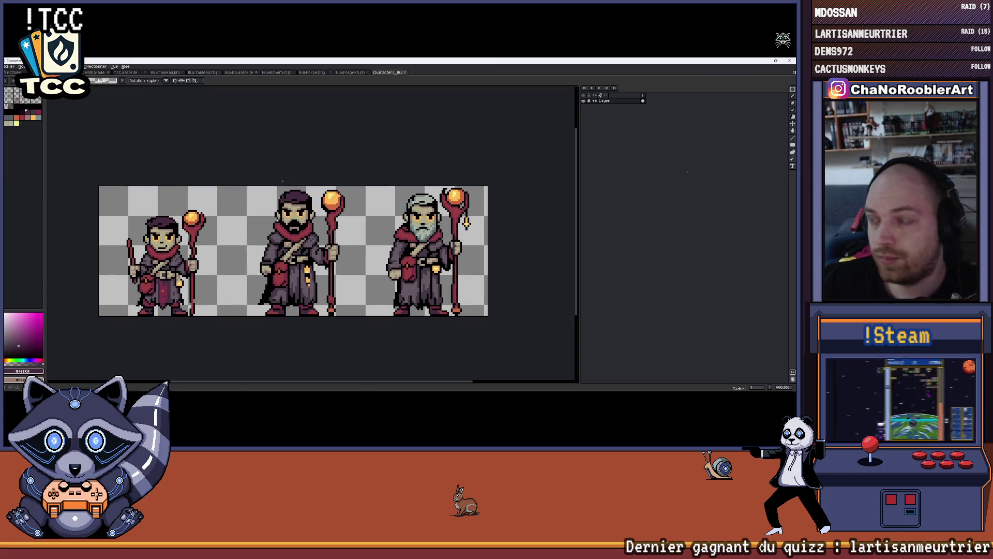
left_click_drag(87, 161, 227, 334)
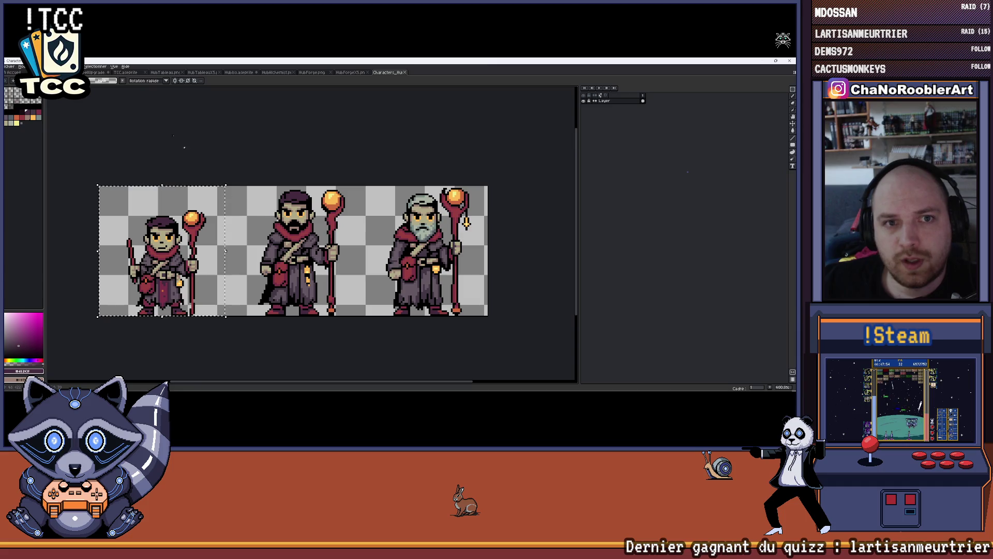
Open the enlarged sheet Characters_HumanX4.png in its own tab.
left_click(129, 77)
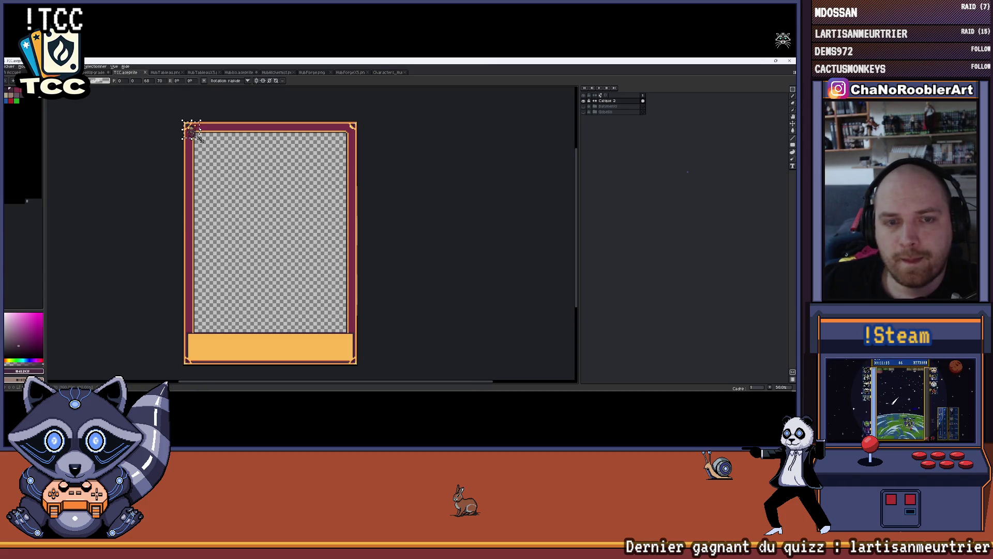
key("ctrl+Tab")
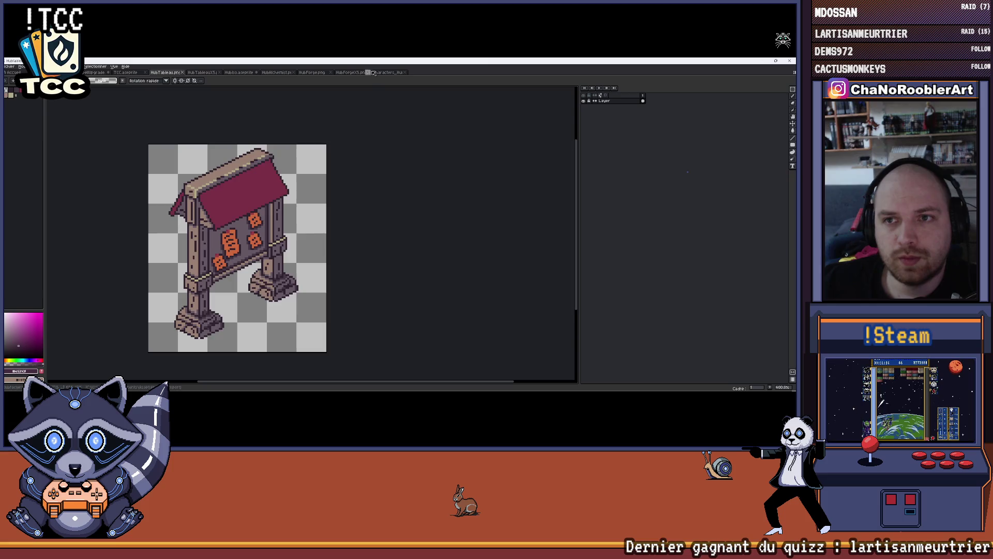
left_click(376, 72)
left_click(9, 66)
left_click(16, 85)
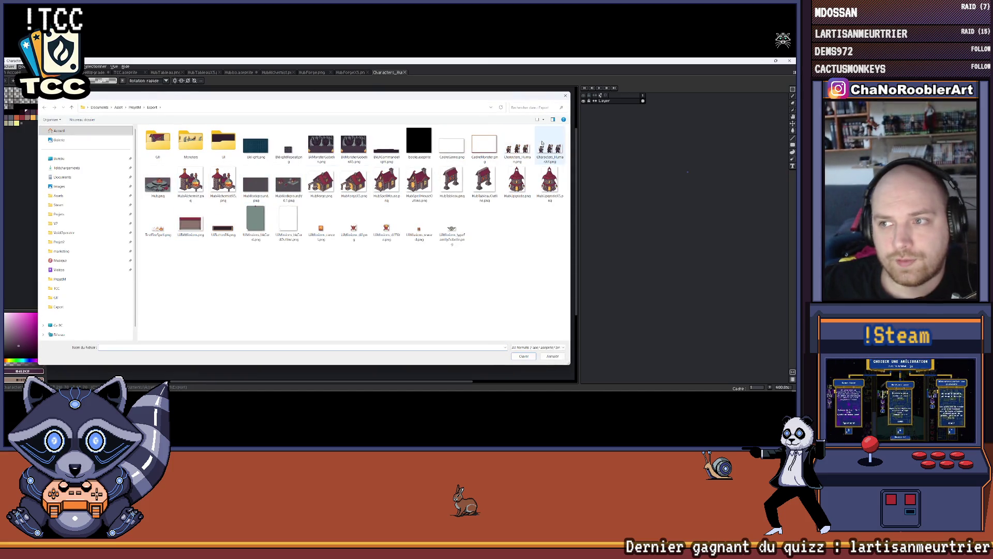
double_click(545, 148)
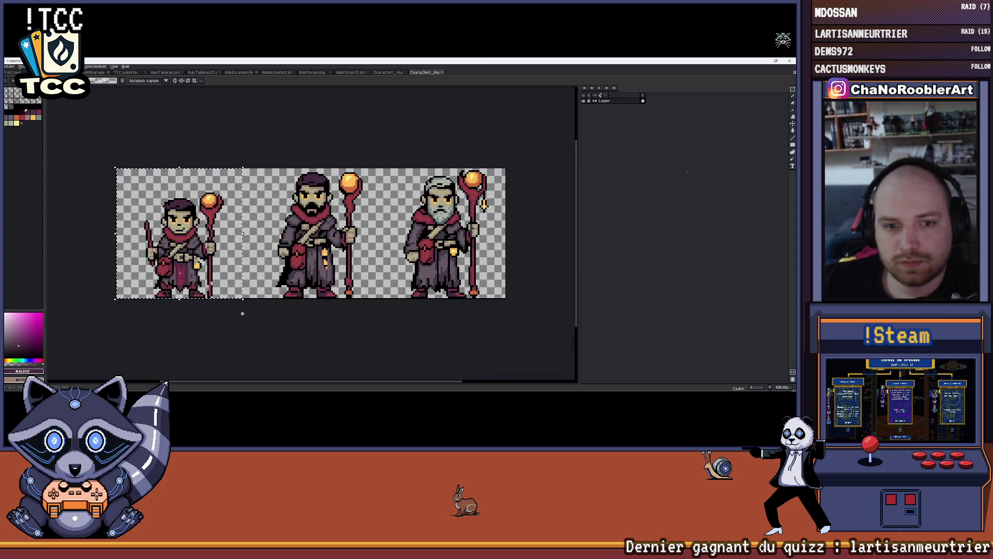
Paste a wizard onto the TCC card, cancel the paste, and return to the other Characters tab.
key("ctrl+Tab")
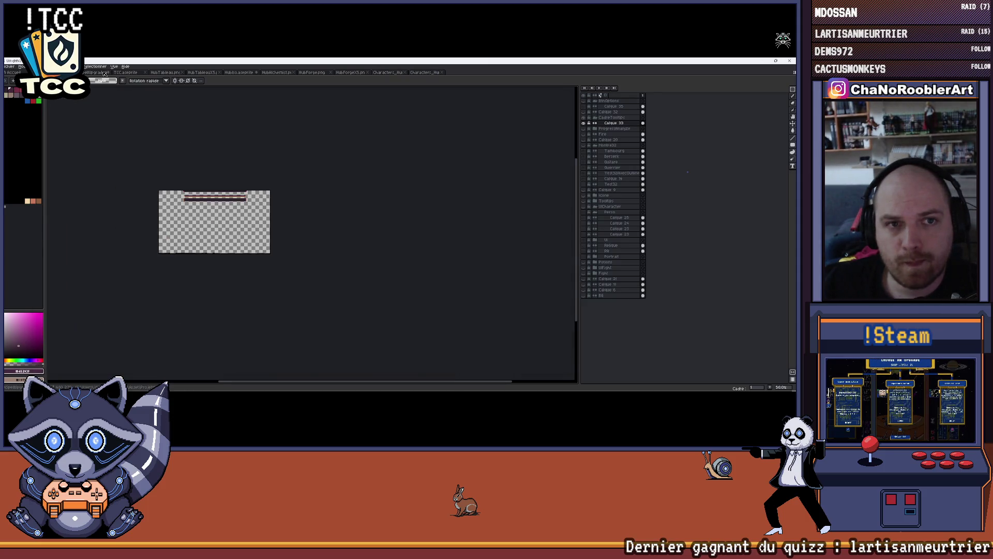
key("ctrl+Tab")
key("ctrl+v")
left_click_drag(221, 184, 278, 249)
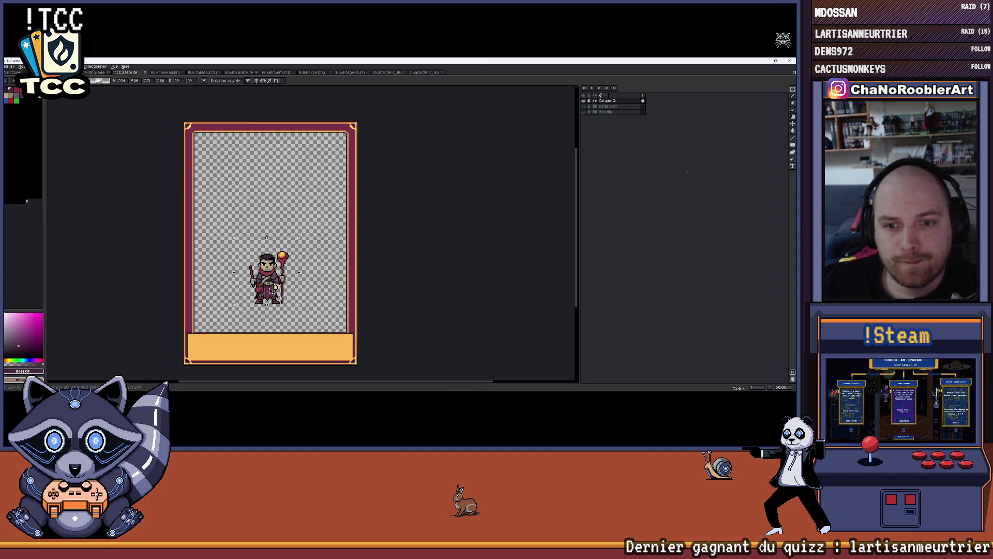
key("Escape")
left_click(421, 74)
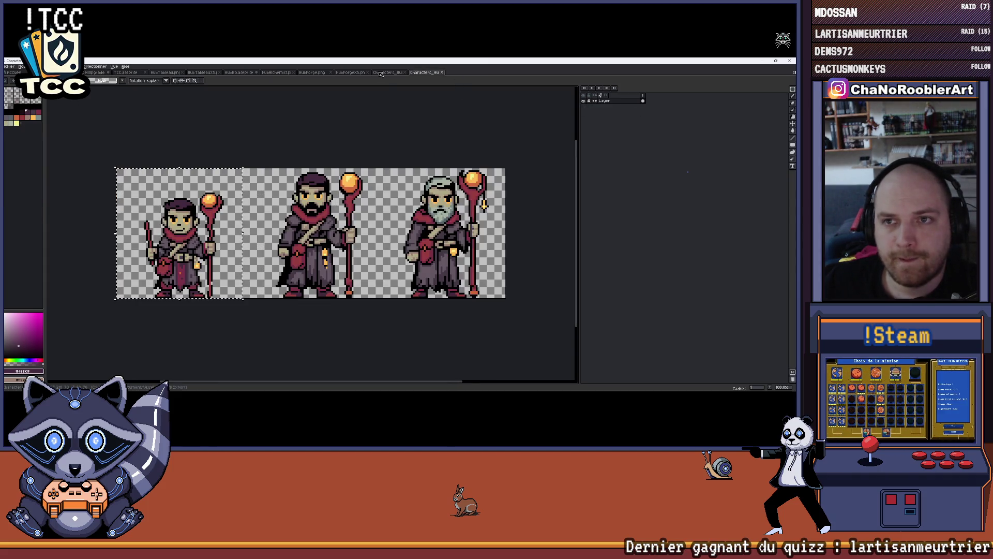
left_click(380, 74)
left_click(9, 67)
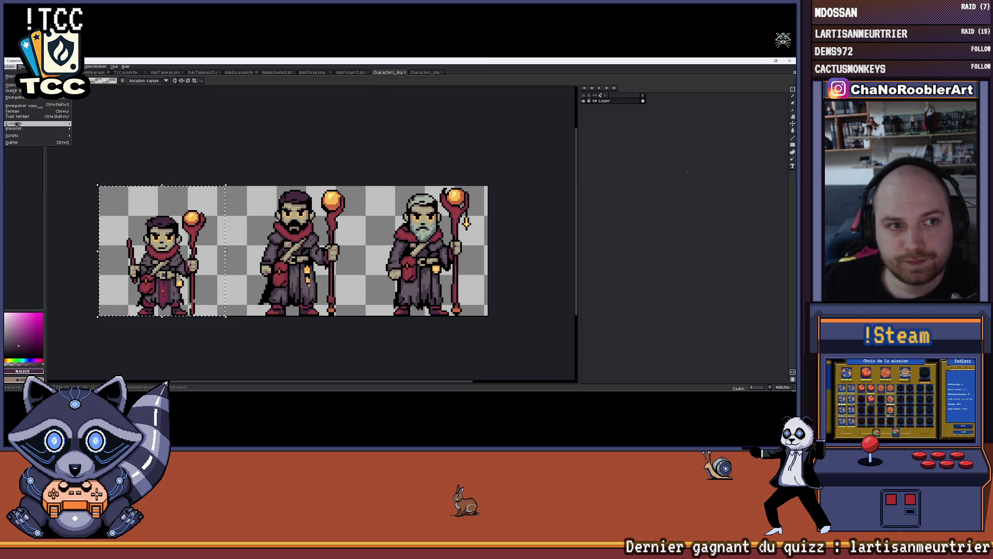
Export the wizard sheet at a larger resize scale.
mouse_move(16, 124)
left_click(90, 126)
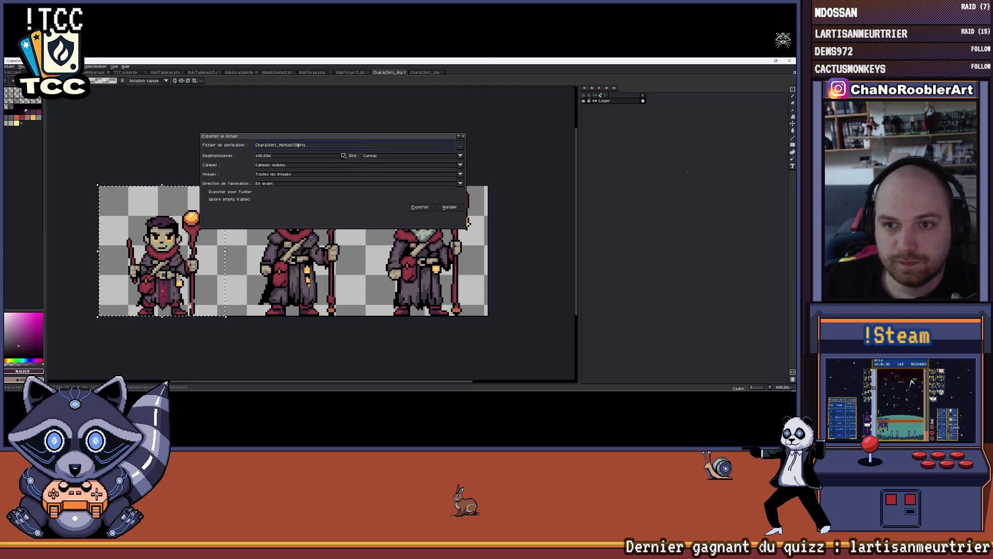
left_click(343, 155)
left_click(261, 204)
left_click(420, 207)
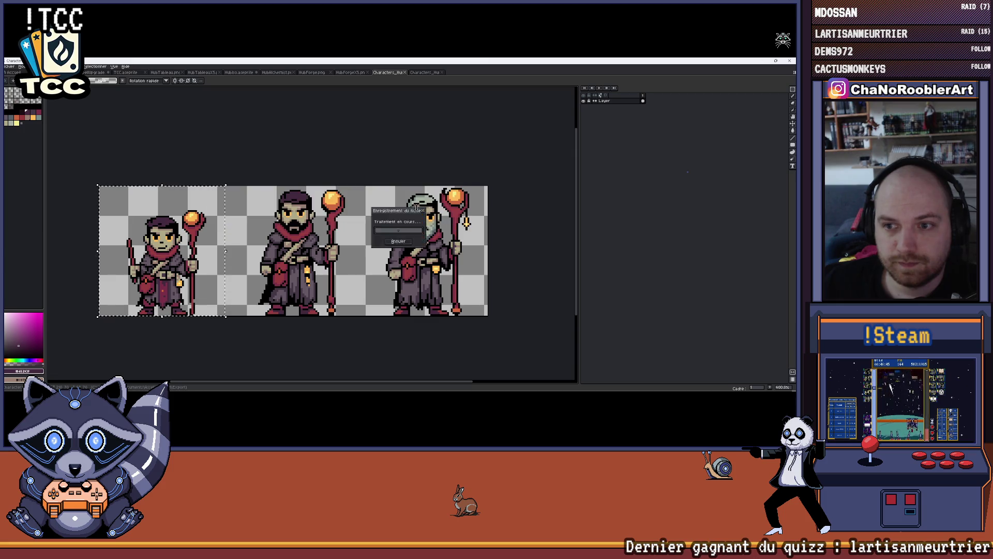
Open the exported Characters_HumanX8.png sheet.
left_click(10, 66)
left_click(21, 78)
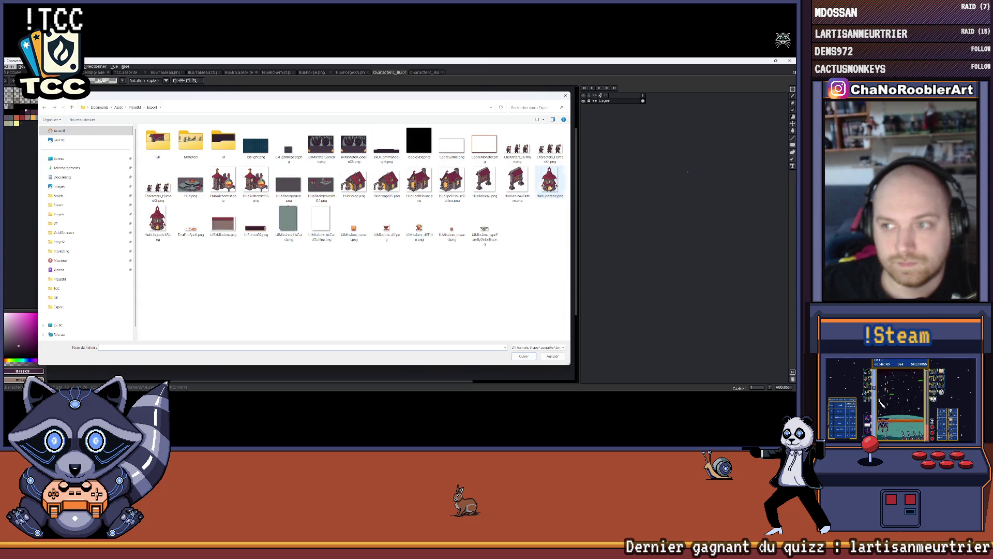
double_click(157, 186)
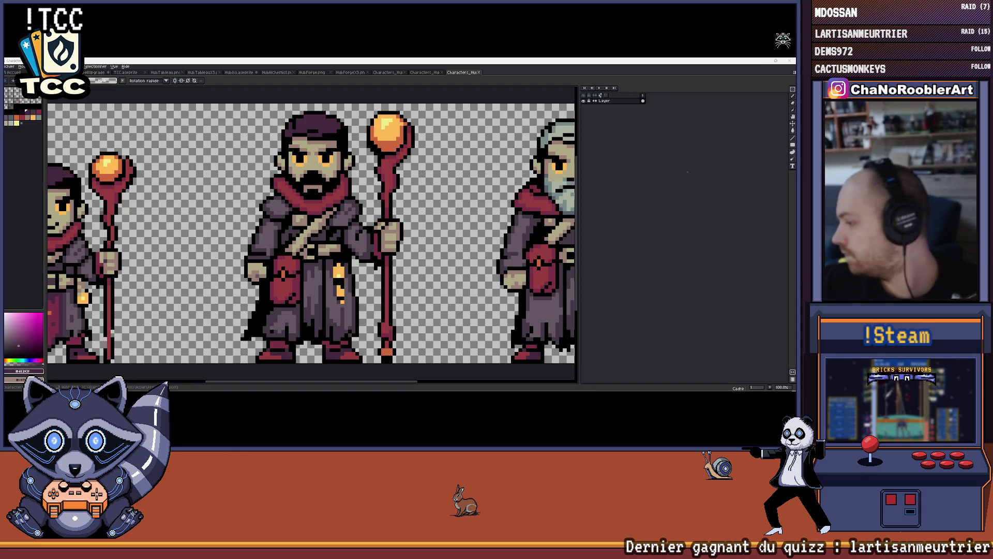
scroll(343, 197, "down", 3)
scroll(246, 166, "up", 3)
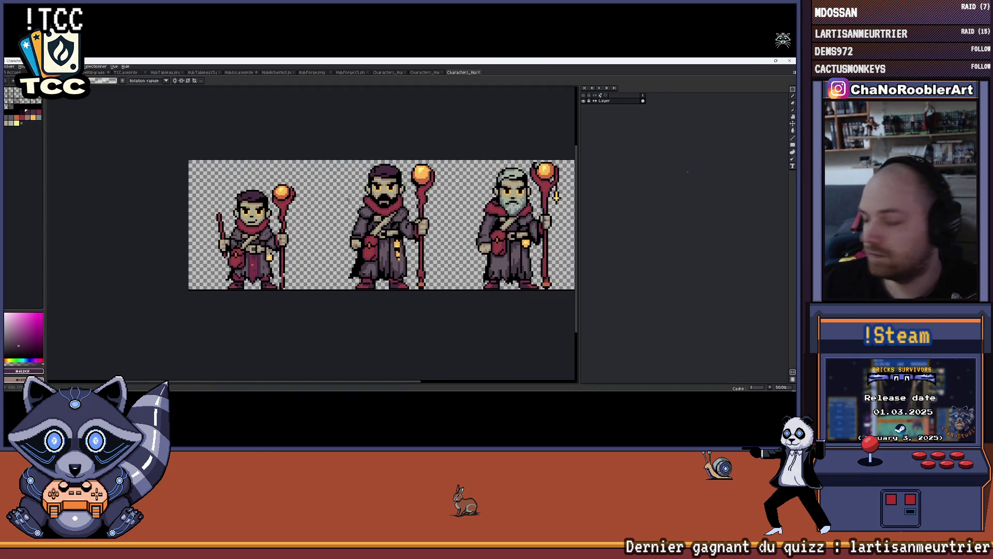
scroll(195, 161, "down", 5)
Copy the young wizard on the left and paste it onto the TCC card.
key("ctrl+shift+d")
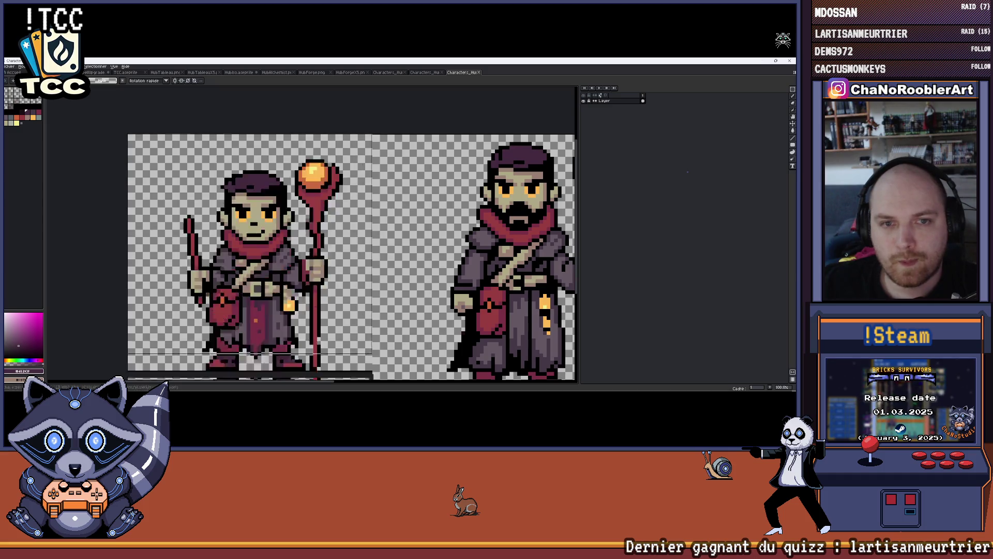
key("ctrl+c")
left_click(126, 73)
key("ctrl+v")
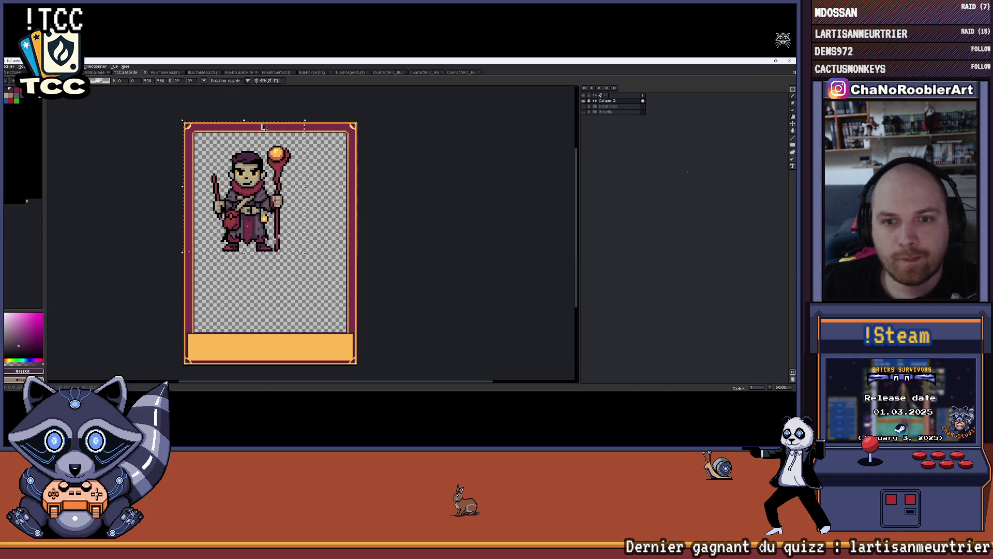
Paste the young wizard onto a new layer and place it in the card's lower area.
left_click_drag(265, 220, 286, 295)
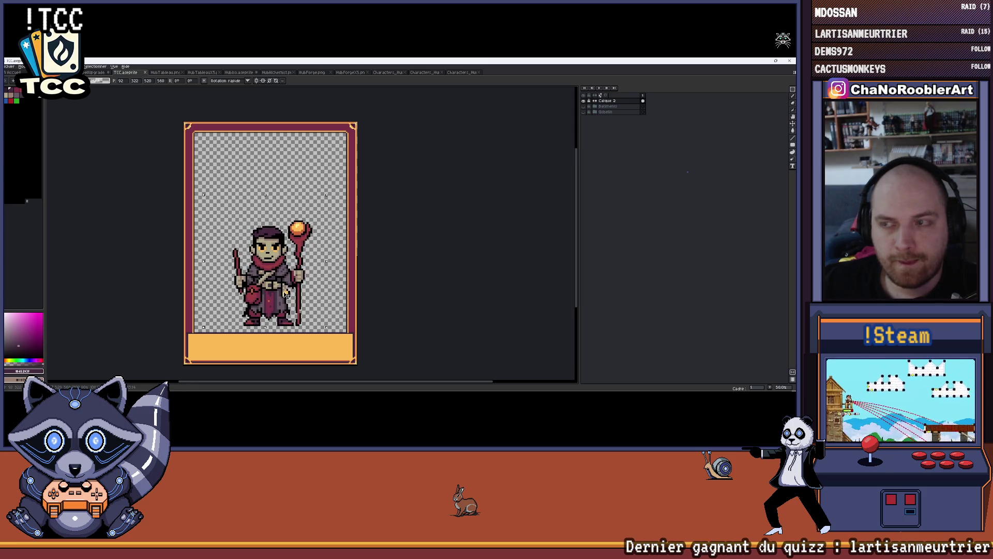
key("Escape")
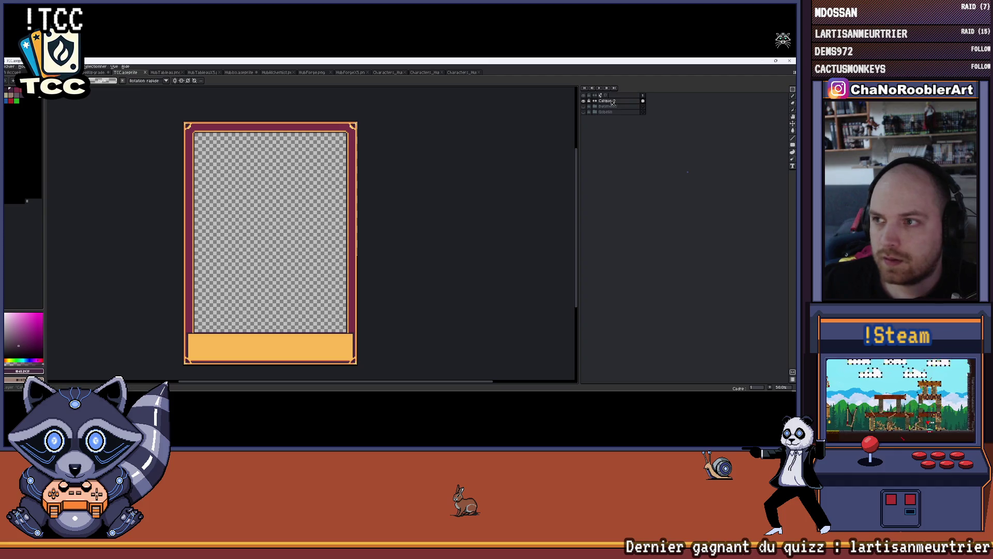
key("shift+n")
key("ctrl+v")
mouse_move(243, 215)
left_mouse_down()
mouse_move(272, 266)
mouse_move(265, 299)
left_mouse_up()
left_click(333, 206)
Select the bearded middle wizard, paste it over the young one, then cancel.
left_click(425, 72)
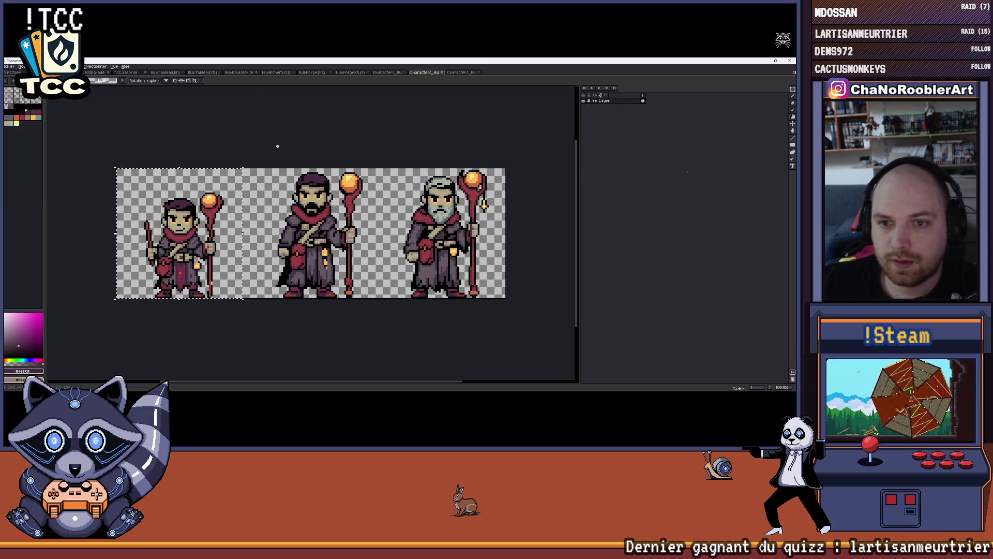
left_click_drag(324, 251, 365, 329)
key("ctrl+Tab")
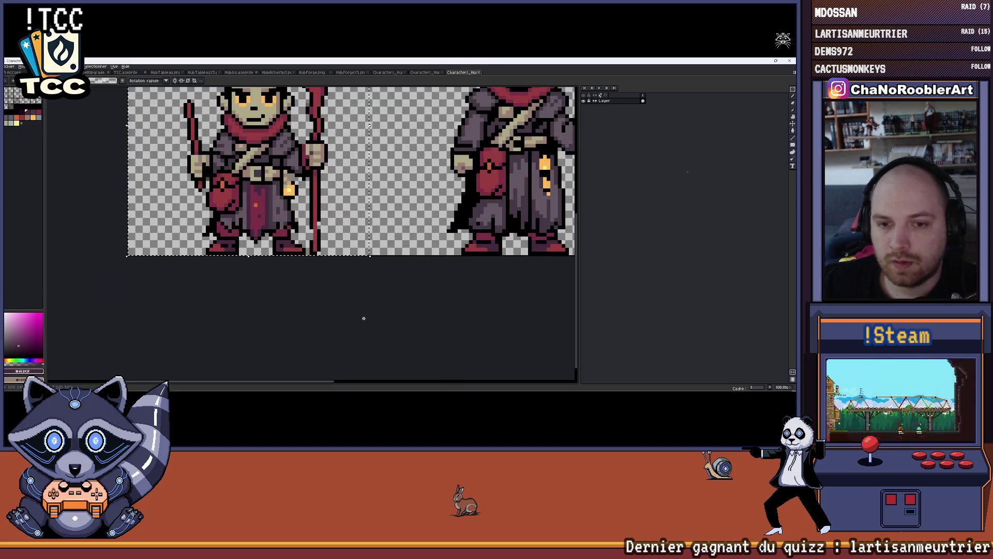
key("ctrl+Tab")
key("ctrl+Tab")
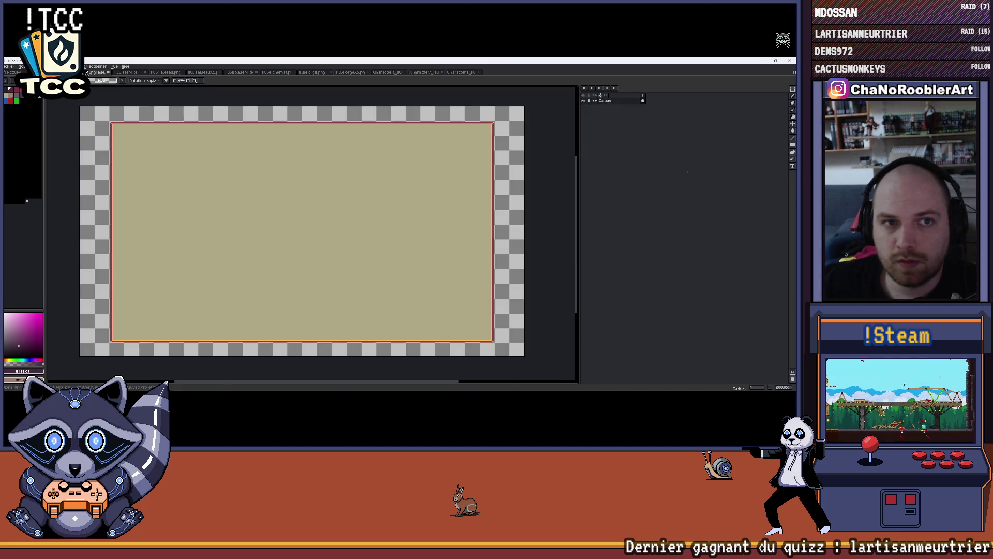
key("ctrl+Tab")
key("ctrl+v")
left_click_drag(287, 172, 272, 258)
key("Escape")
Check the last wizard sheet, then paste the bearded wizard onto the card again.
left_click(461, 72)
scroll(247, 224, "down", 2)
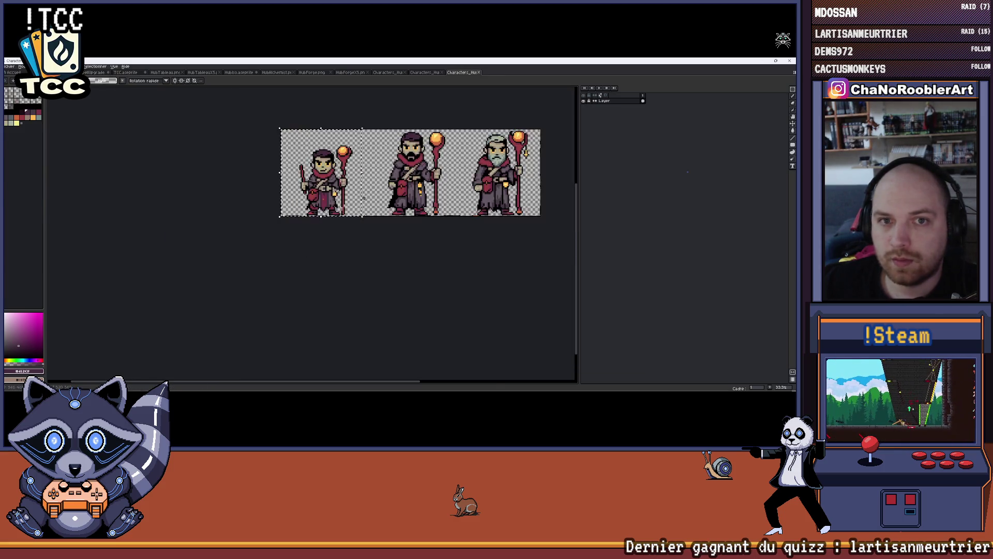
scroll(243, 197, "up", 1)
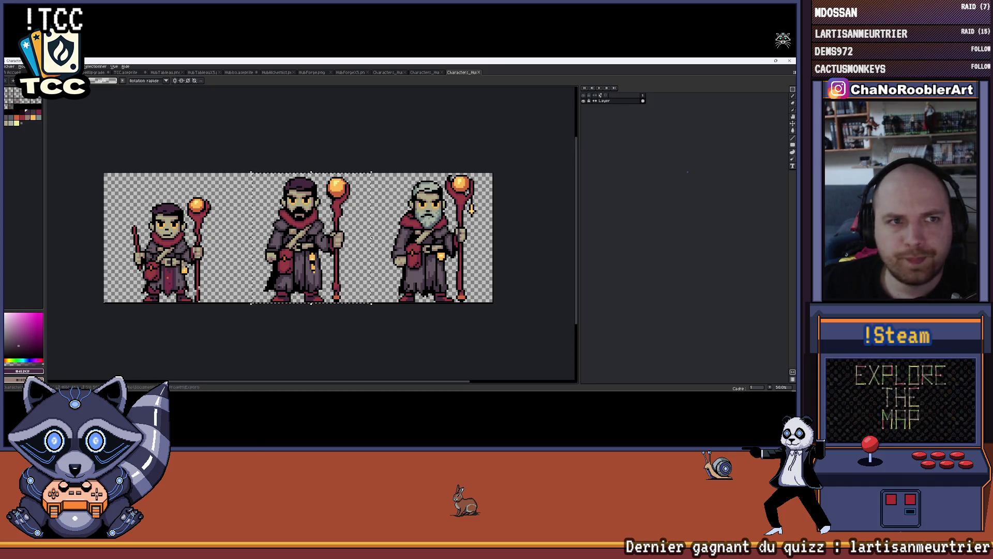
left_click(124, 72)
key("ctrl+v")
Paste the bearded wizard onto new layer Calque 10 below Calque 9, placed behind the young wizard.
mouse_move(368, 233)
left_mouse_down()
mouse_move(256, 262)
mouse_move(254, 271)
mouse_move(274, 228)
left_mouse_up()
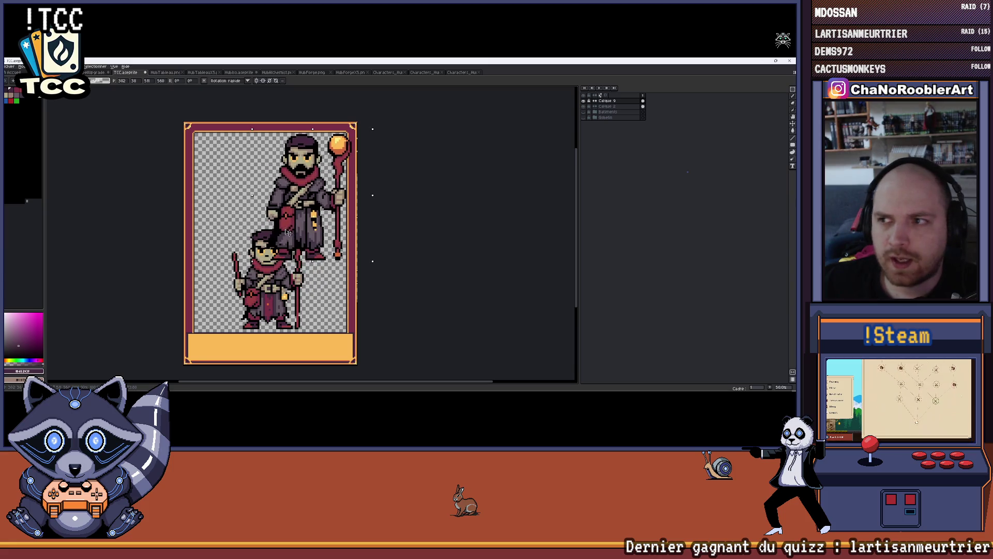
key("Escape")
double_click(616, 102)
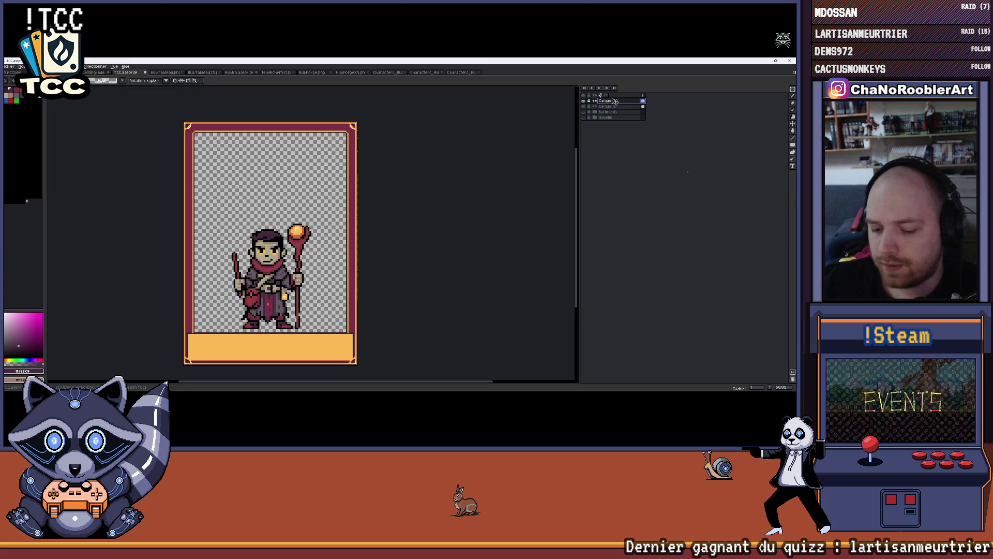
key("shift+n")
left_click_drag(621, 111, 616, 107)
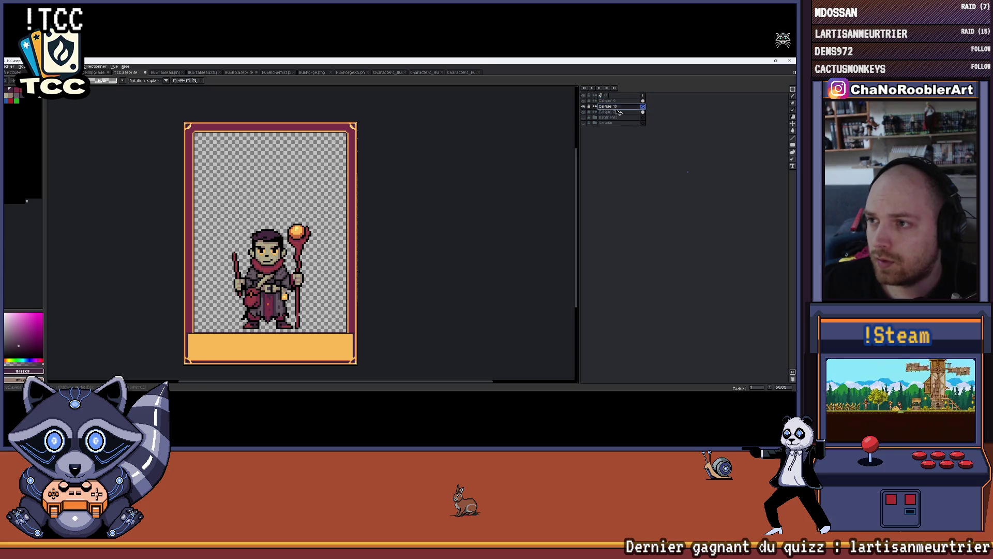
key("ctrl+v")
mouse_move(366, 196)
left_mouse_down()
mouse_move(236, 250)
mouse_move(244, 253)
left_mouse_up()
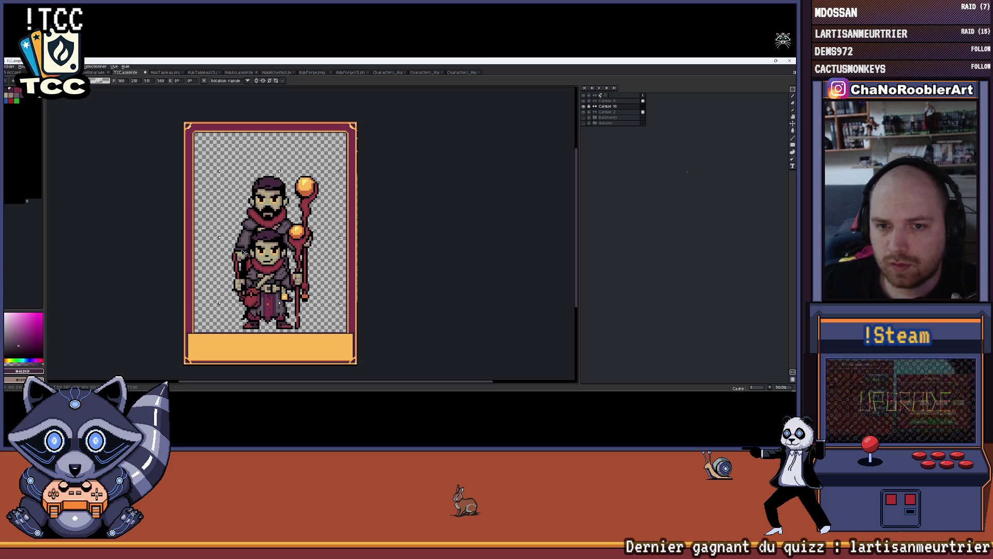
mouse_move(256, 228)
left_mouse_down()
mouse_move(231, 219)
mouse_move(256, 230)
left_mouse_up()
key("ctrl+d")
Lower the bearded wizard's Alpha in the Hue/Saturation adjustment.
key("h")
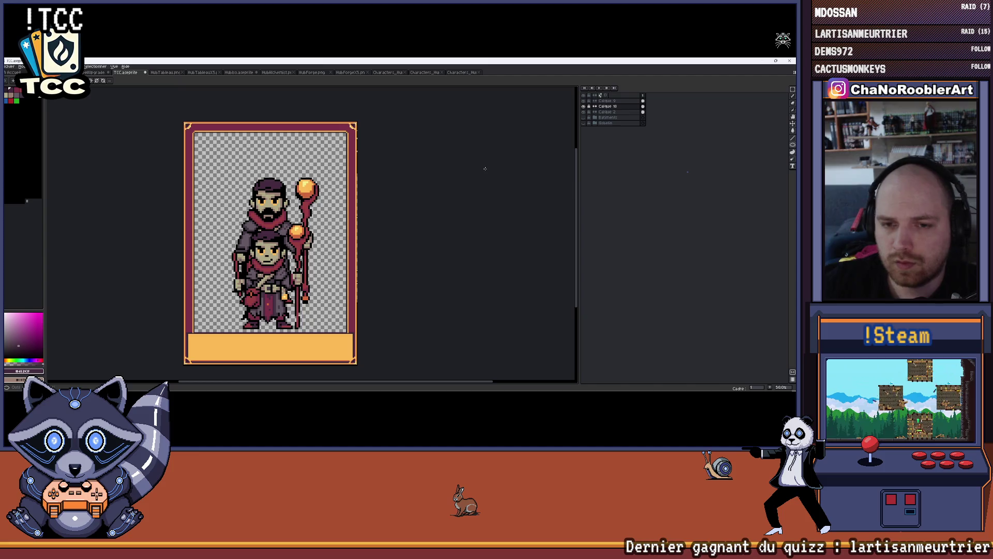
key("ctrl+u")
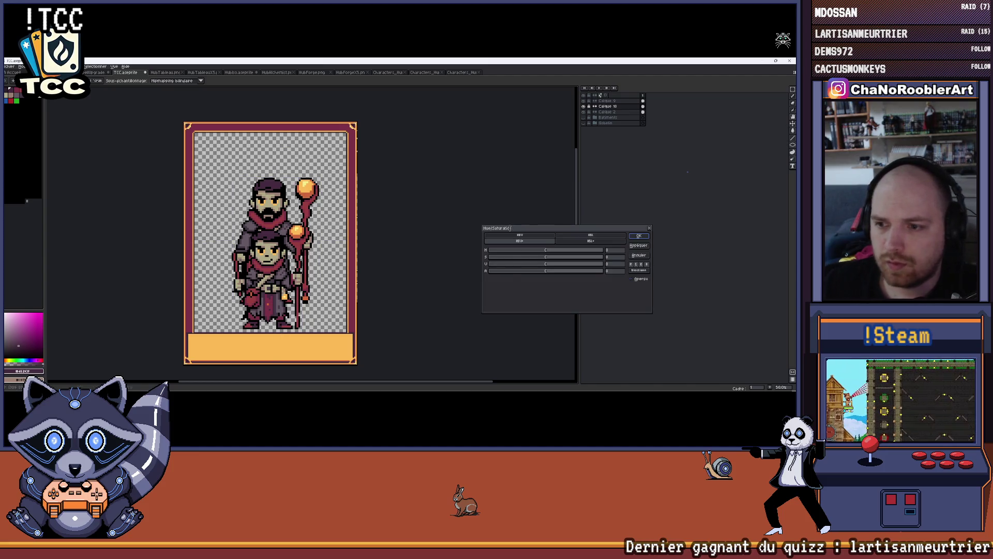
left_click(517, 272)
left_click_drag(517, 273, 541, 273)
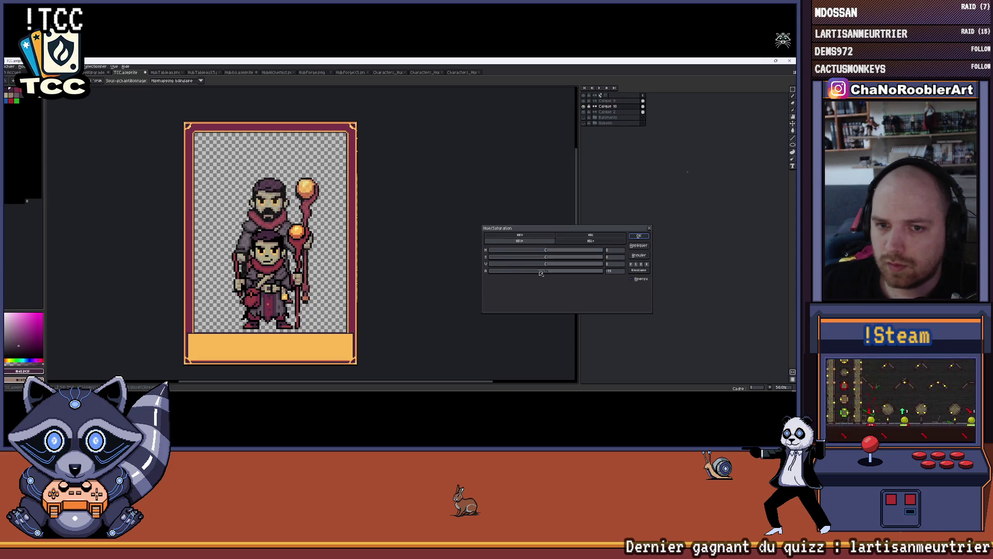